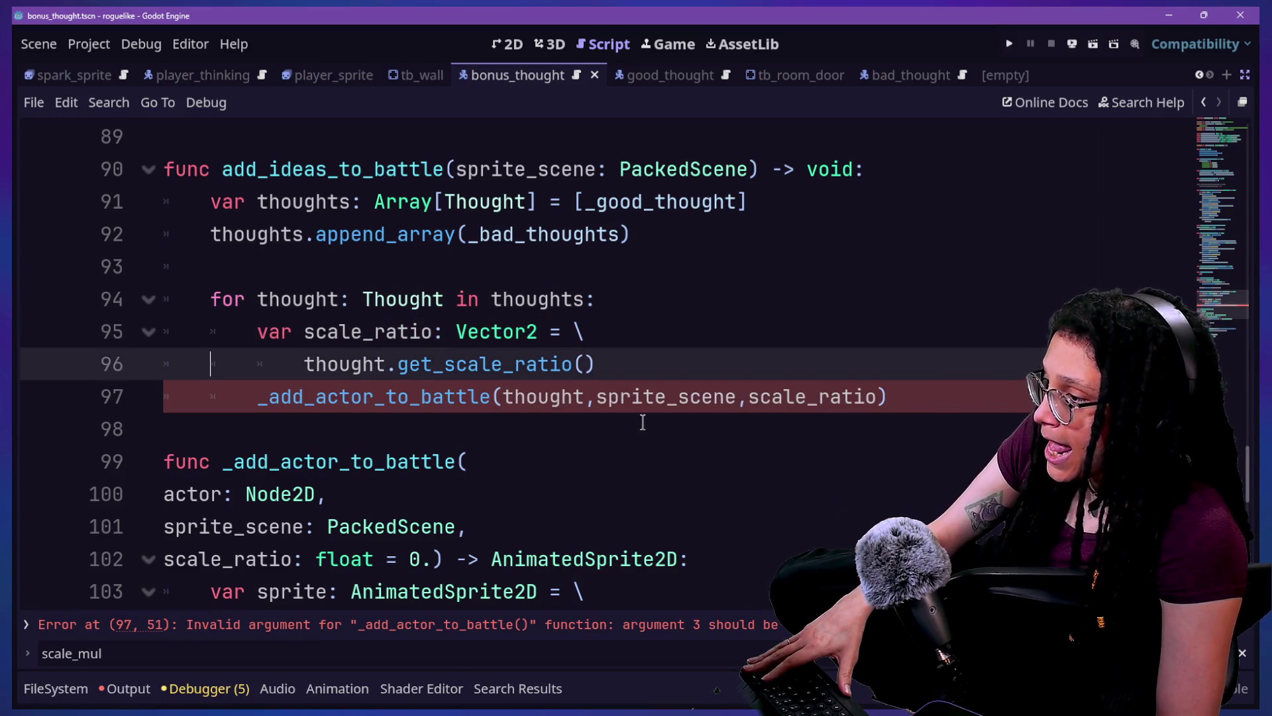
# - Change scale_ratio on line 102 from float to a Vector2 defaulting to Vector2.ONE
pyautogui.scroll(-3, 643, 422)
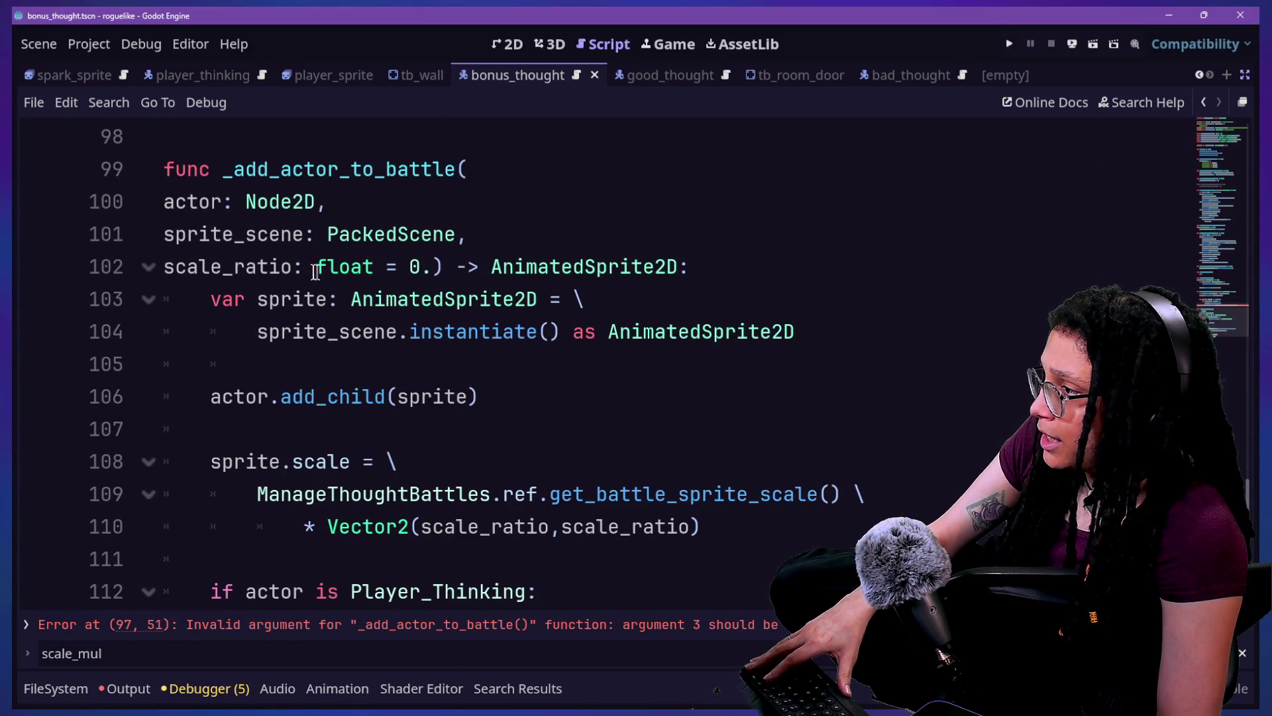
pyautogui.doubleClick(343, 267)
pyautogui.write('Vector2')
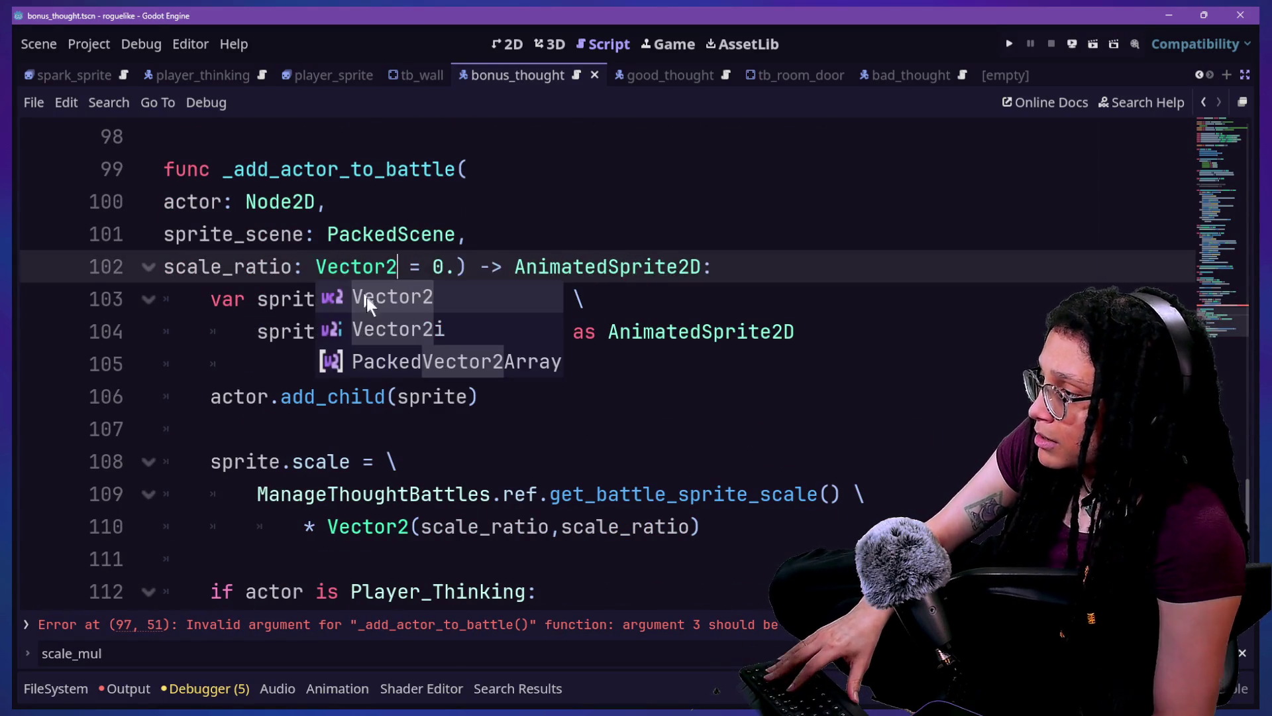
pyautogui.click(432, 266)
pyautogui.write('Vector2')
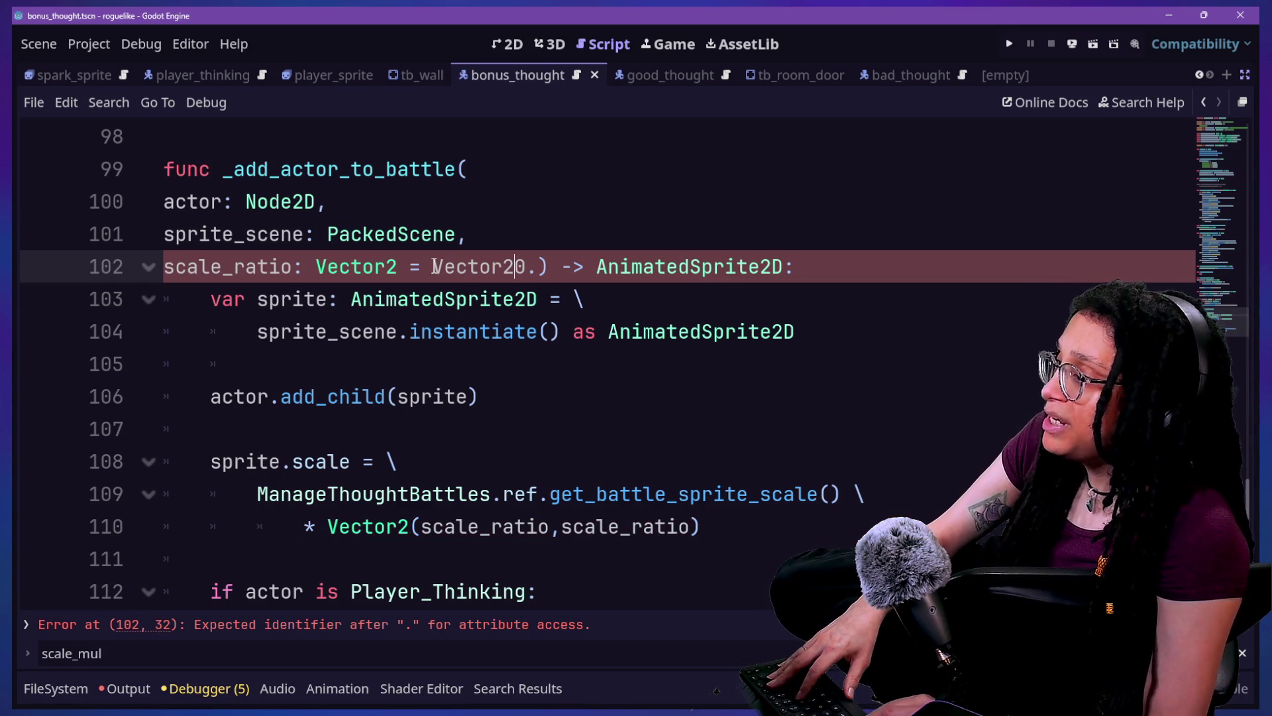
pyautogui.press('Delete')
pyautogui.write('.ONE')
pyautogui.press('Delete')
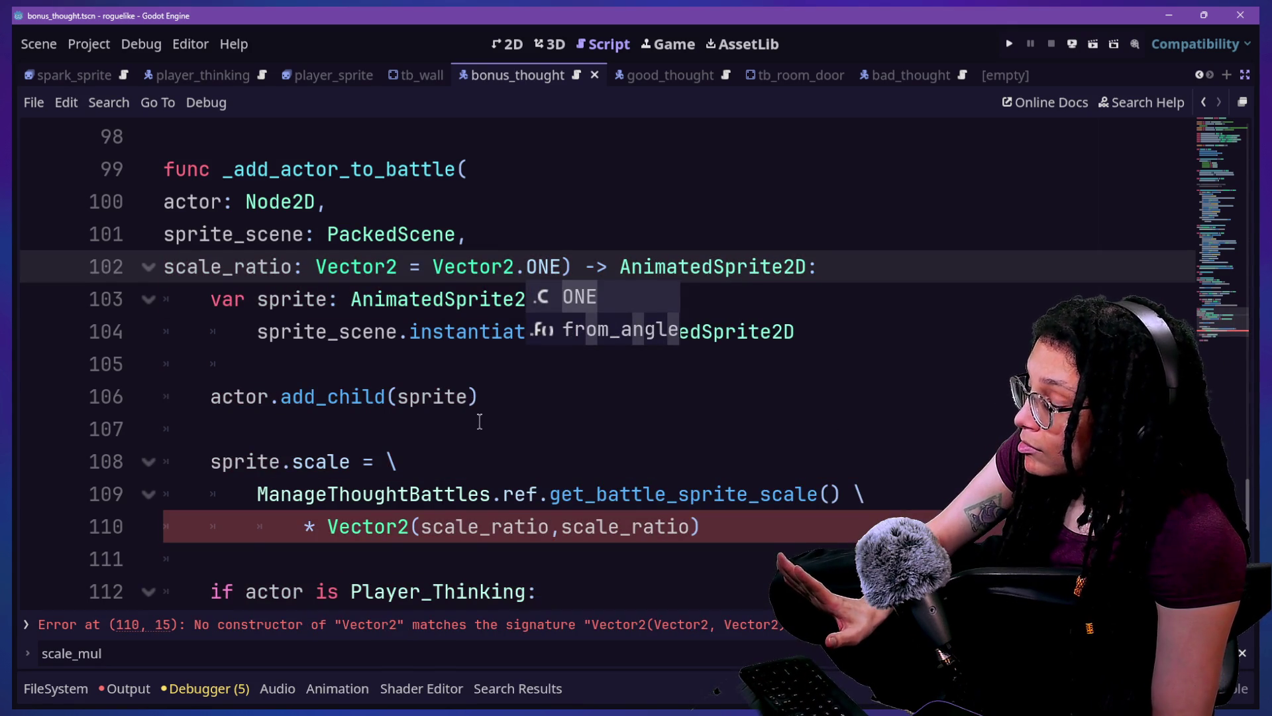
# - Inspect the erroring scale lines 108-110 and jump to get_battle_sprite_scale's definition
pyautogui.scroll(-1, 480, 421)
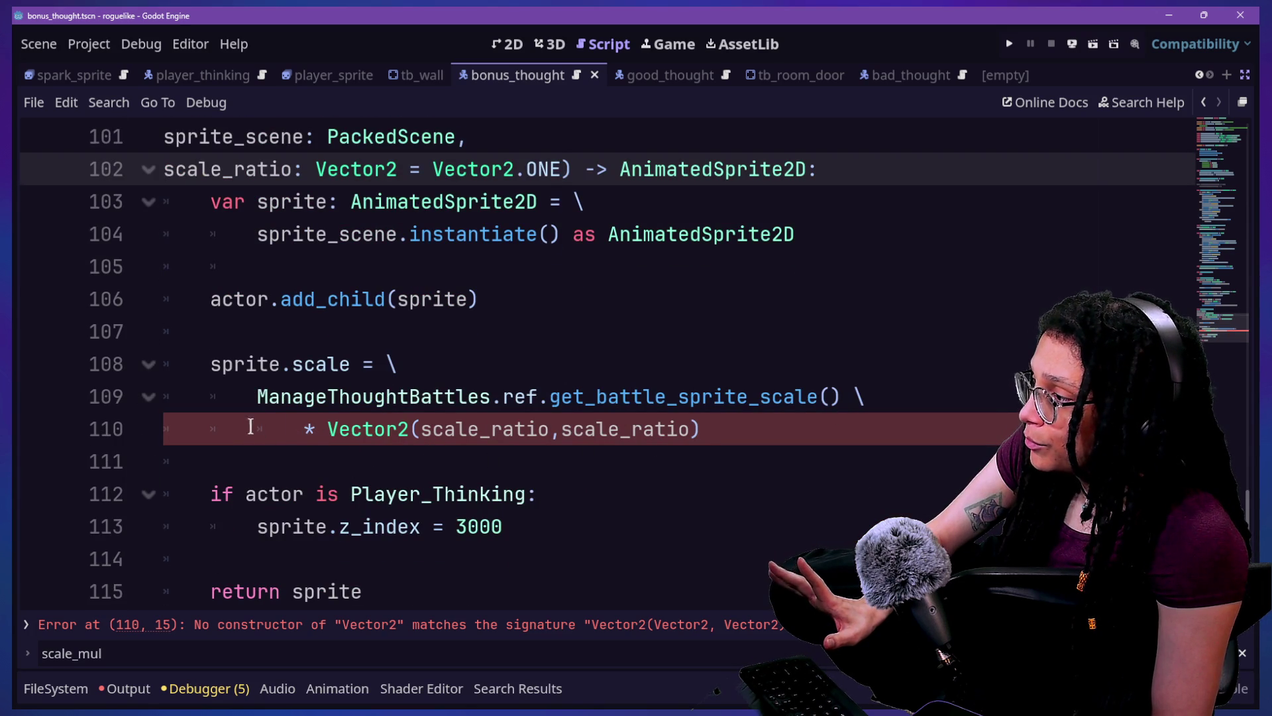
pyautogui.moveTo(307, 428); pyautogui.dragTo(804, 435)
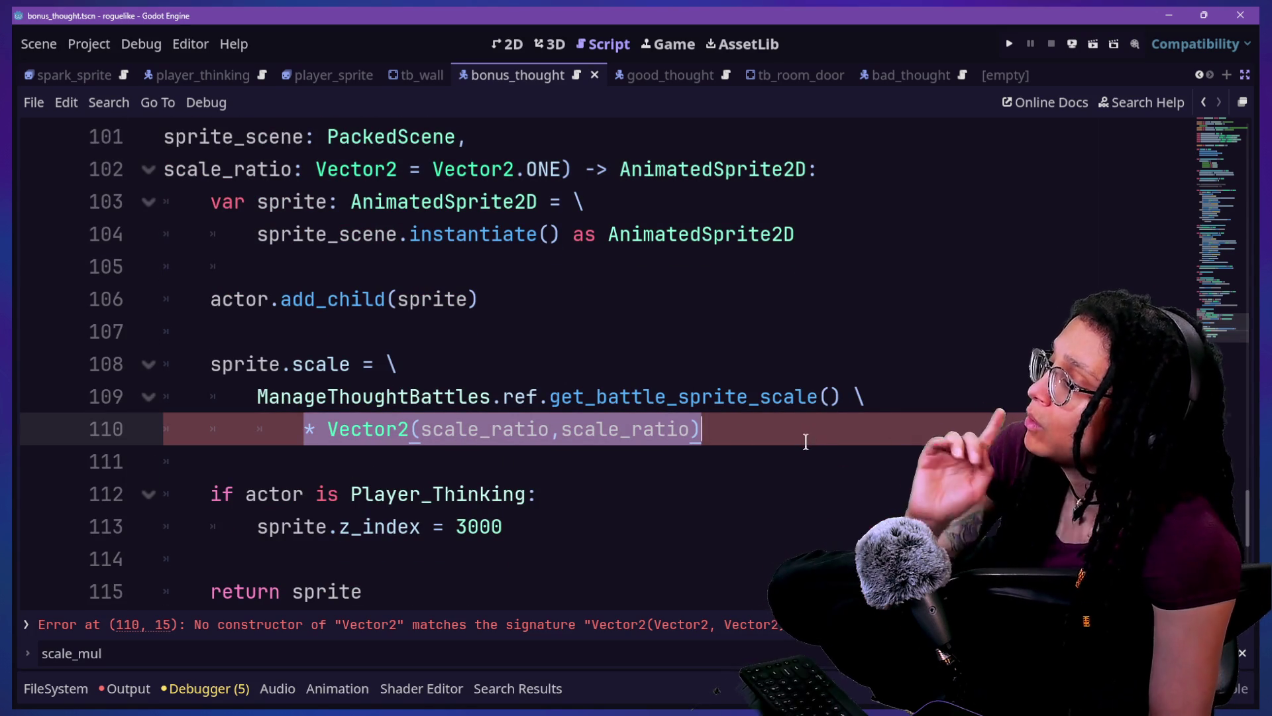
pyautogui.click(289, 370)
pyautogui.click(542, 422)
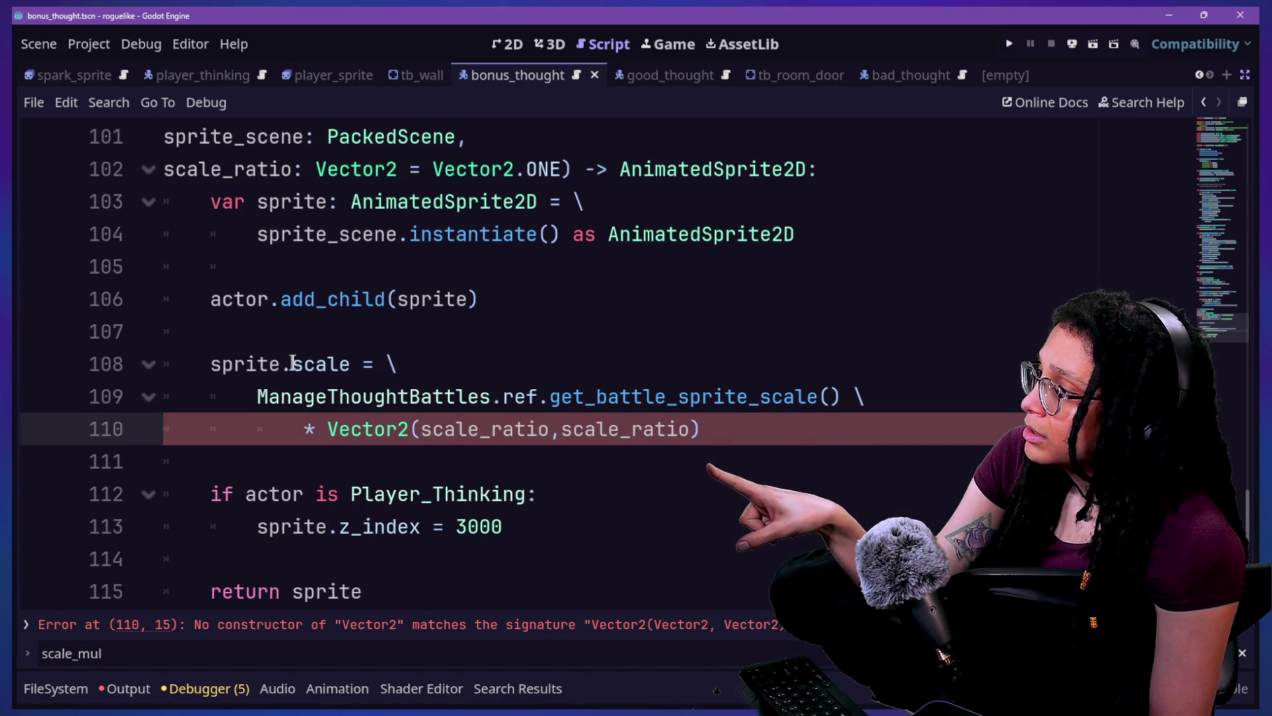
pyautogui.moveTo(292, 363); pyautogui.dragTo(351, 375)
pyautogui.moveTo(549, 396)
pyautogui.mouseDown()
pyautogui.moveTo(838, 398)
pyautogui.moveTo(689, 397)
pyautogui.mouseUp()
pyautogui.click(587, 401)
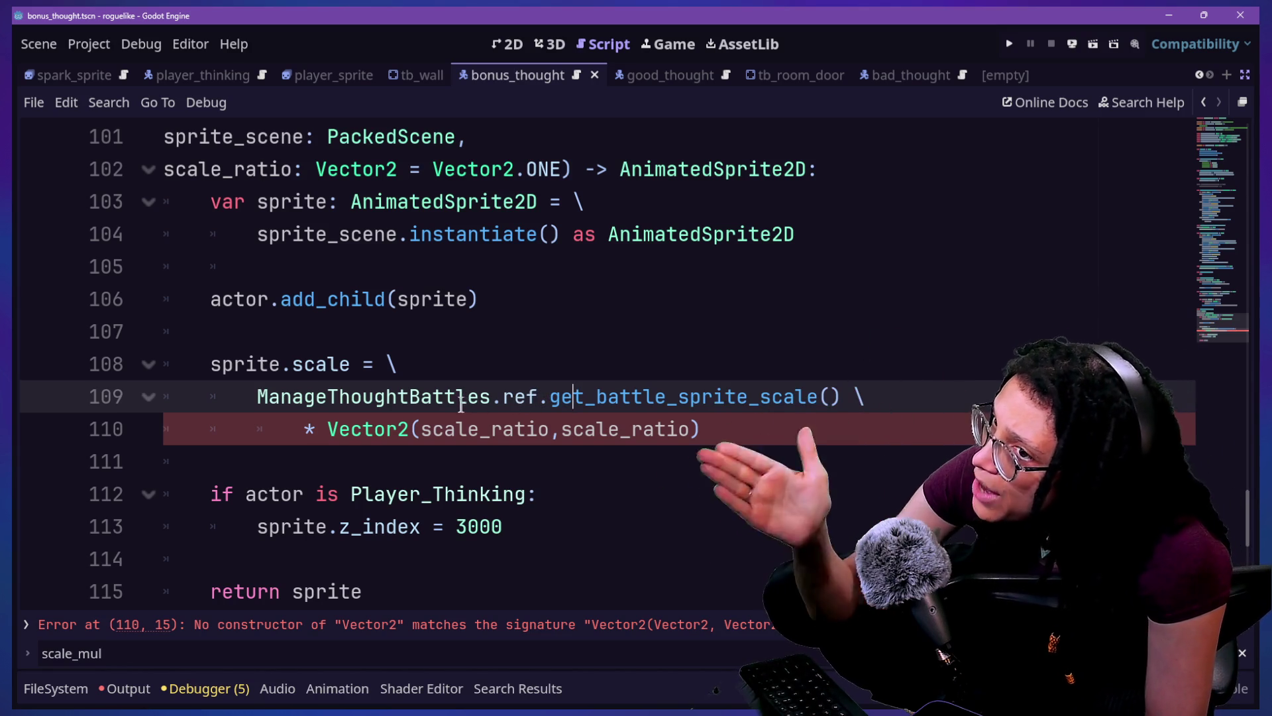
pyautogui.keyDown('ctrl'); pyautogui.click(583, 396); pyautogui.keyUp('ctrl')
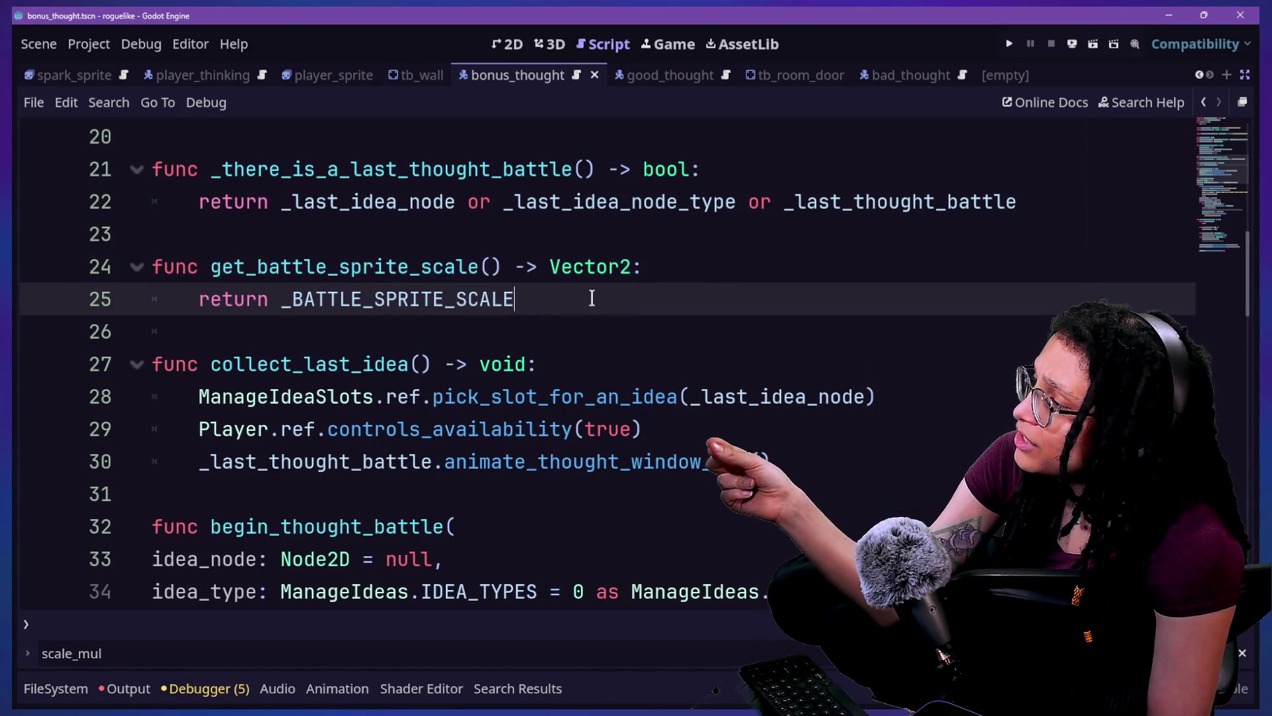
# - Highlight get_battle_sprite_scale and scroll around ManageThoughtBattles to review it
pyautogui.moveTo(212, 266); pyautogui.dragTo(568, 295)
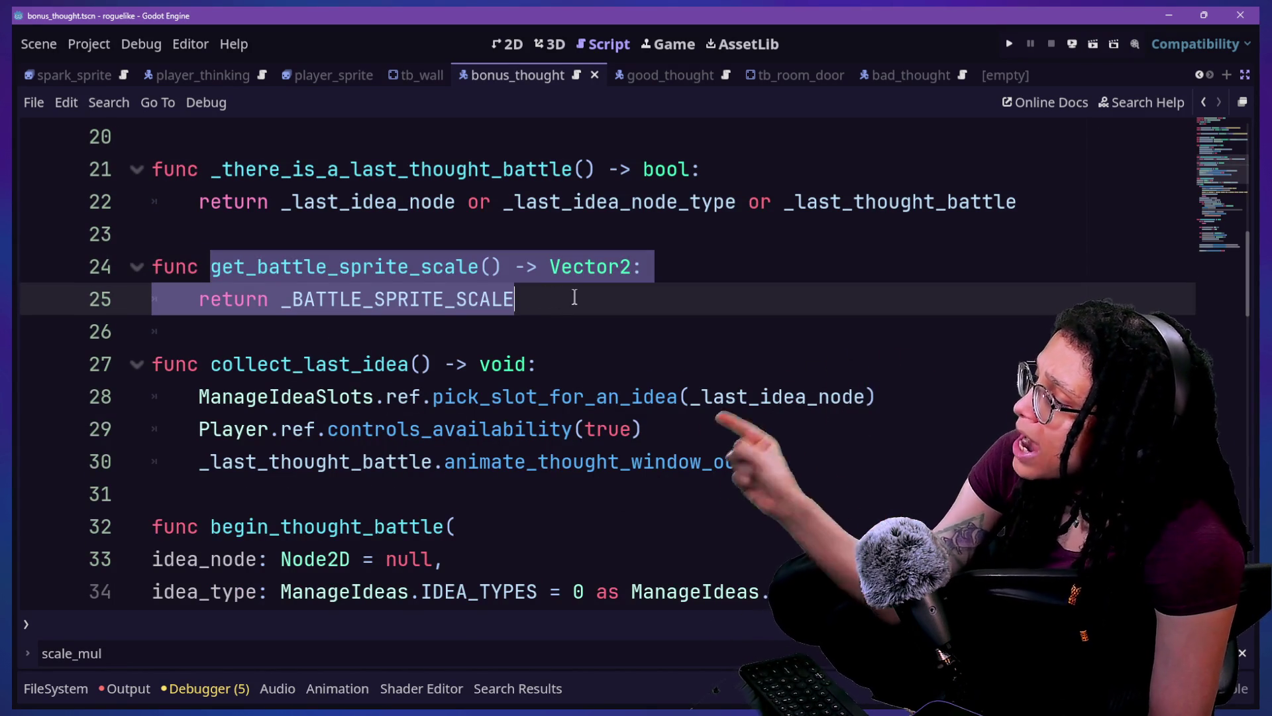
pyautogui.scroll(1, 574, 296)
pyautogui.scroll(3, 574, 296)
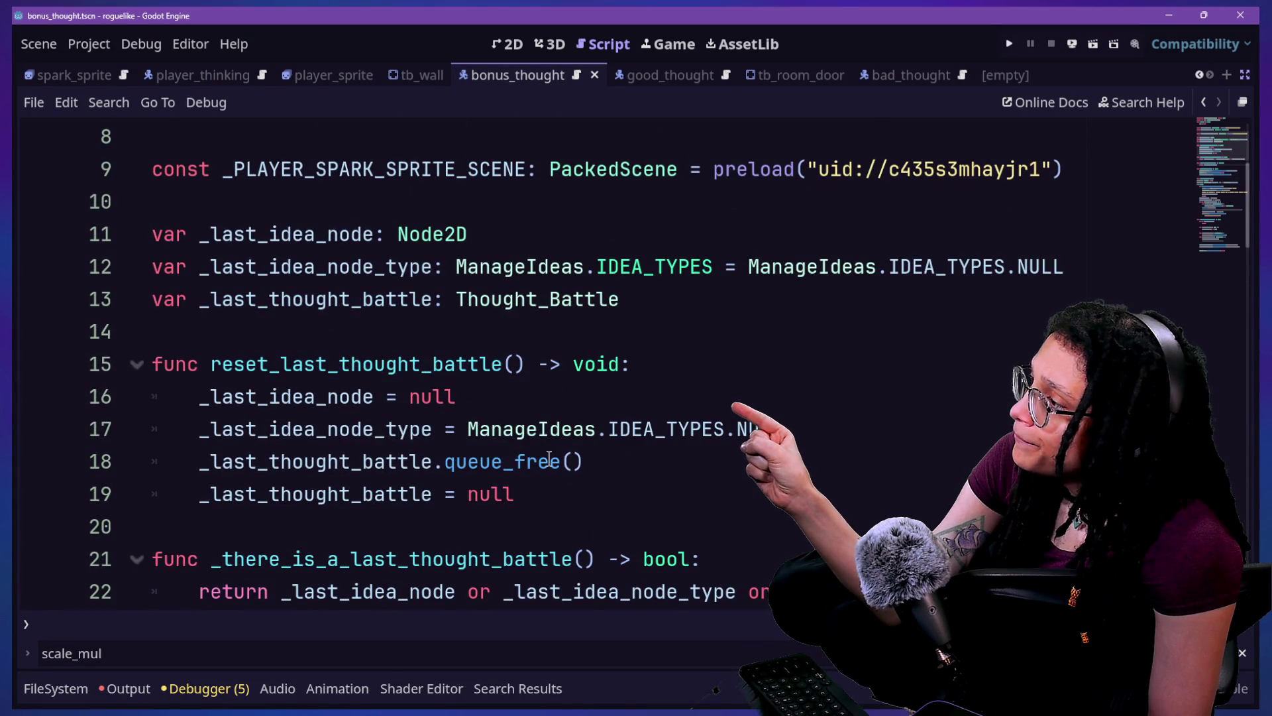
pyautogui.scroll(2, 549, 458)
pyautogui.scroll(-6, 550, 457)
pyautogui.click(283, 351)
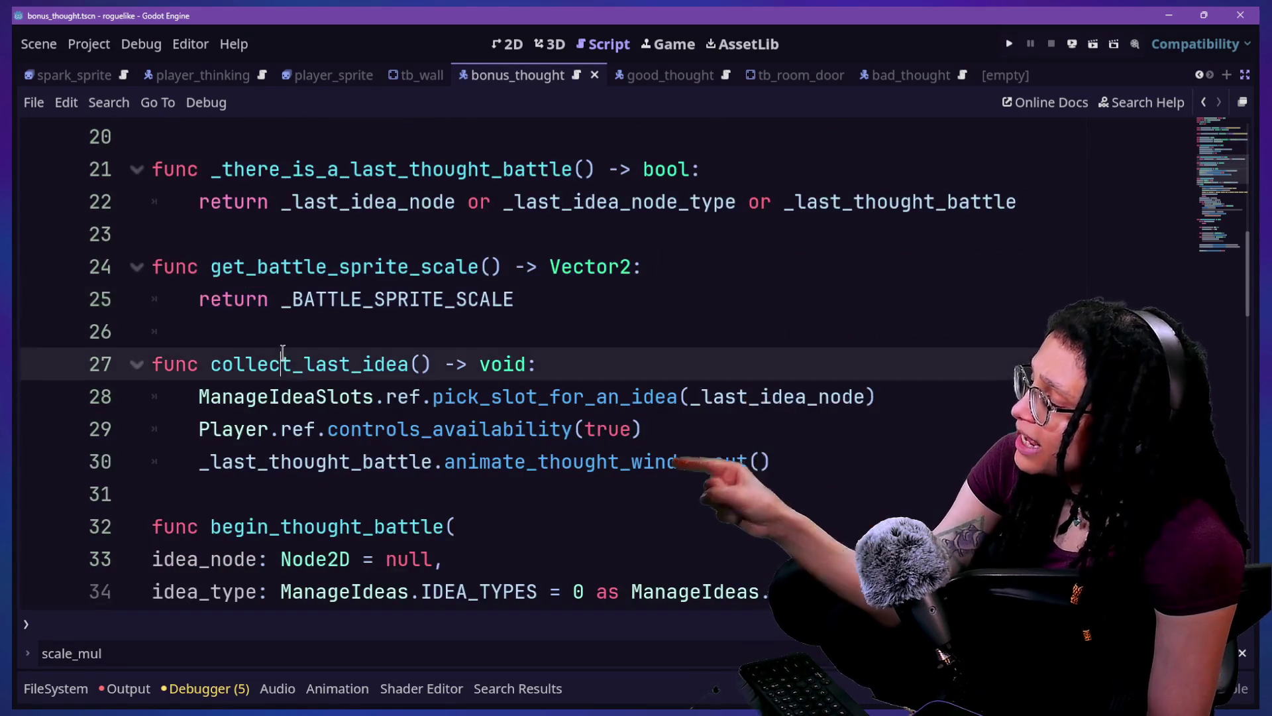
pyautogui.scroll(6, 261, 310)
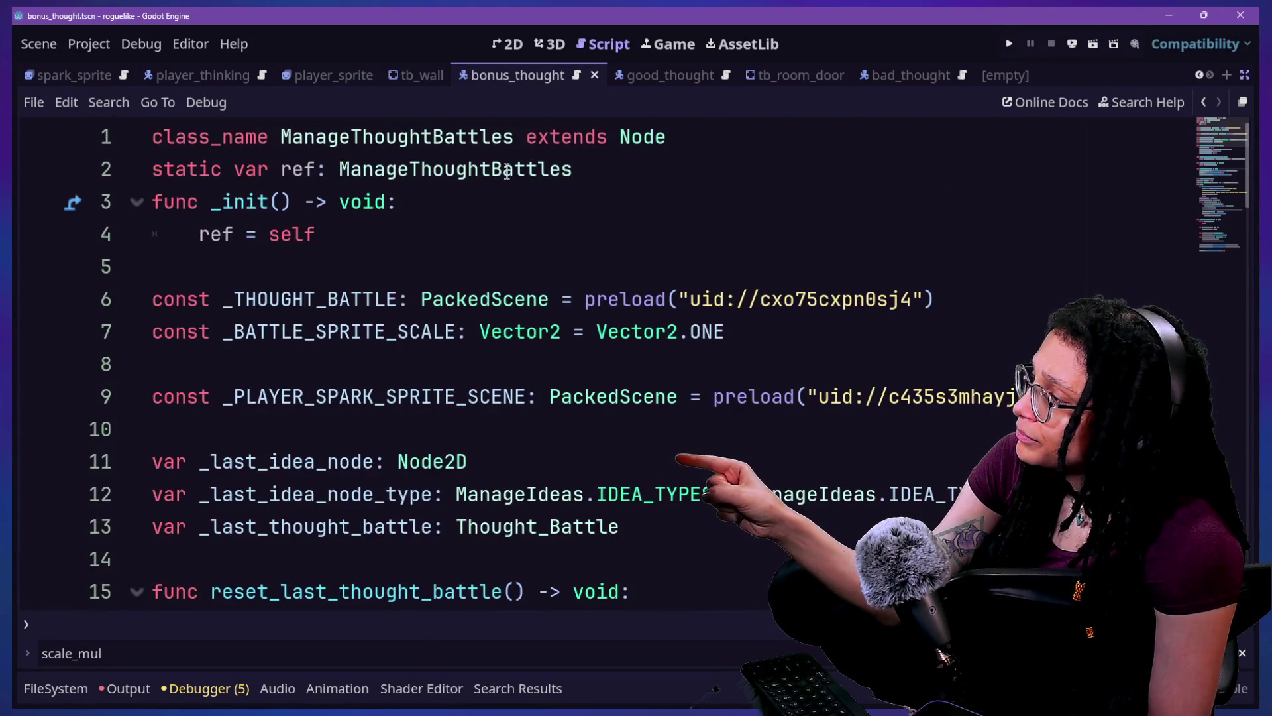
pyautogui.scroll(-7, 507, 171)
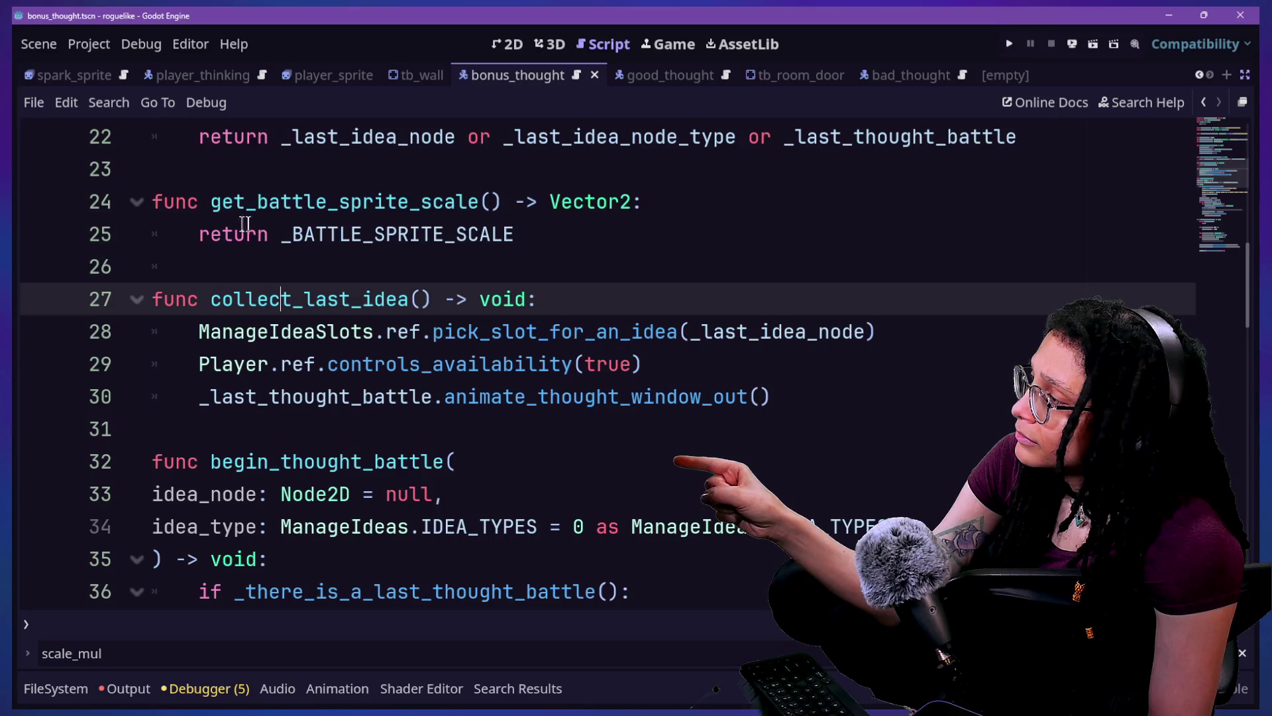
pyautogui.scroll(7, 226, 218)
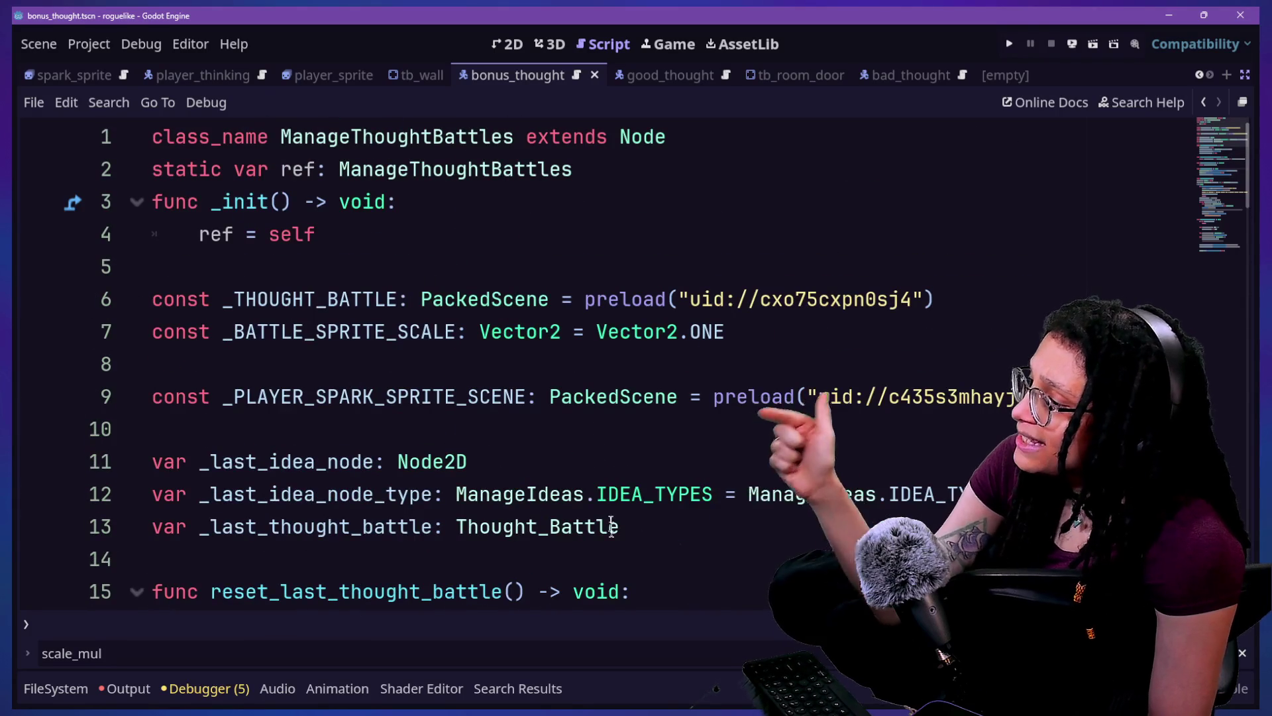
pyautogui.scroll(-1, 611, 527)
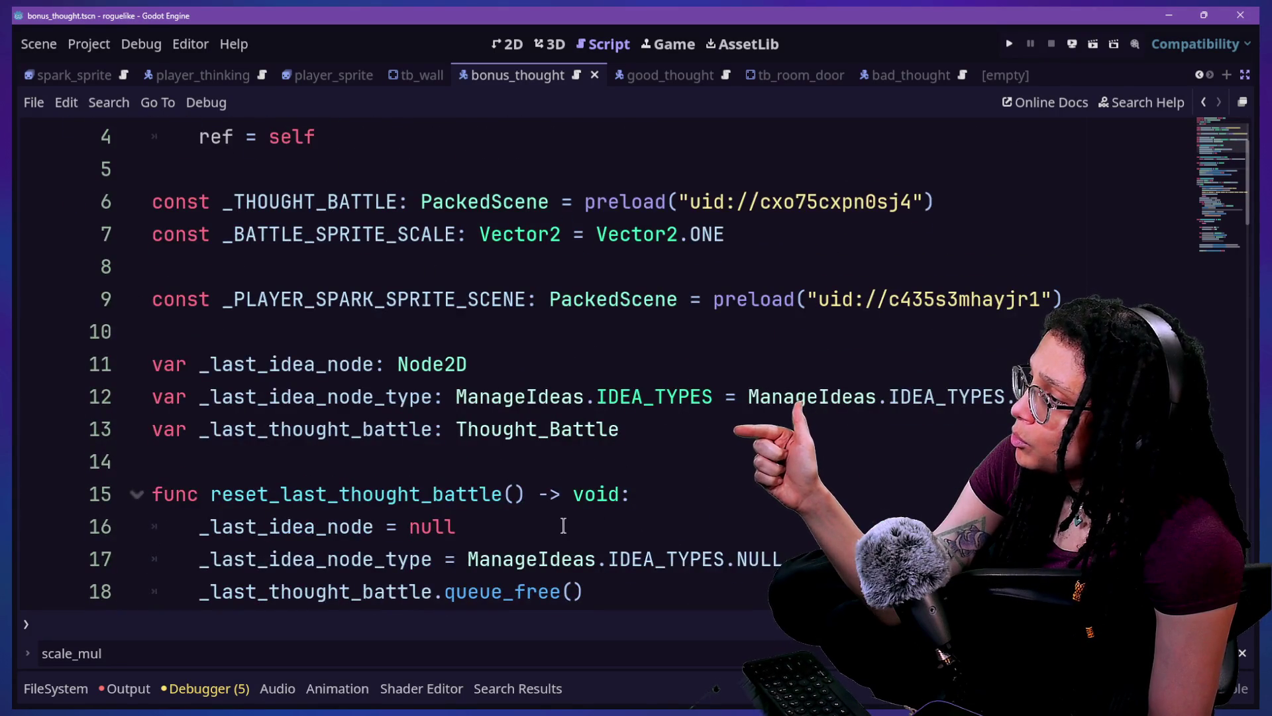
pyautogui.scroll(1, 591, 448)
# - Check the _BATTLE_SPRITE_SCALE constant on line 7, then open the quick file search
pyautogui.click(503, 329)
pyautogui.click(751, 361)
pyautogui.scroll(-1, 750, 349)
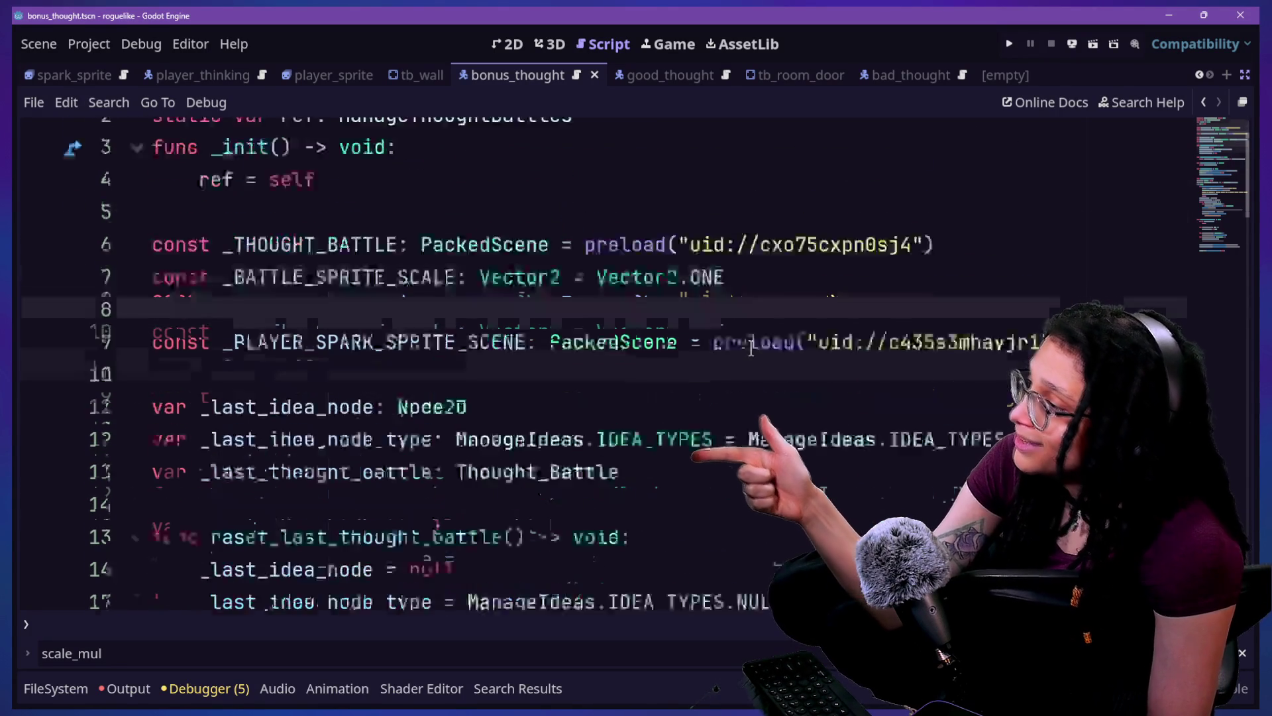
pyautogui.scroll(-6, 751, 349)
pyautogui.scroll(-3, 751, 349)
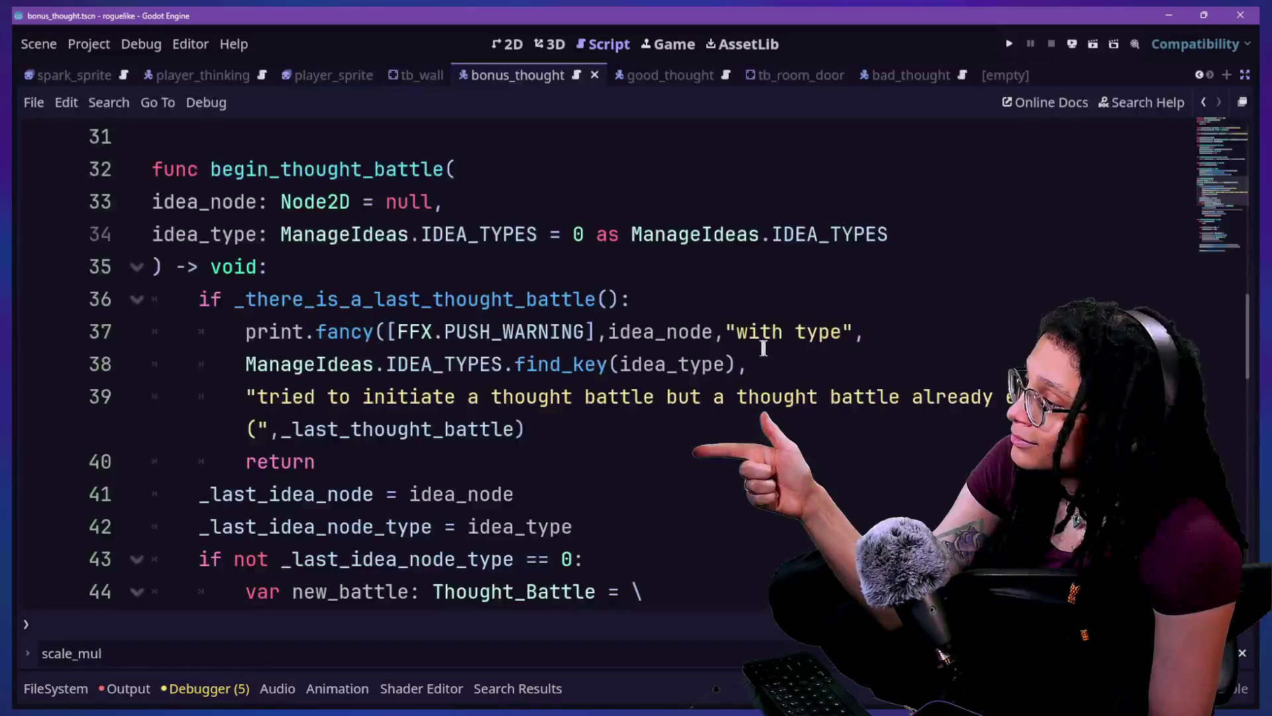
pyautogui.hotkey('shift', 'alt', 'o')
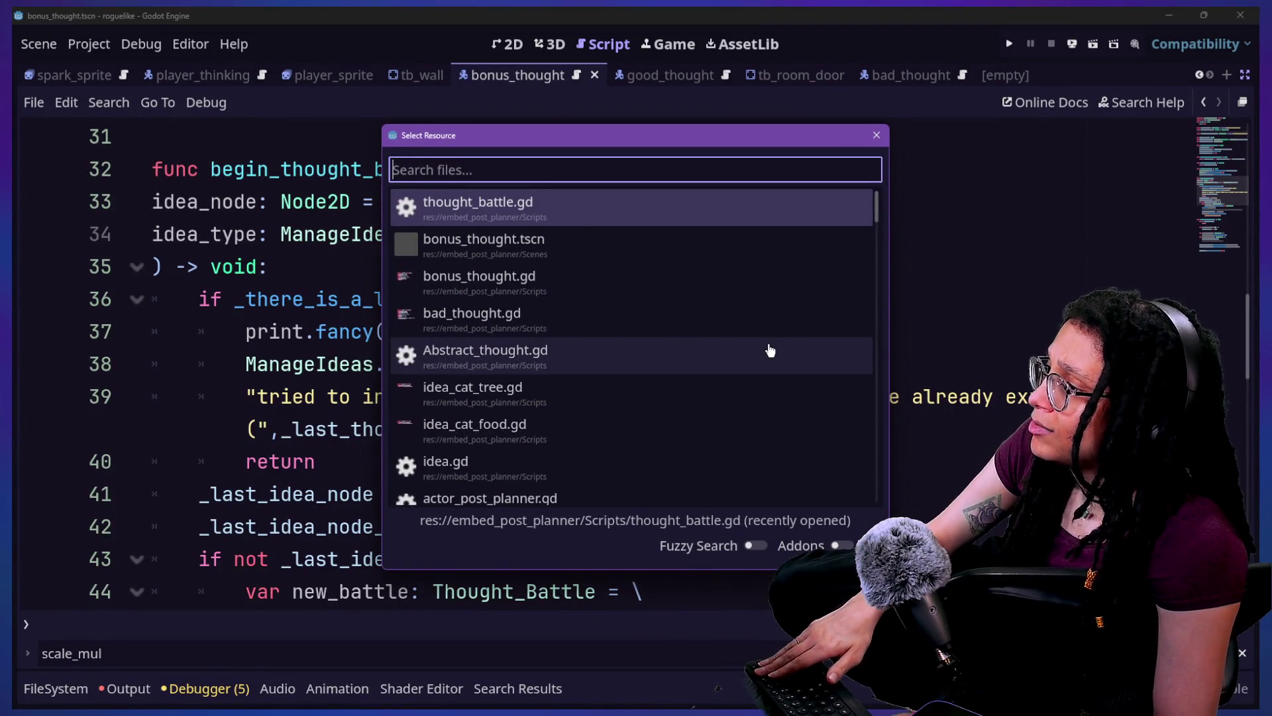
# - Reopen bonus_thought.gd and change line 108's sprite.scale = to sprite.apply_scale(
pyautogui.click(770, 350)
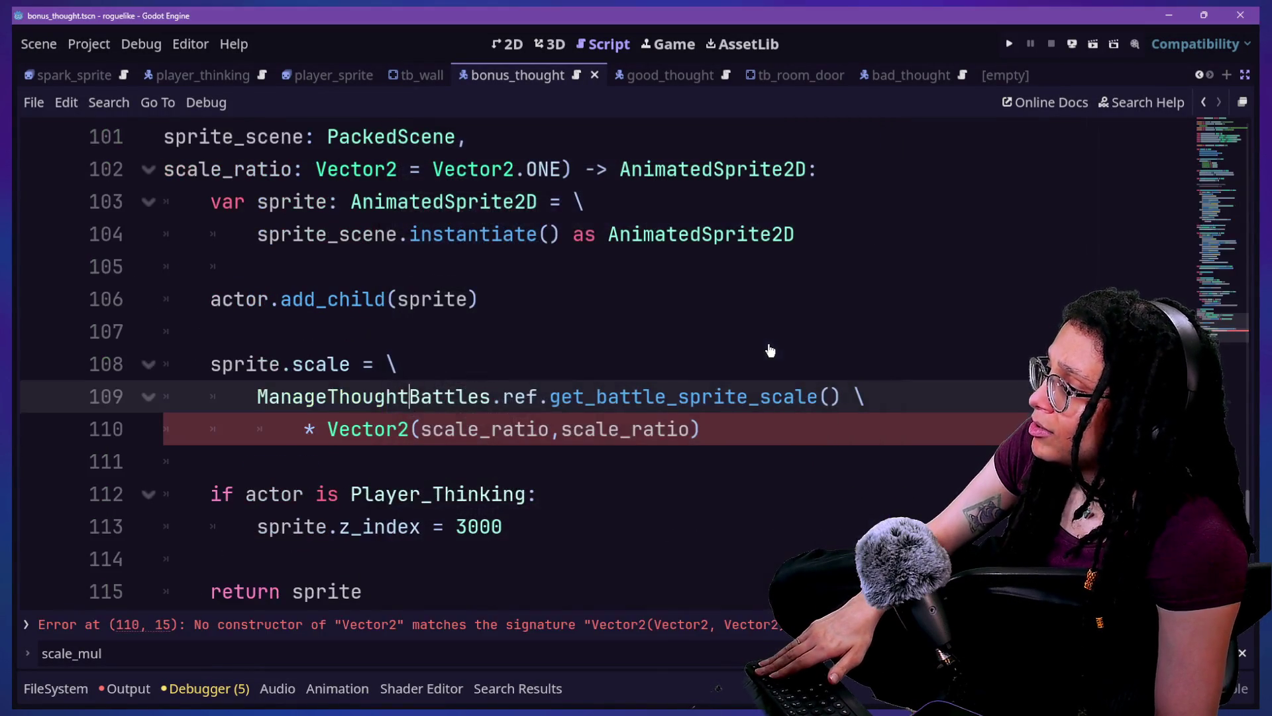
pyautogui.click(361, 362)
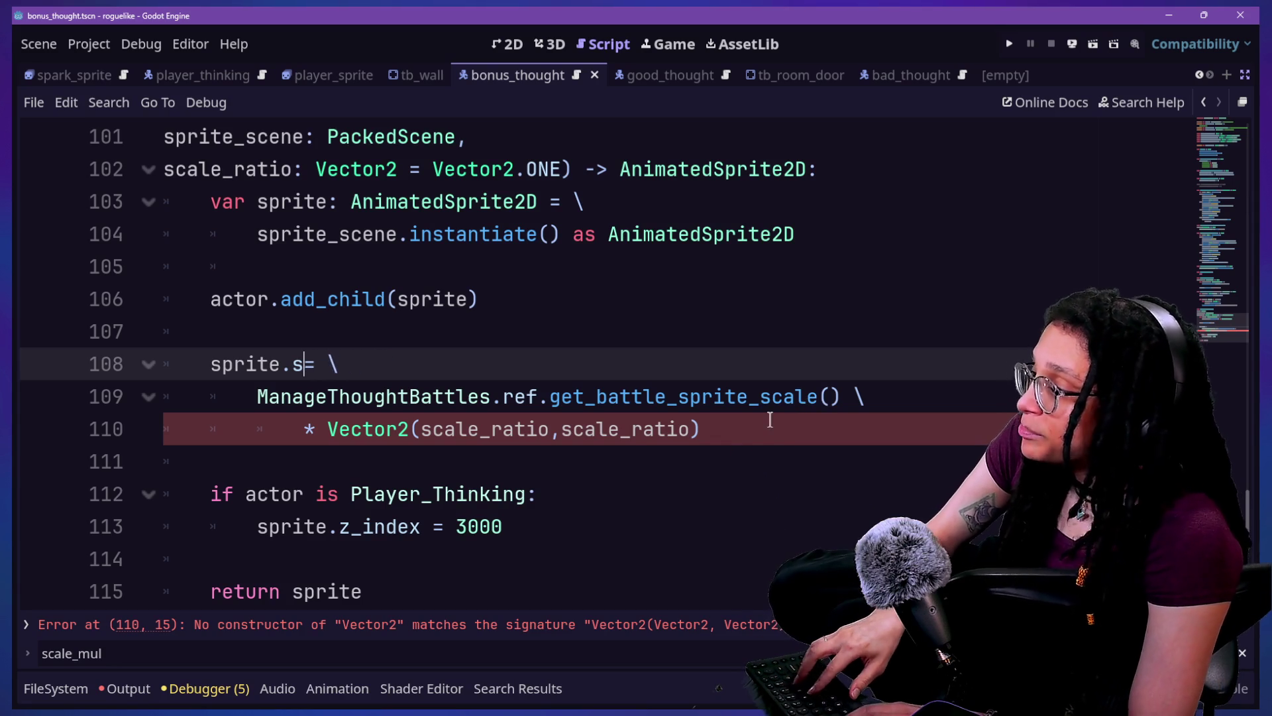
pyautogui.press('BackSpace')
pyautogui.write('appl')
pyautogui.press('Return')
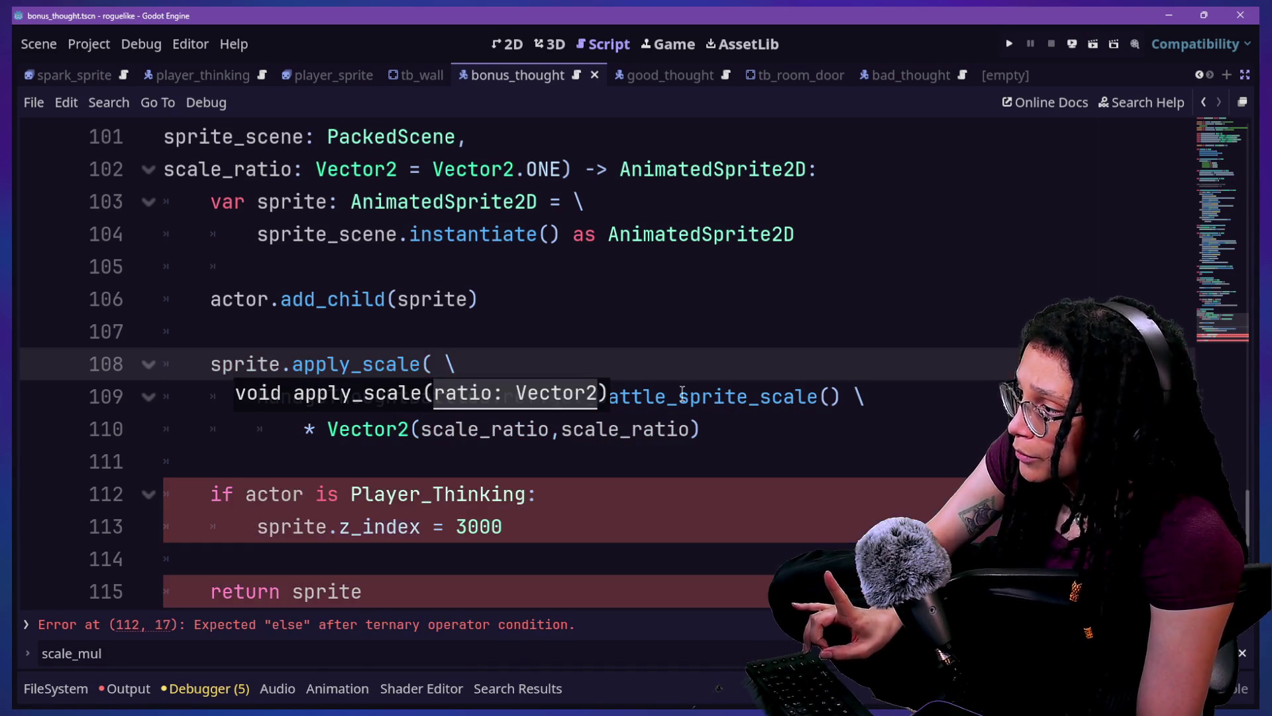
pyautogui.press('Delete')
pyautogui.press('Delete')
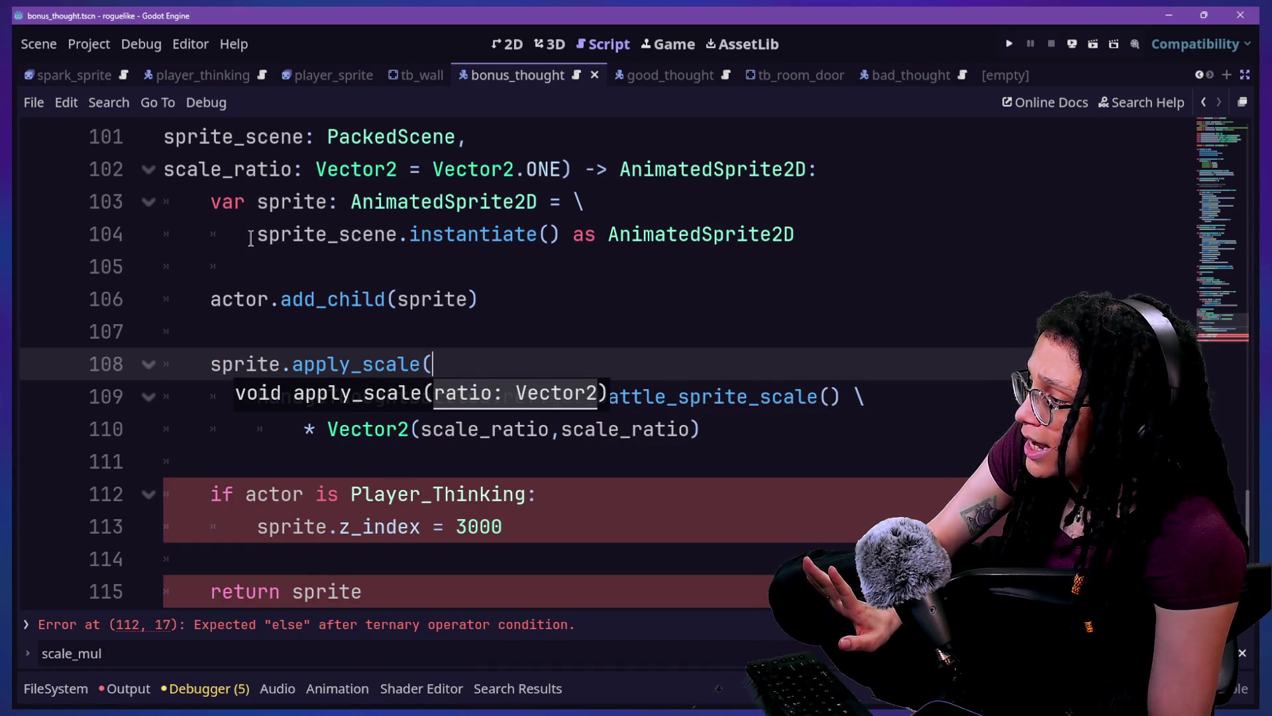
# - Replace the Vector2(scale_ratio, scale_ratio) constructor on line 110 with scale_ratio), then run the project
pyautogui.click(228, 390)
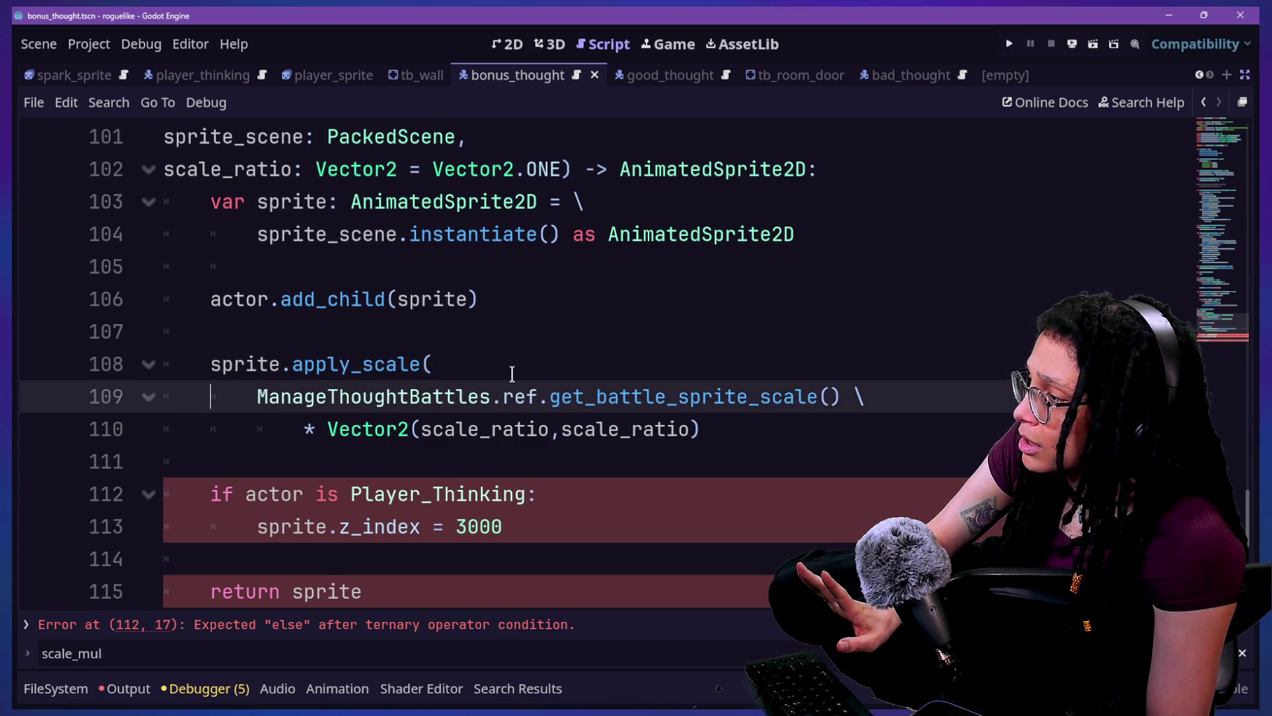
pyautogui.press('BackSpace')
pyautogui.press('BackSpace')
pyautogui.press('BackSpace')
pyautogui.hotkey('ctrl', 'z')
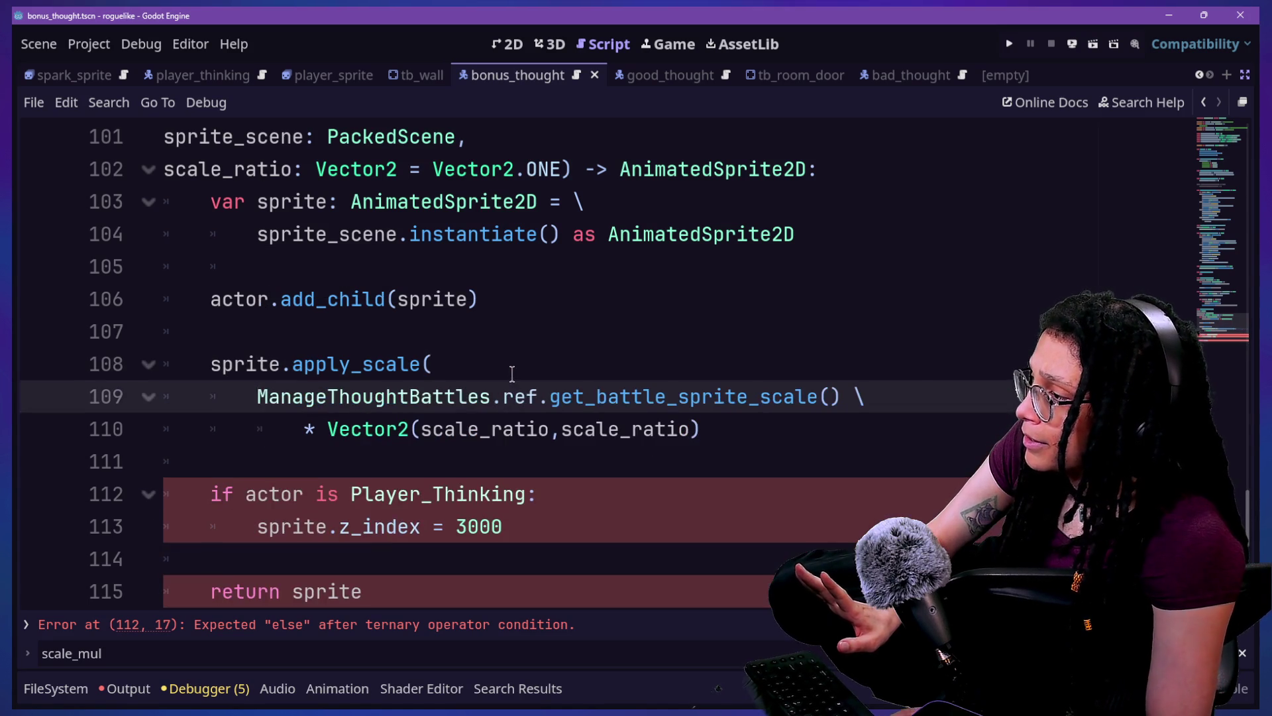
pyautogui.moveTo(364, 388)
pyautogui.mouseDown()
pyautogui.moveTo(591, 406)
pyautogui.moveTo(918, 398)
pyautogui.mouseUp()
pyautogui.click(918, 398)
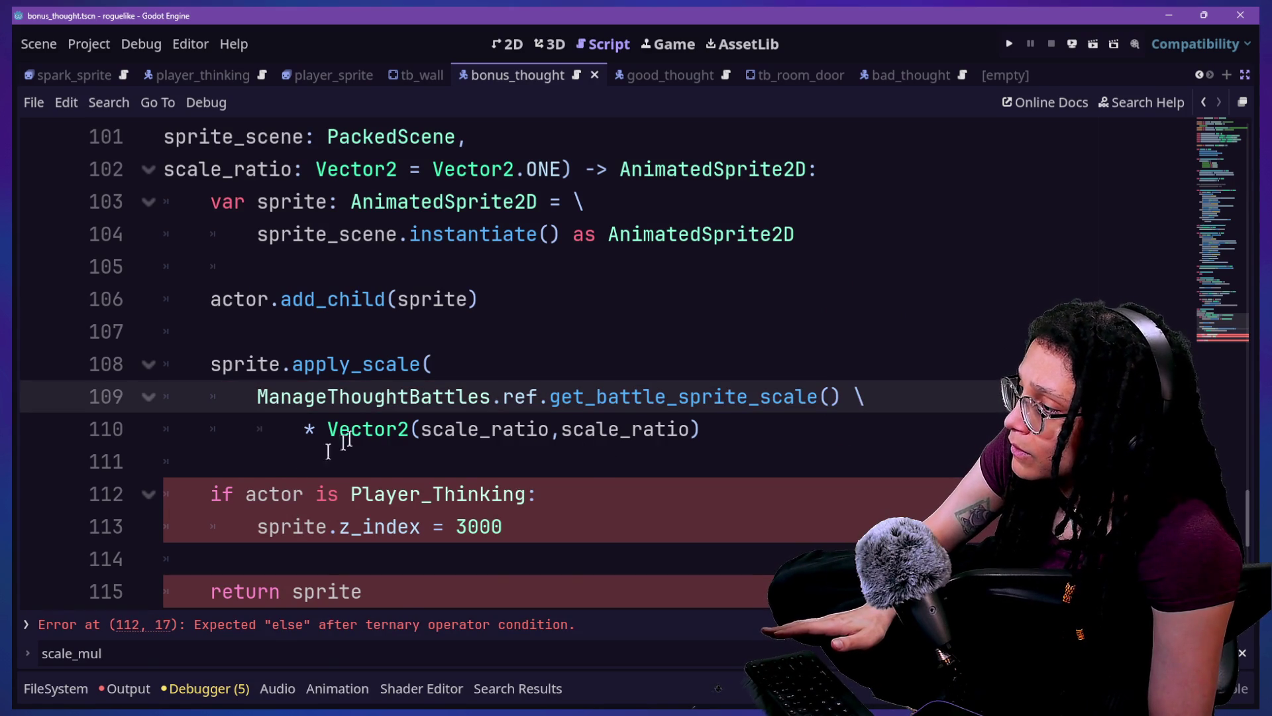
pyautogui.moveTo(338, 430)
pyautogui.mouseDown()
pyautogui.moveTo(858, 397)
pyautogui.moveTo(857, 422)
pyautogui.mouseUp()
pyautogui.press('BackSpace')
pyautogui.press('BackSpace')
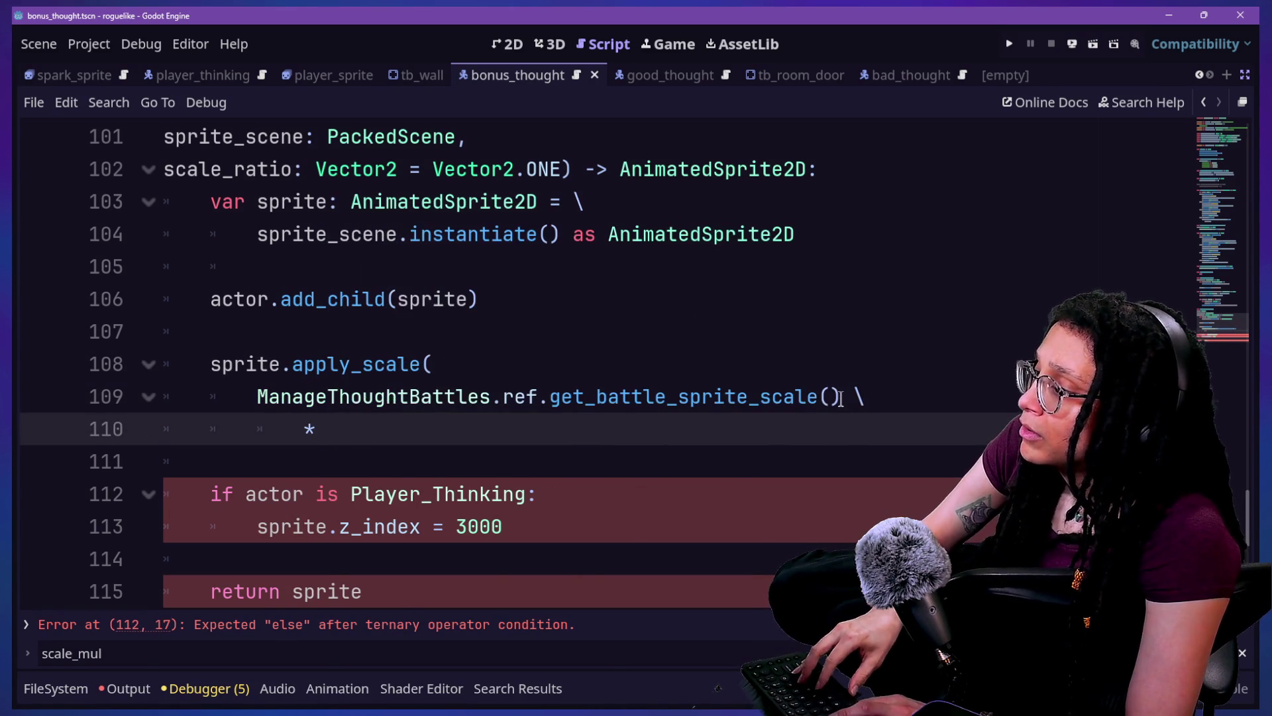
pyautogui.write(' scale_ratio)')
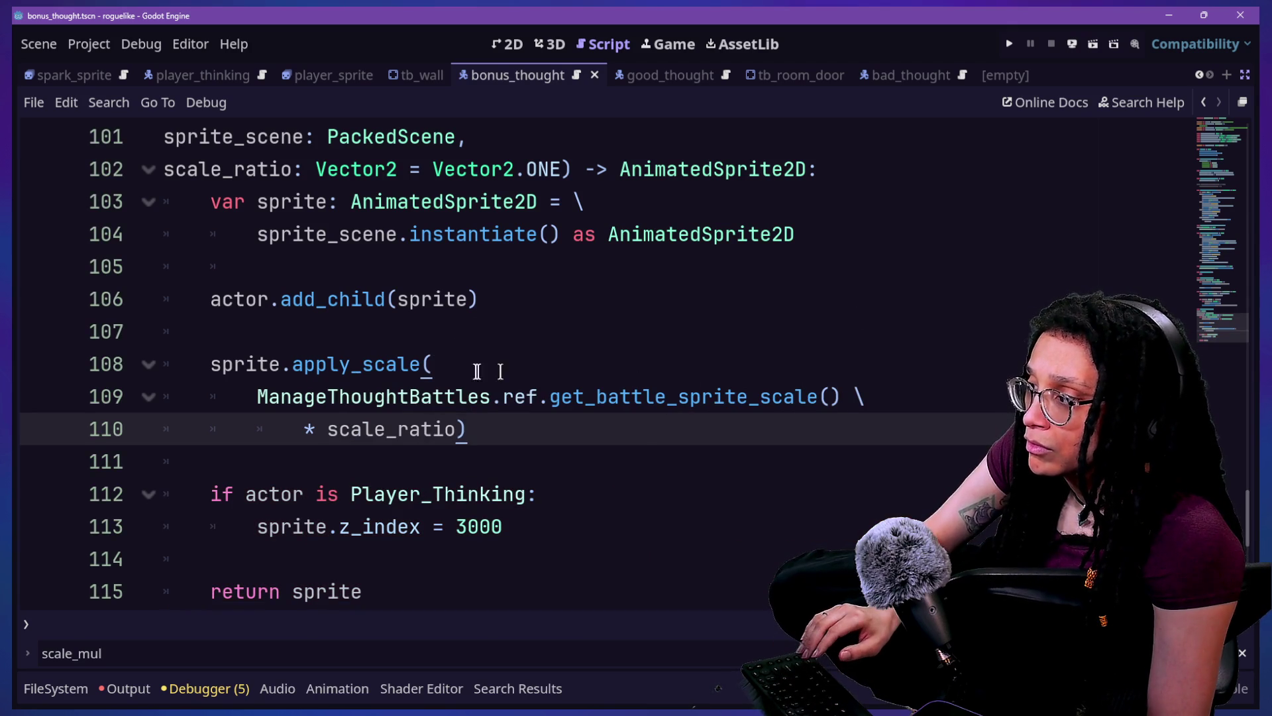
pyautogui.moveTo(365, 375)
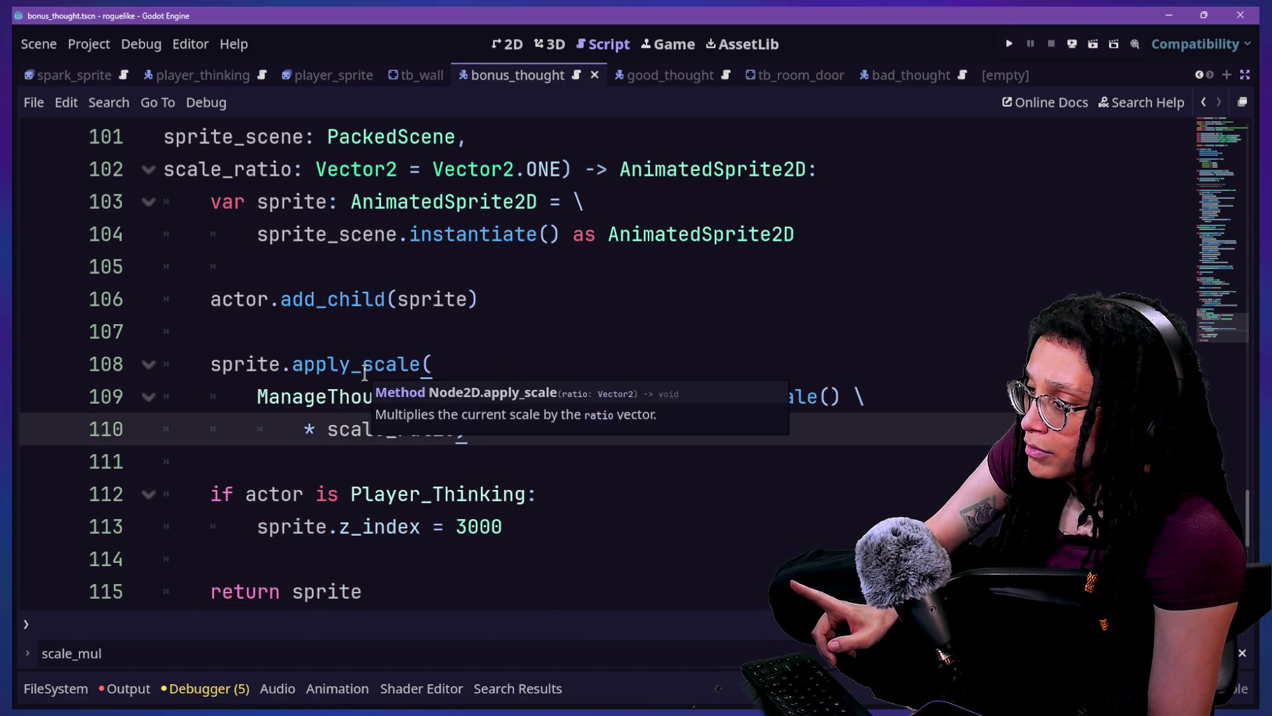
pyautogui.click(1009, 44)
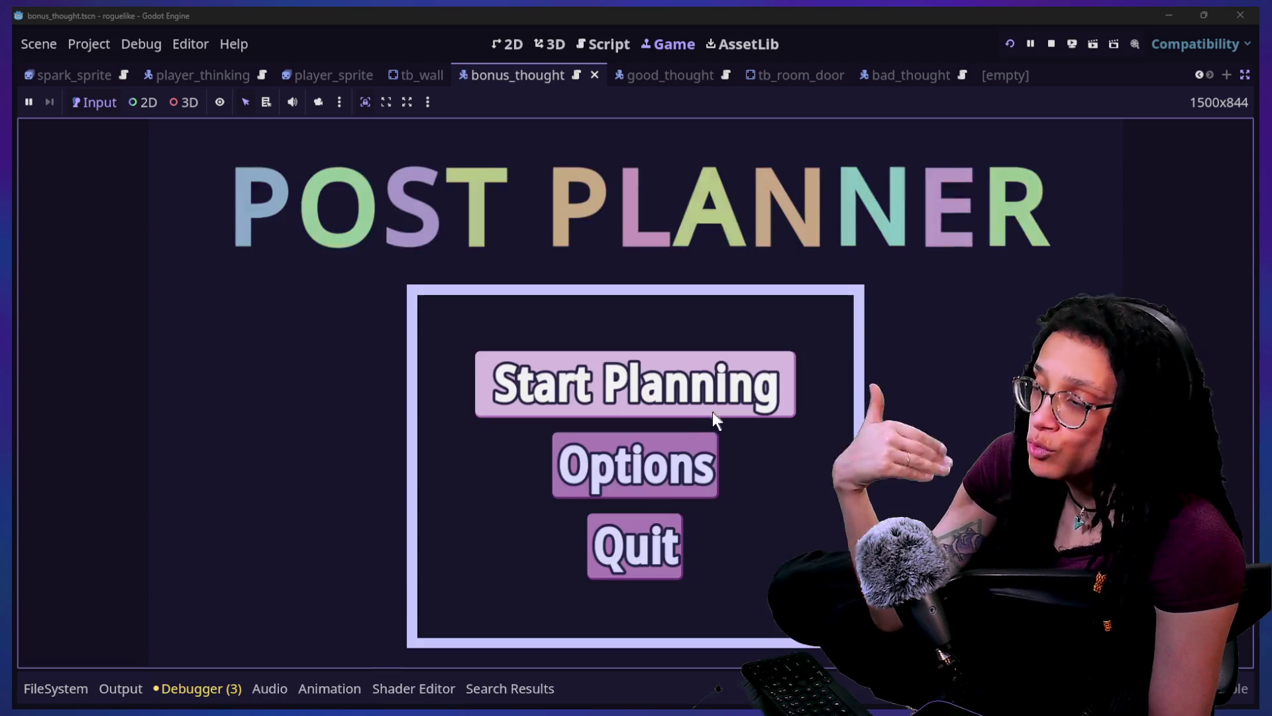
# - Start planning, pick Catstagram to check the maze level, then return to the bonus_thought script
pyautogui.click(698, 396)
pyautogui.click(749, 397)
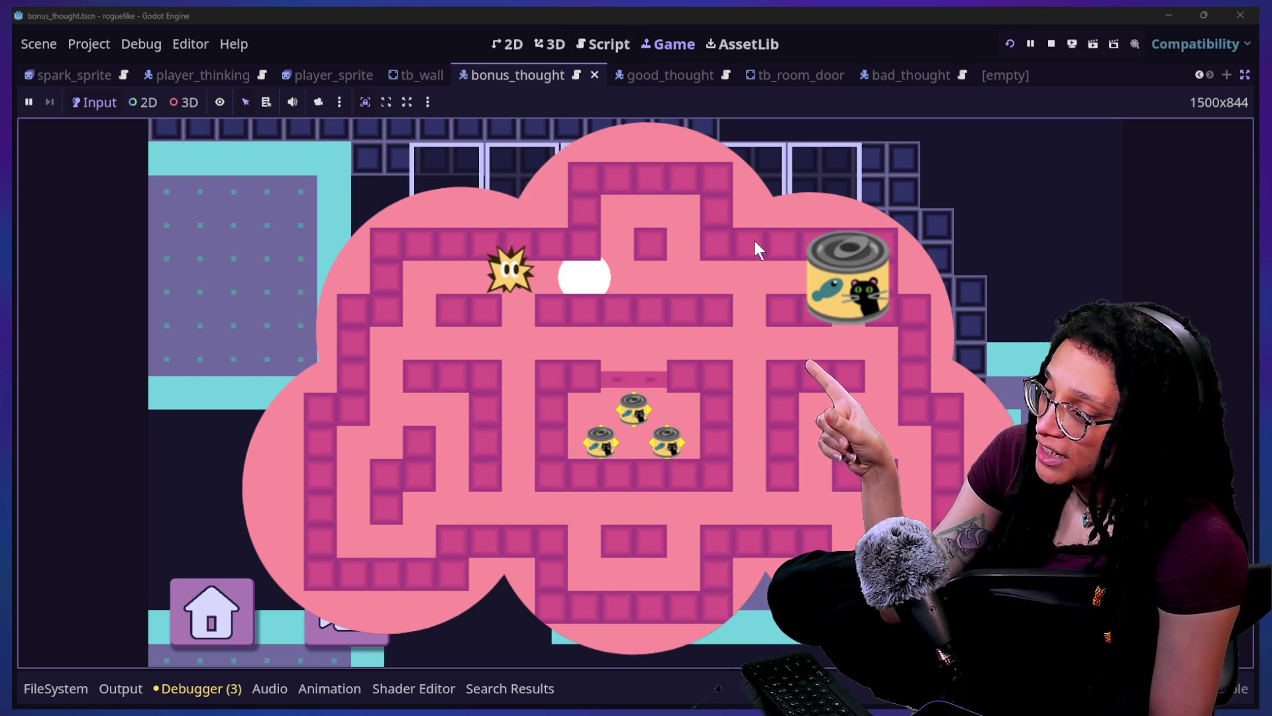
pyautogui.click(597, 45)
pyautogui.click(483, 336)
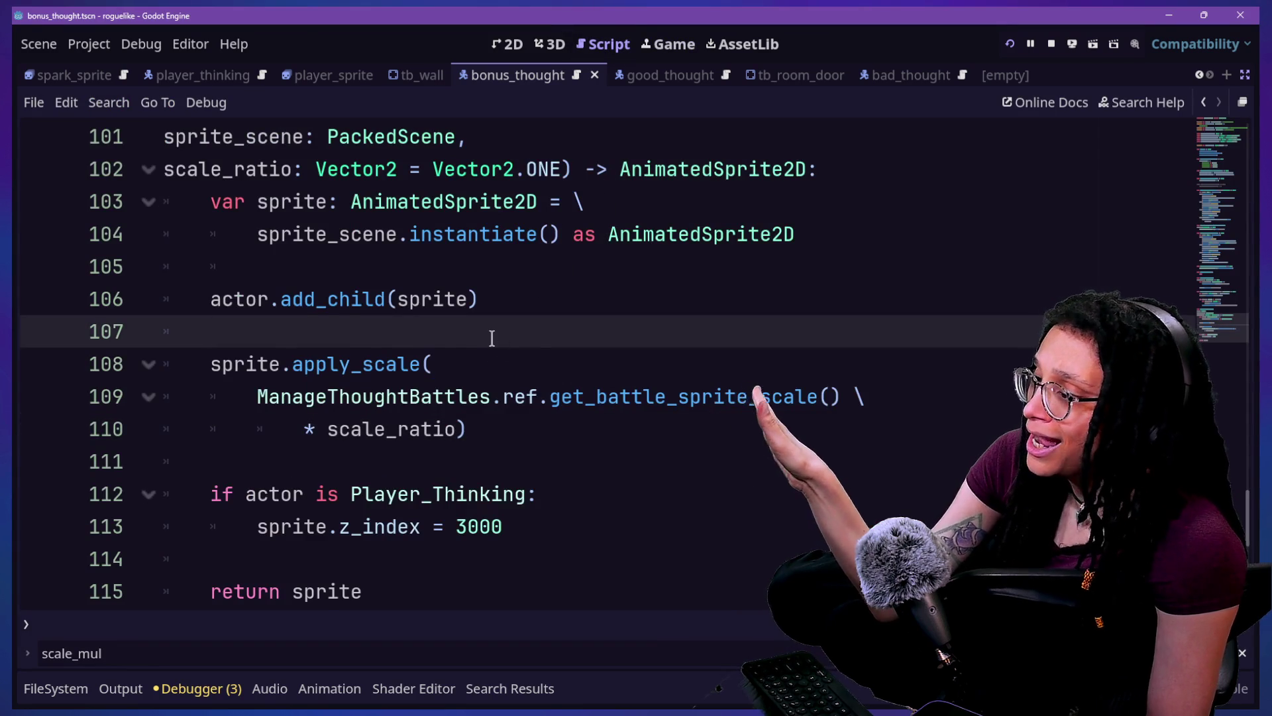
# - Open good_thought.gd via a 'thought' quick search, change line 12's * 3 to * 2.5, and run
pyautogui.scroll(1, 488, 340)
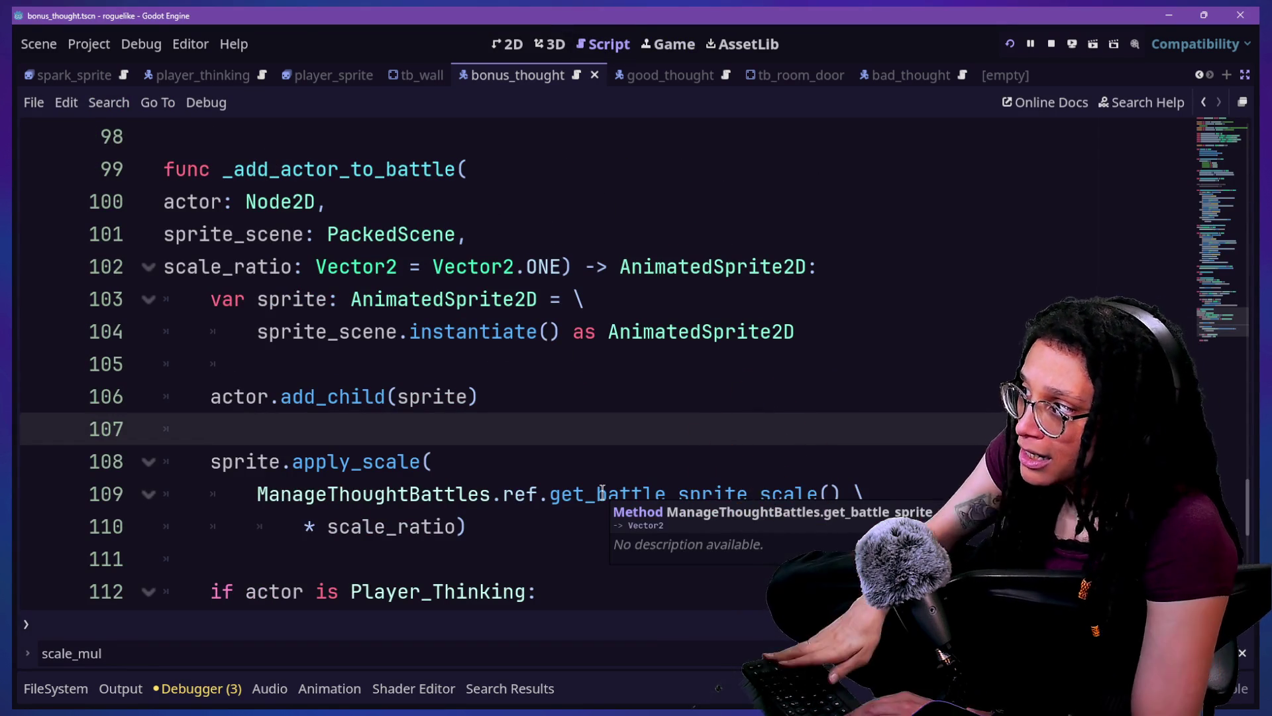
pyautogui.hotkey('shift', 'alt', 'o')
pyautogui.write('thought')
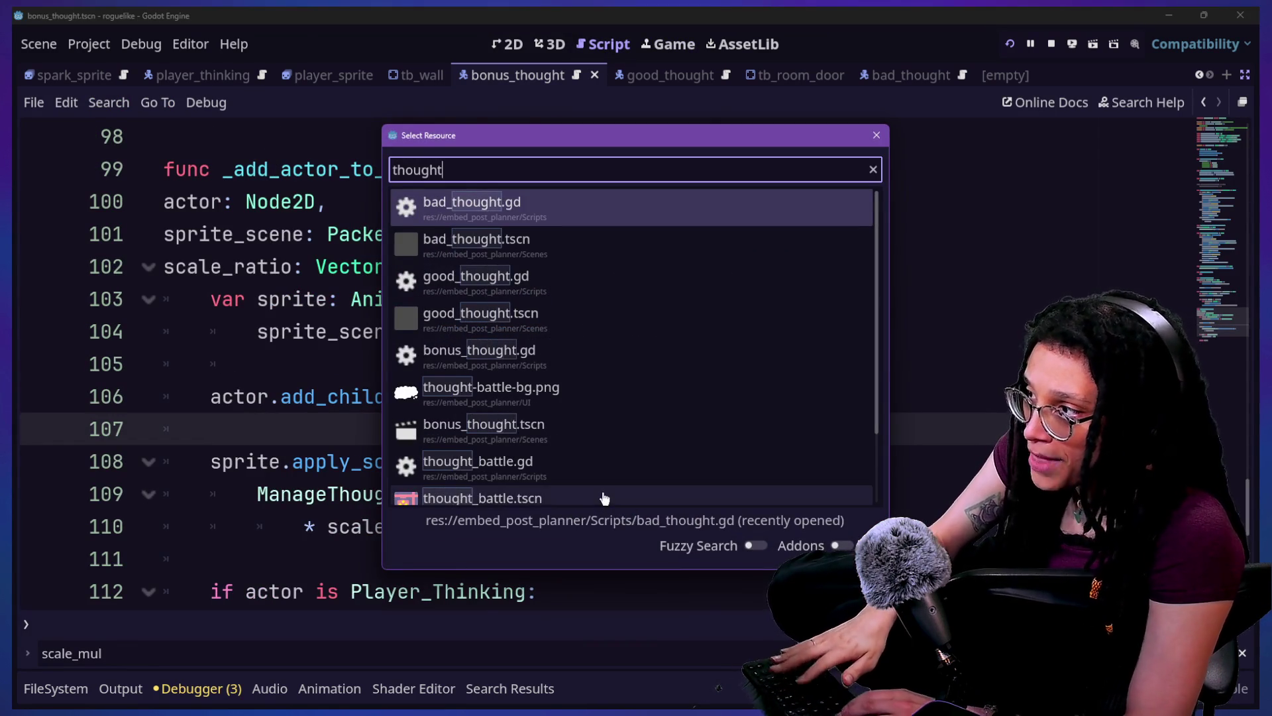
pyautogui.press('Return')
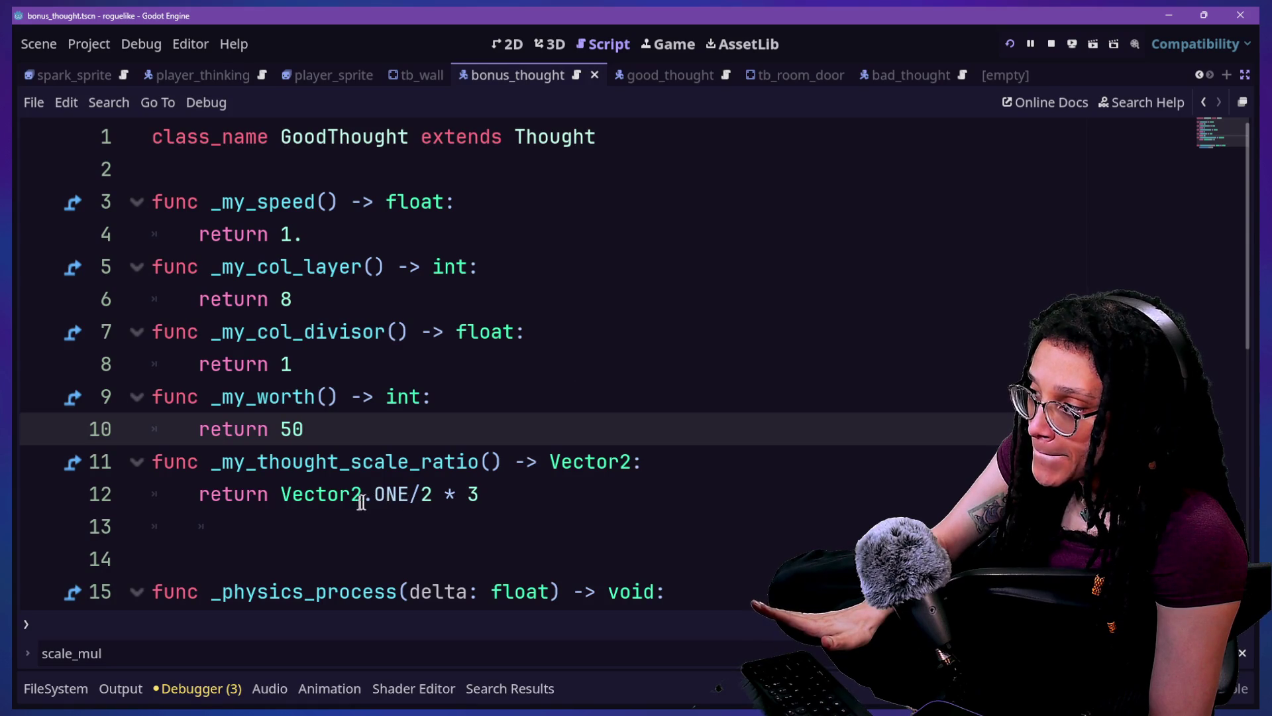
pyautogui.click(481, 498)
pyautogui.write('2.5')
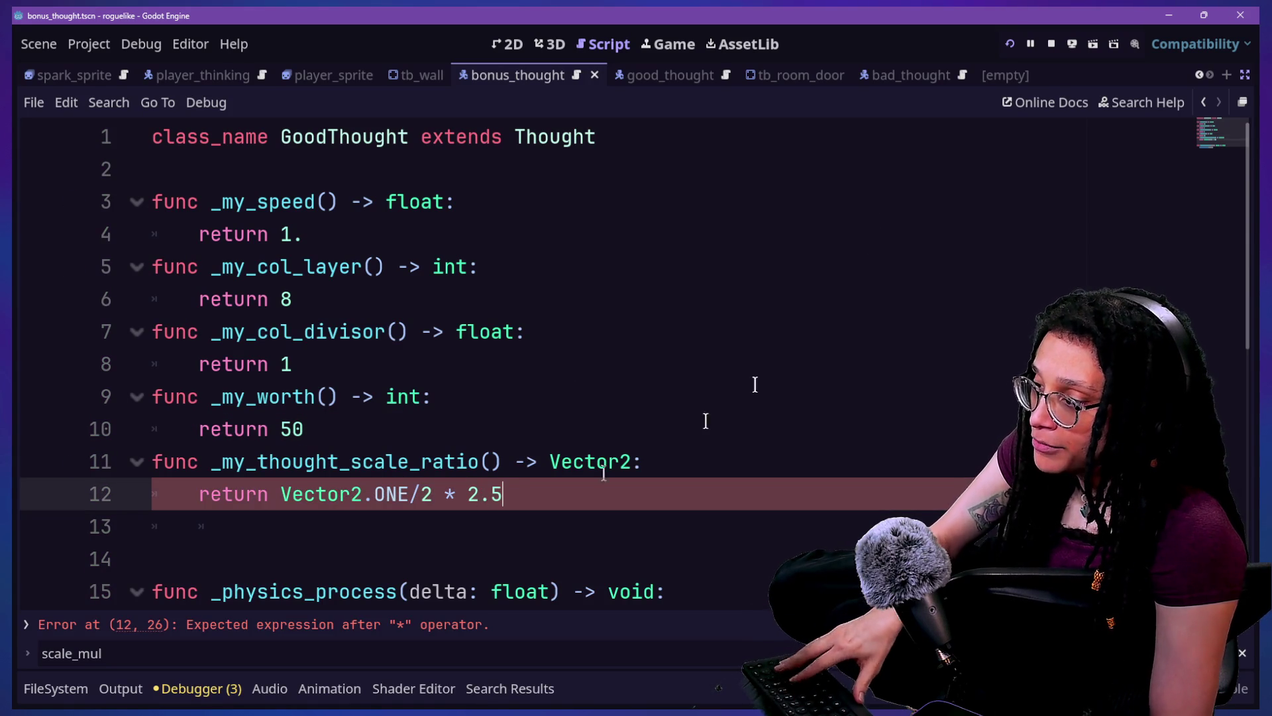
pyautogui.click(1014, 41)
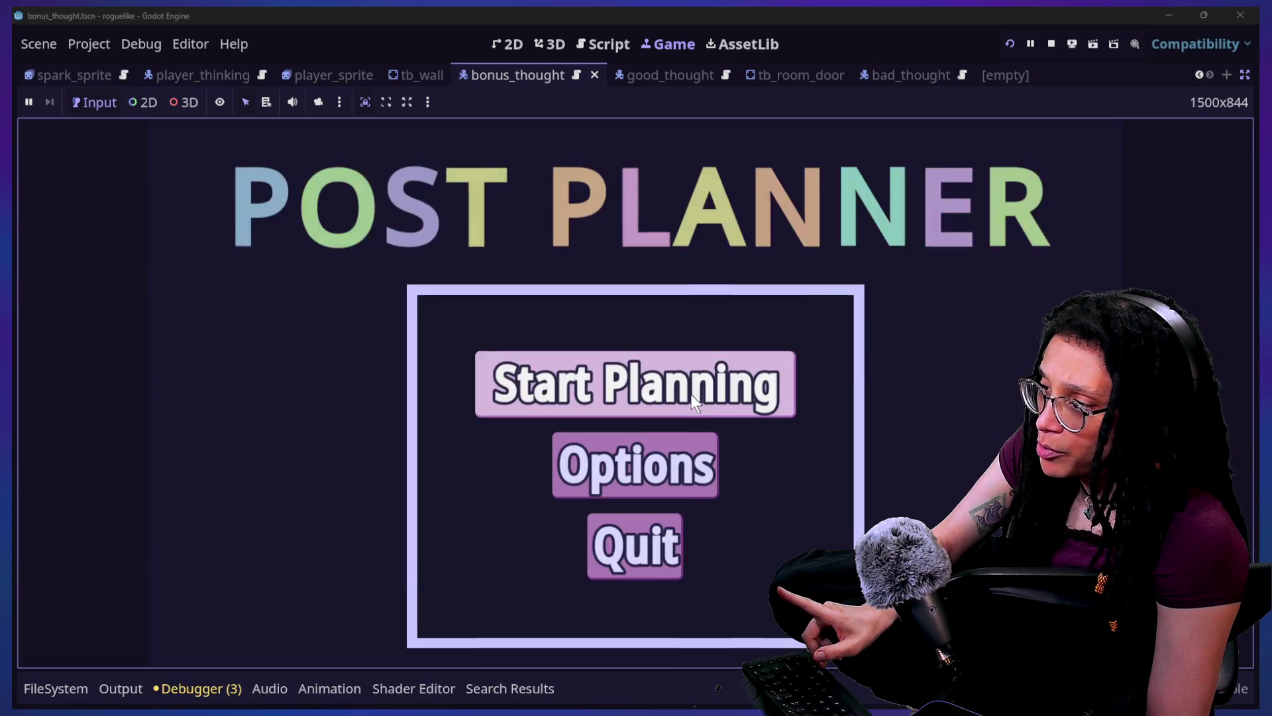
# - Pick Catstagram, steer the spark through the maze toward the cat tree, then stop the game
pyautogui.click(691, 395)
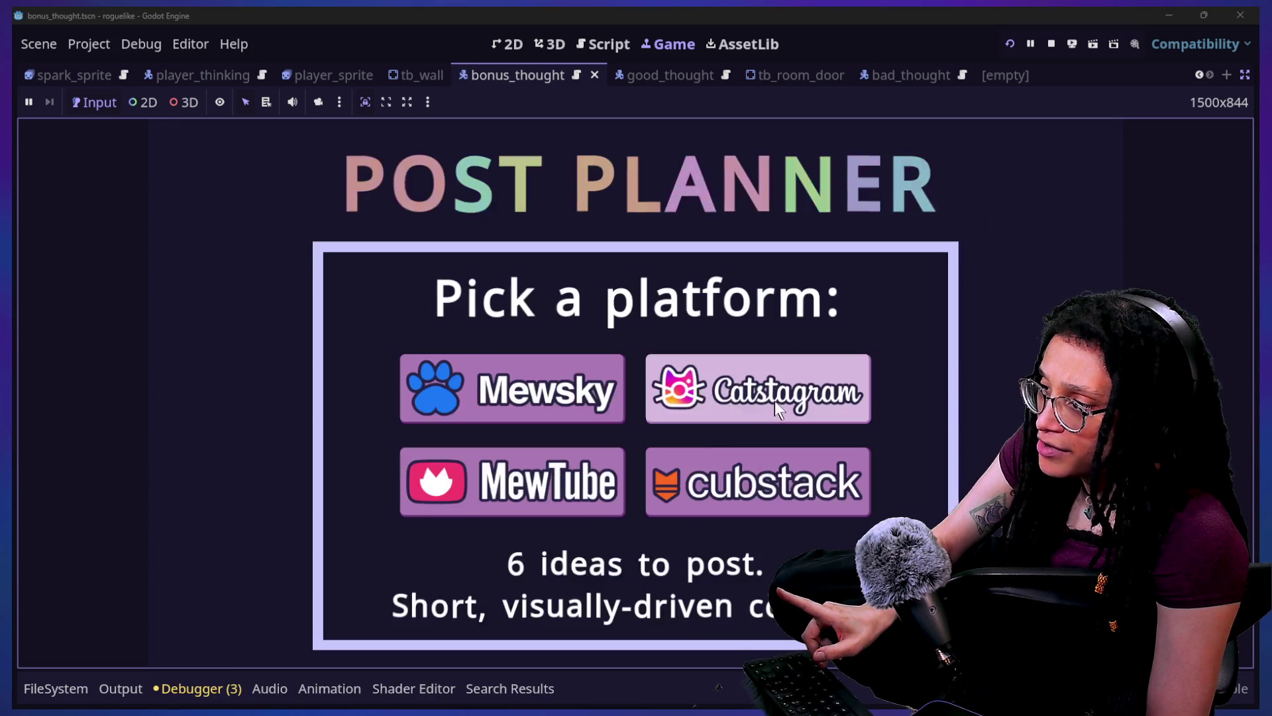
pyautogui.click(792, 410)
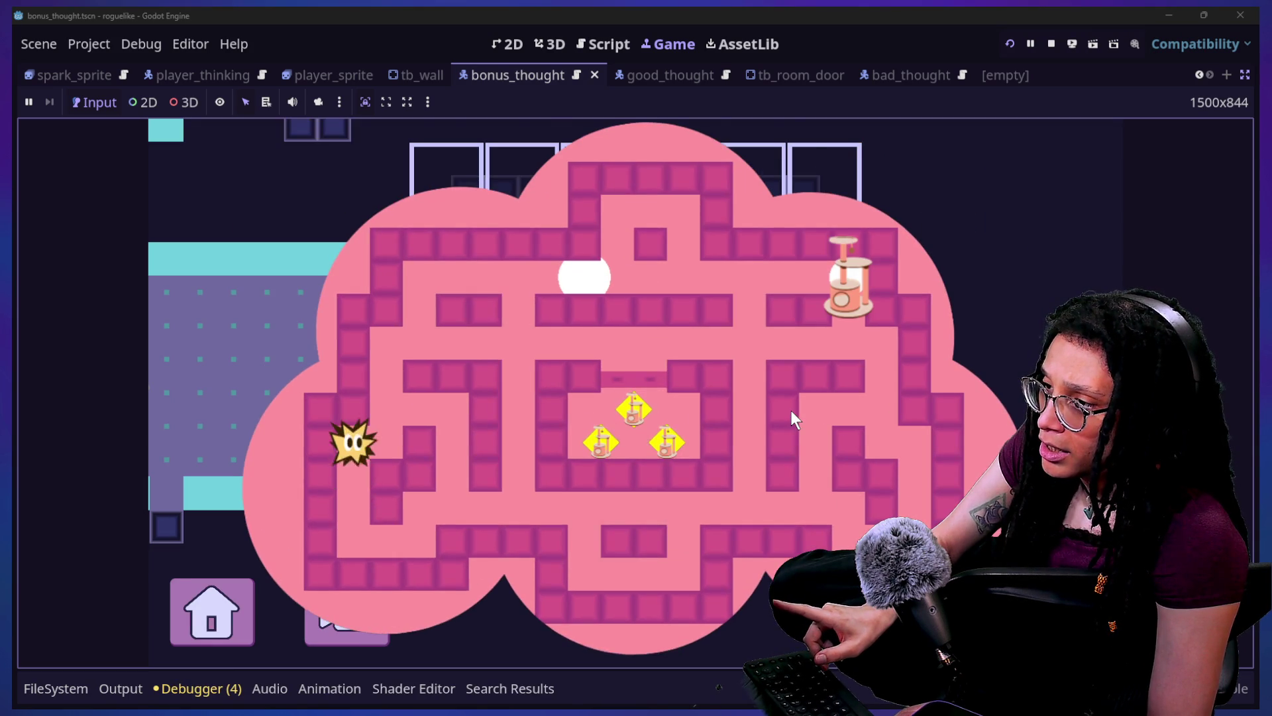
pyautogui.press('Down')
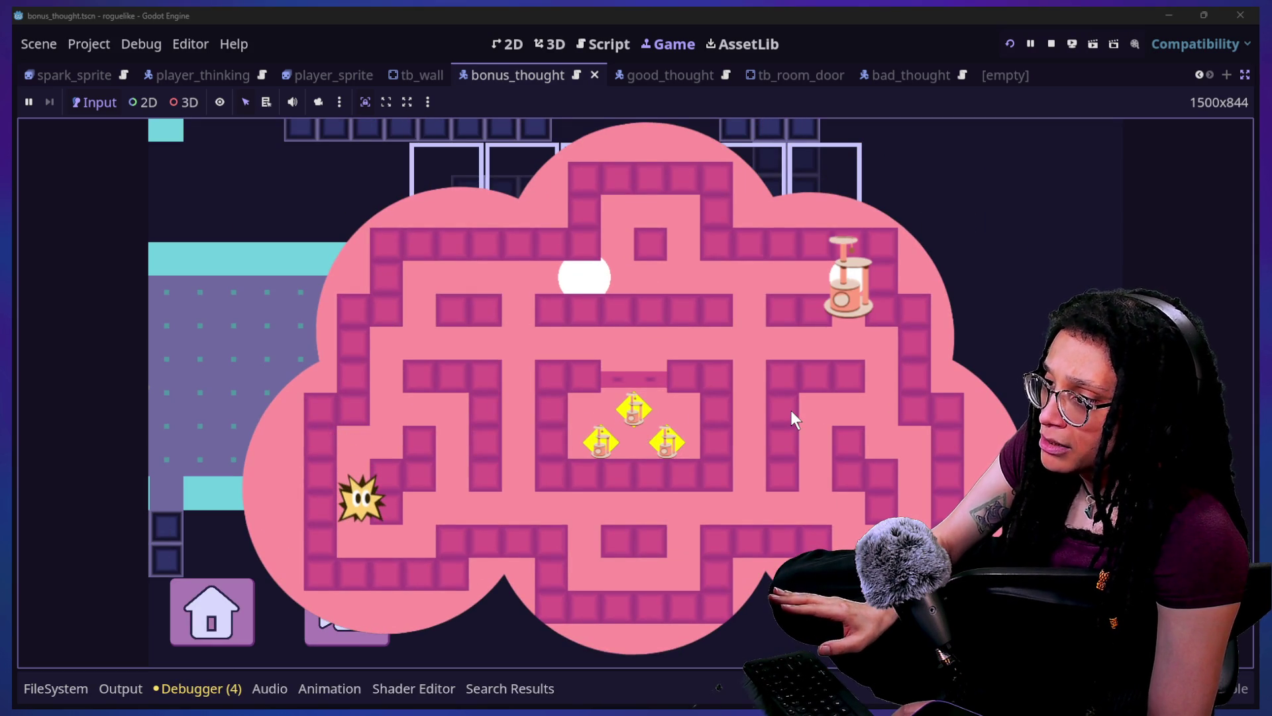
pyautogui.press('Right')
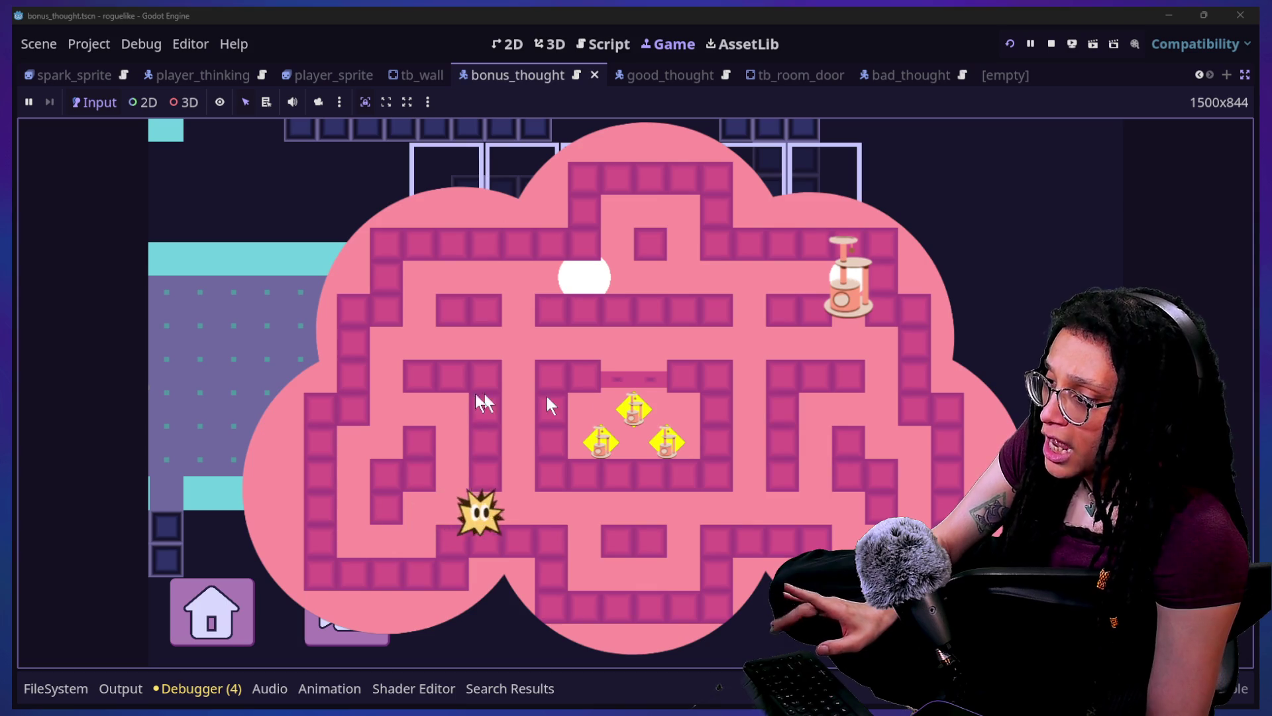
pyautogui.press('Right')
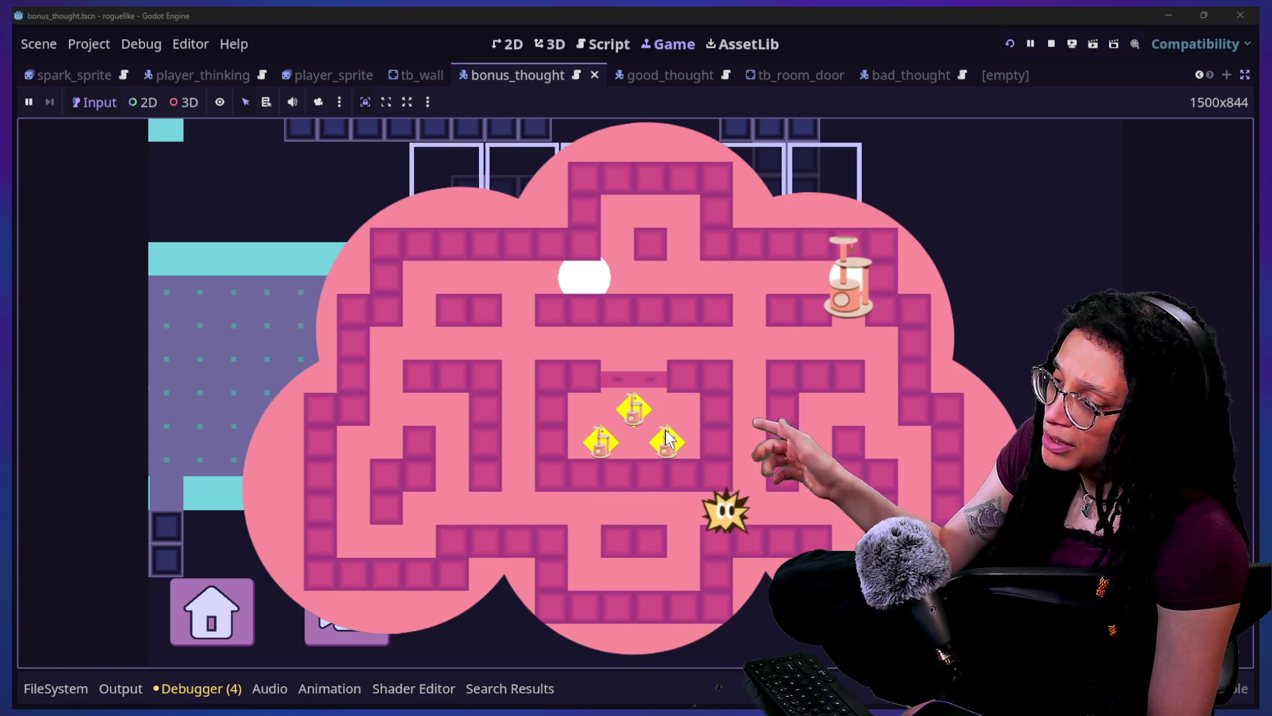
pyautogui.press('Up')
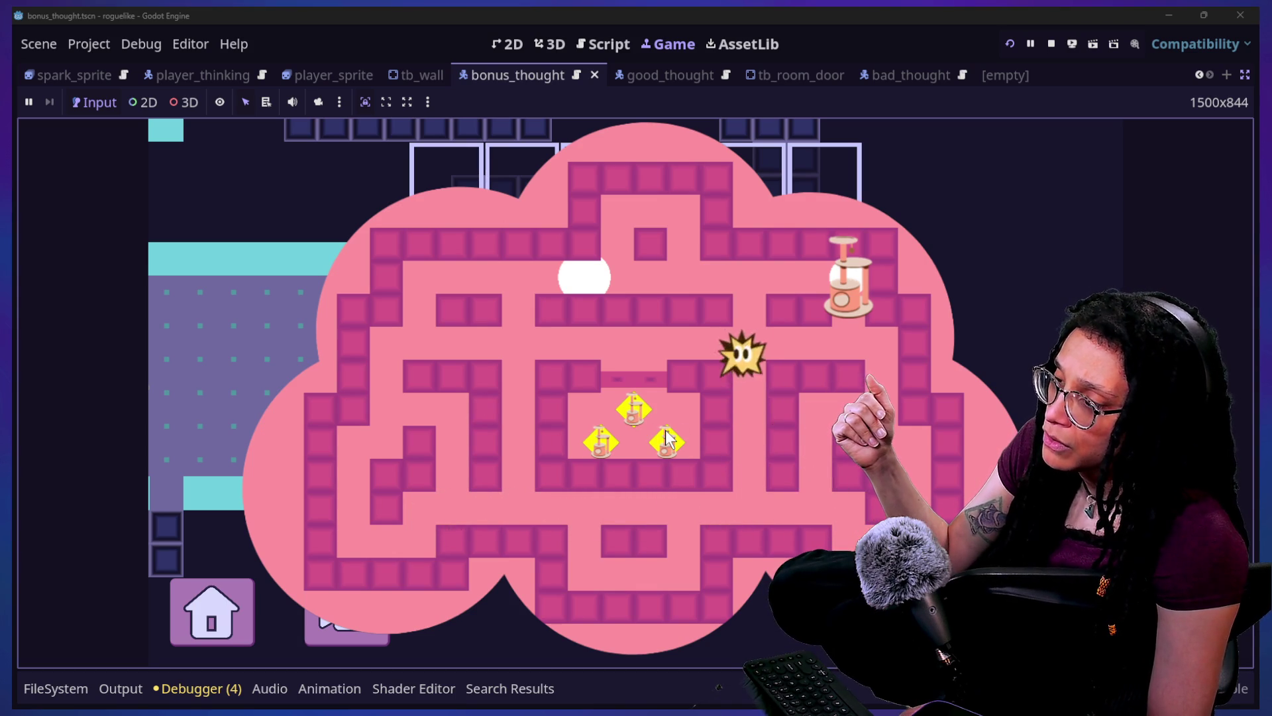
pyautogui.press('Right')
pyautogui.press('Up')
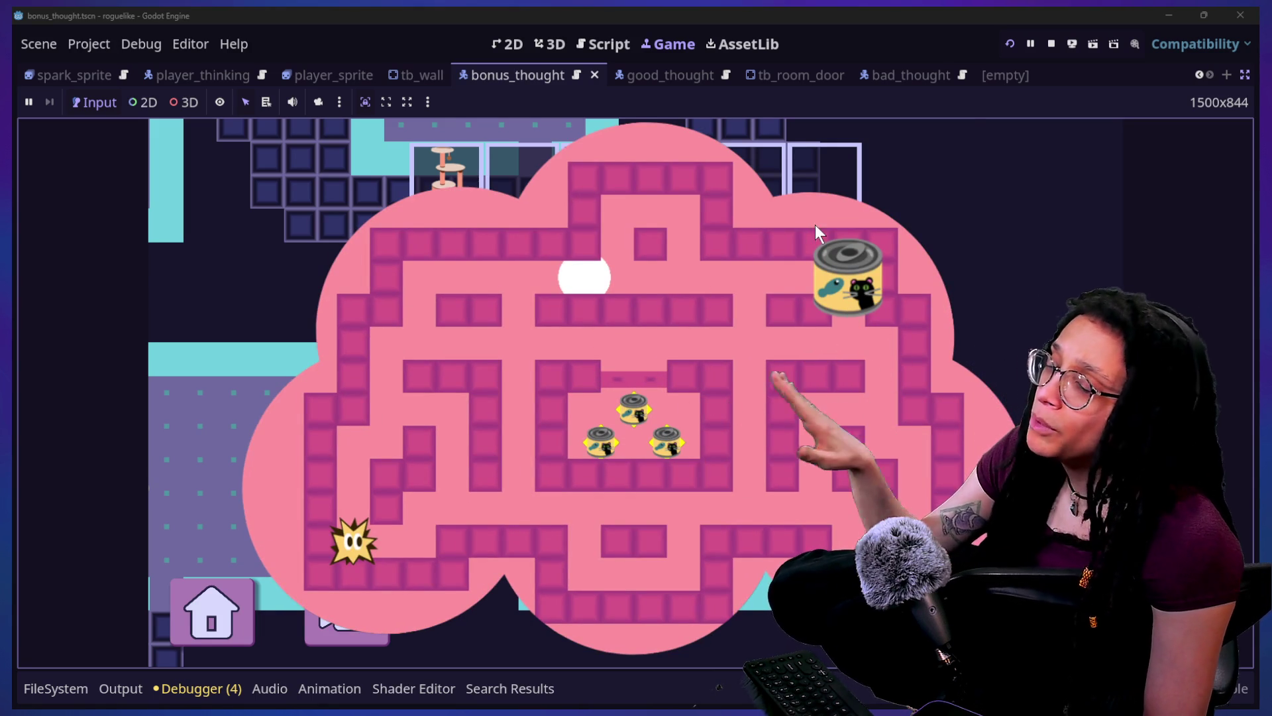
pyautogui.click(1048, 43)
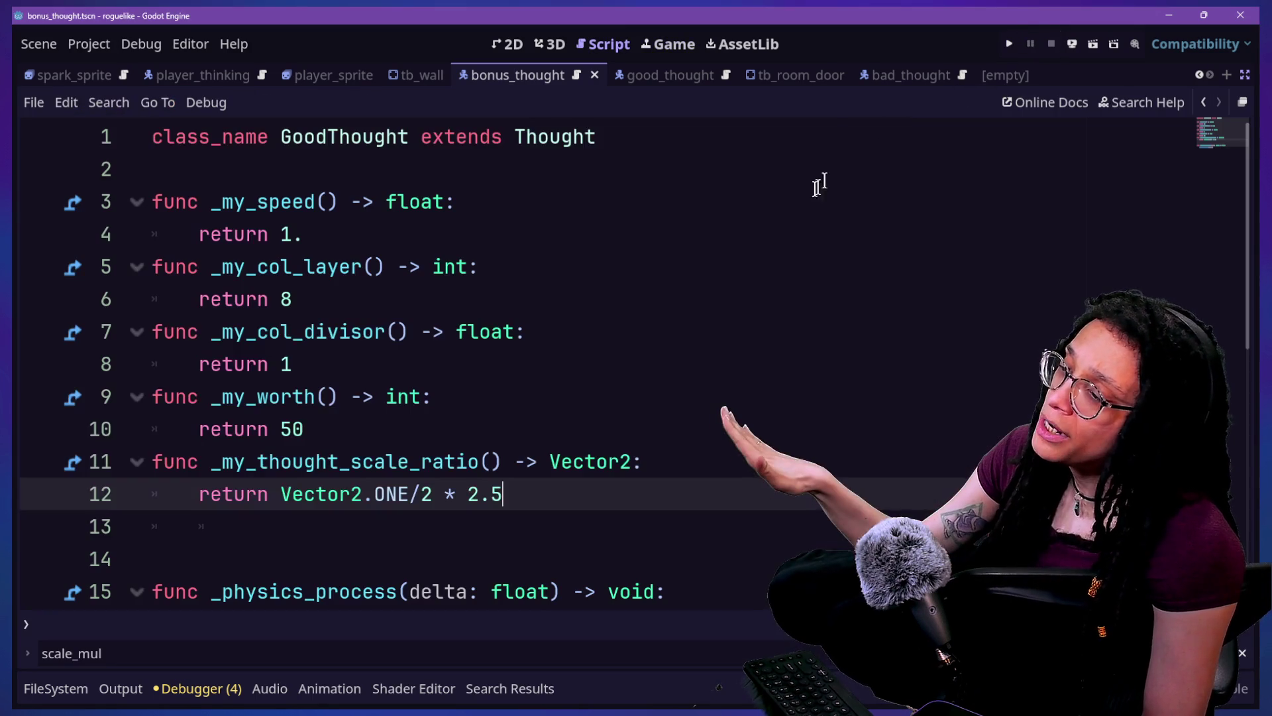
# - Review lines 6, 10 and 8 of good_thought.gd, then open the thought battle script via quick search
pyautogui.click(733, 283)
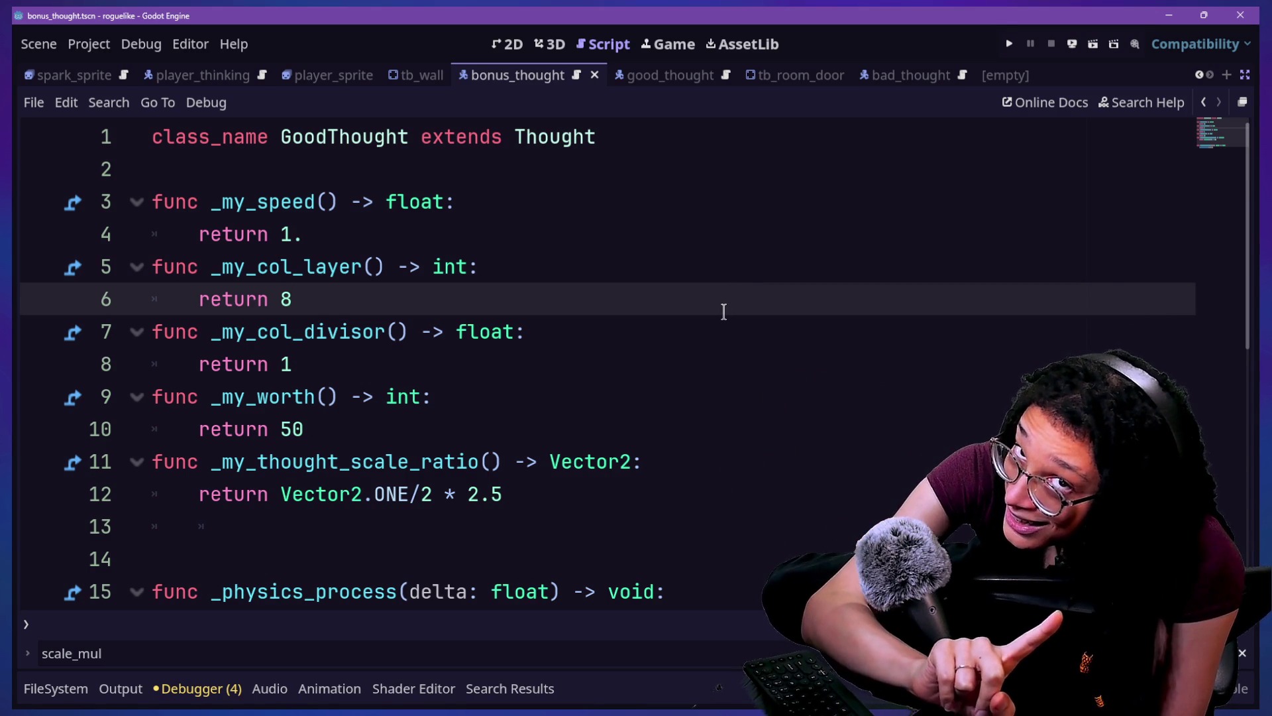
pyautogui.click(687, 429)
pyautogui.click(688, 370)
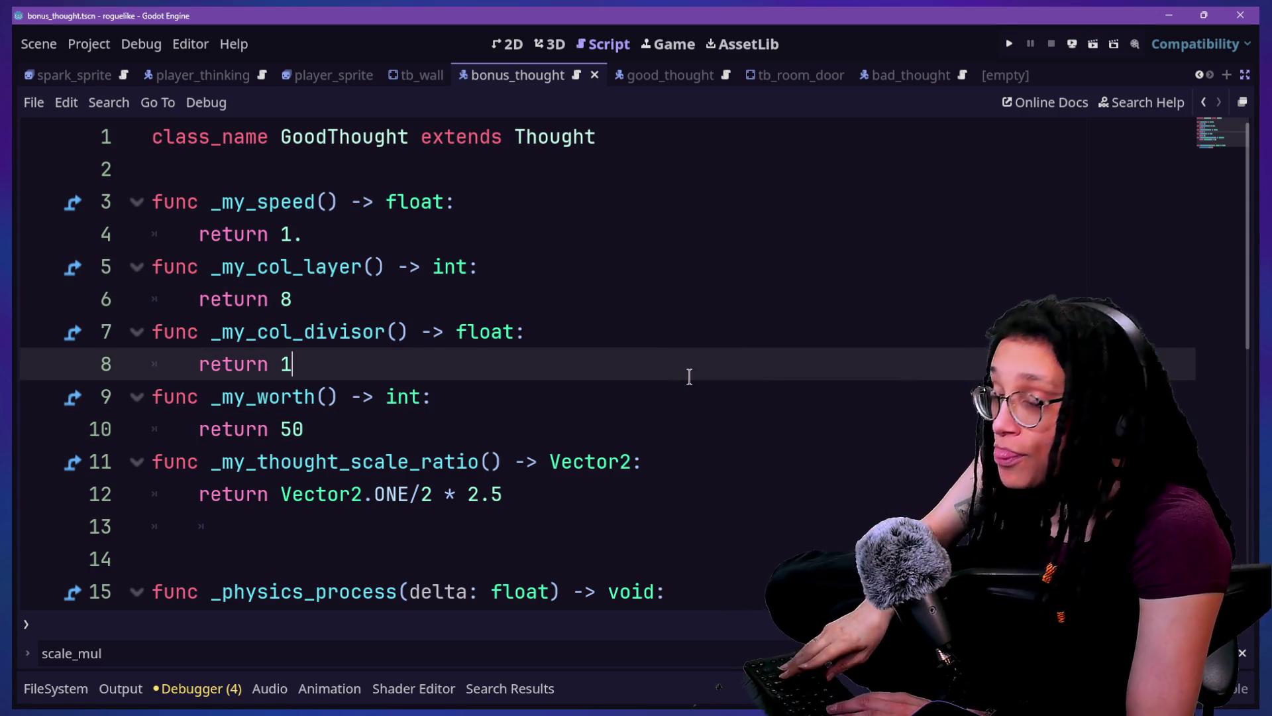
pyautogui.hotkey('alt', 'shift', 'o')
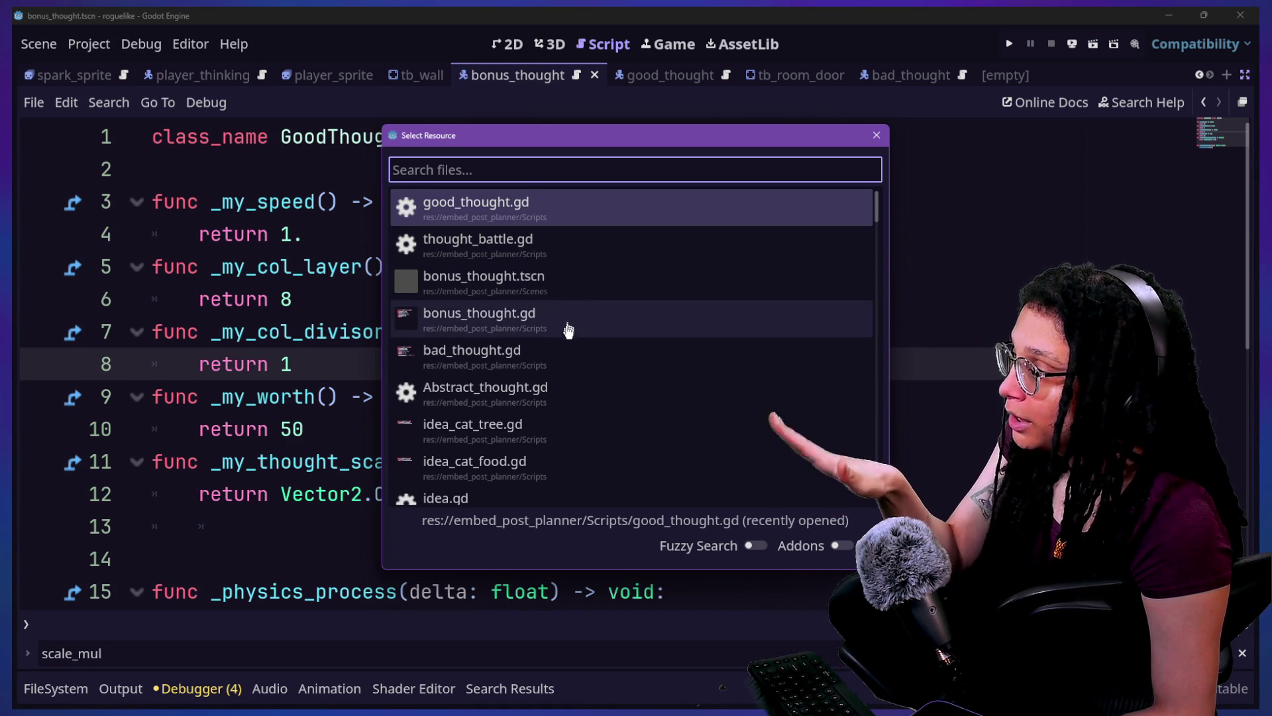
pyautogui.click(527, 240)
# - Scroll through the script and jump to where sprite_scene is declared
pyautogui.scroll(-4, 559, 389)
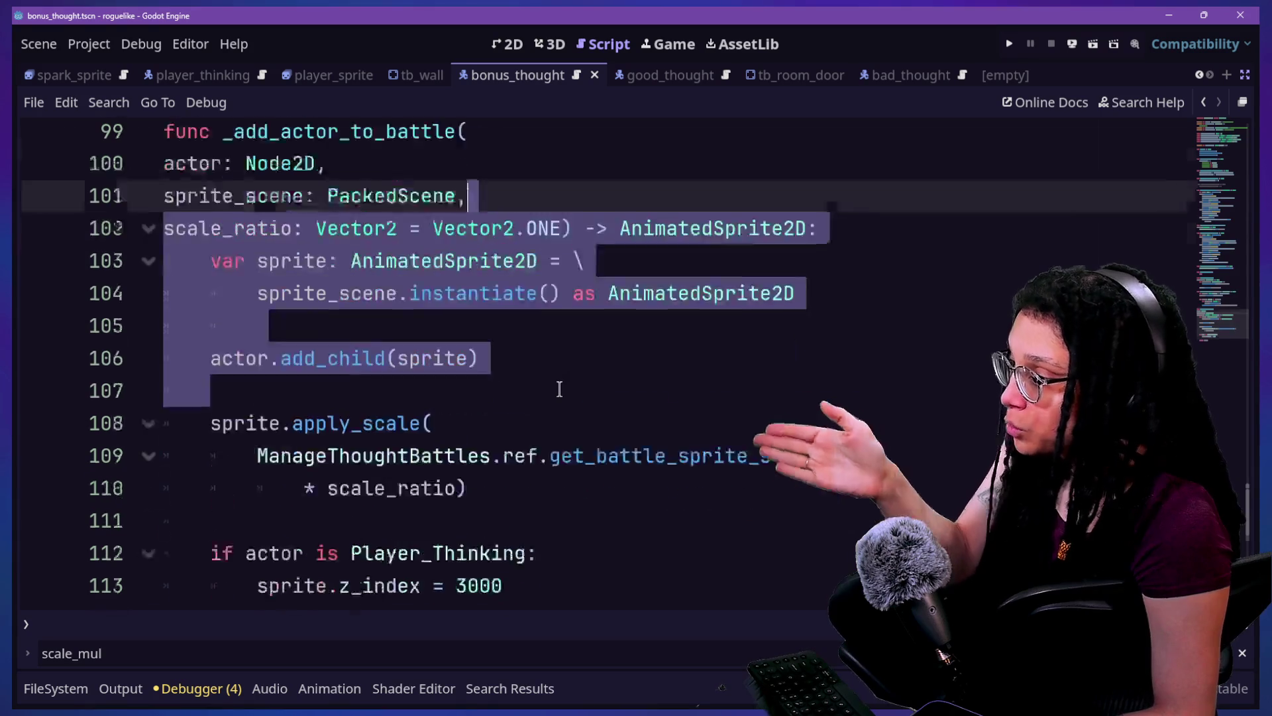
pyautogui.scroll(3, 559, 389)
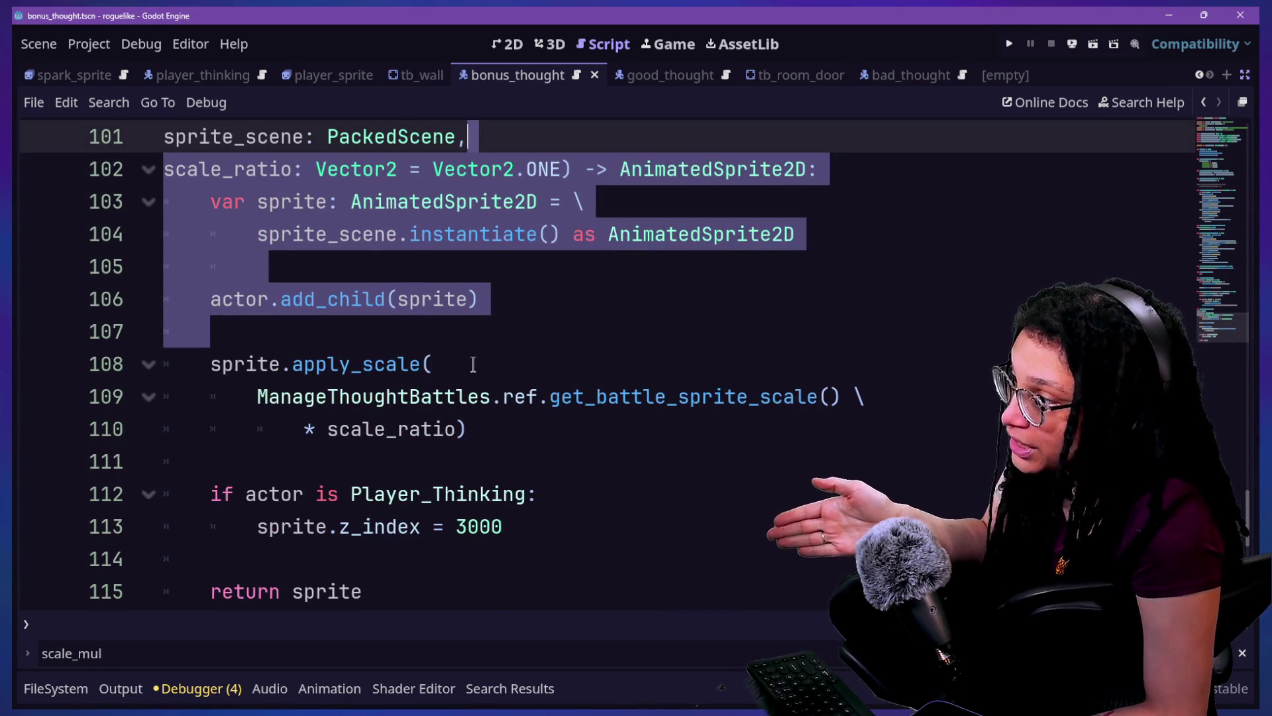
pyautogui.click(470, 364)
pyautogui.scroll(3, 472, 365)
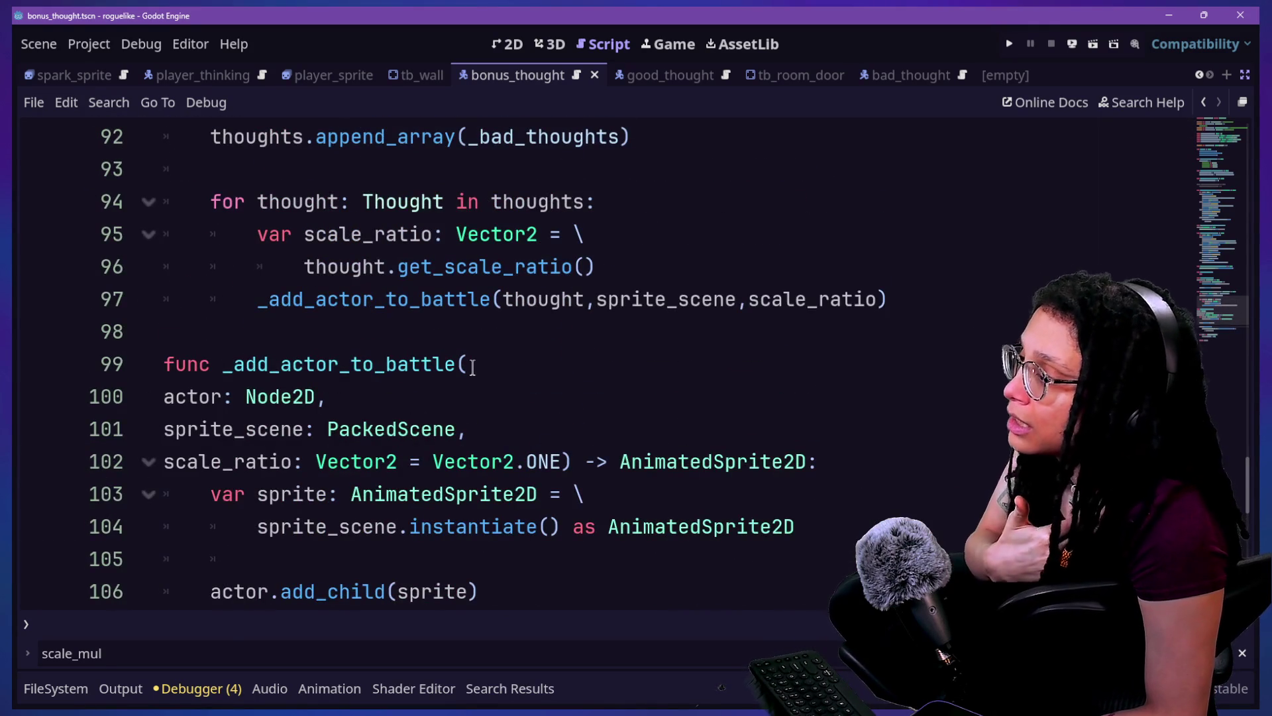
pyautogui.scroll(1, 472, 367)
pyautogui.scroll(2, 472, 369)
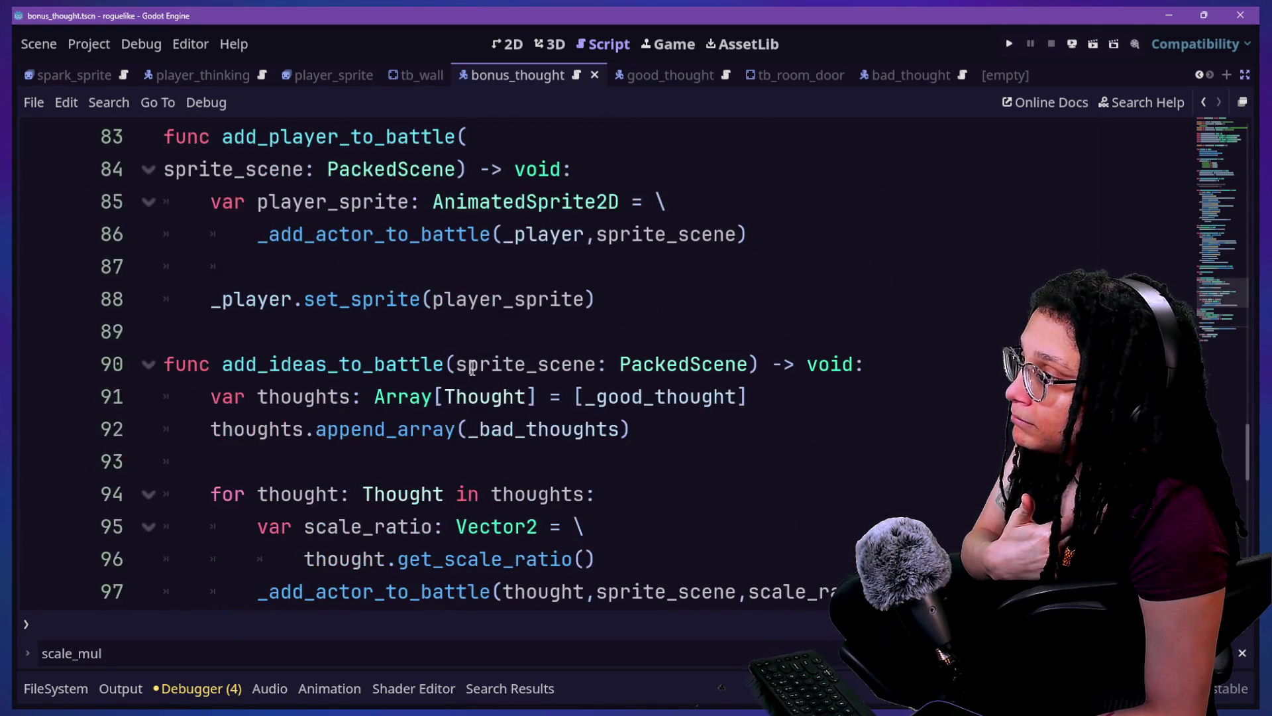
pyautogui.scroll(-3, 454, 371)
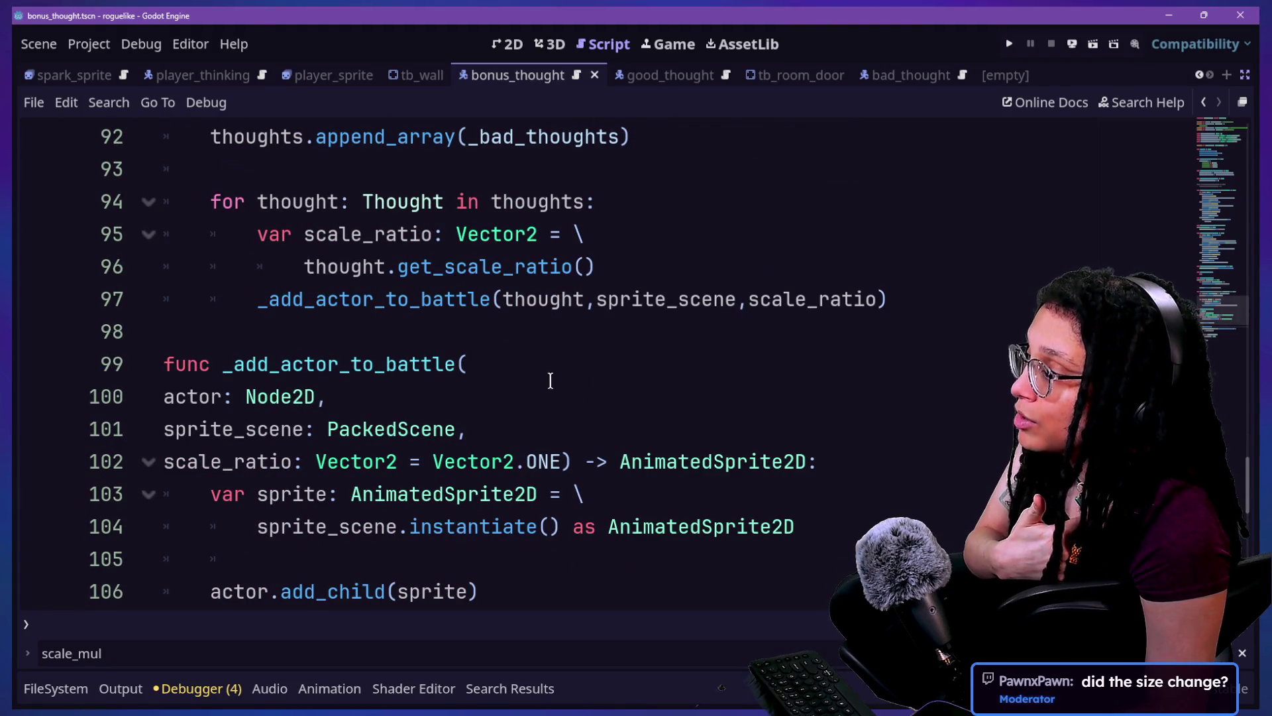
pyautogui.click(617, 309)
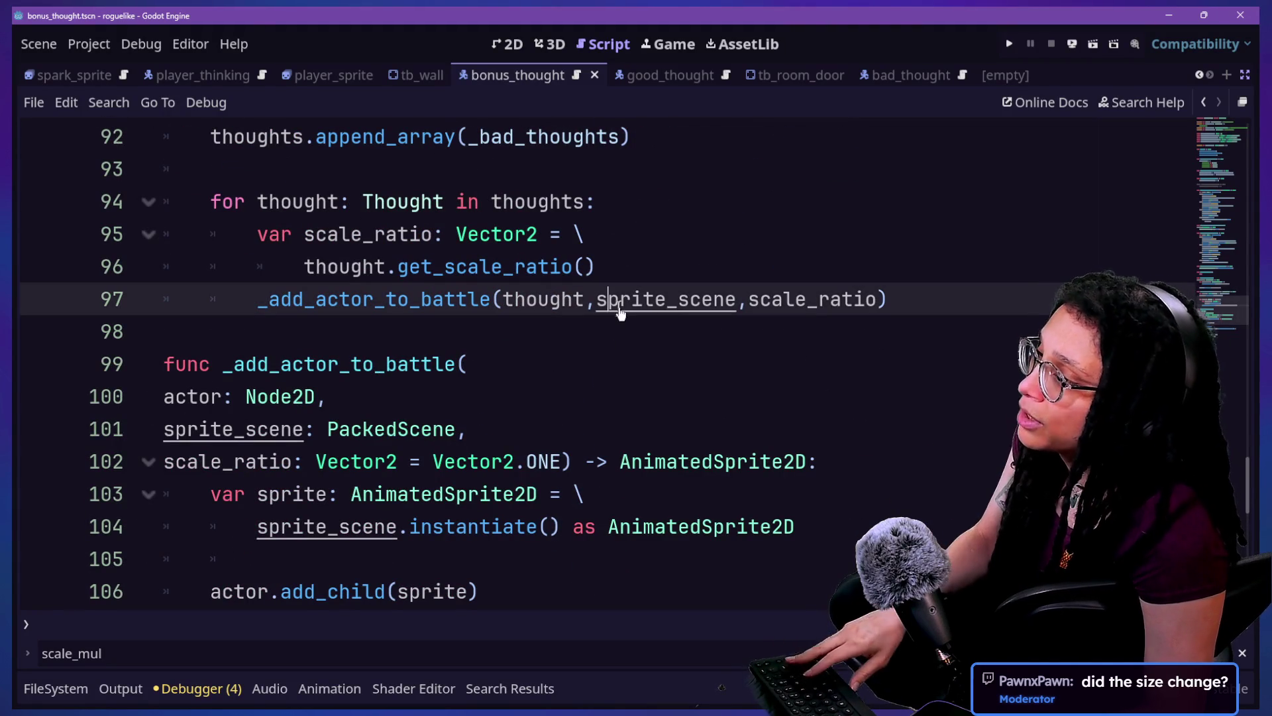
pyautogui.keyDown('ctrl'); pyautogui.click(619, 311); pyautogui.keyUp('ctrl')
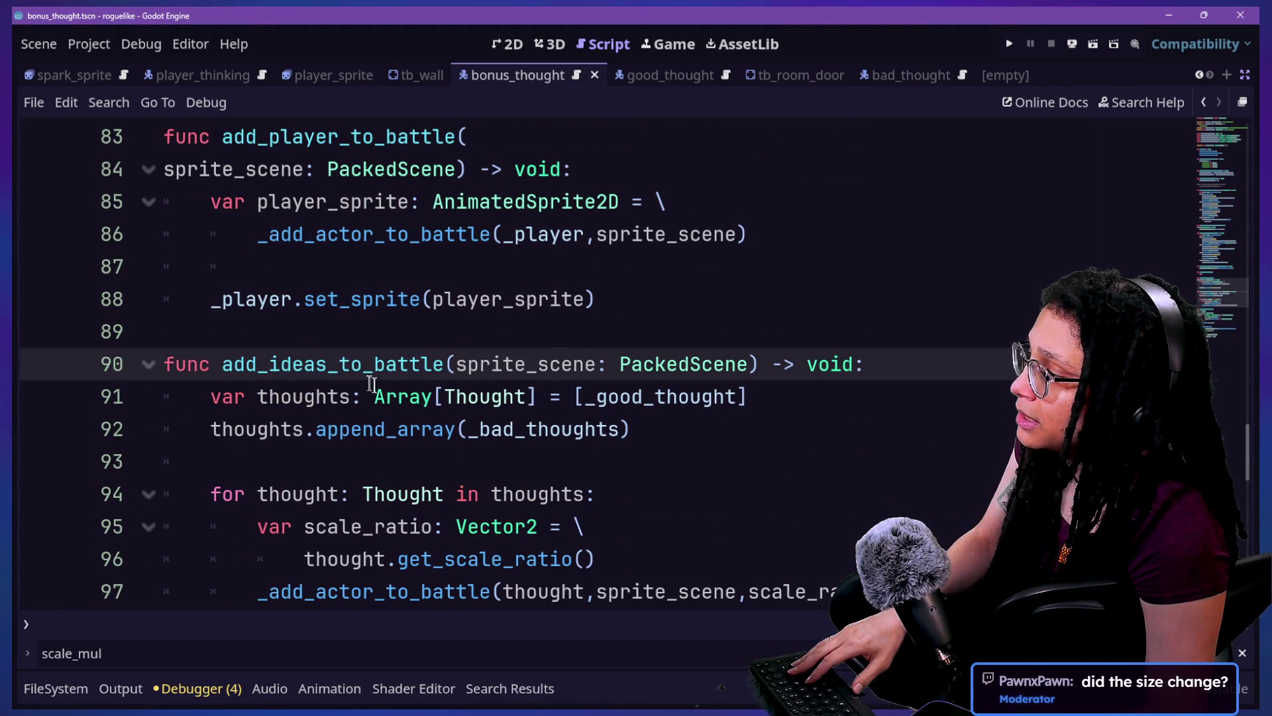
# - Select add_ideas_to_battle and start a project-wide search for it
pyautogui.moveTo(220, 363); pyautogui.dragTo(335, 379)
pyautogui.moveTo(426, 373); pyautogui.dragTo(454, 375)
pyautogui.hotkey('ctrl', 'shift', 'f')
# - Run the search and go to the add_ideas_to_battle call on line 65 of manage_thought_battles.gd
pyautogui.press('Return')
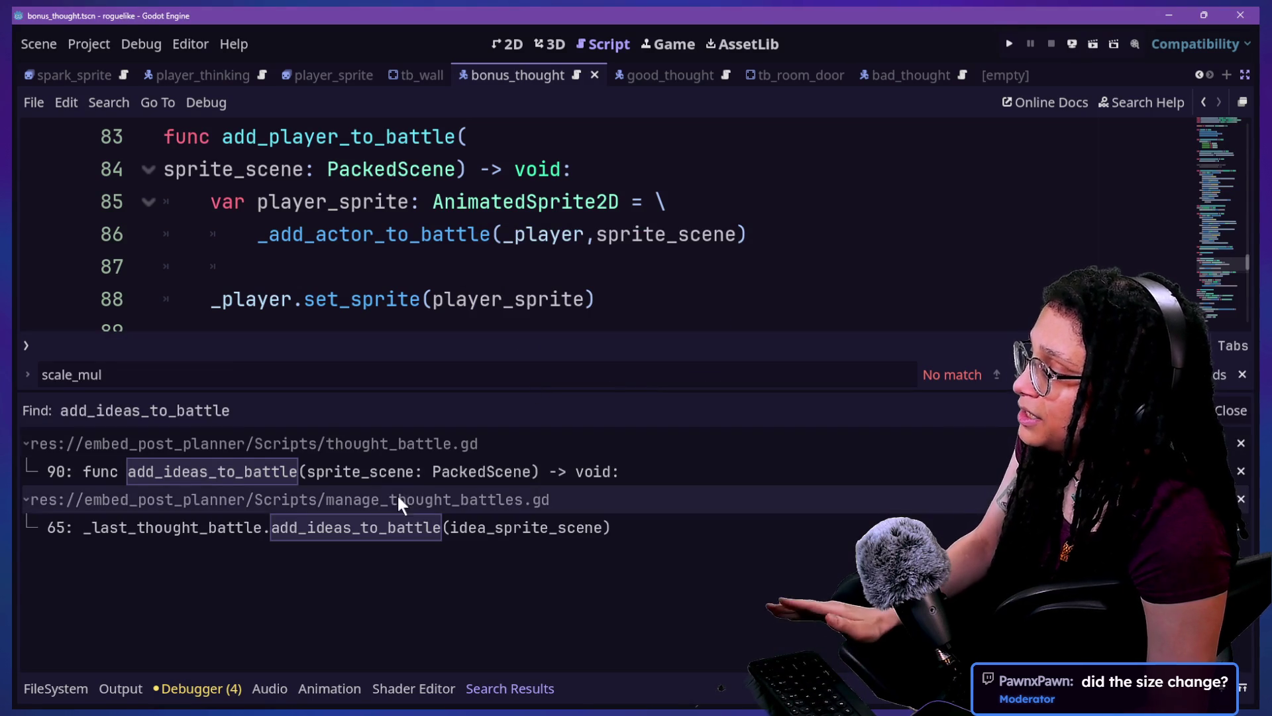
pyautogui.click(229, 530)
pyautogui.click(431, 323)
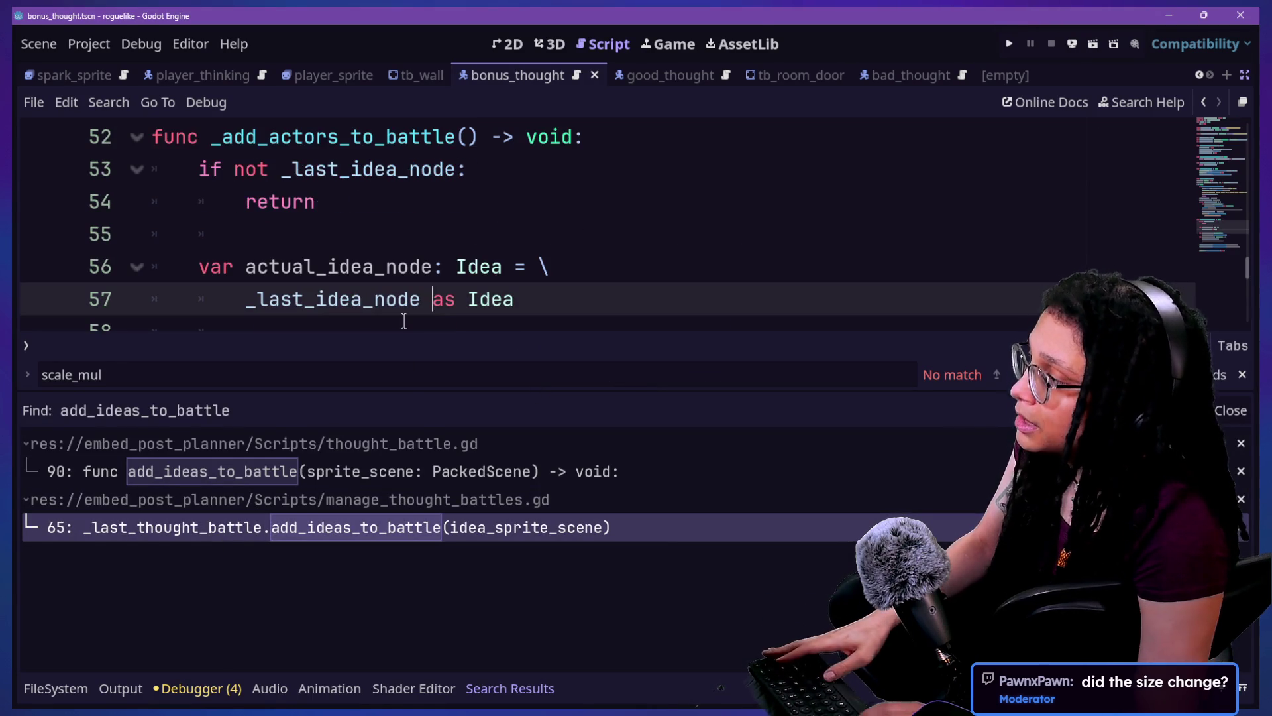
pyautogui.hotkey('ctrl', 'j')
# - Trace idea_sprite_scene back to actual_idea_node.get_my_sprite_scene() on line 60
pyautogui.scroll(-3, 381, 373)
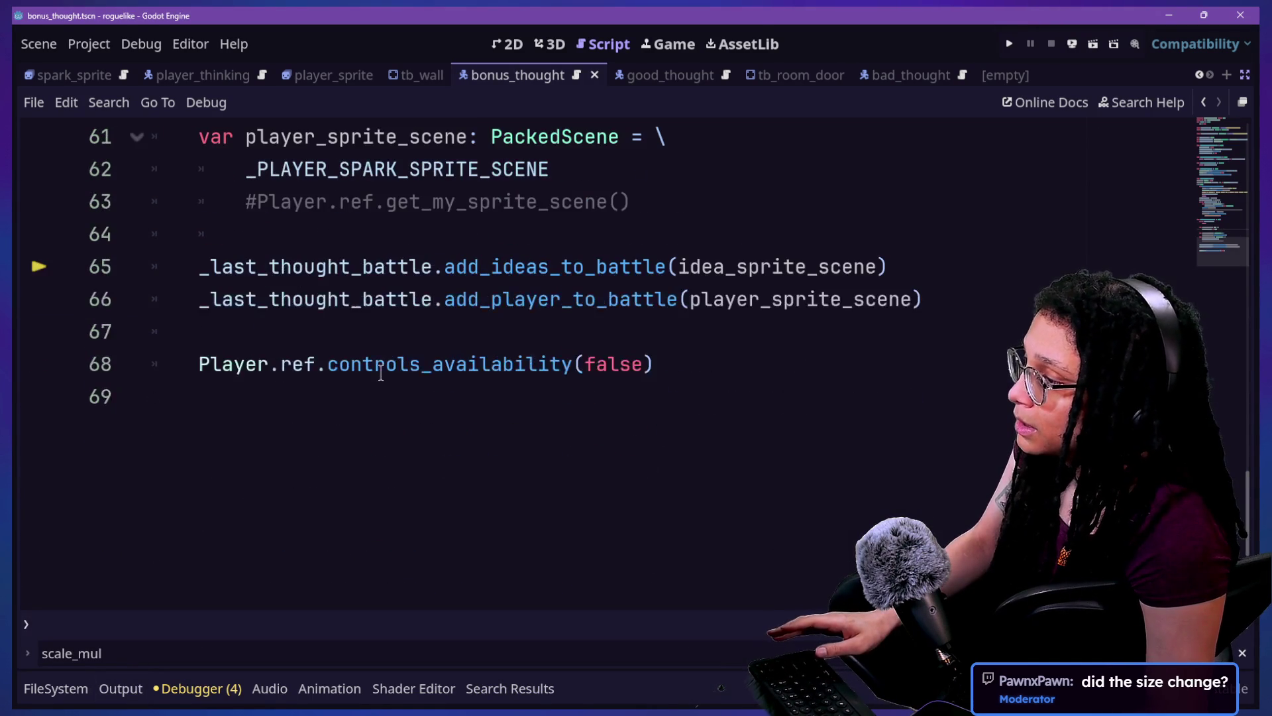
pyautogui.moveTo(676, 269); pyautogui.dragTo(701, 268)
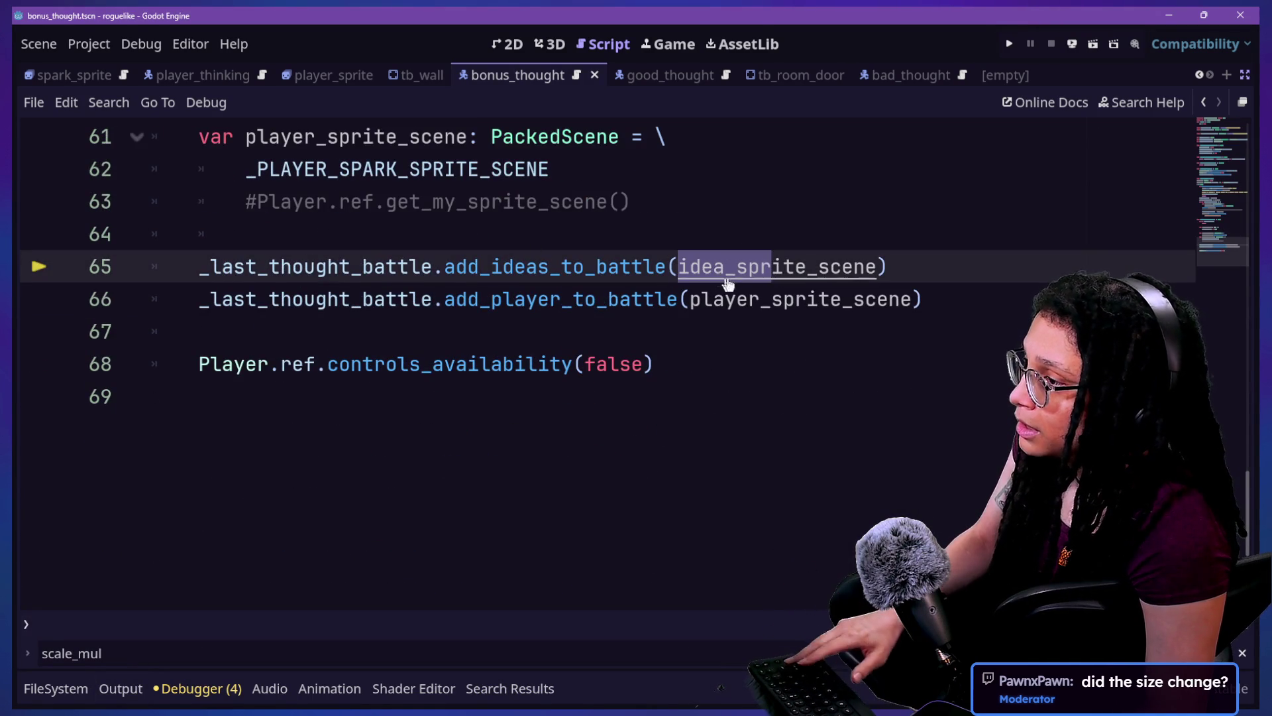
pyautogui.keyDown('ctrl'); pyautogui.click(736, 273); pyautogui.keyUp('ctrl')
pyautogui.doubleClick(311, 391)
pyautogui.click(618, 392)
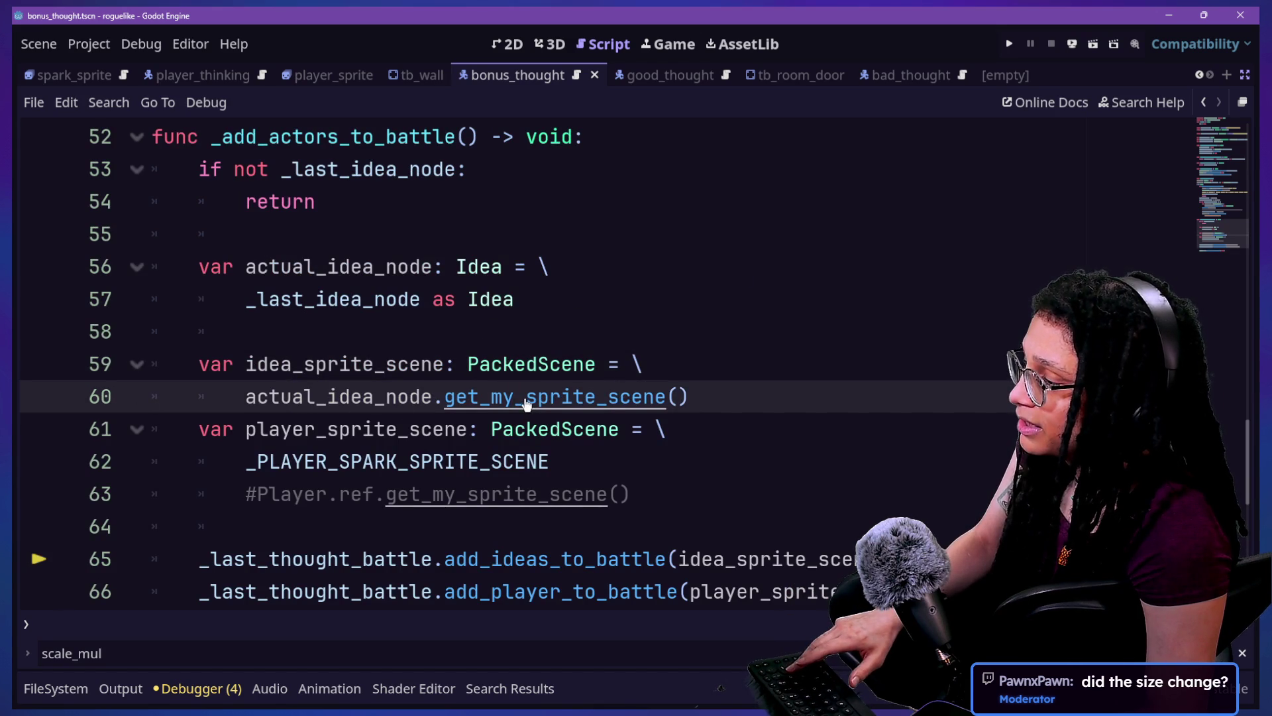
pyautogui.keyDown('ctrl'); pyautogui.click(525, 399); pyautogui.keyUp('ctrl')
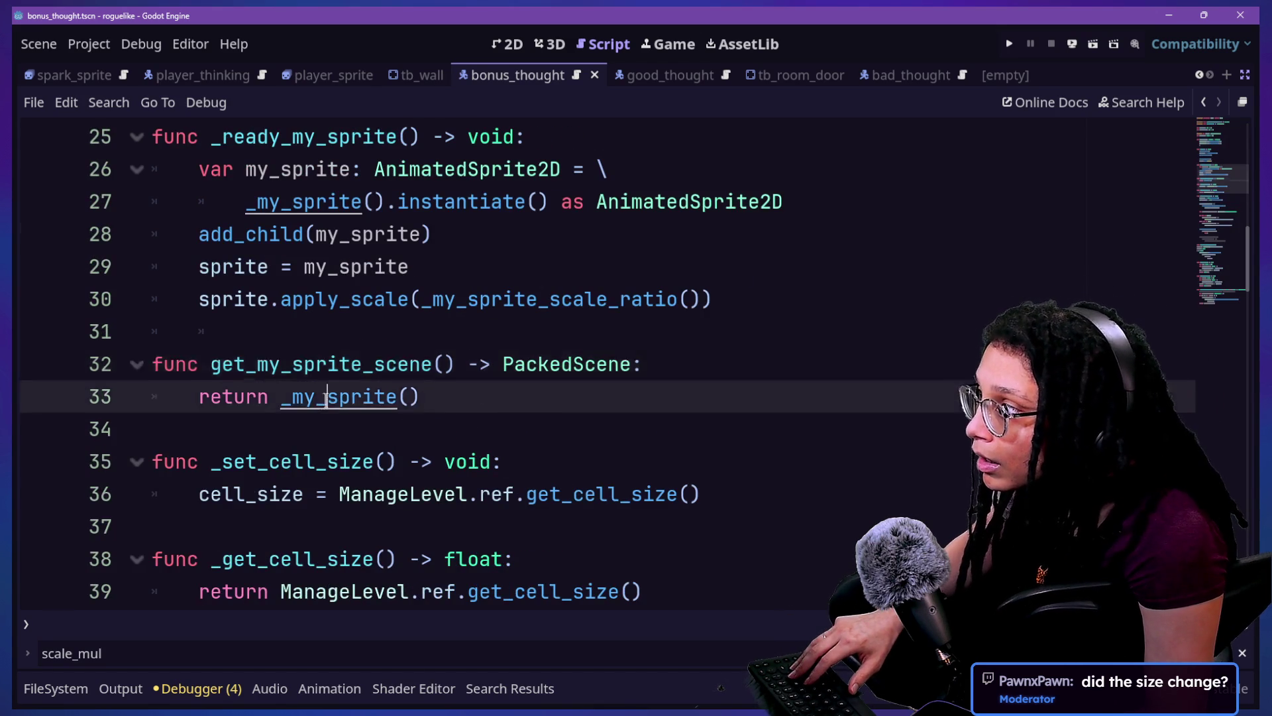
pyautogui.keyDown('ctrl'); pyautogui.click(326, 400); pyautogui.keyUp('ctrl')
pyautogui.scroll(-5, 459, 276)
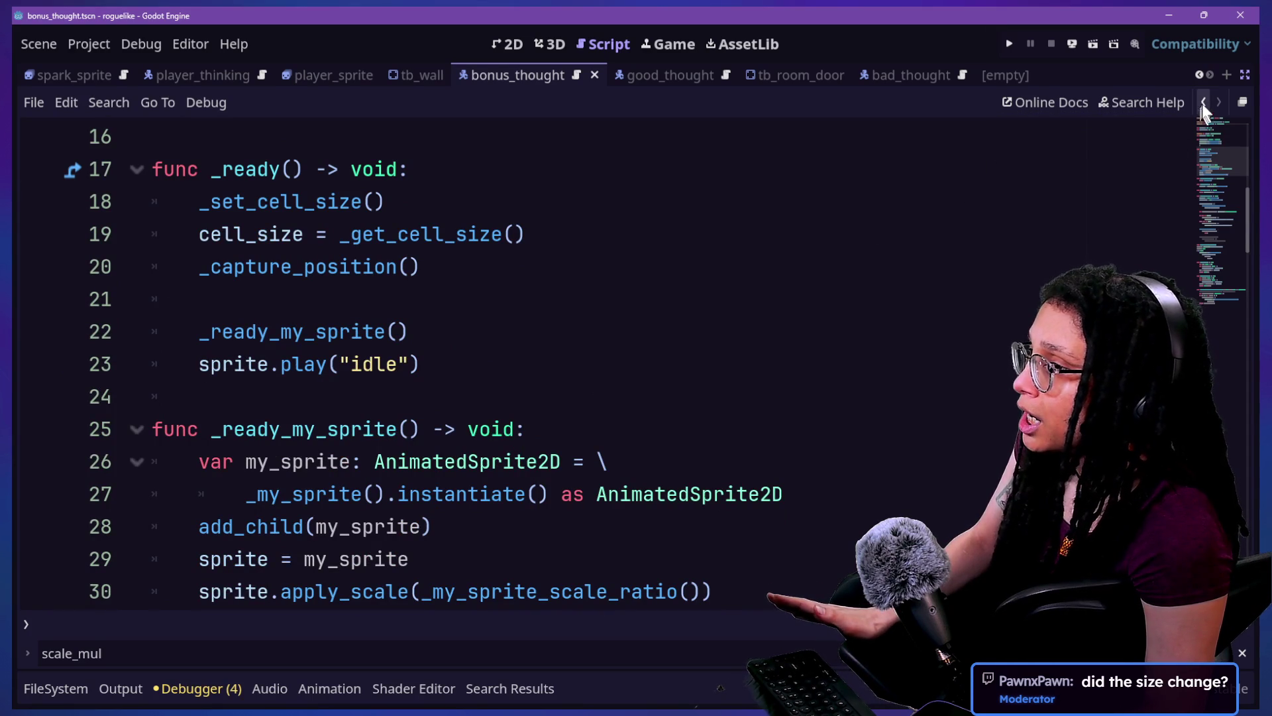
pyautogui.scroll(3, 716, 246)
pyautogui.scroll(-4, 716, 246)
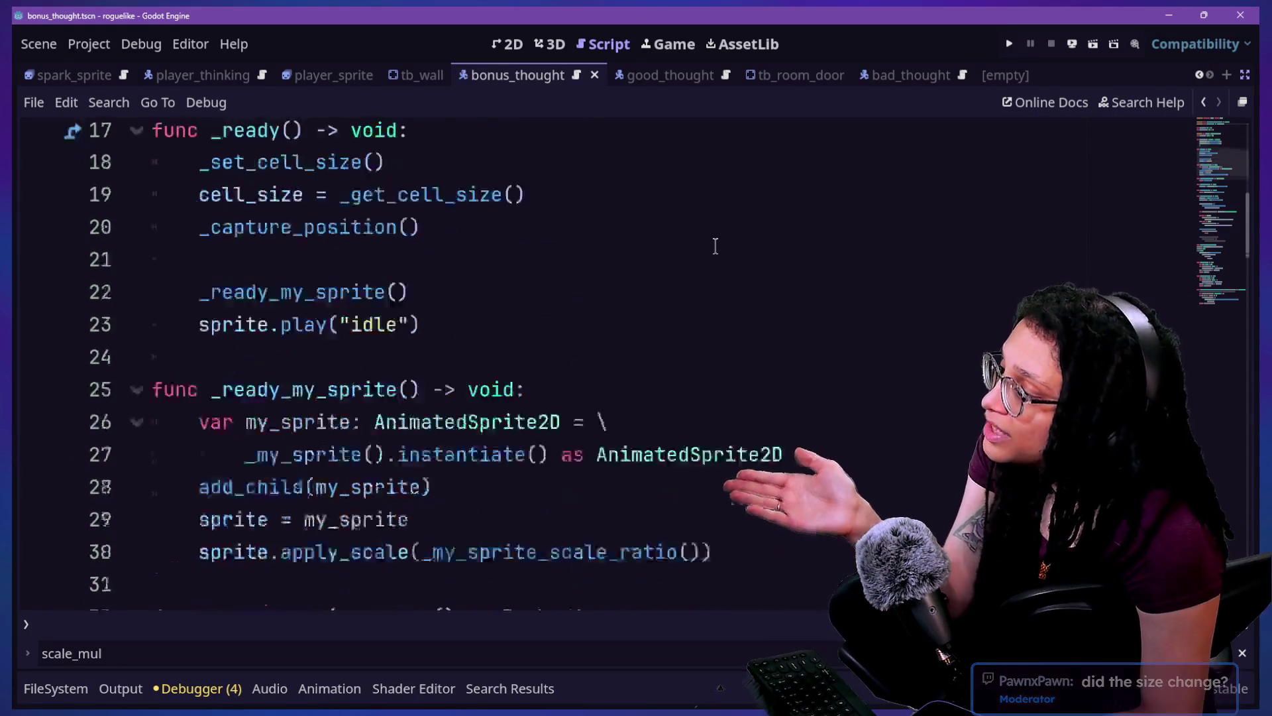
pyautogui.scroll(4, 715, 246)
pyautogui.scroll(-6, 716, 246)
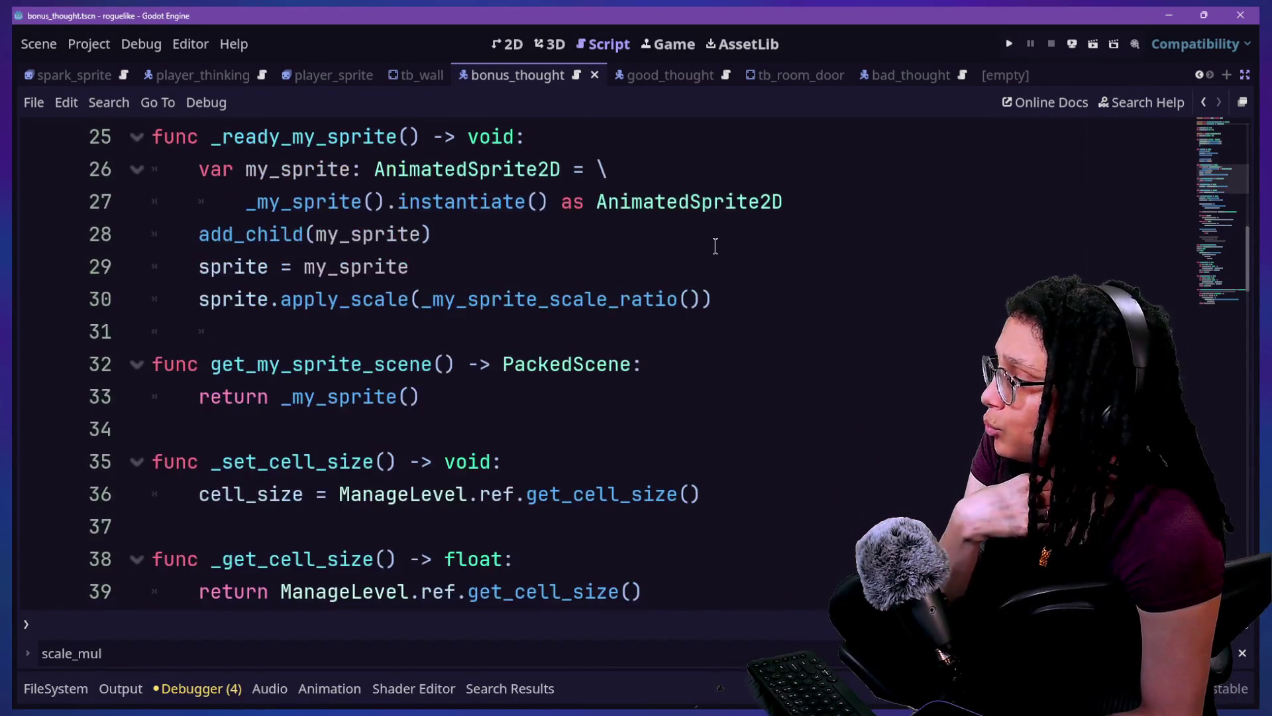
pyautogui.moveTo(304, 299); pyautogui.dragTo(696, 299)
pyautogui.click(716, 302)
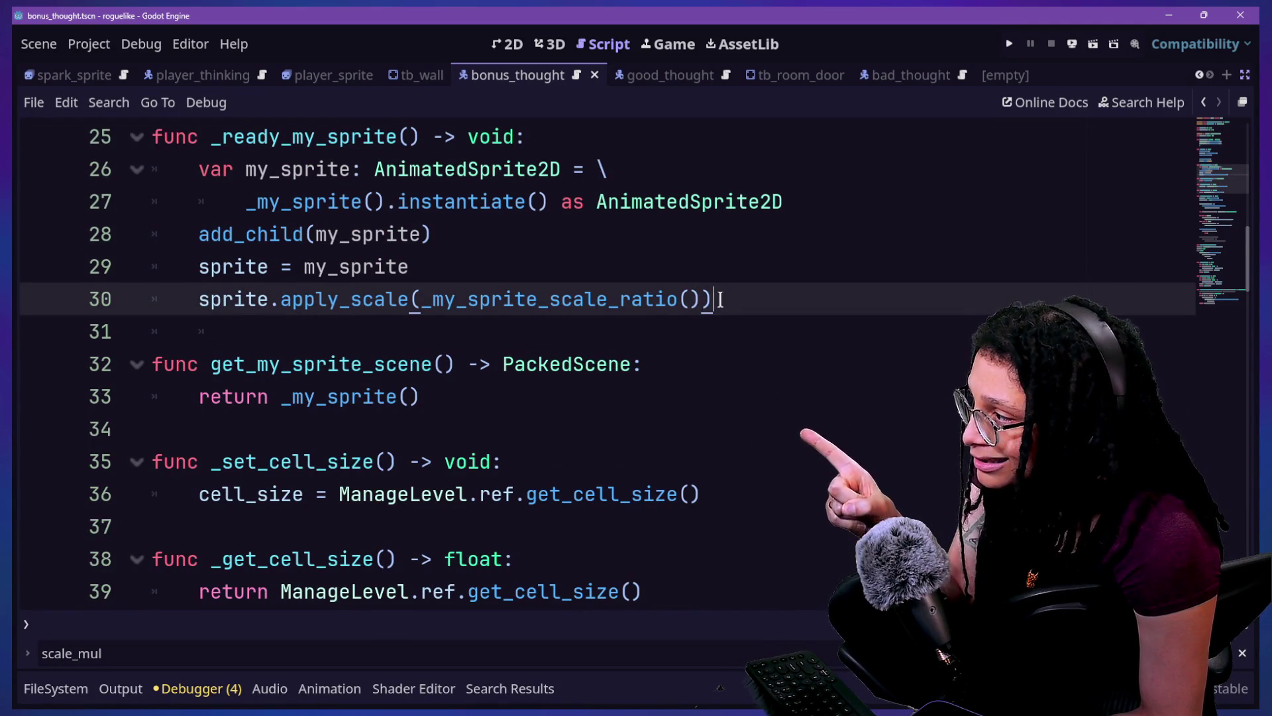
pyautogui.scroll(8, 721, 299)
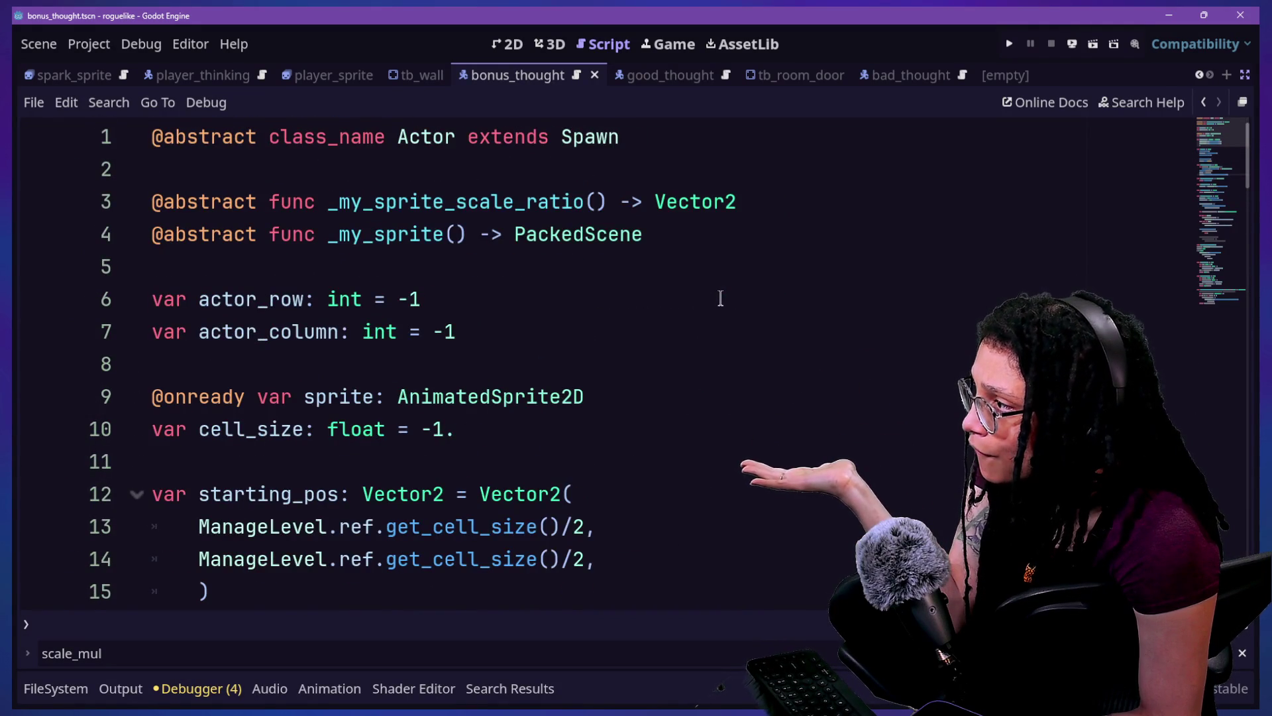
pyautogui.scroll(-3, 721, 299)
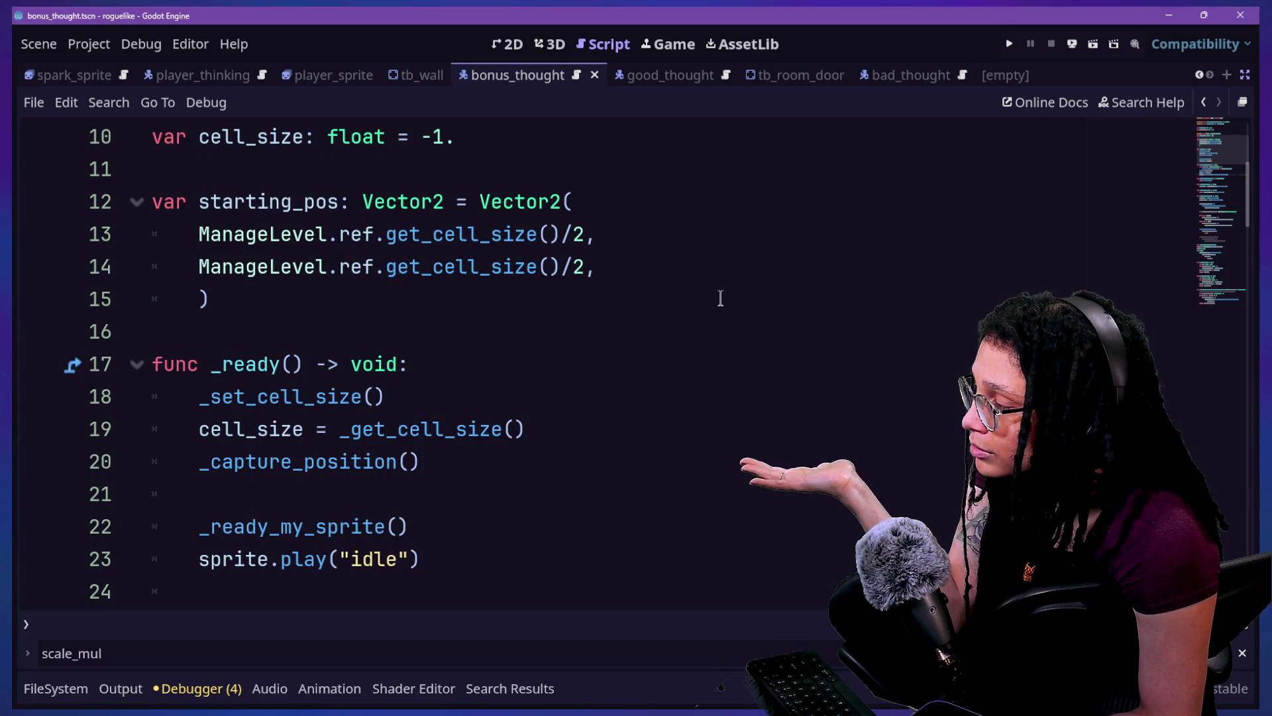
pyautogui.scroll(2, 721, 299)
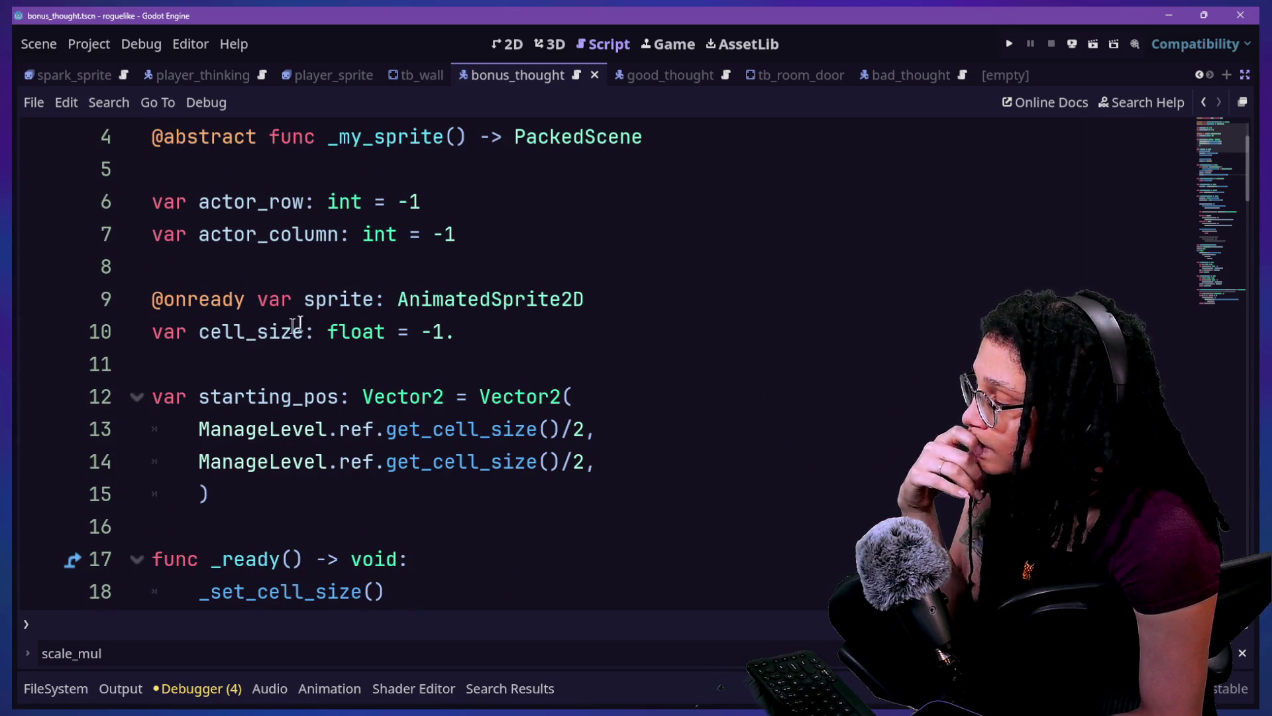
pyautogui.moveTo(315, 301); pyautogui.dragTo(339, 303)
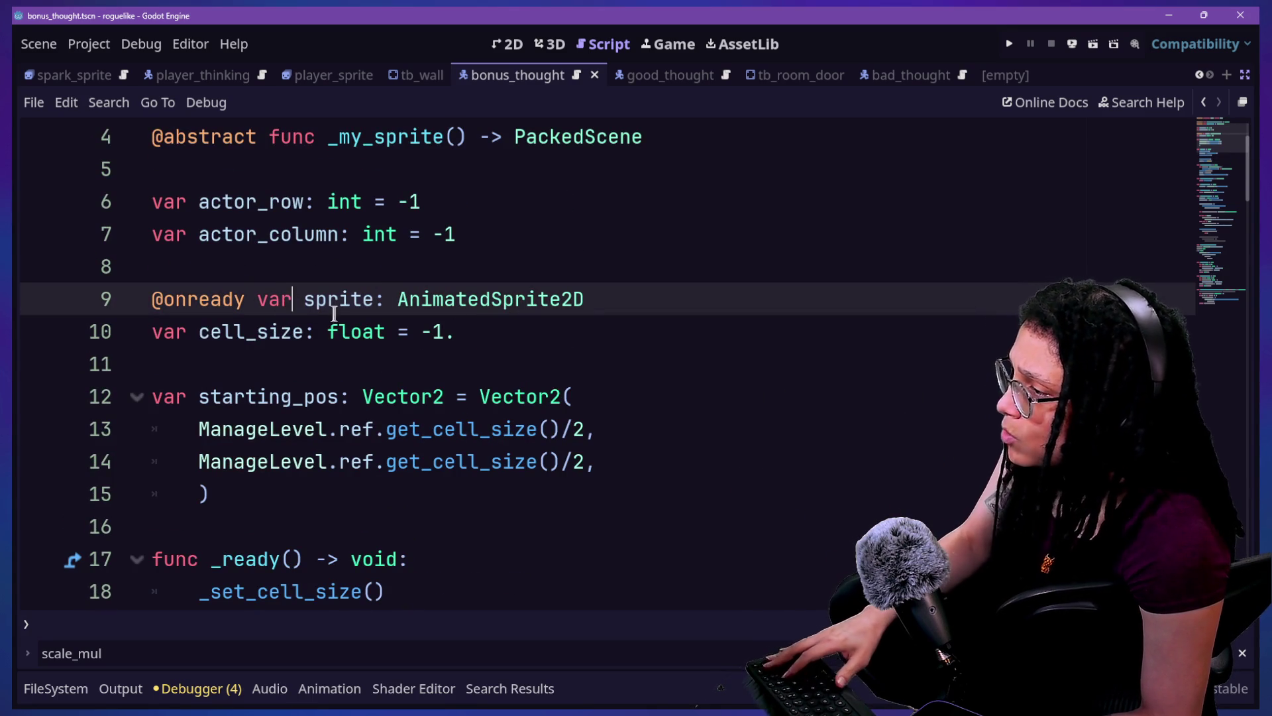
pyautogui.write('_')
# - Go to the erroring line 23 and dismiss the autocomplete suggestions
pyautogui.scroll(-3, 327, 382)
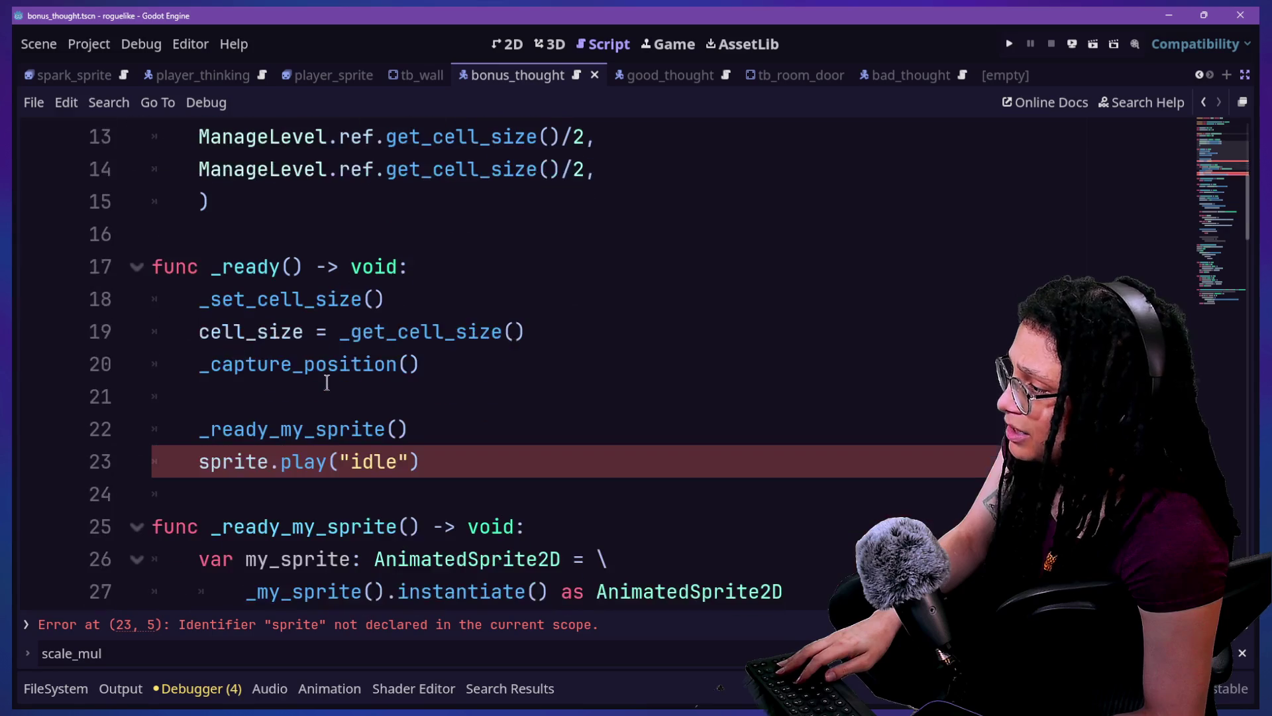
pyautogui.click(198, 452)
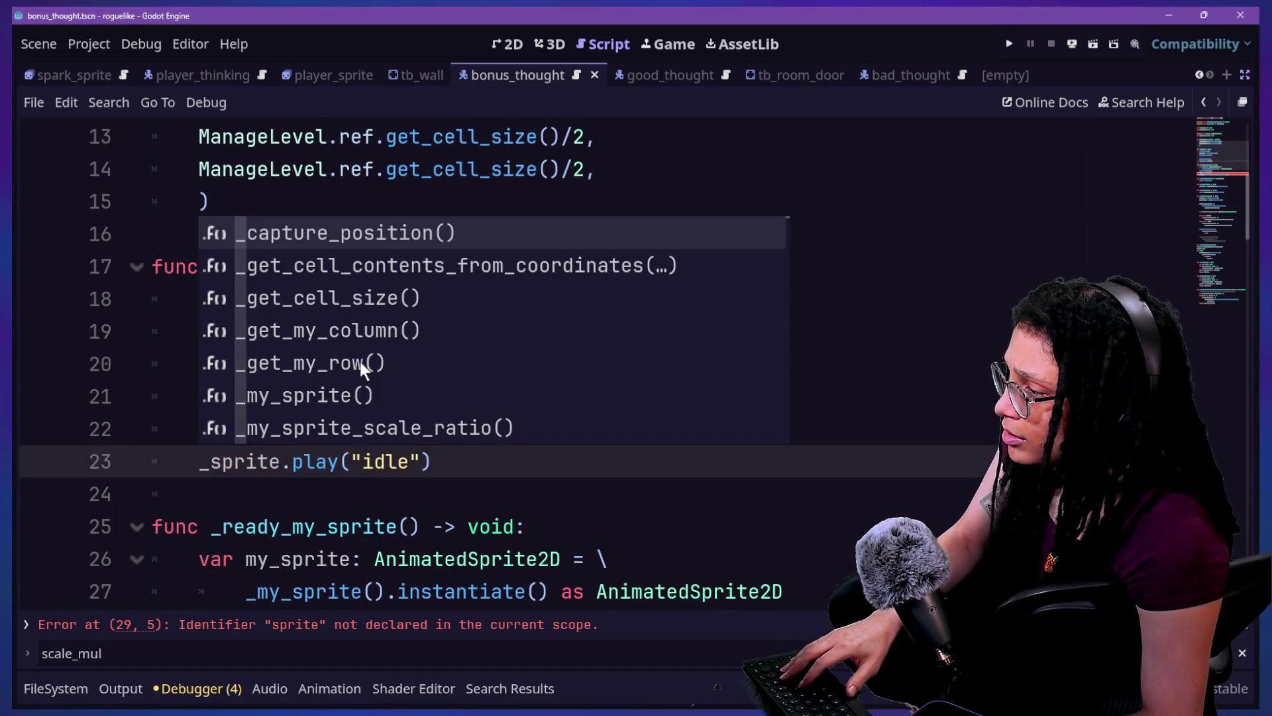
pyautogui.press('Escape')
pyautogui.scroll(-6, 454, 558)
pyautogui.scroll(1, 455, 570)
pyautogui.scroll(1, 454, 570)
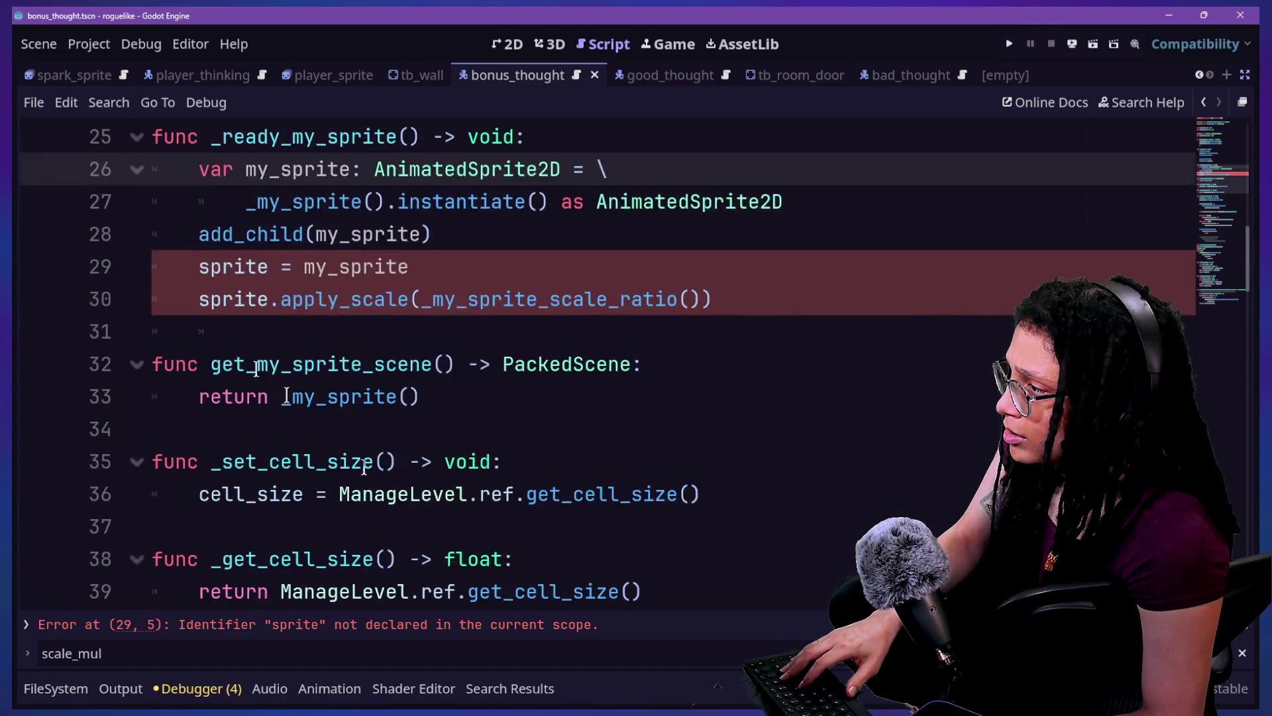
# - Prefix sprite with an underscore on lines 29 and 30, making it _sprite
pyautogui.click(198, 266)
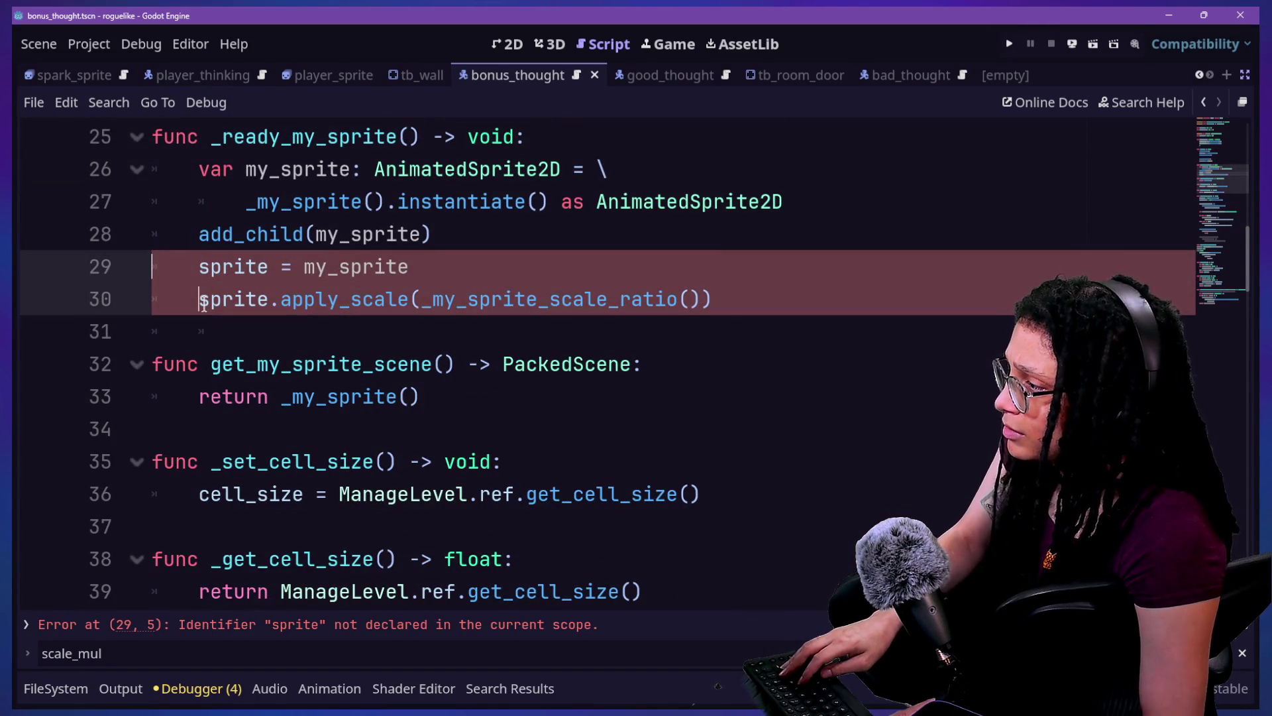
pyautogui.click(625, 494)
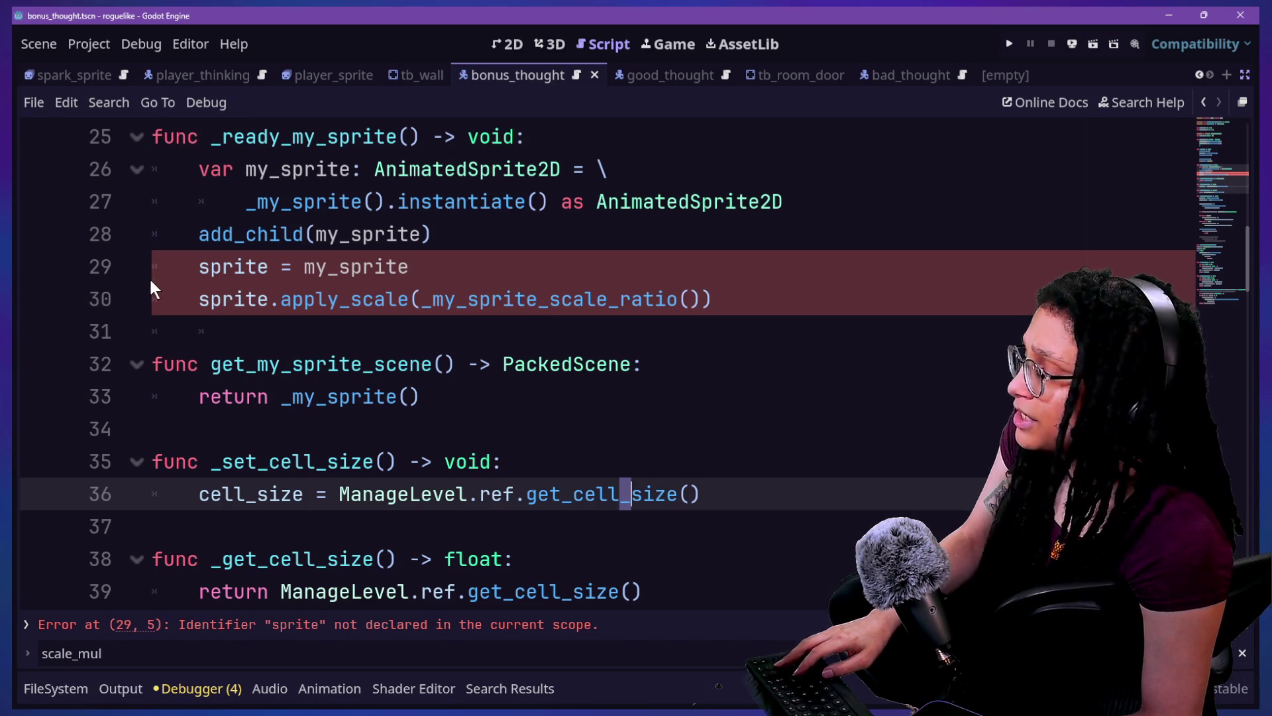
pyautogui.moveTo(171, 271)
pyautogui.mouseDown()
pyautogui.moveTo(199, 270)
pyautogui.moveTo(197, 306)
pyautogui.mouseUp()
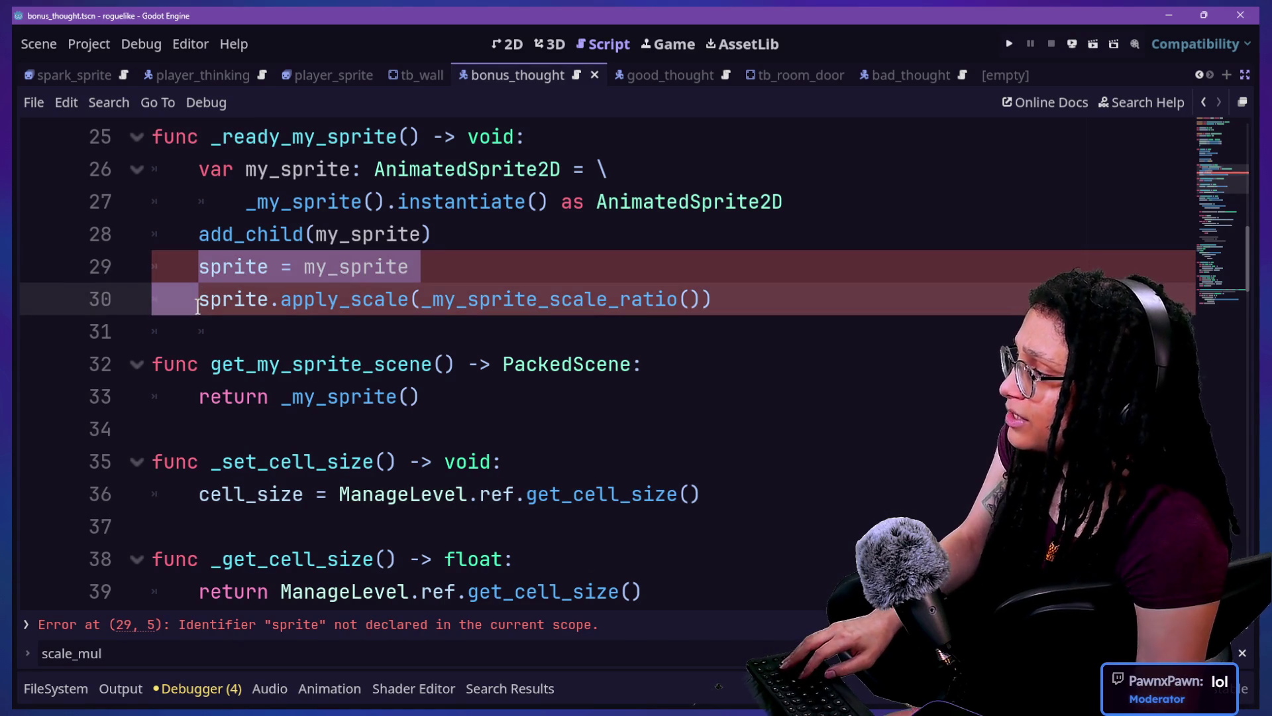
pyautogui.press('Up')
pyautogui.write('_')
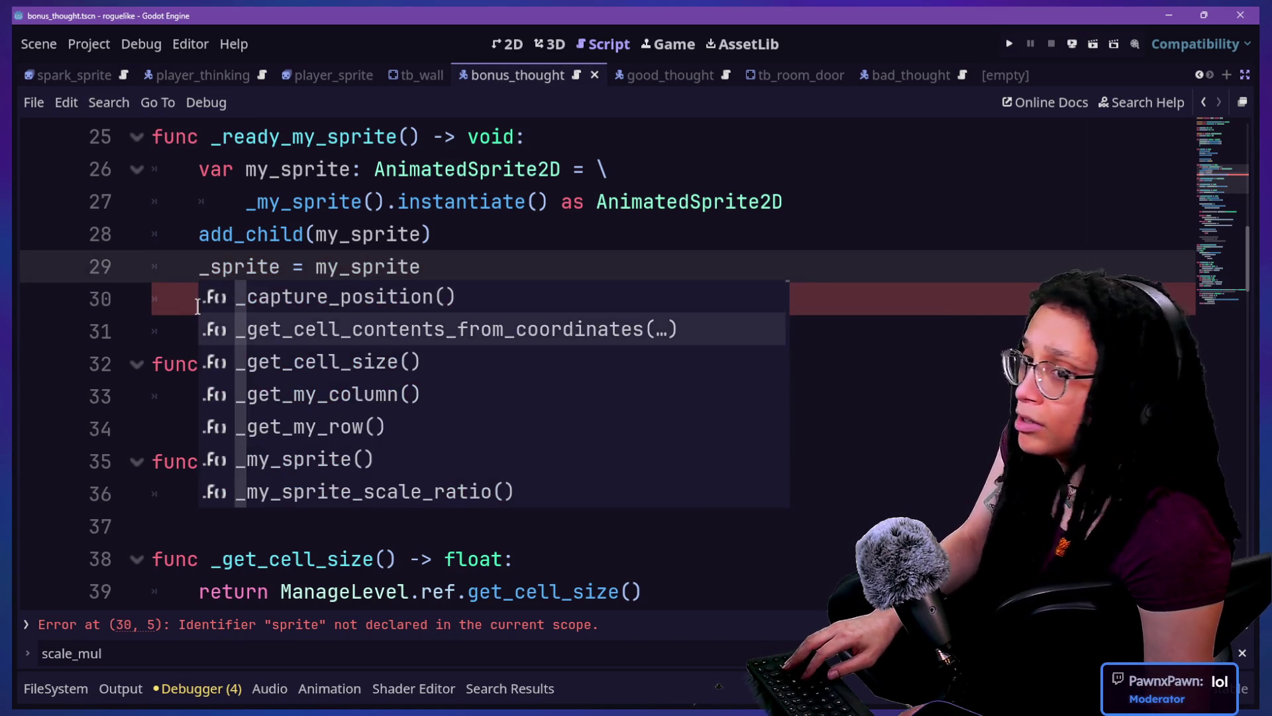
pyautogui.click(194, 308)
pyautogui.write('_')
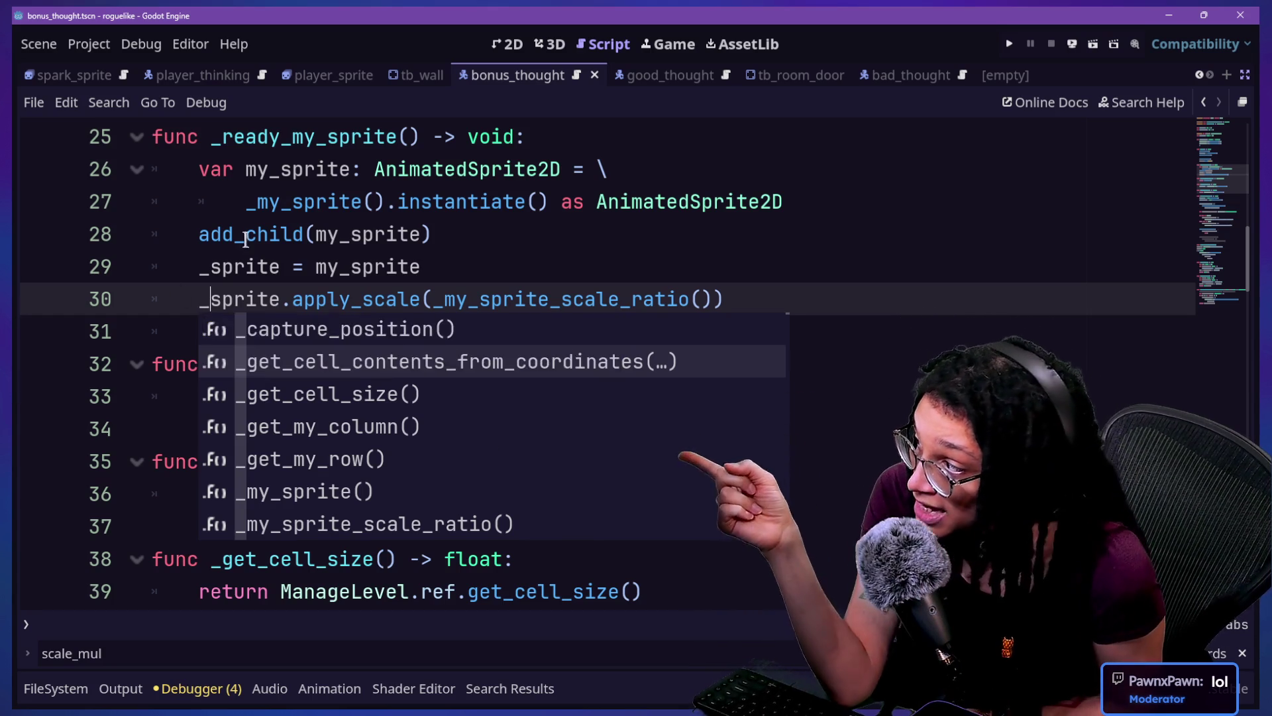
pyautogui.moveTo(409, 299); pyautogui.dragTo(484, 297)
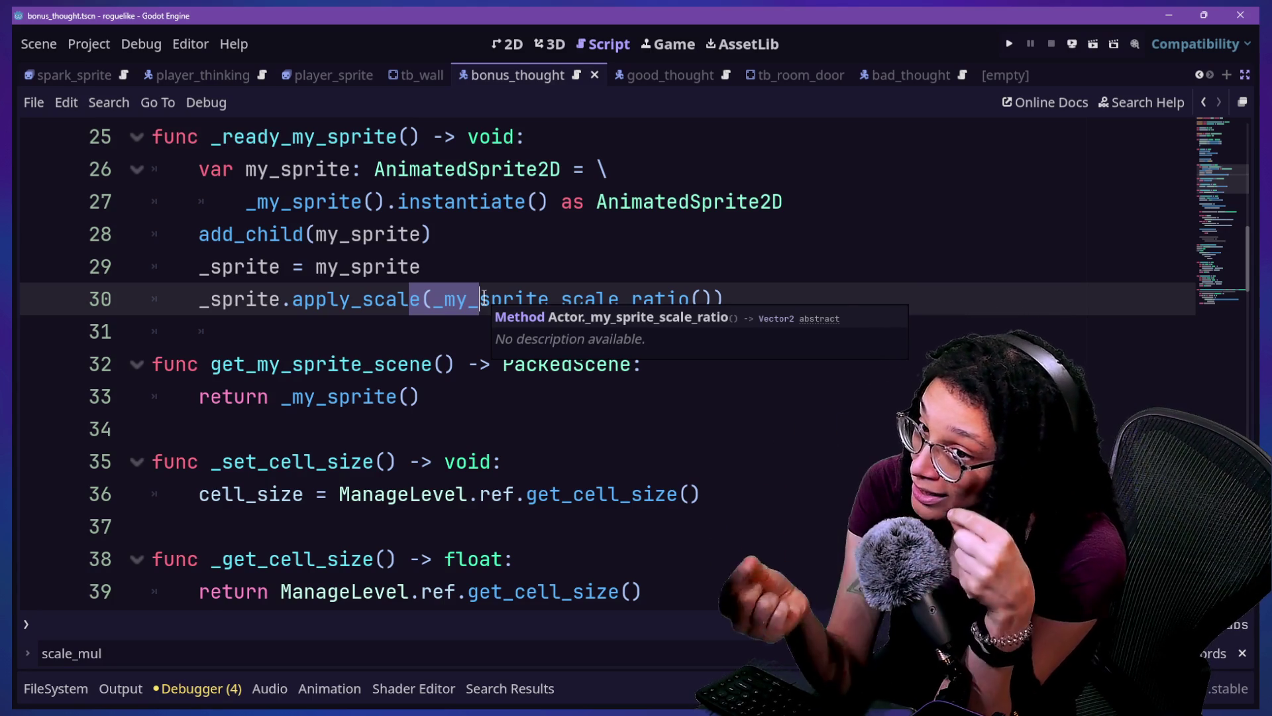
# - Switch from Godot's bonus_thought script editor to the stream Chat window
pyautogui.hotkey('alt', 'Tab')
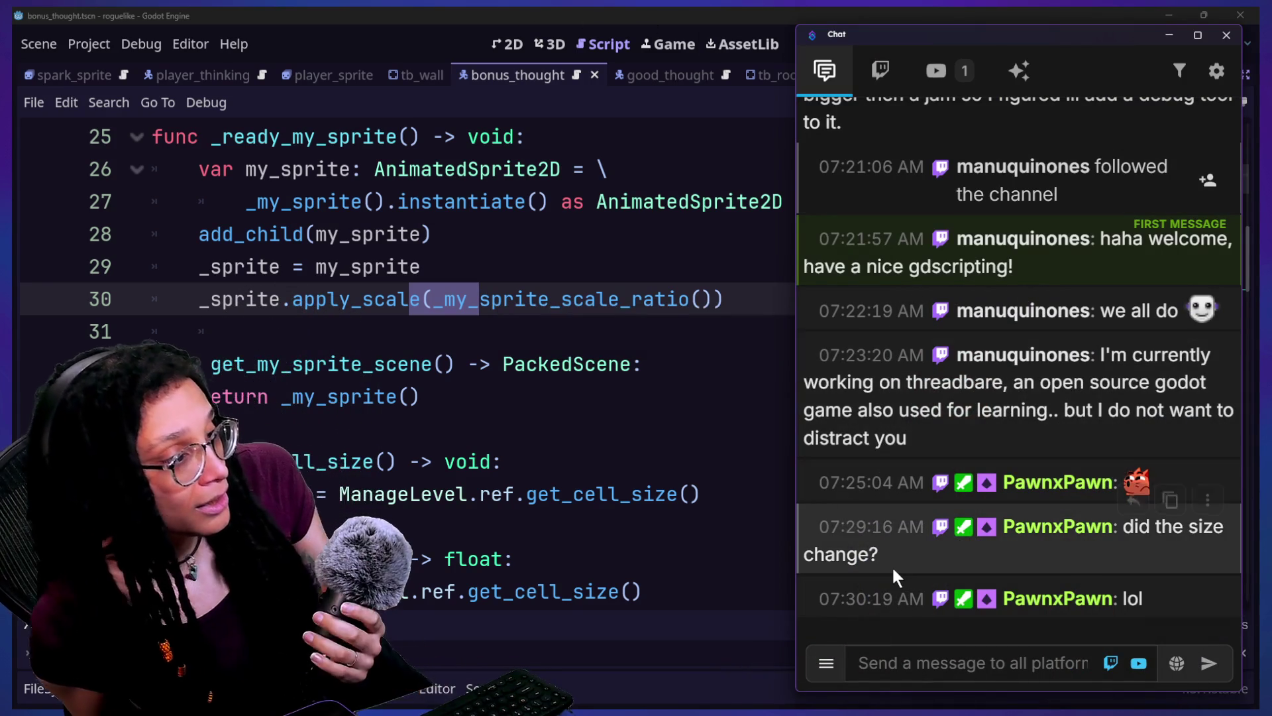
# - Follow the github.com/endlessm/threadbare link posted in chat into the browser
pyautogui.moveTo(892, 566)
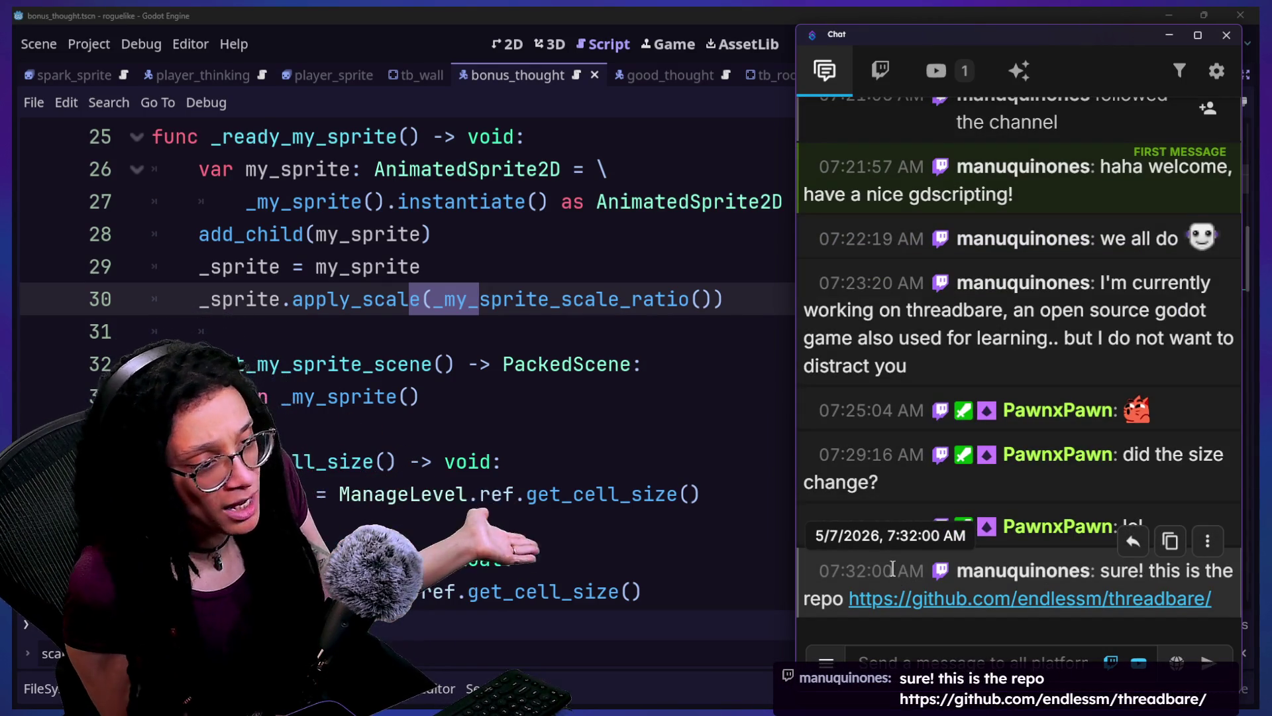
pyautogui.click(1117, 604)
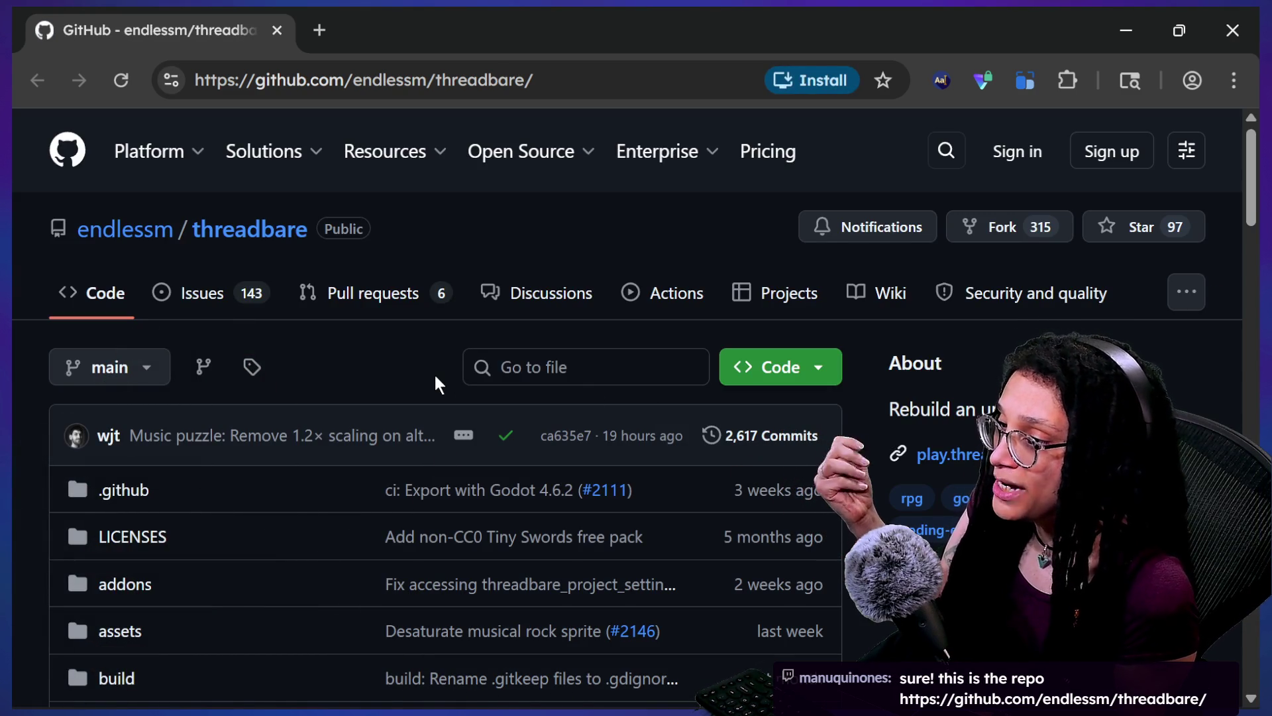
# - Scroll down through the Threadbare README with the page zoomed to 125%
pyautogui.scroll(-1, 436, 376)
pyautogui.scroll(-1, 435, 377)
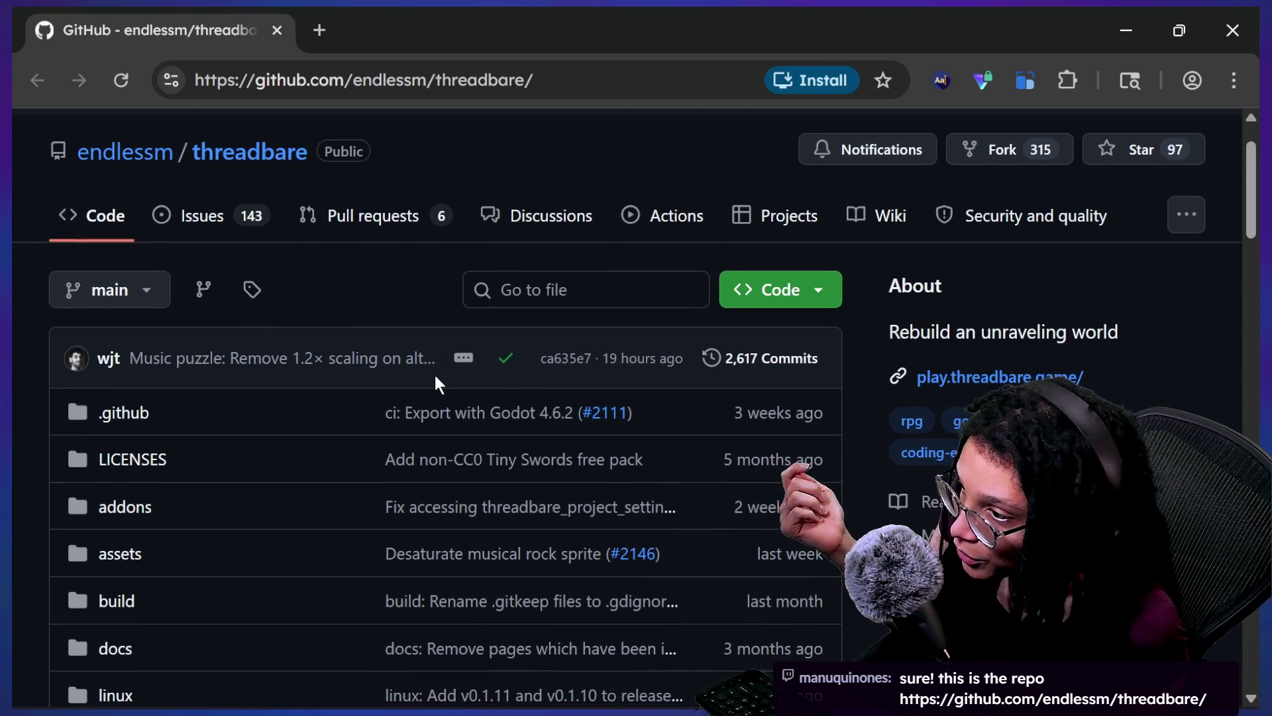
pyautogui.scroll(-1, 435, 375)
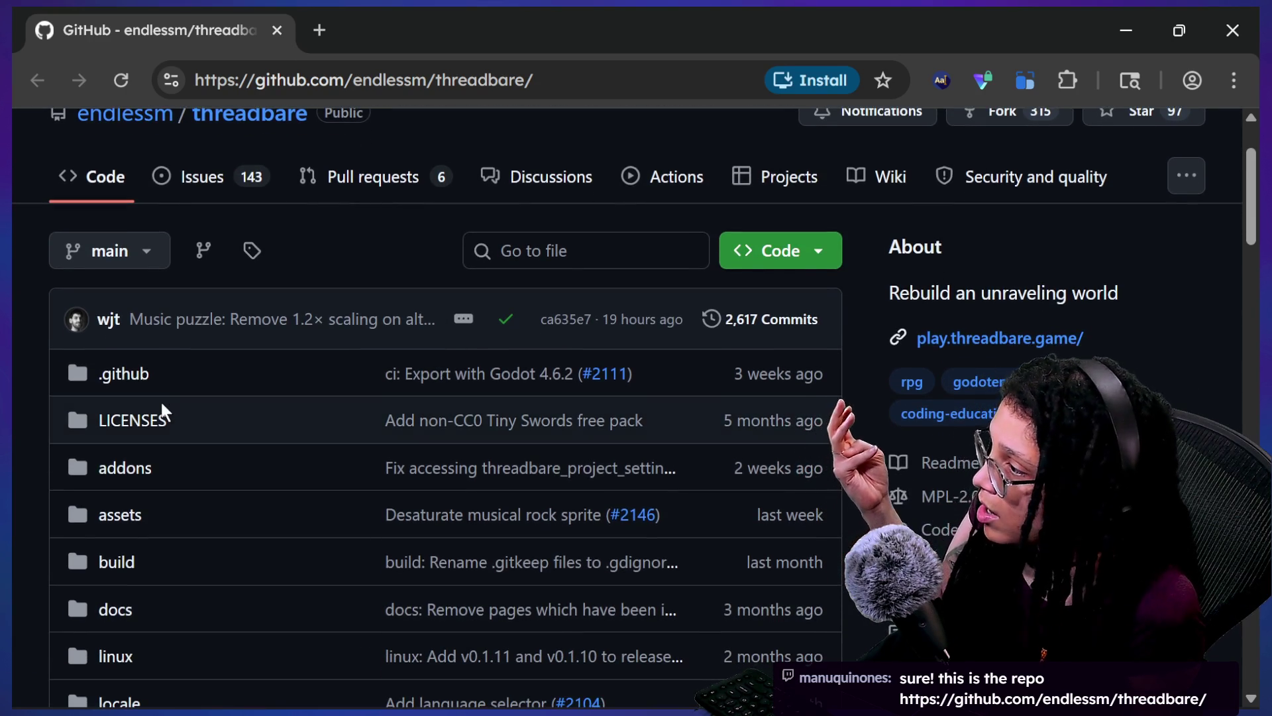
pyautogui.scroll(-3, 164, 411)
pyautogui.scroll(-15, 163, 404)
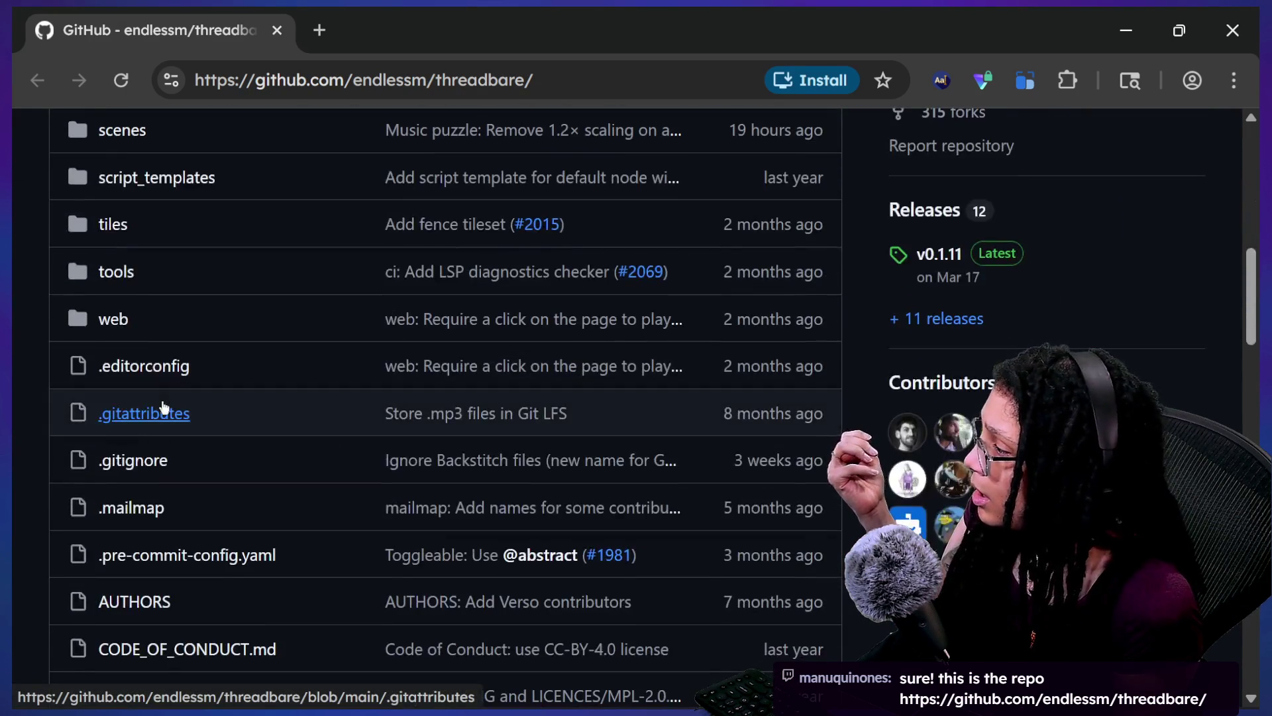
pyautogui.scroll(-1, 162, 401)
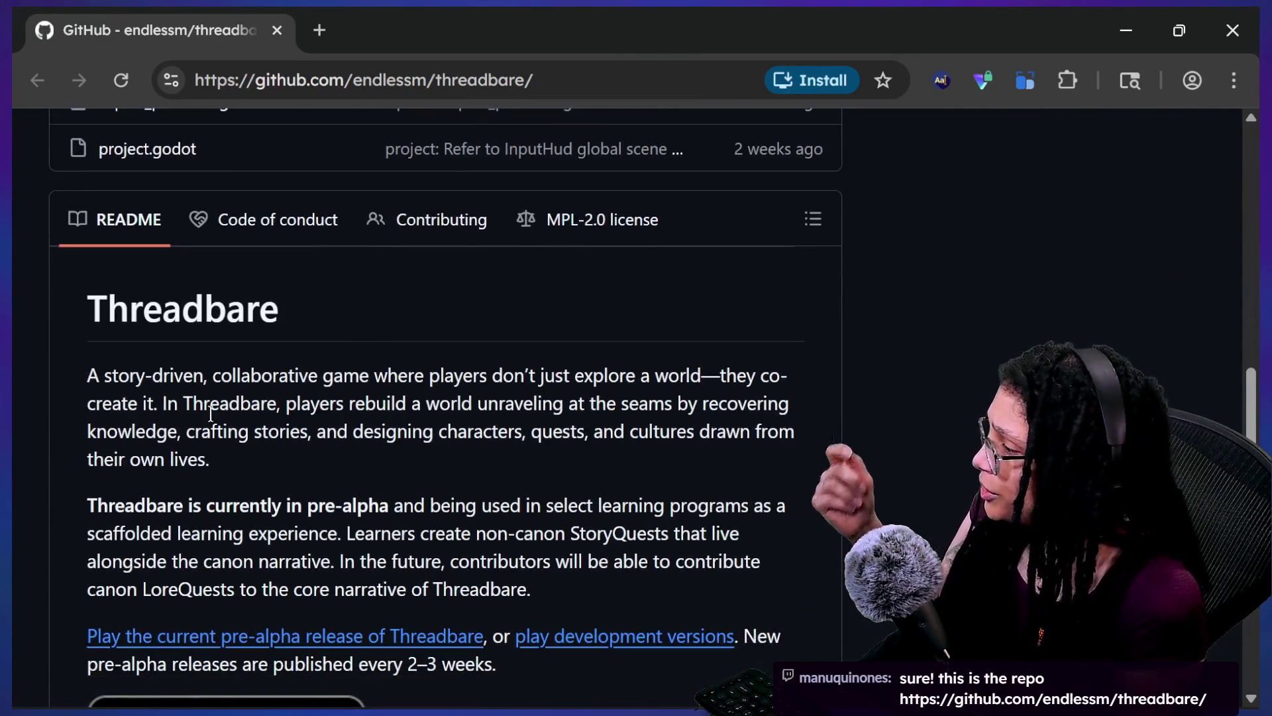
pyautogui.hotkey('ctrl', '+')
pyautogui.hotkey('ctrl', '+')
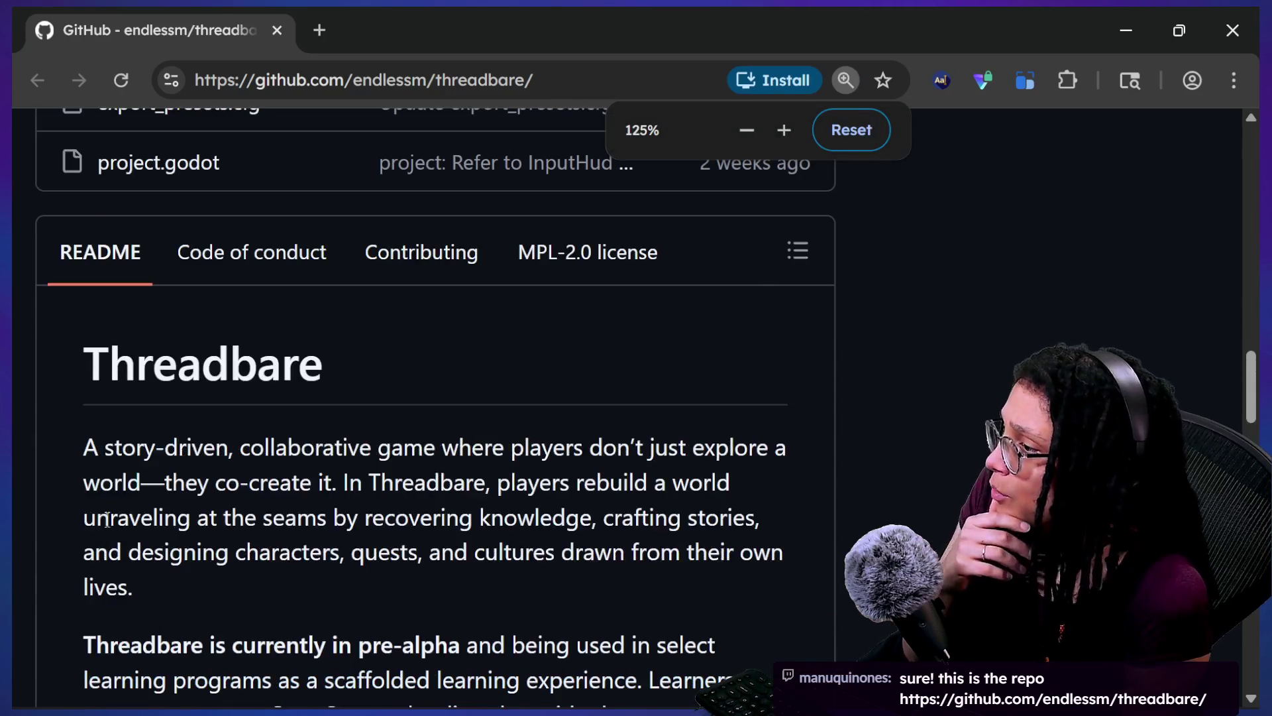
pyautogui.scroll(-2, 107, 520)
pyautogui.scroll(-1, 508, 464)
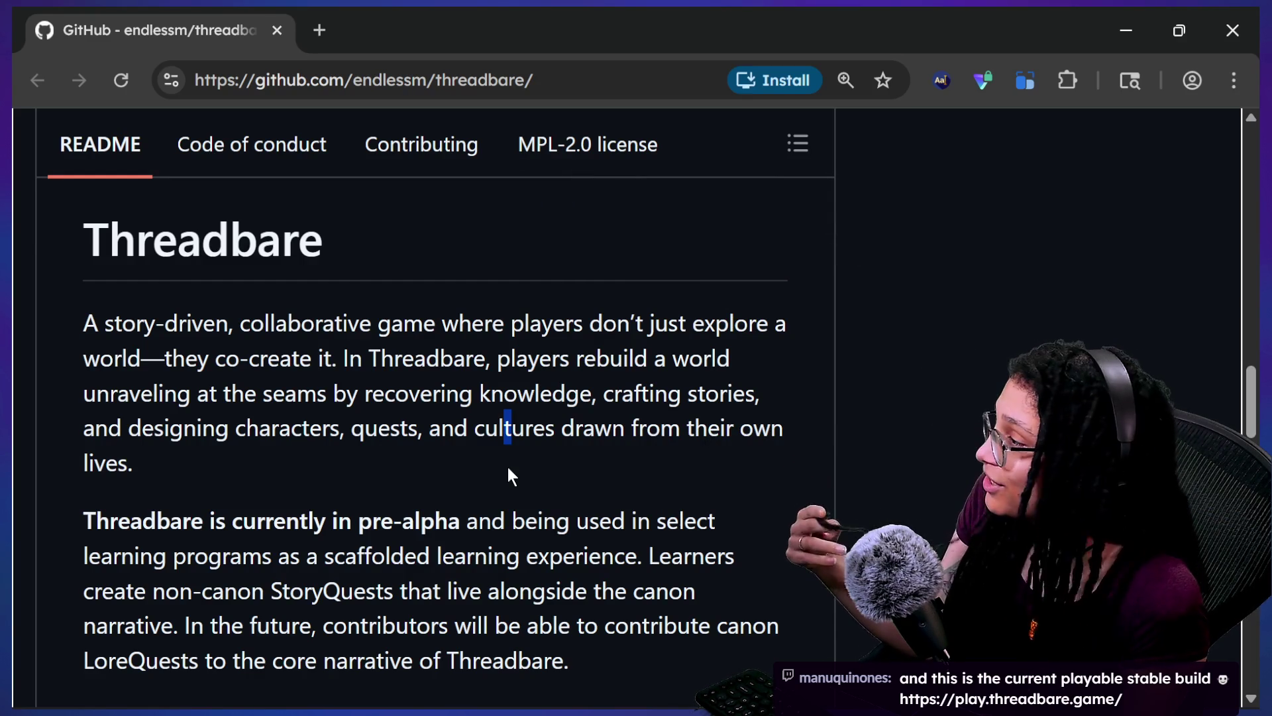
pyautogui.scroll(-2, 508, 468)
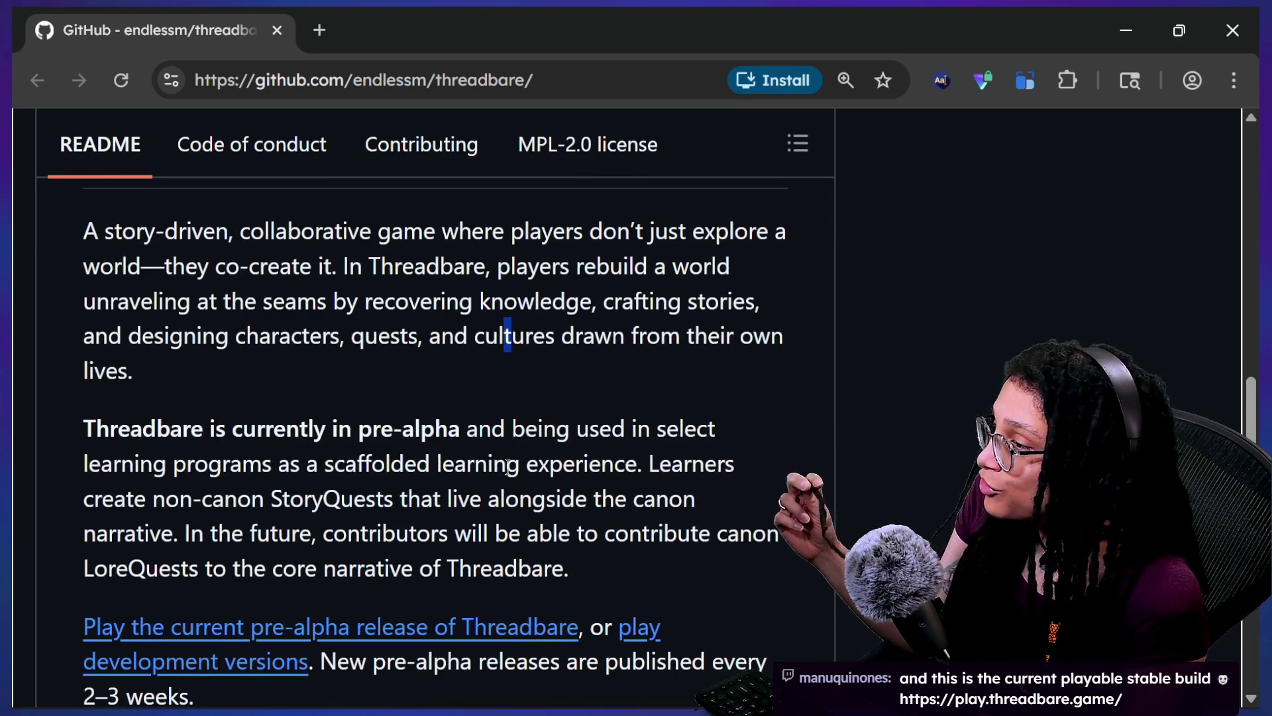
pyautogui.scroll(-1, 508, 467)
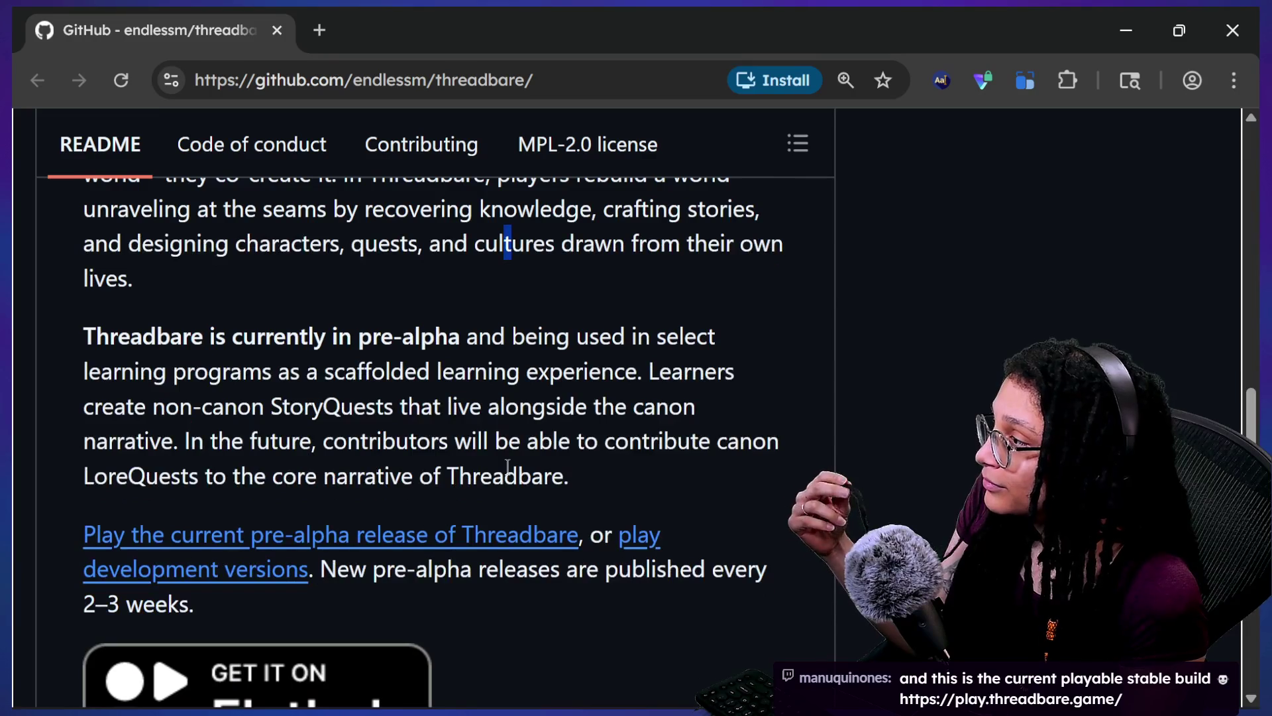
pyautogui.scroll(-1, 508, 467)
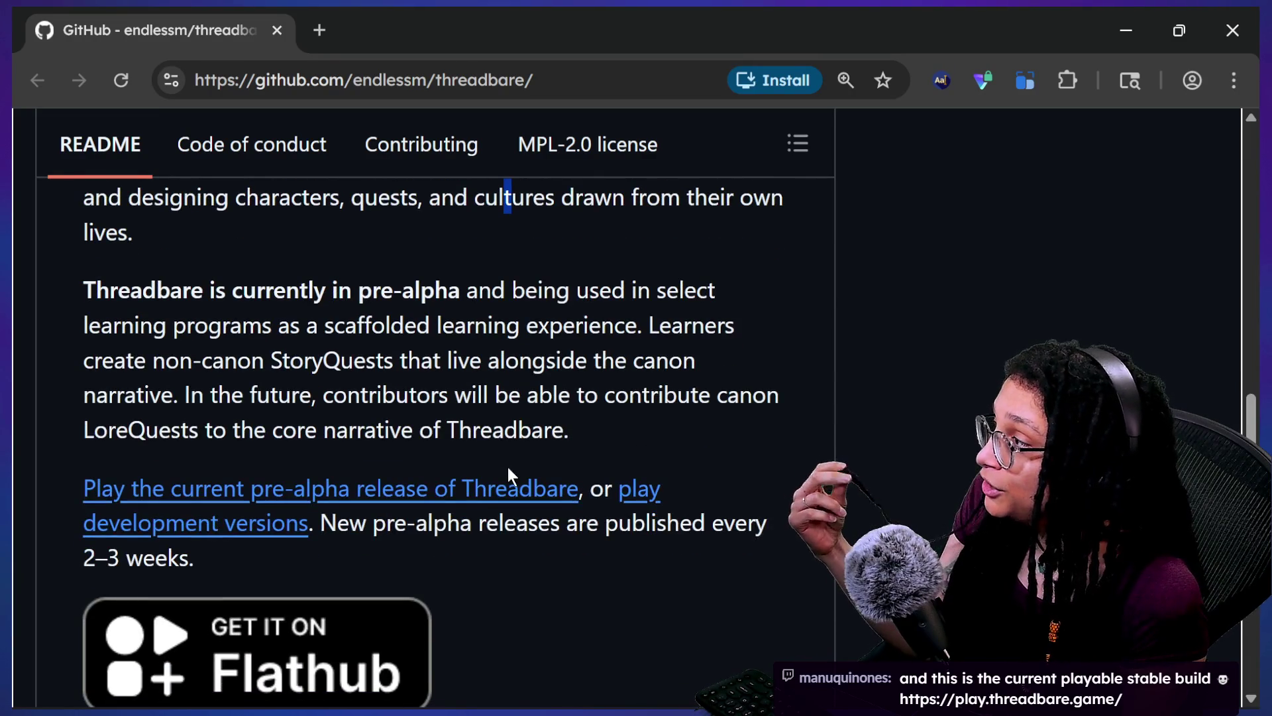
pyautogui.scroll(-1, 507, 468)
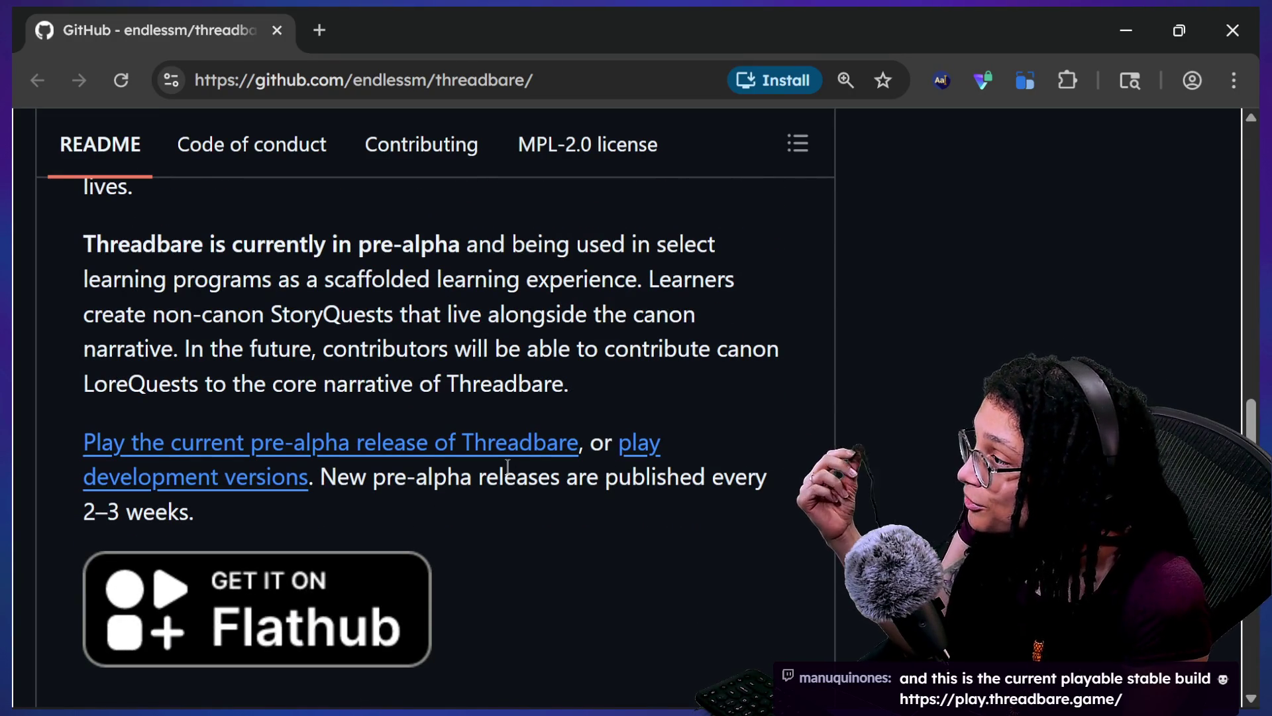
pyautogui.scroll(-1, 508, 467)
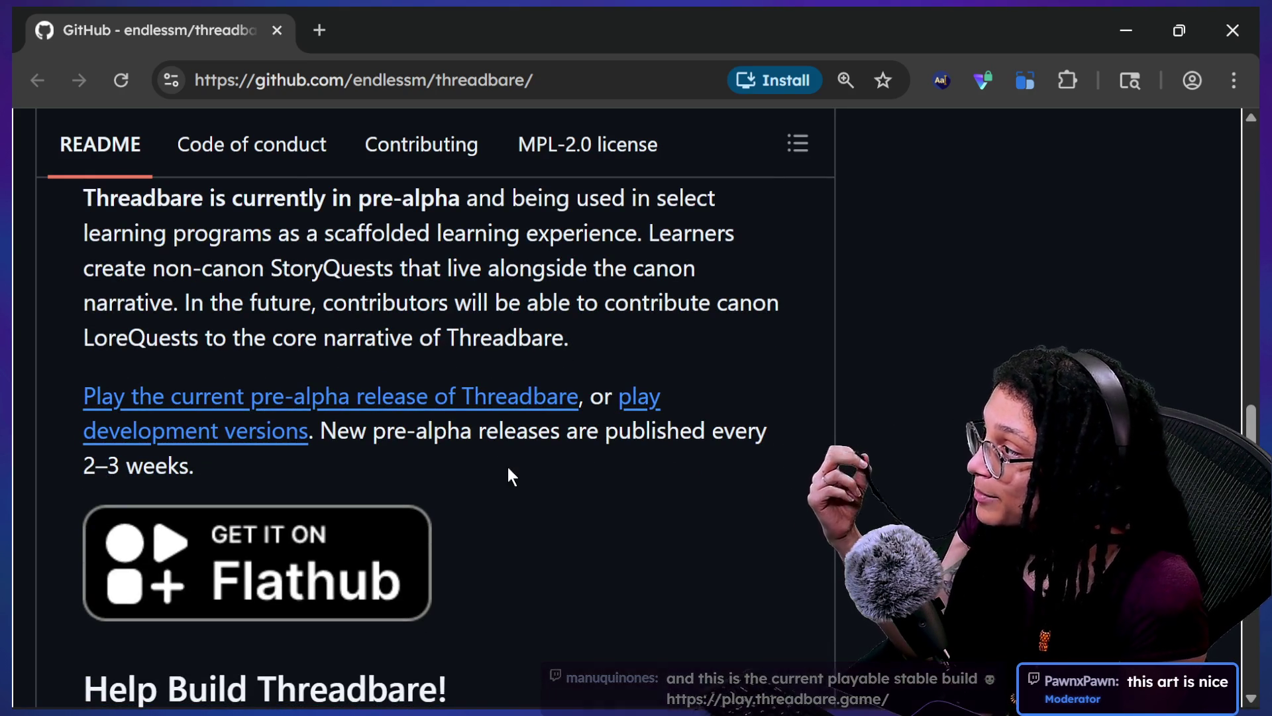
# - Highlight the pre-alpha paragraph, then follow the 'Play the current pre-alpha release' link
pyautogui.moveTo(421, 268); pyautogui.dragTo(663, 343)
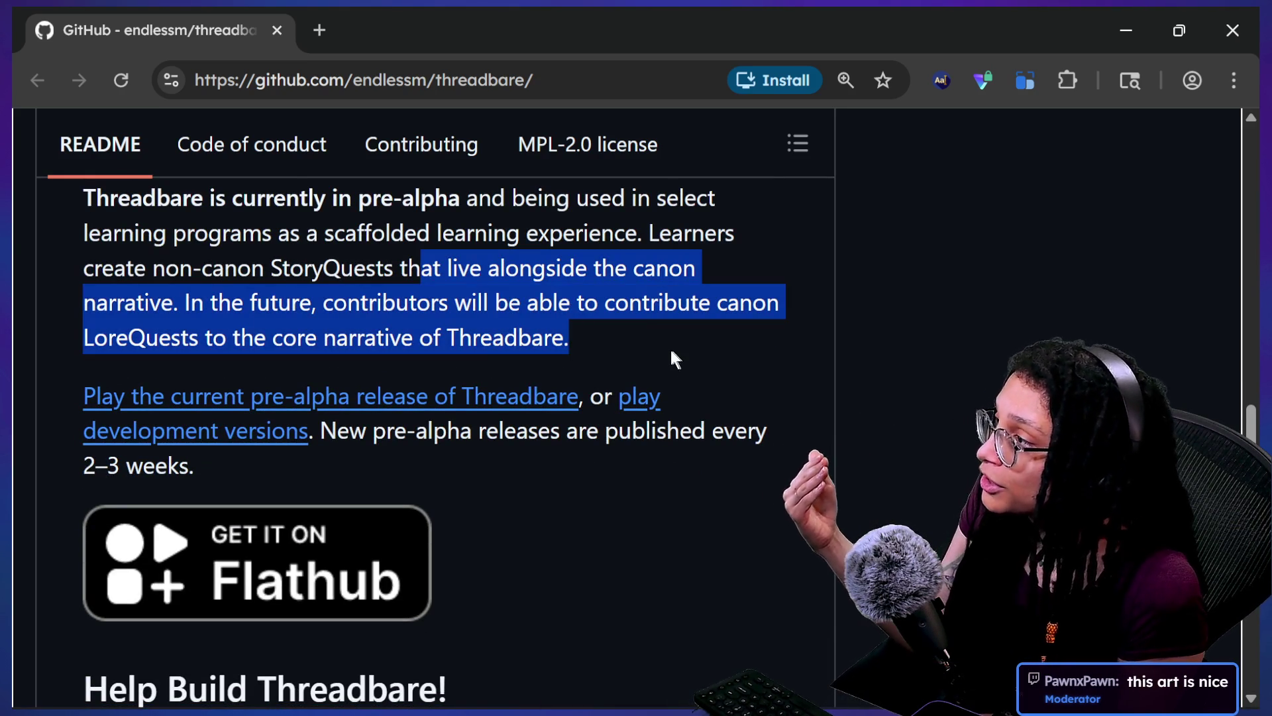
pyautogui.click(671, 350)
pyautogui.scroll(2, 669, 347)
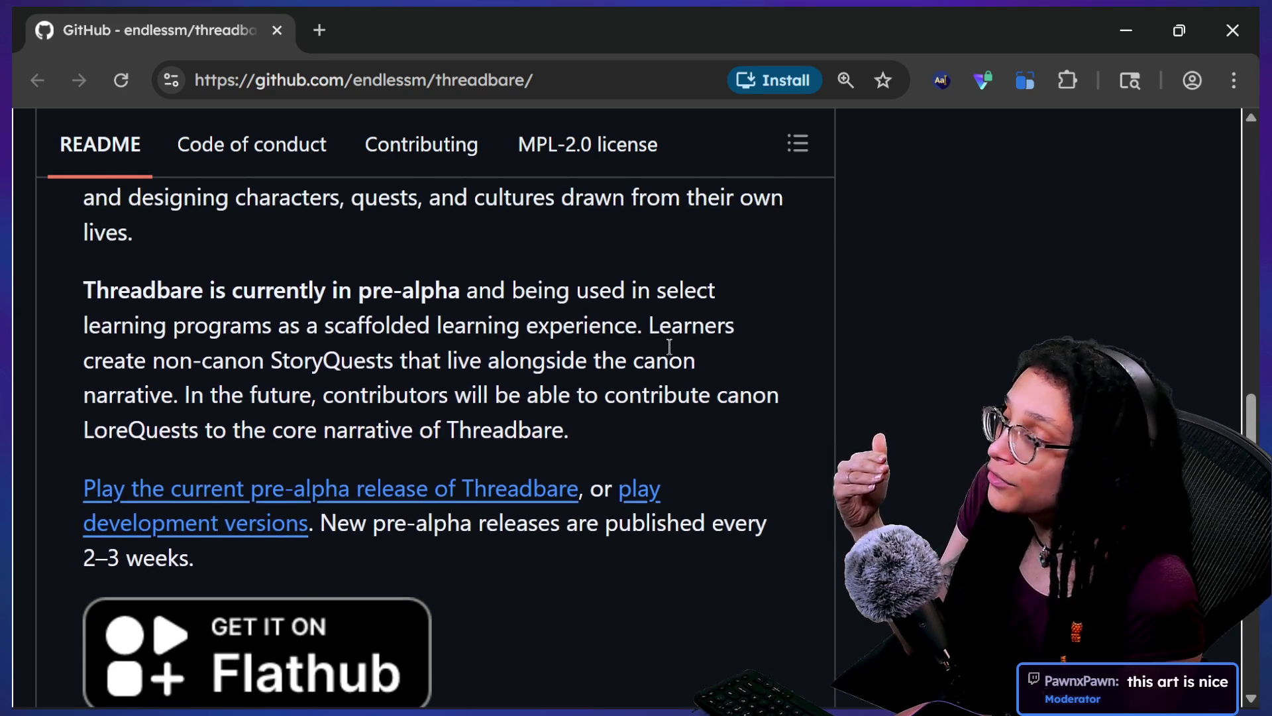
pyautogui.moveTo(424, 251); pyautogui.dragTo(605, 445)
pyautogui.click(605, 439)
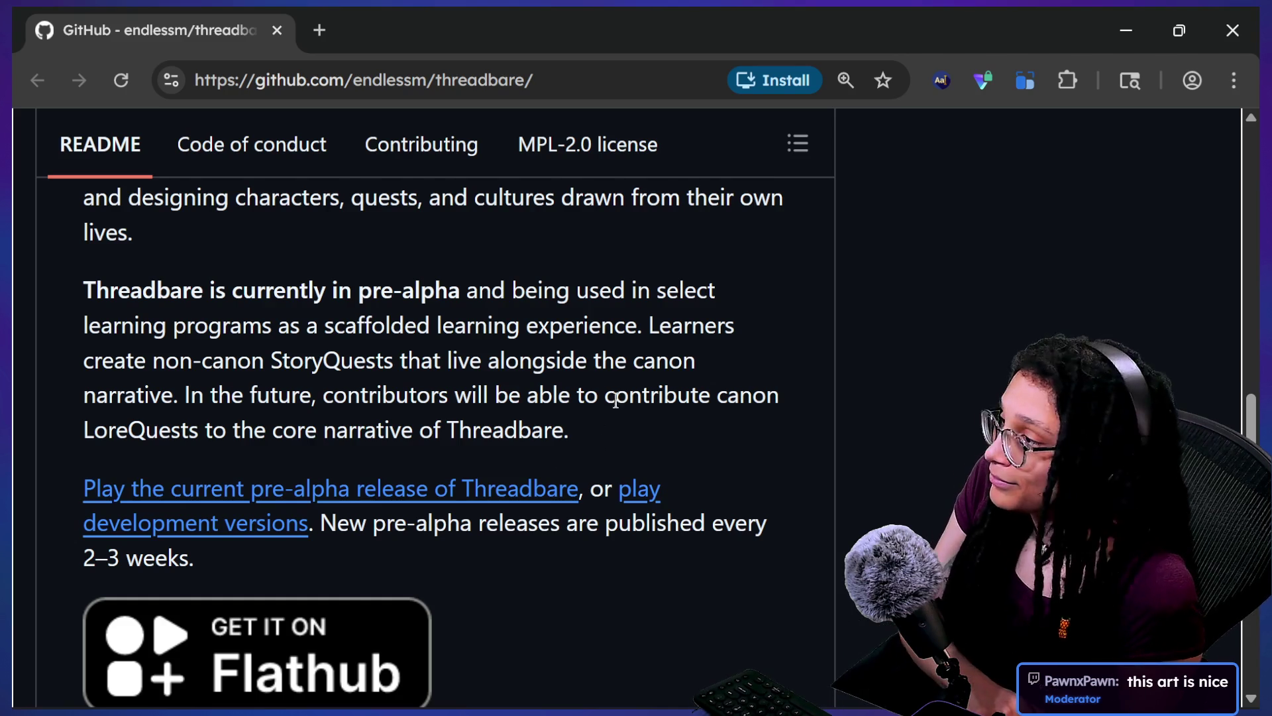
pyautogui.scroll(-2, 594, 415)
pyautogui.scroll(-1, 594, 421)
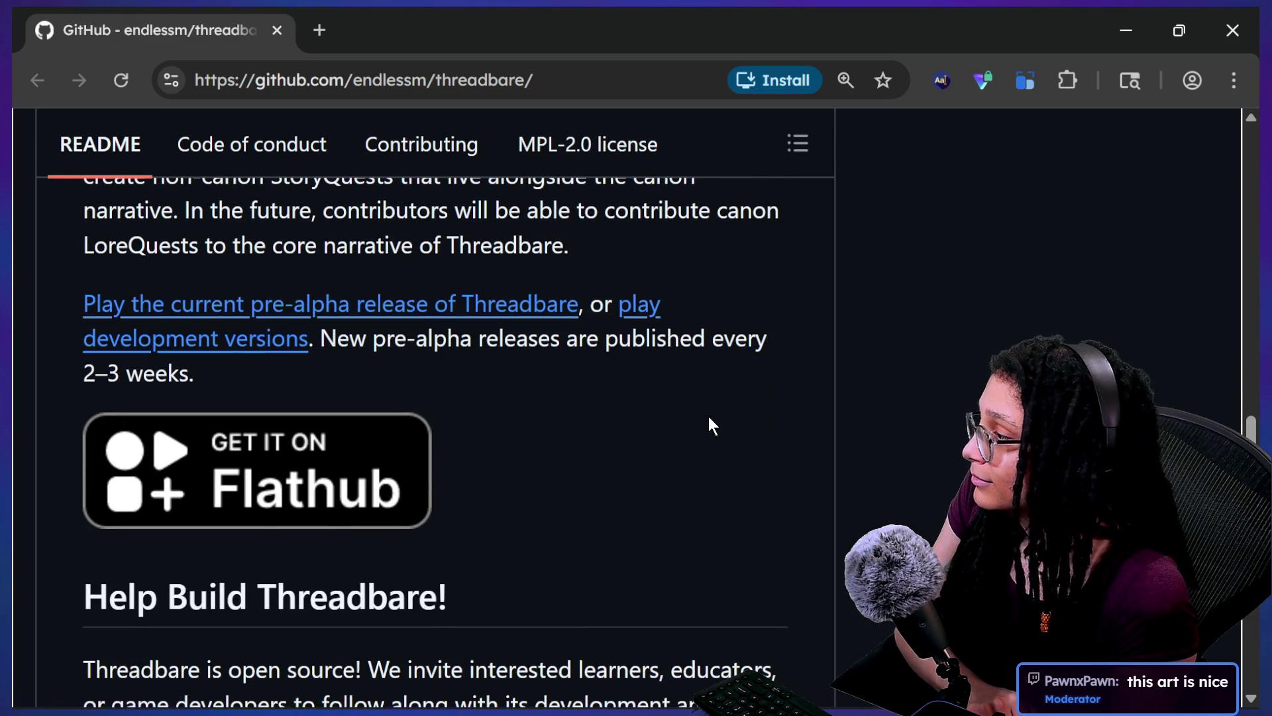
pyautogui.click(367, 313)
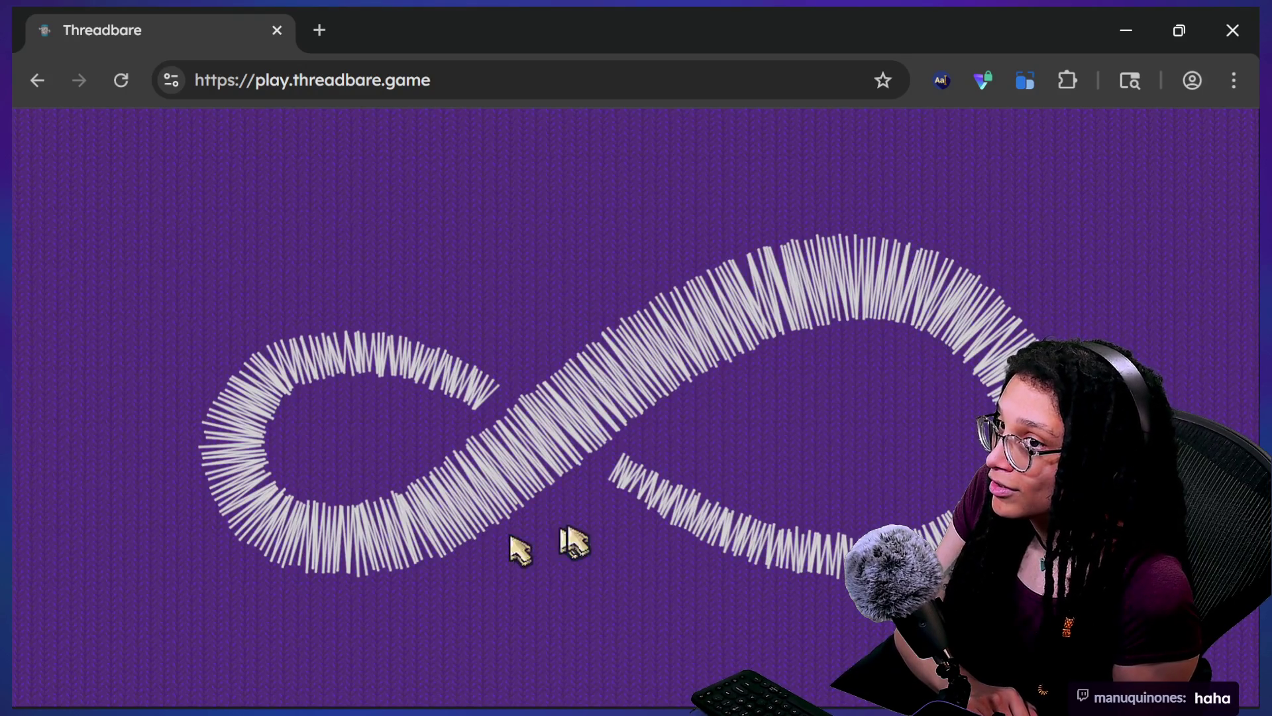
# - Pass the loading thread, drag Music volume to zero in Options, and start a new game
pyautogui.click(640, 494)
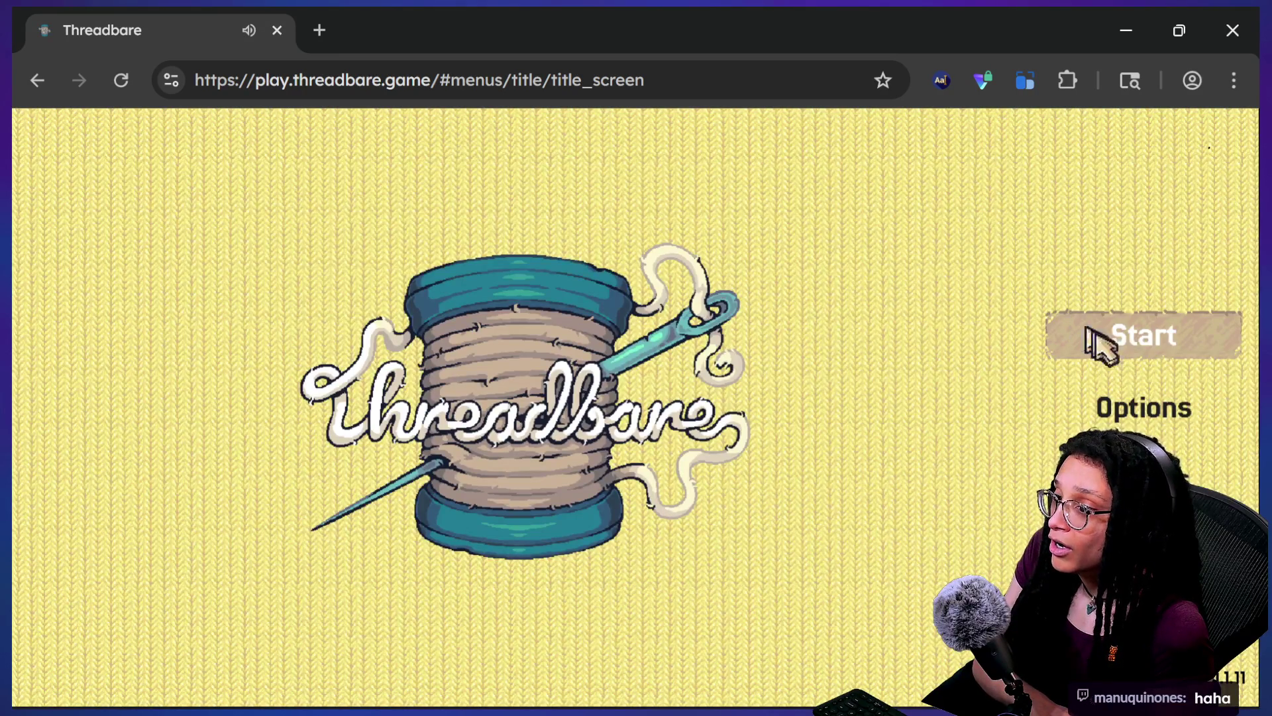
pyautogui.click(1110, 422)
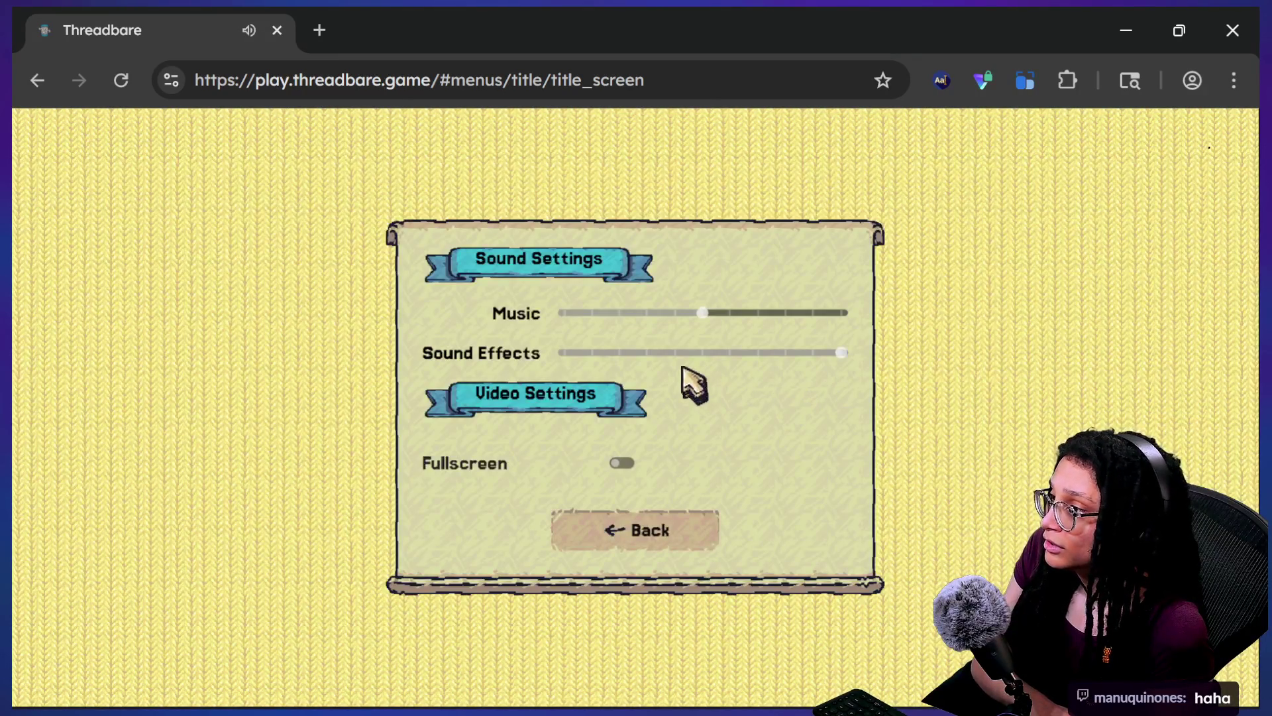
pyautogui.moveTo(703, 316); pyautogui.dragTo(563, 318)
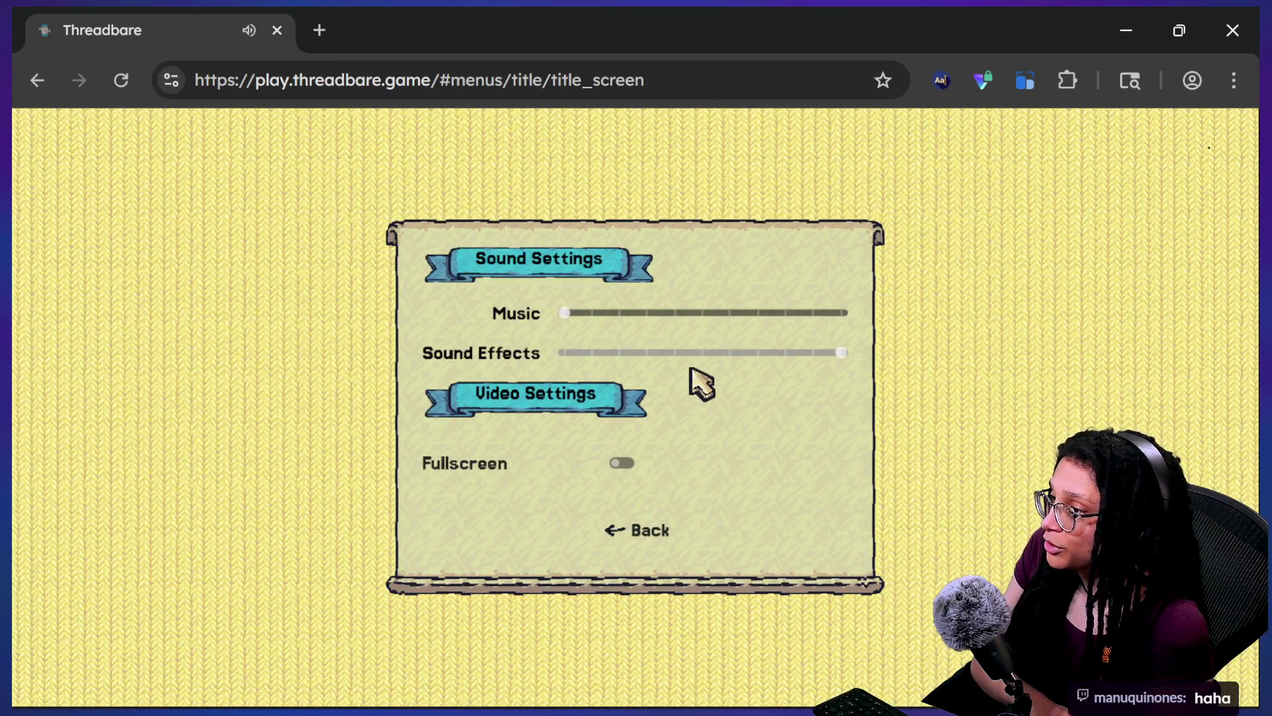
pyautogui.click(642, 524)
pyautogui.click(1130, 335)
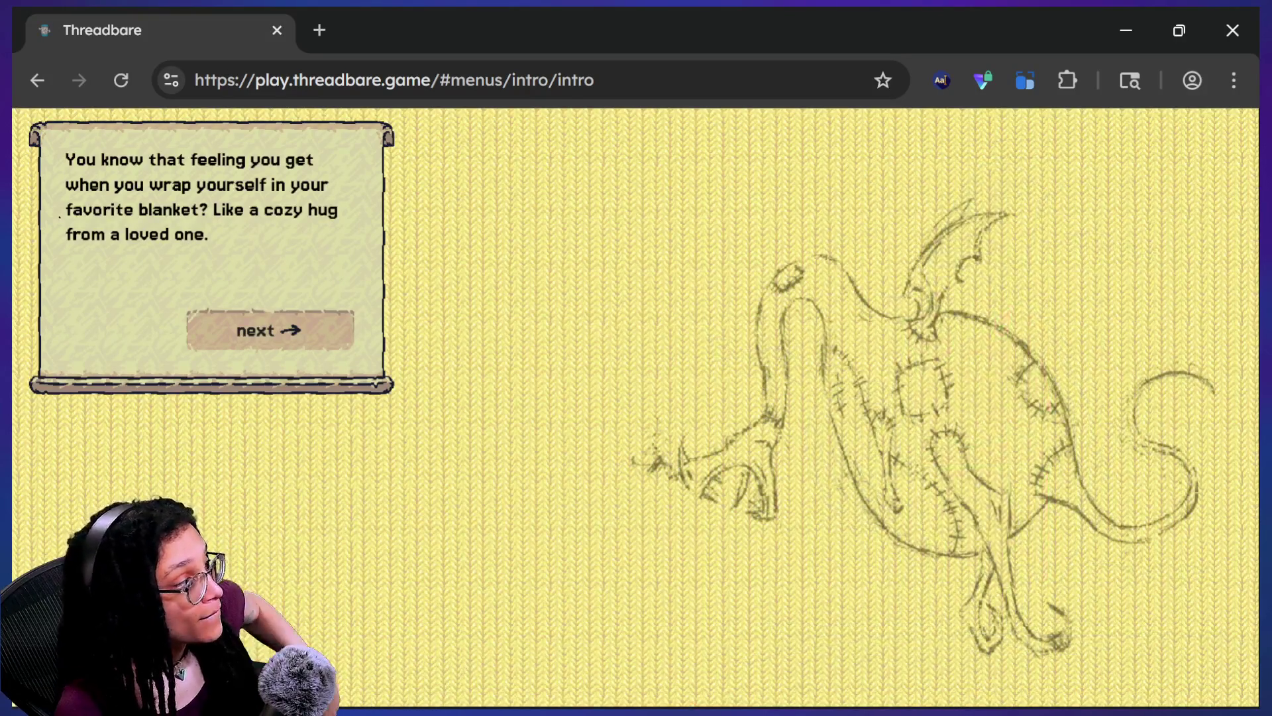
# - Advance through the four intro story panels until the Fray's End map appears
pyautogui.click(223, 318)
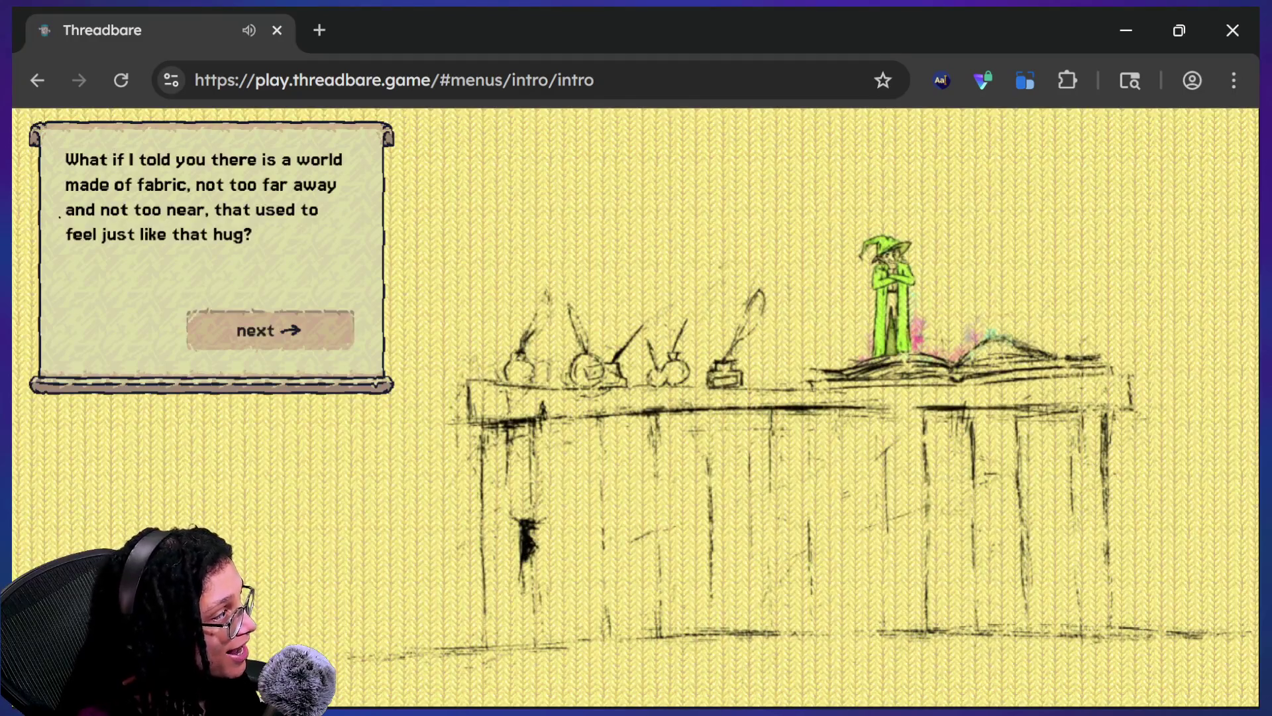
pyautogui.click(229, 330)
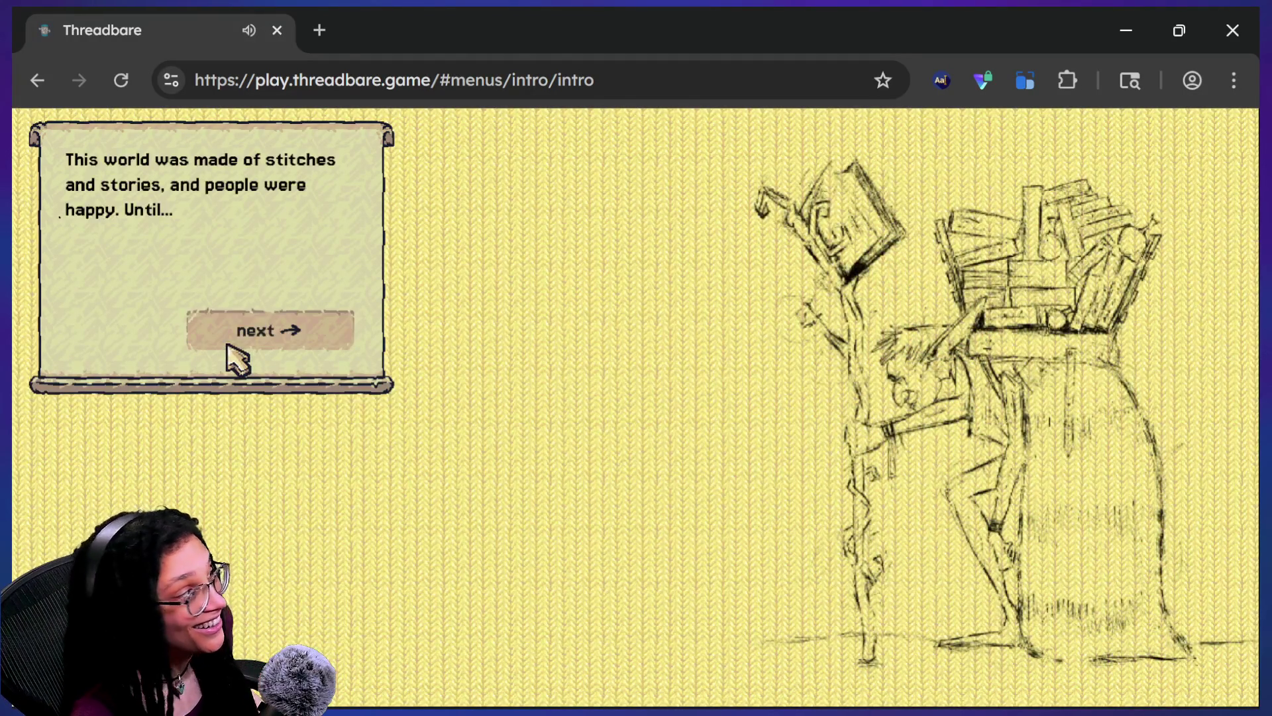
pyautogui.click(240, 342)
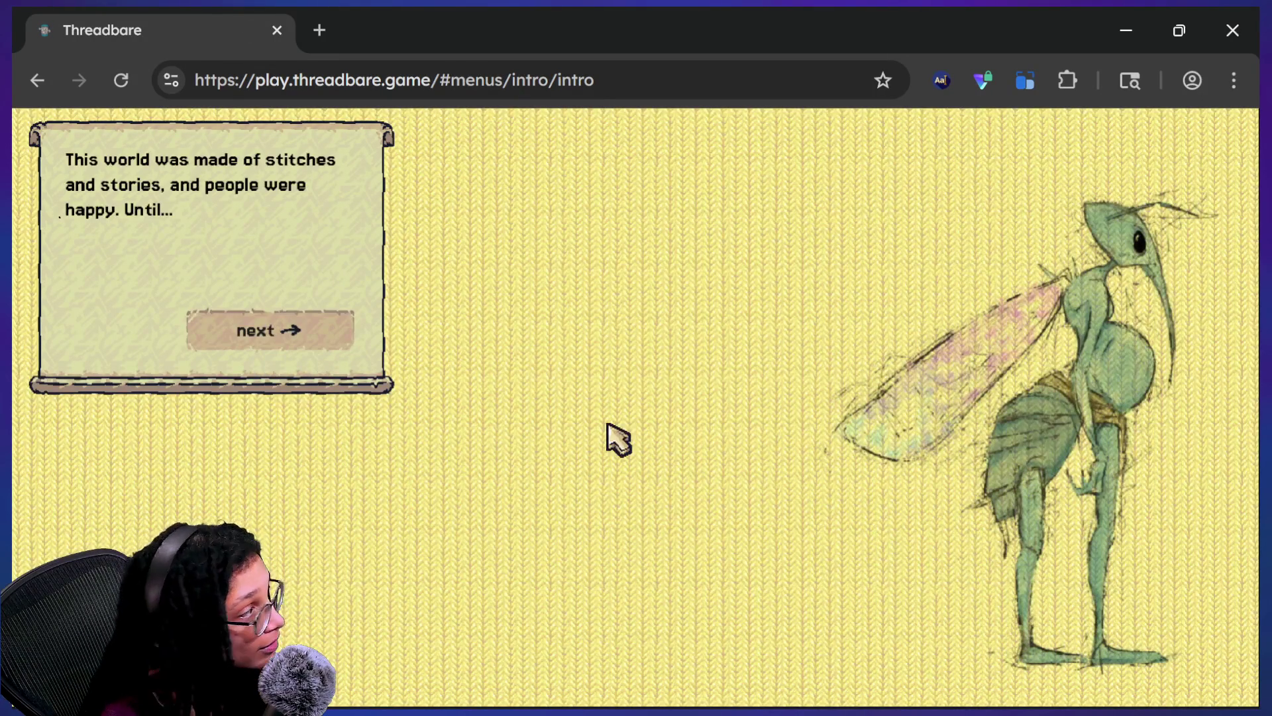
pyautogui.click(278, 341)
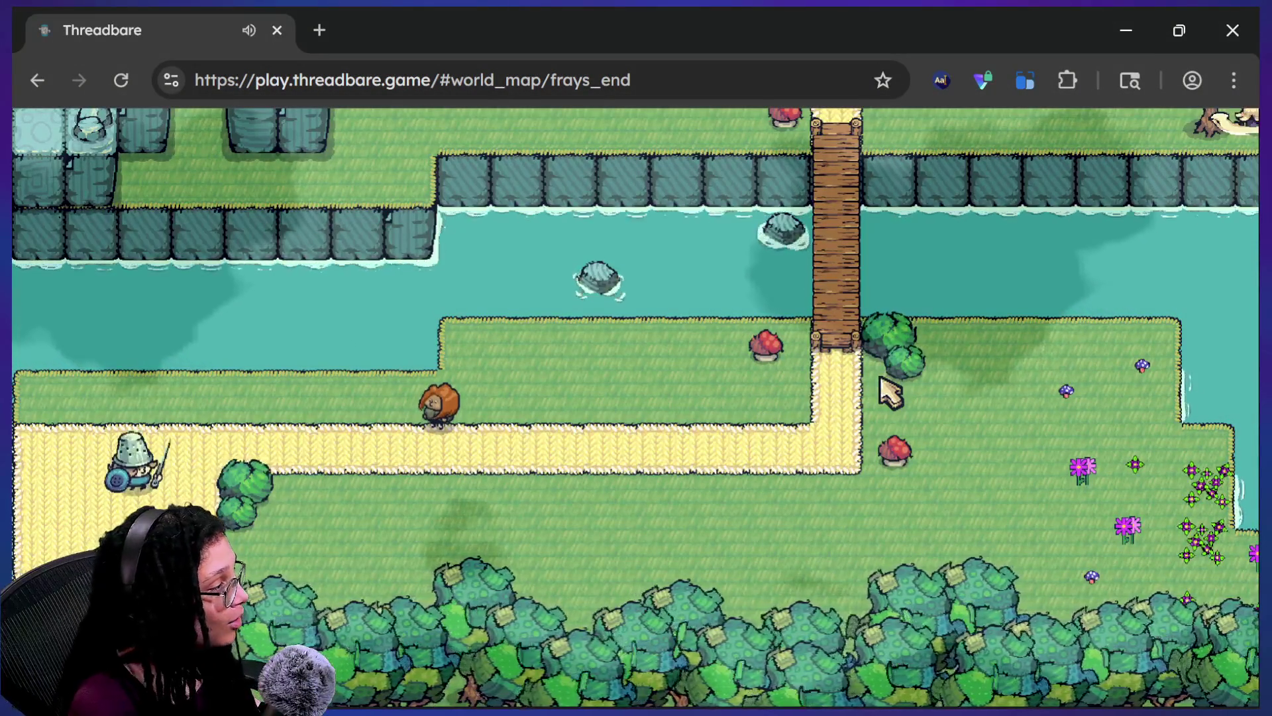
# - Walk the knight to the orange-haired villager Marie and read through her dialogue
pyautogui.press('Down')
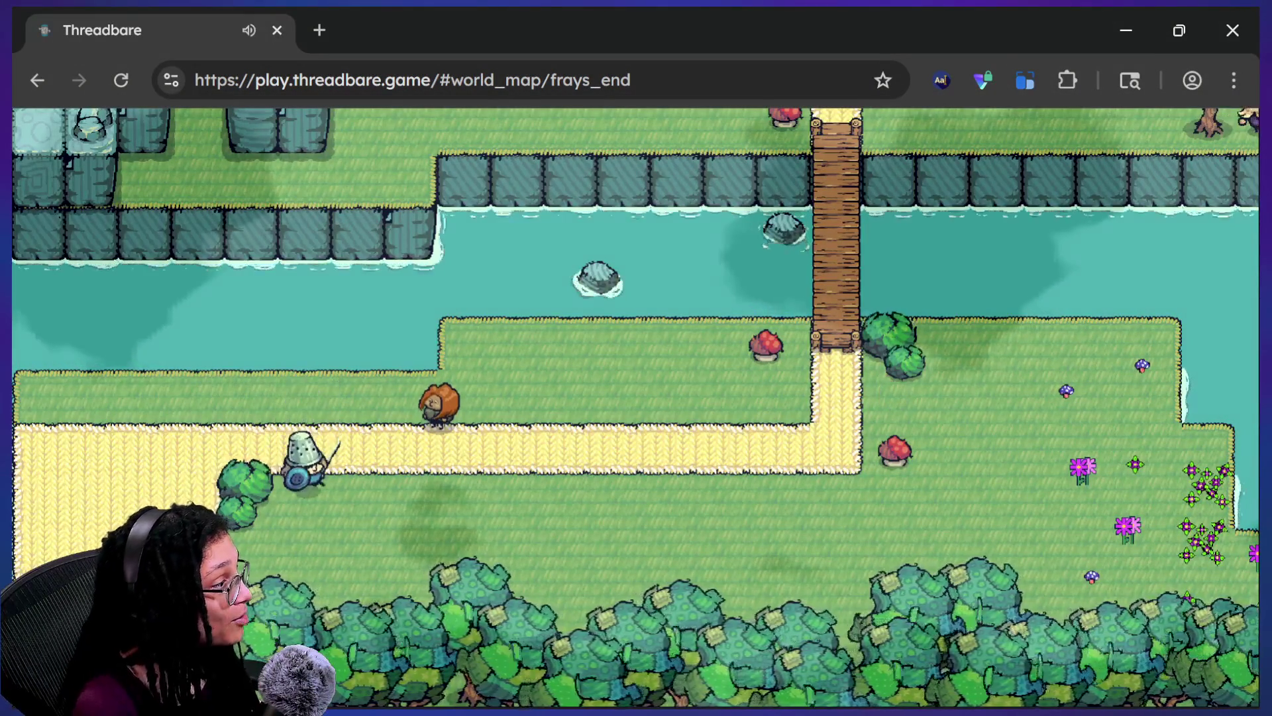
pyautogui.press('Right')
pyautogui.press('Up')
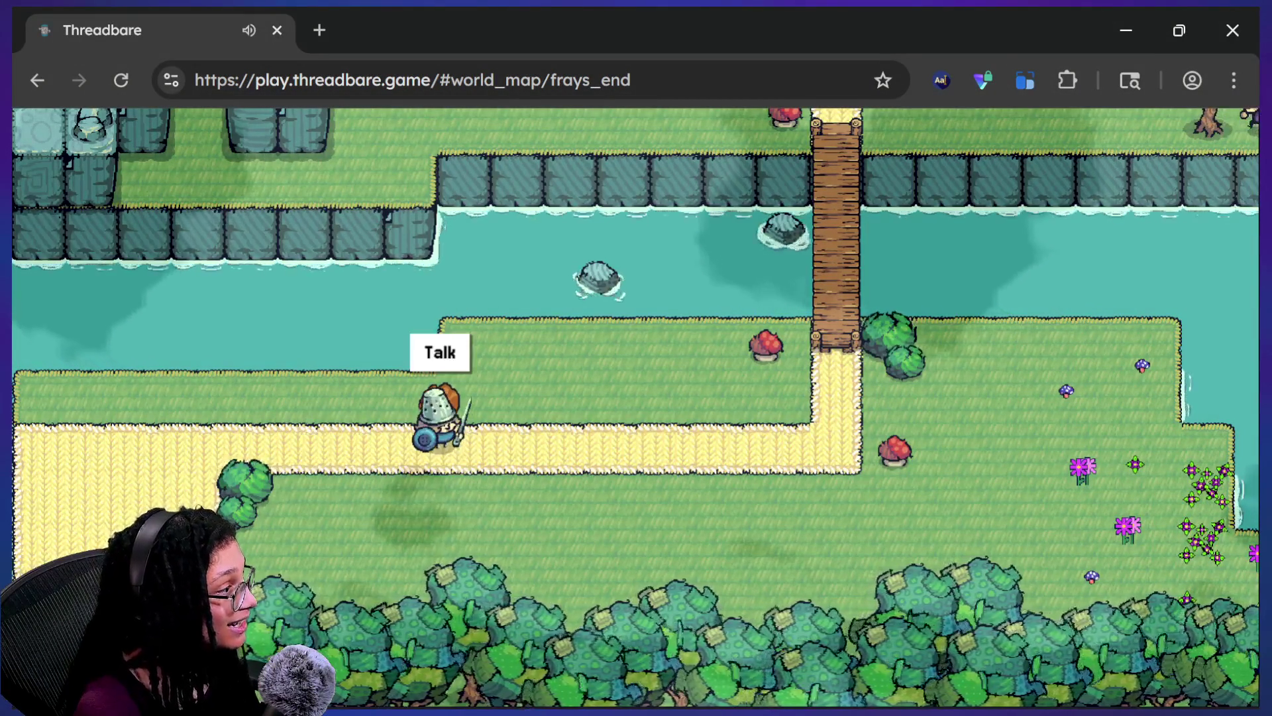
pyautogui.press('Left')
pyautogui.press('Up')
pyautogui.press('space')
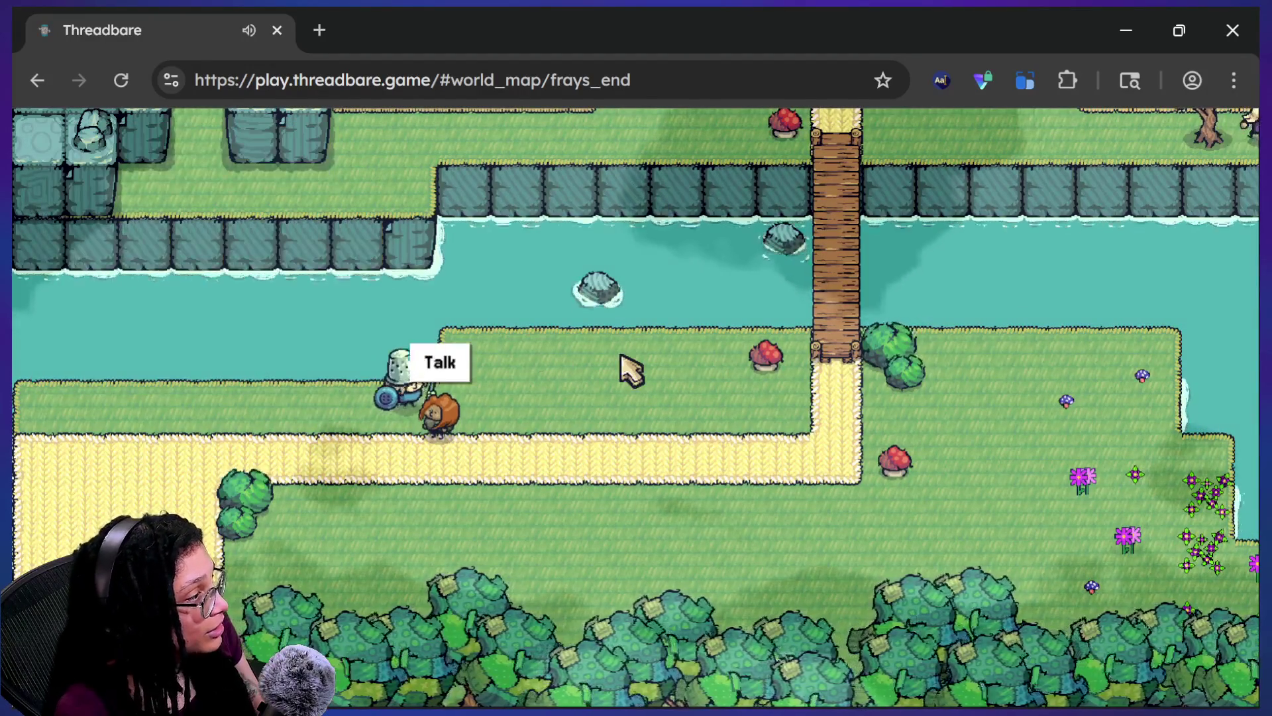
pyautogui.press('Right')
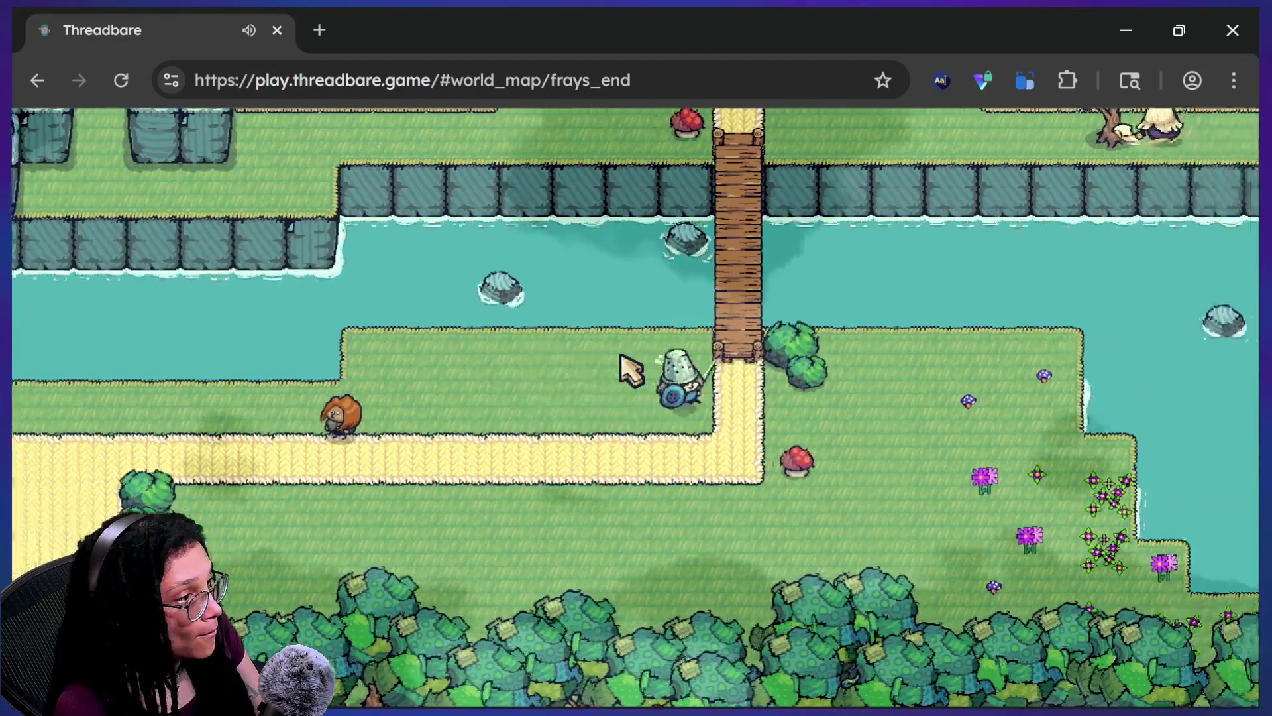
pyautogui.press('Up')
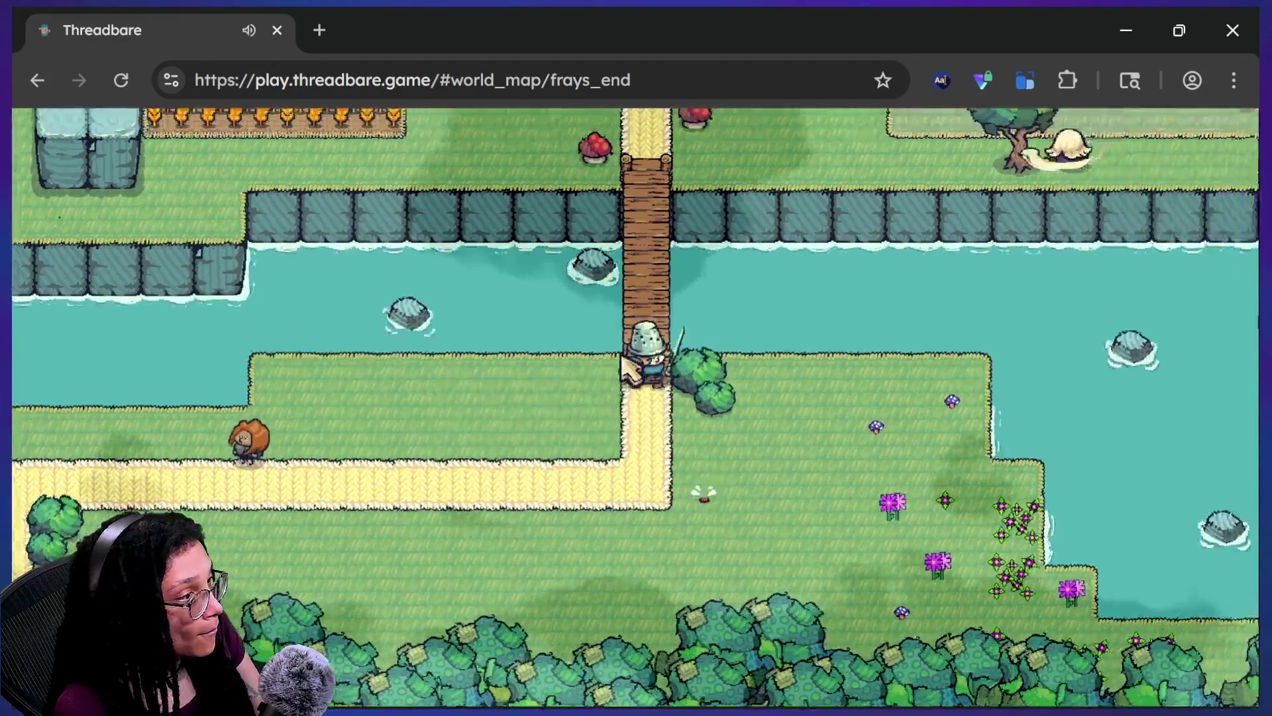
pyautogui.press('Down')
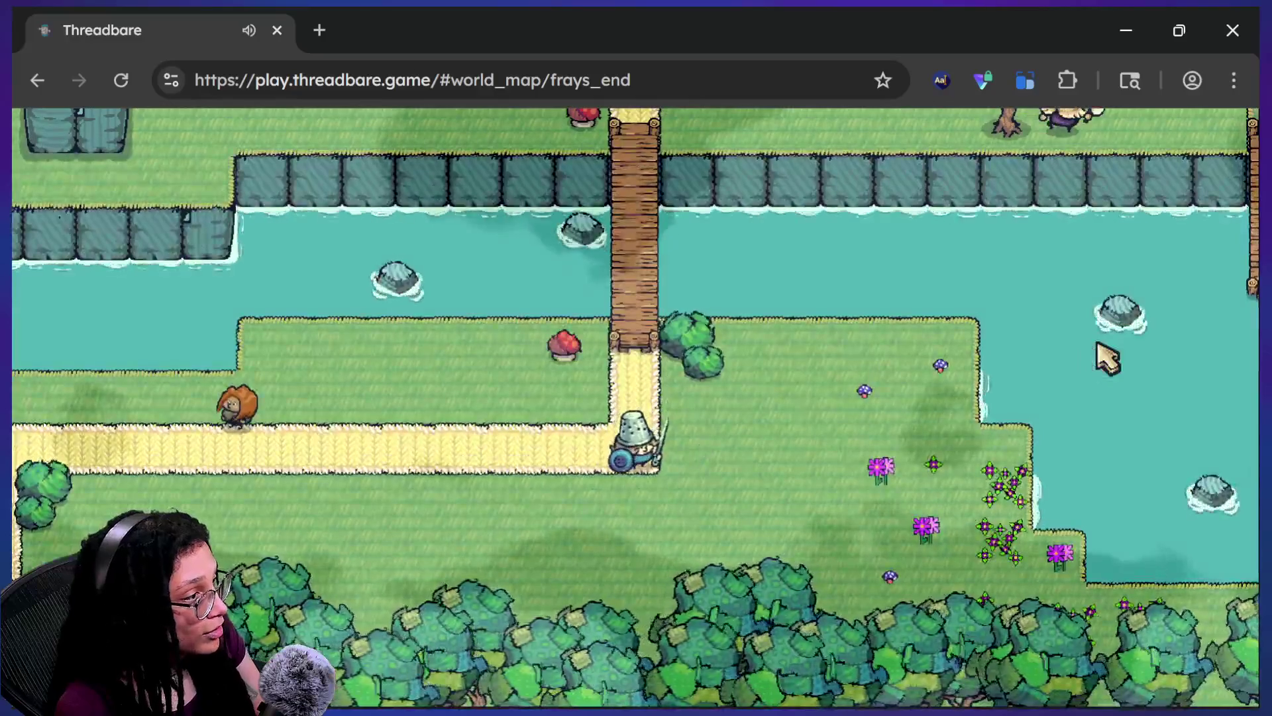
pyautogui.press('Left')
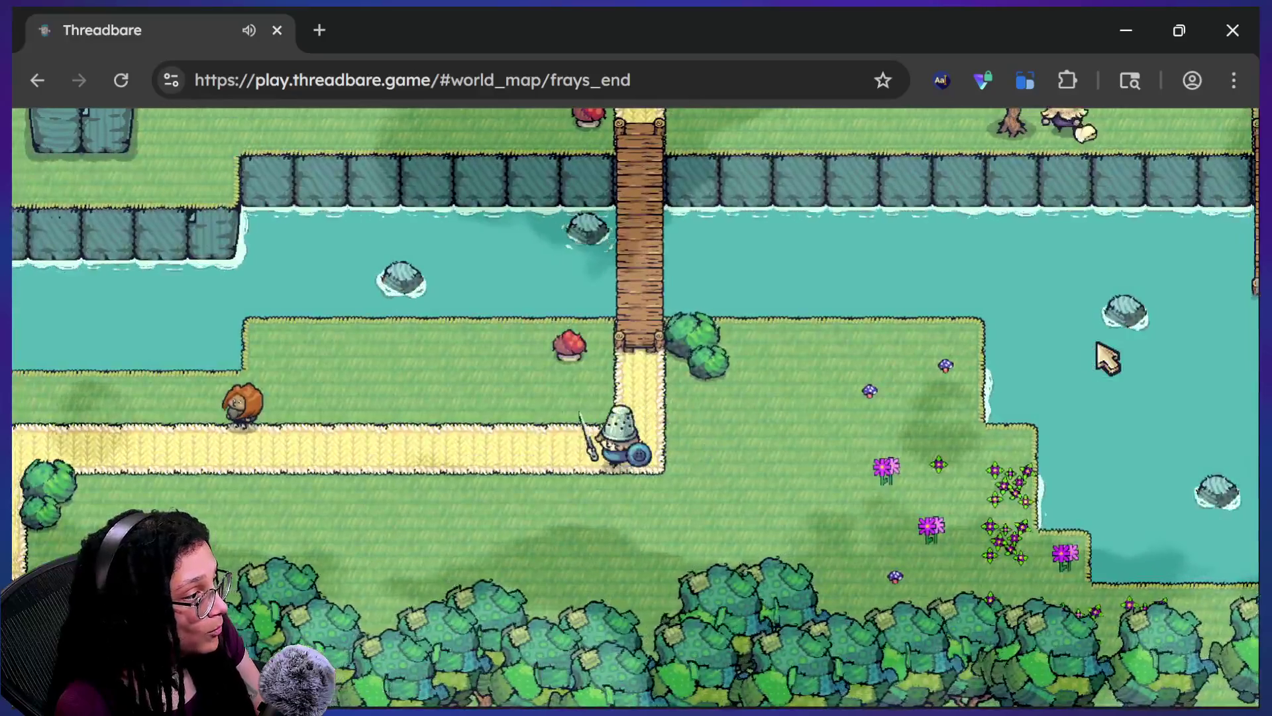
pyautogui.press('Up')
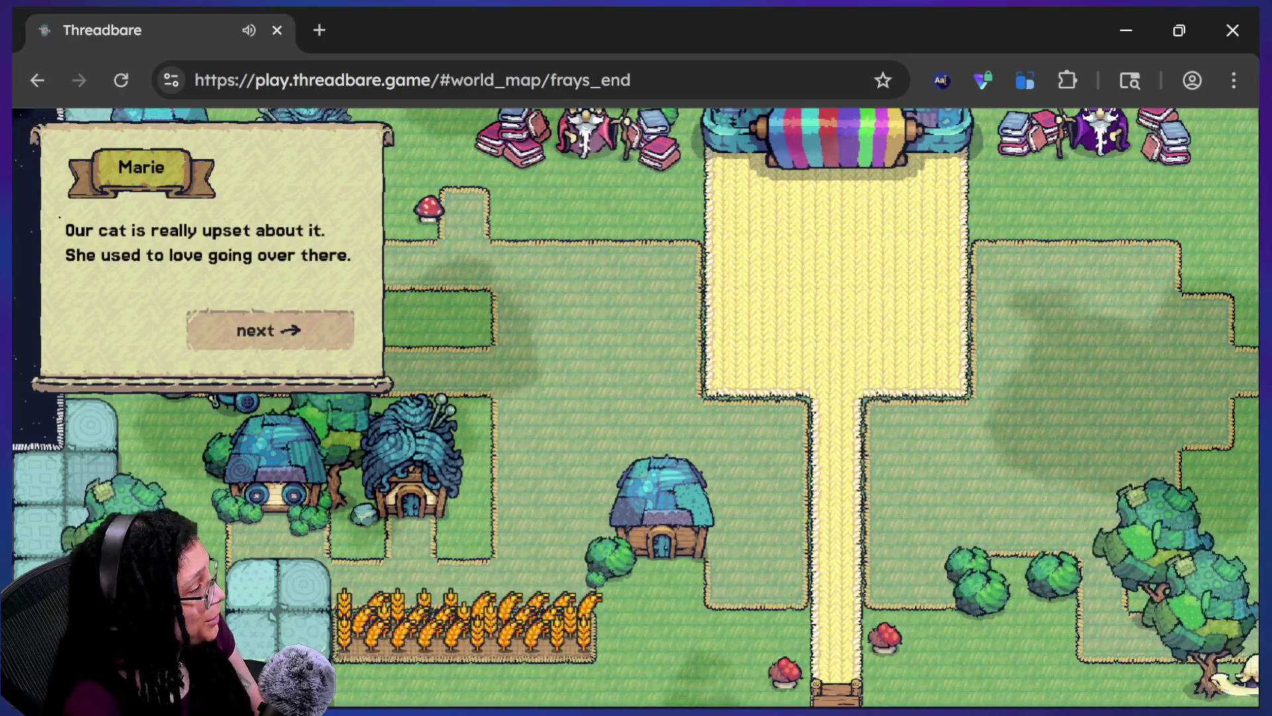
pyautogui.press('Return')
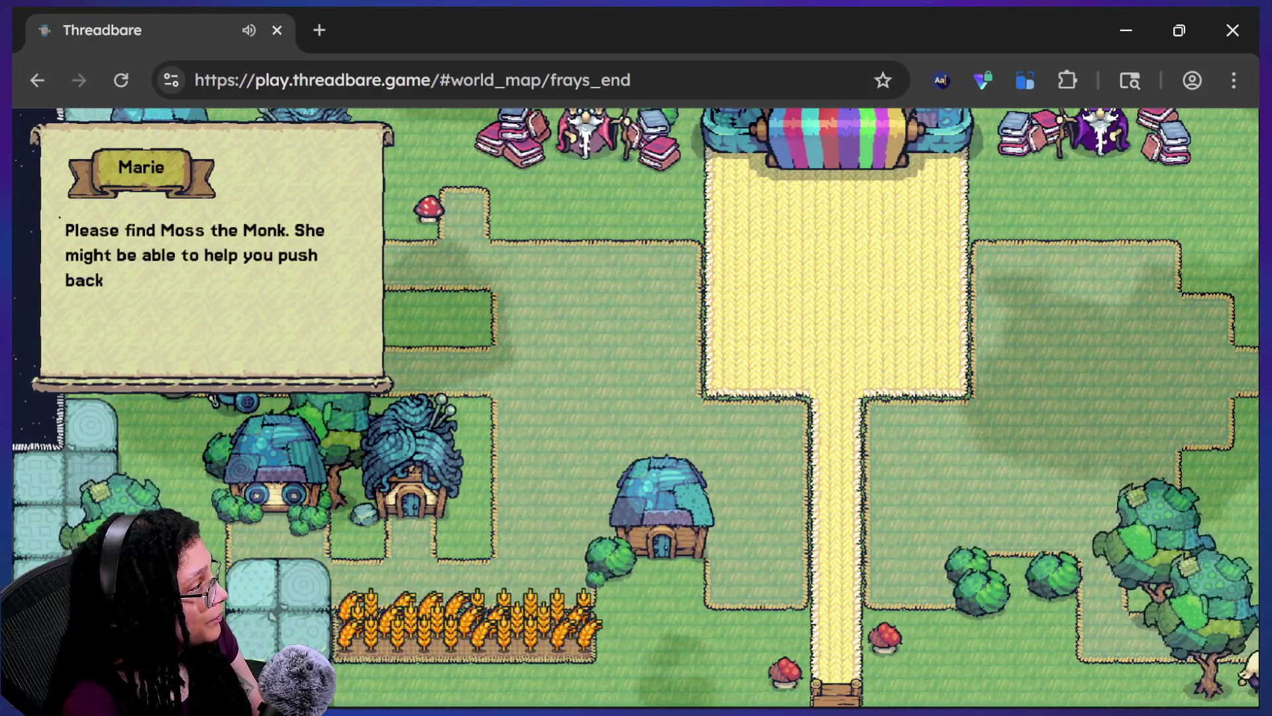
pyautogui.press('Return')
# - Talk to Marie again, then walk past the loom and cat to the LoreQuest Elder
pyautogui.press('Right')
pyautogui.press('Up')
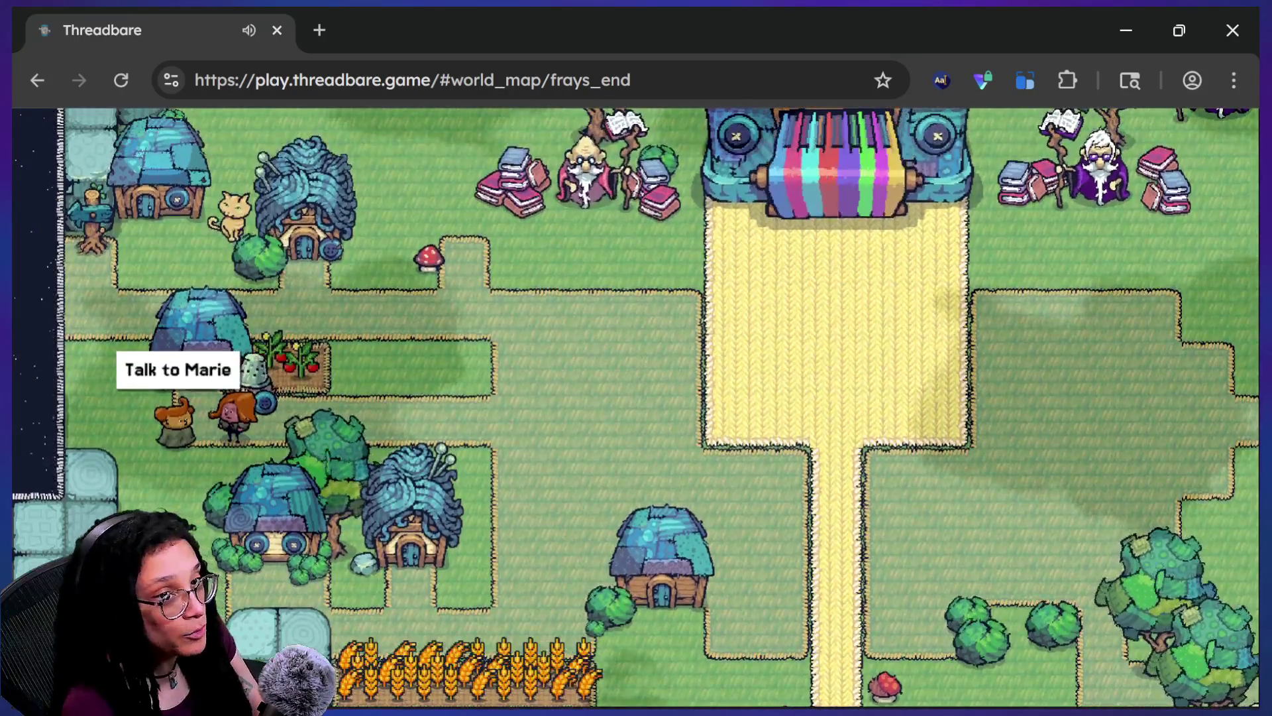
pyautogui.press('Down')
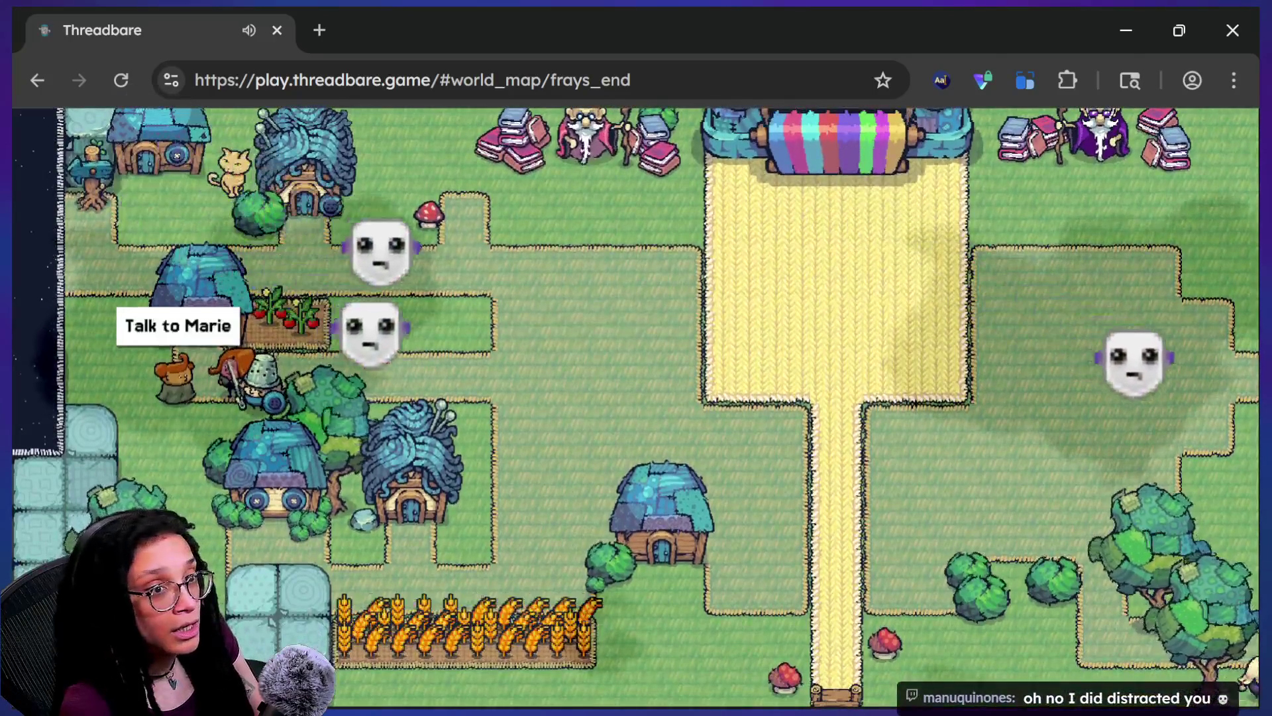
pyautogui.press('Return')
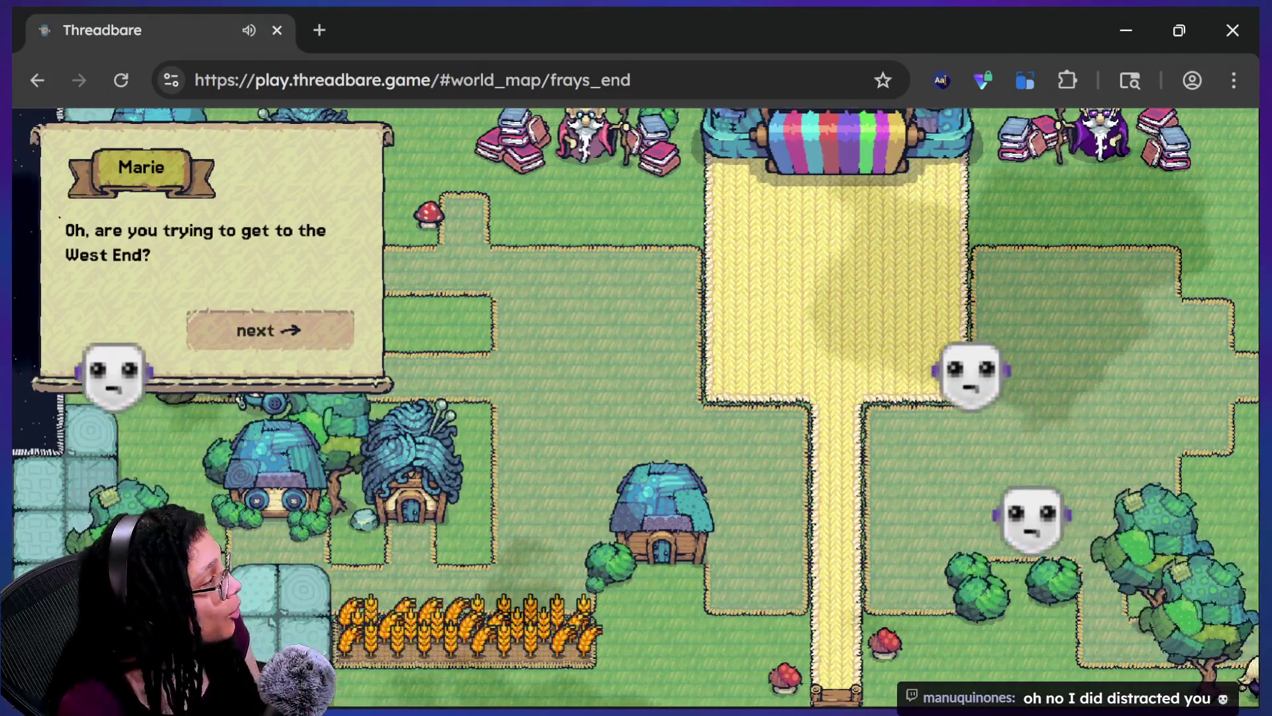
pyautogui.press('Return')
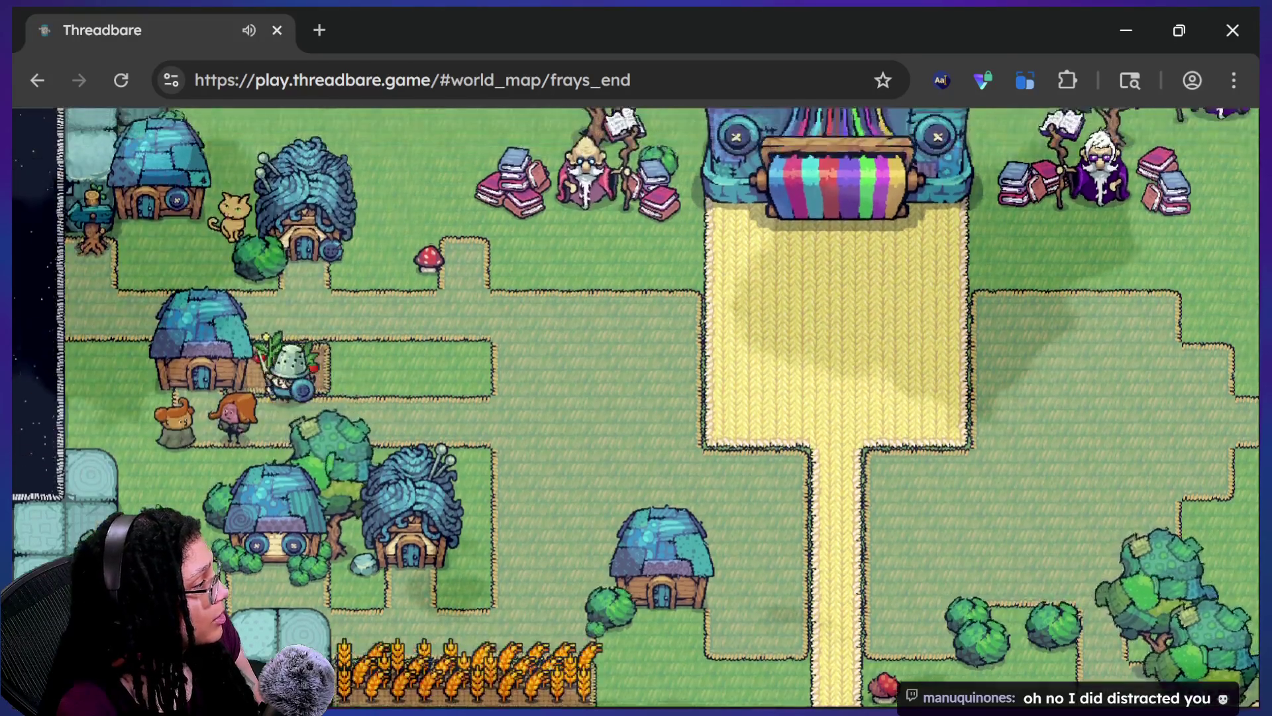
pyautogui.press('Left')
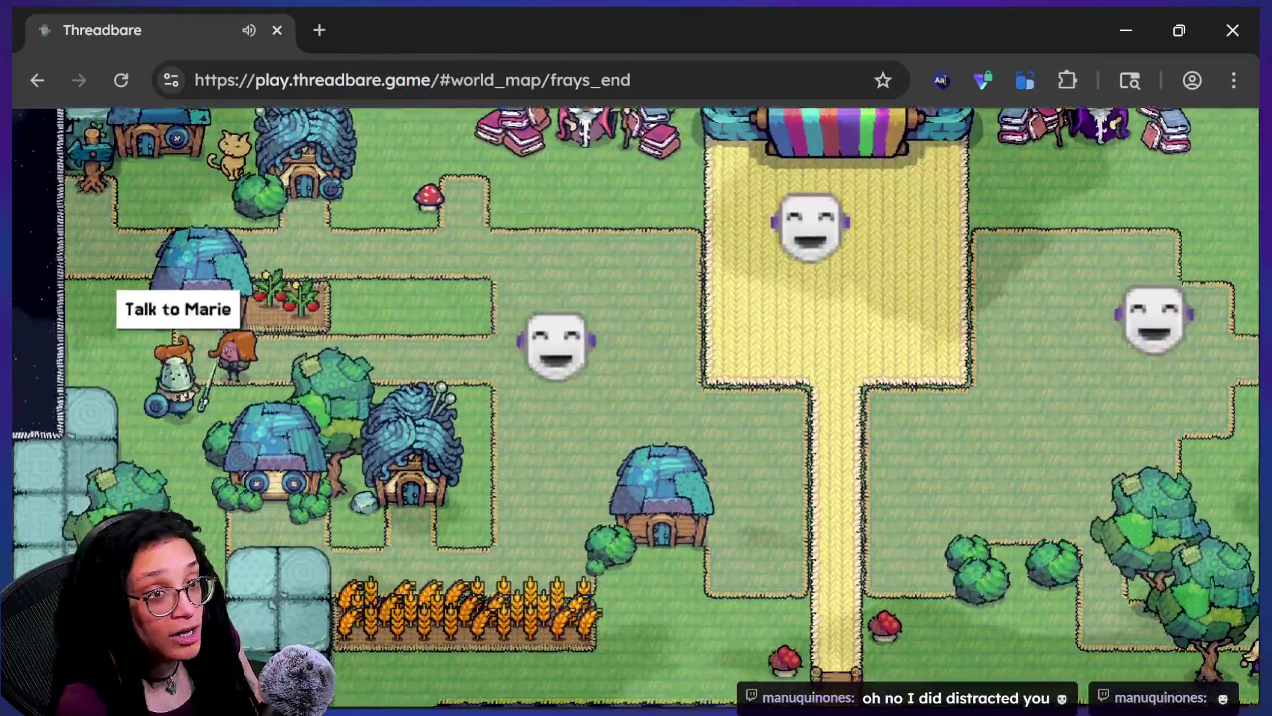
pyautogui.press('Up')
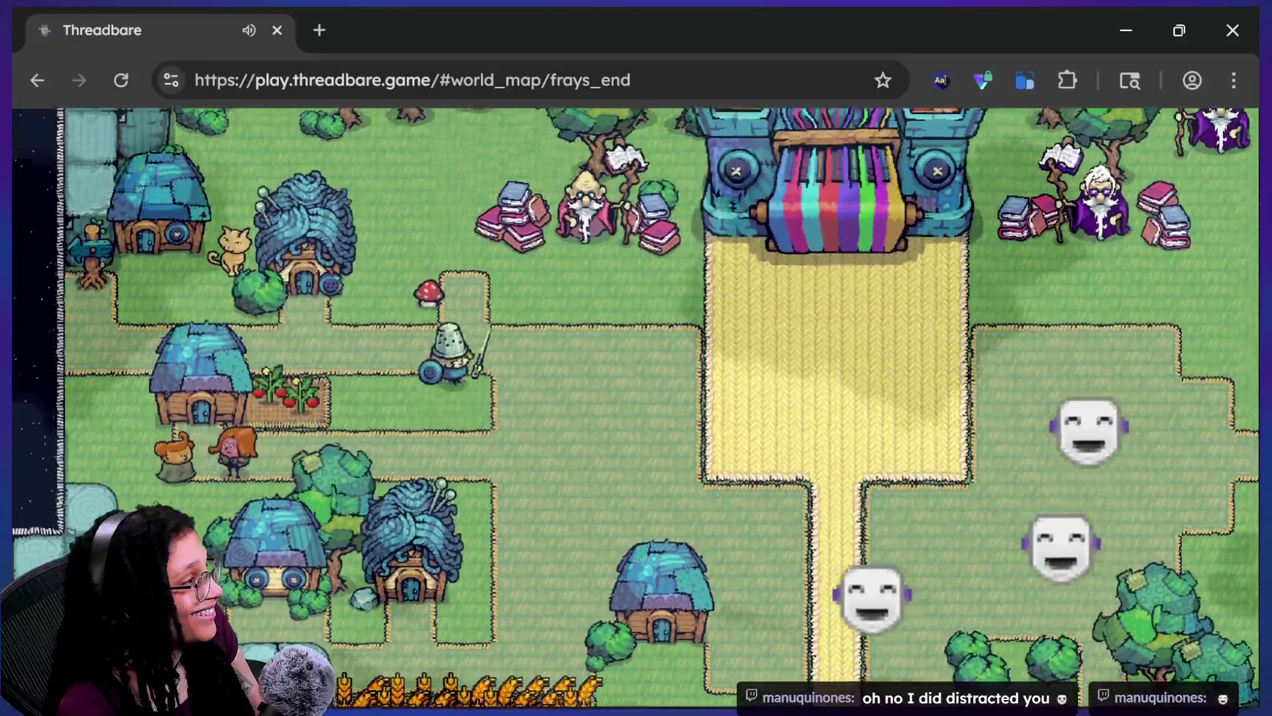
pyautogui.press('Left')
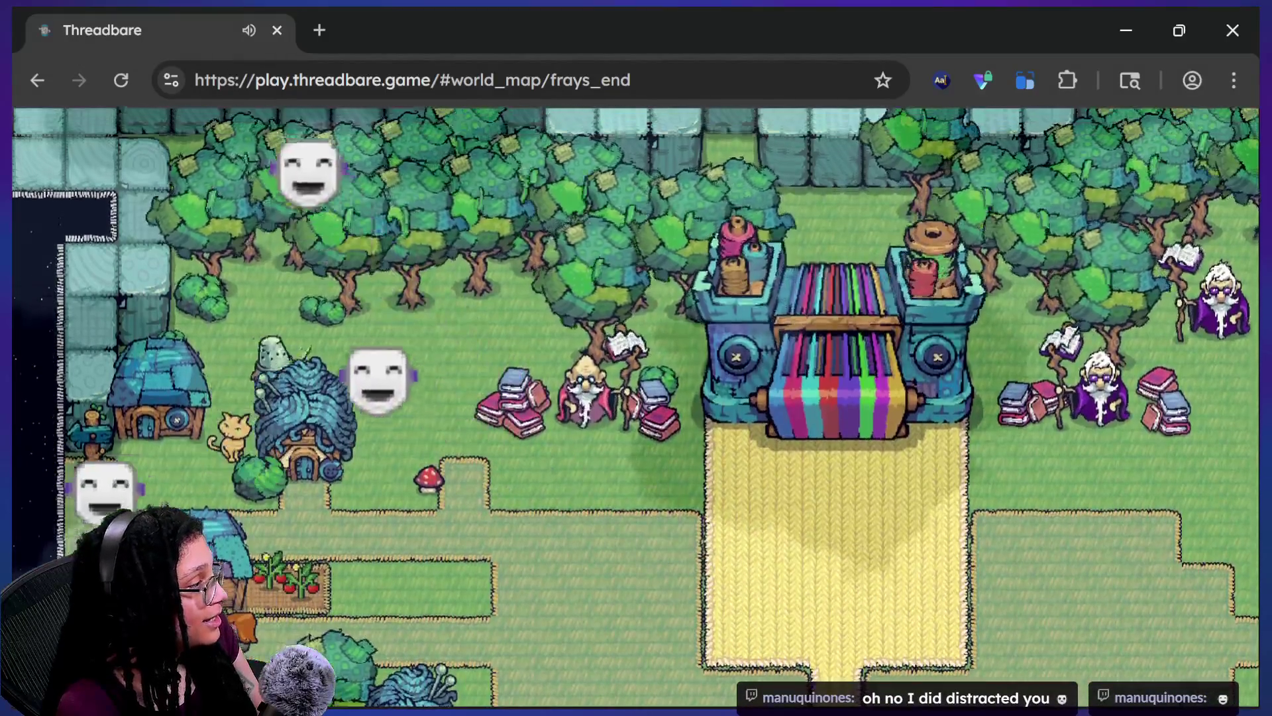
pyautogui.press('Right')
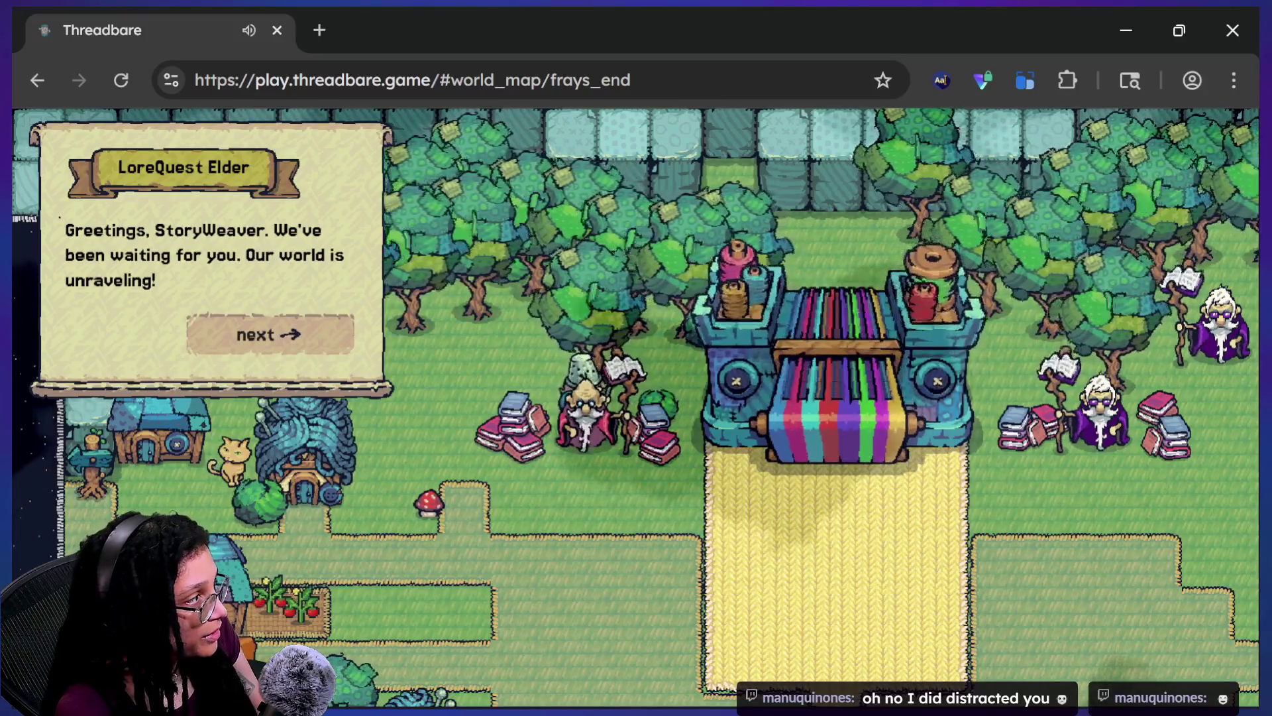
# - Finish the Elder's dialogue, choose Placeholder in the quest book, and play it
pyautogui.press('Return')
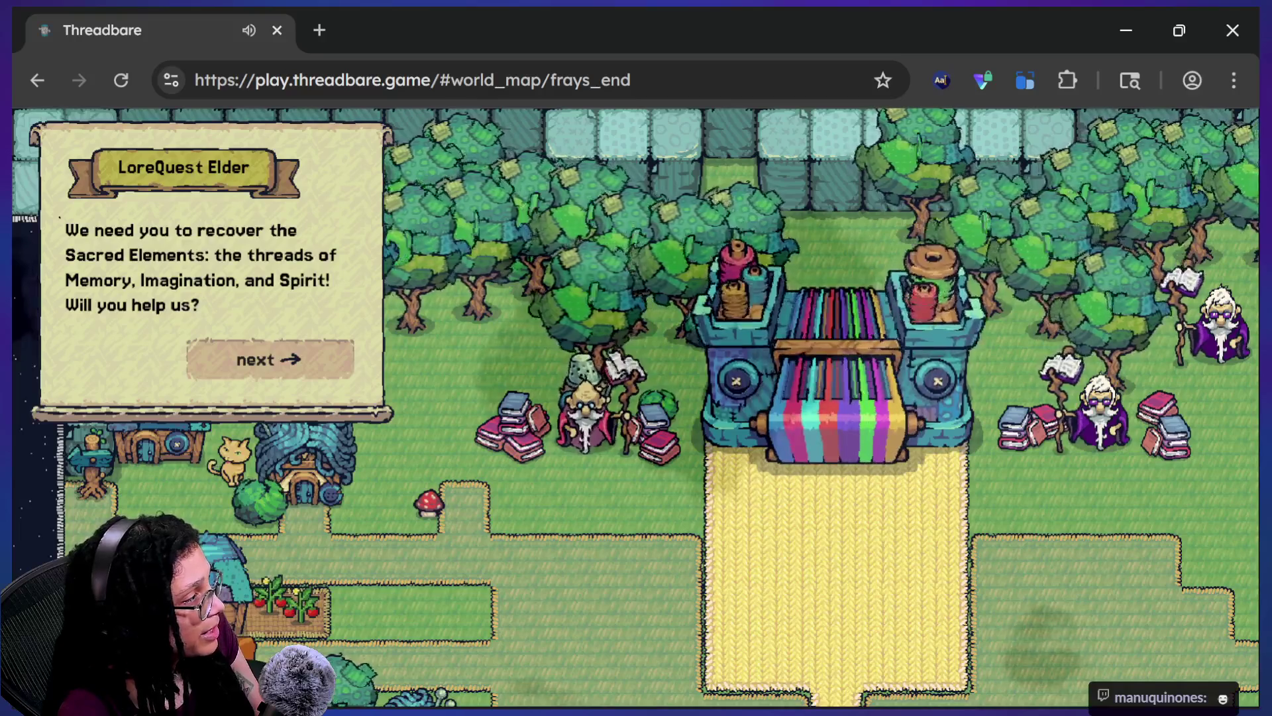
pyautogui.press('Return')
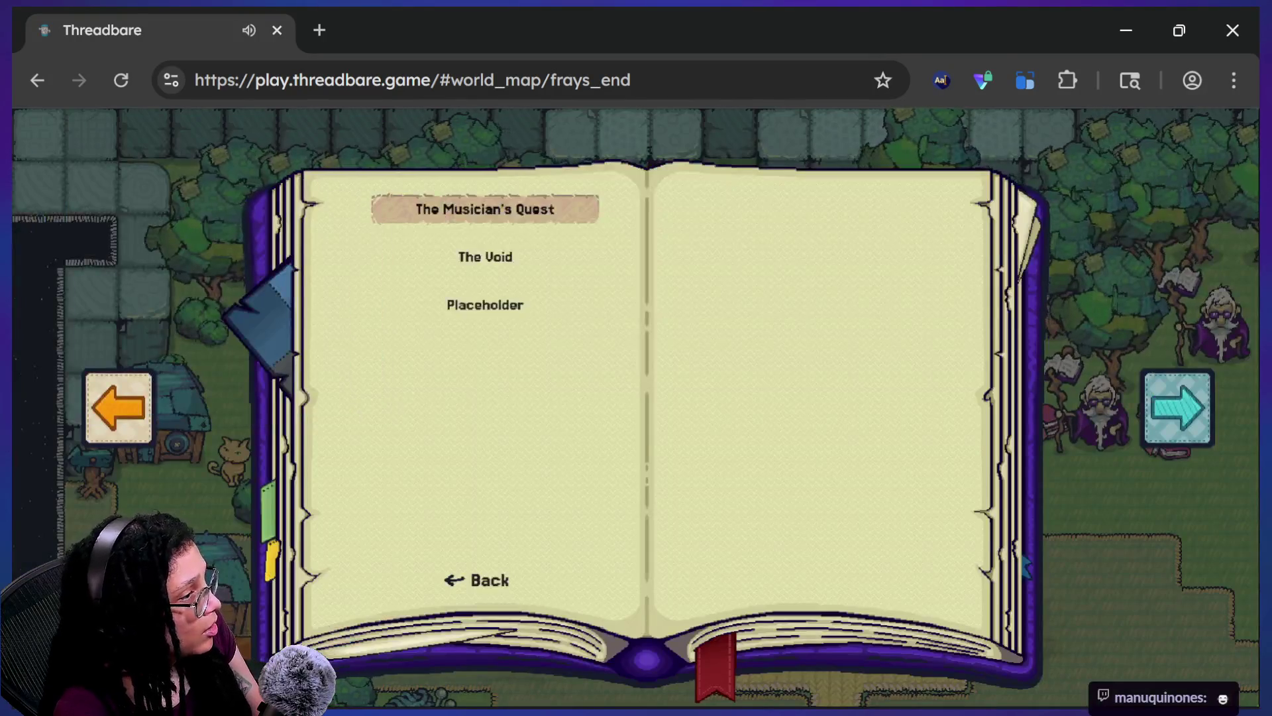
pyautogui.press('Down')
pyautogui.press('Down')
pyautogui.press('Up')
pyautogui.press('Down')
pyautogui.press('Return')
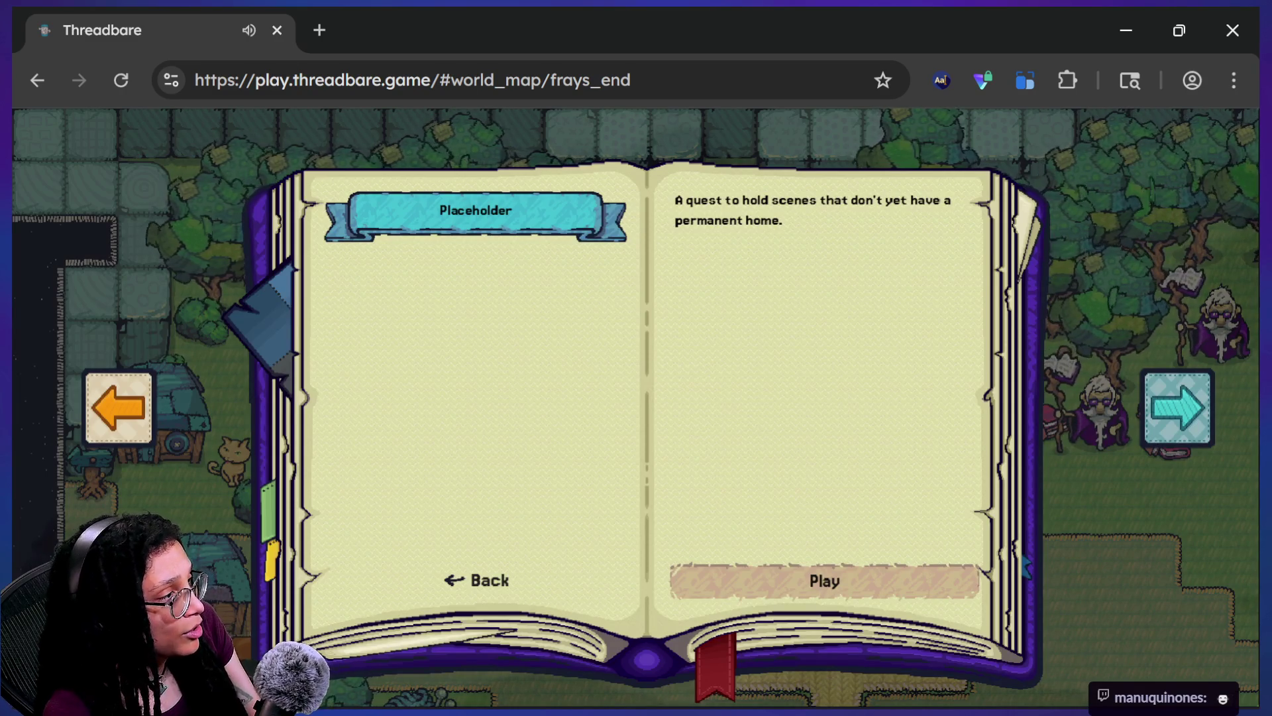
pyautogui.press('Escape')
pyautogui.press('Return')
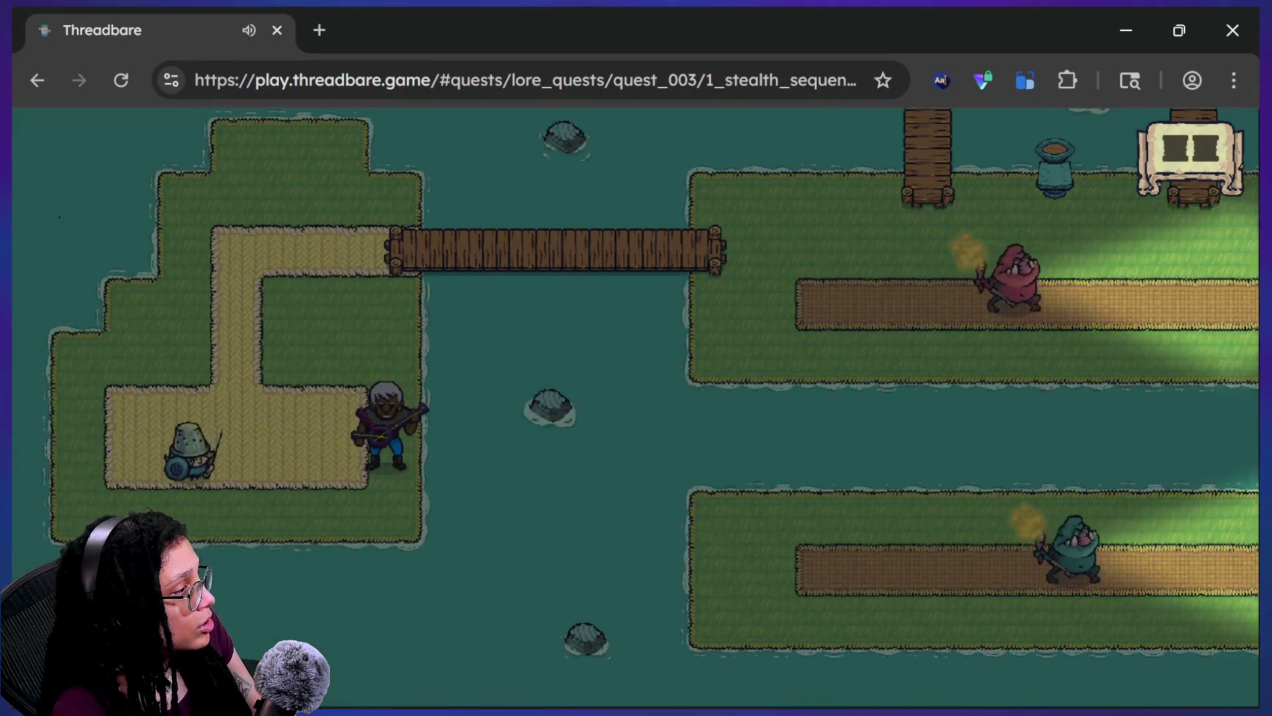
# - Page through the Musician's briefing on lighting three altars past StoryVore guards
pyautogui.press('Return')
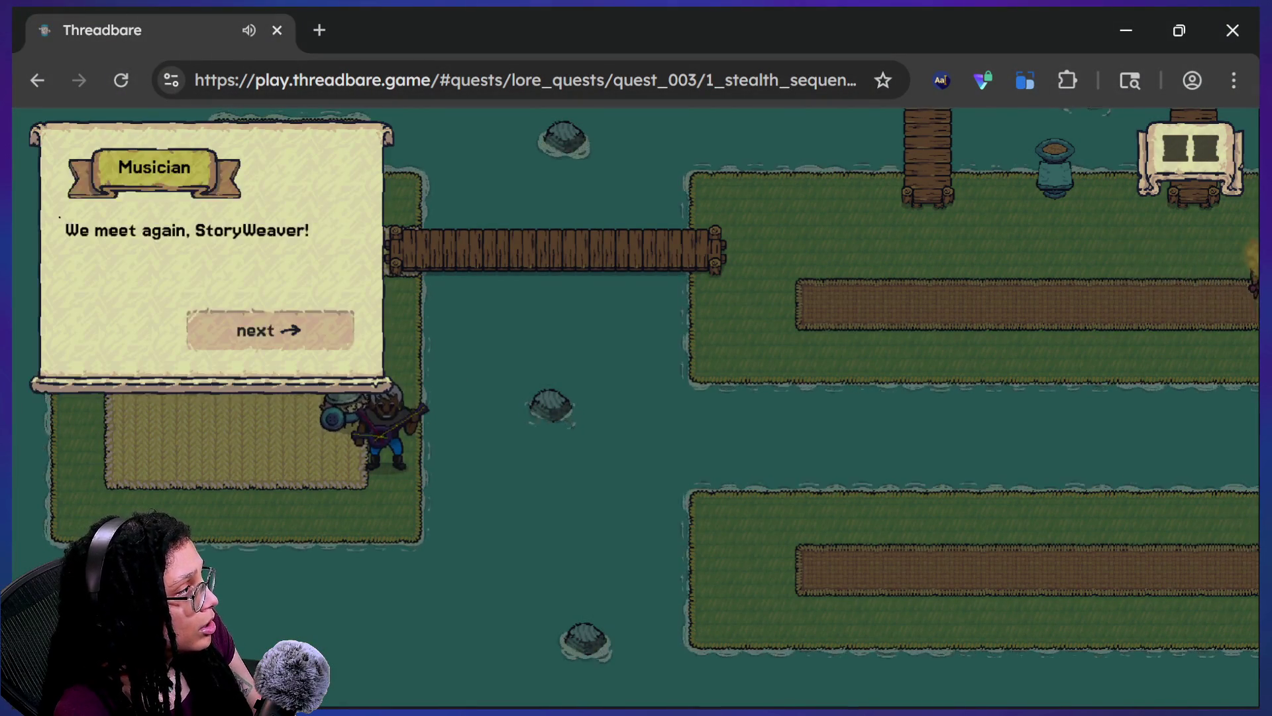
pyautogui.press('Return')
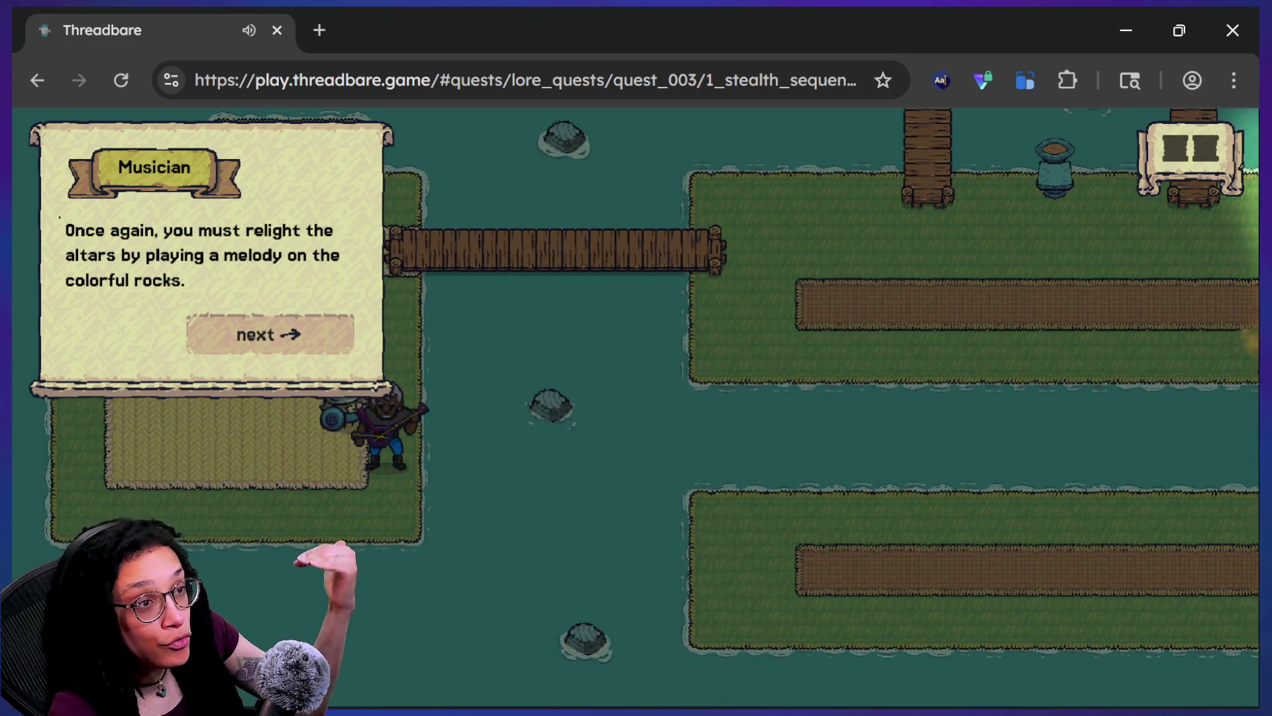
pyautogui.press('Return')
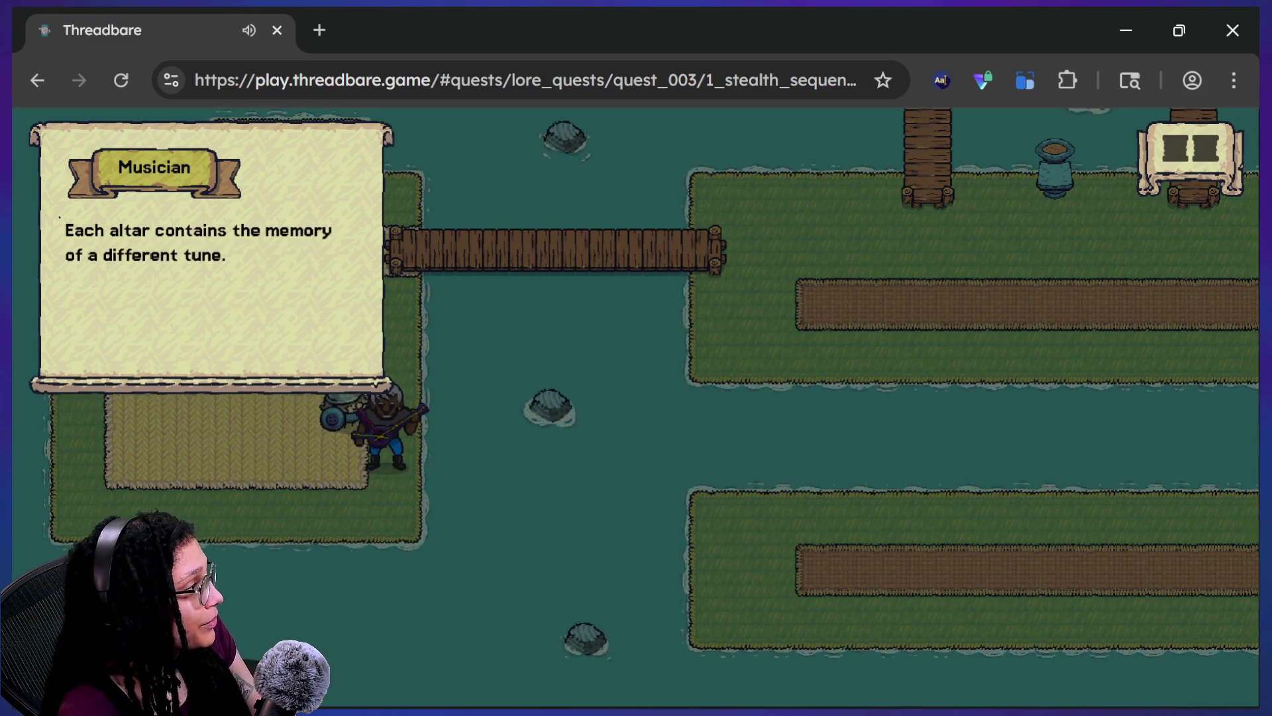
pyautogui.press('Return')
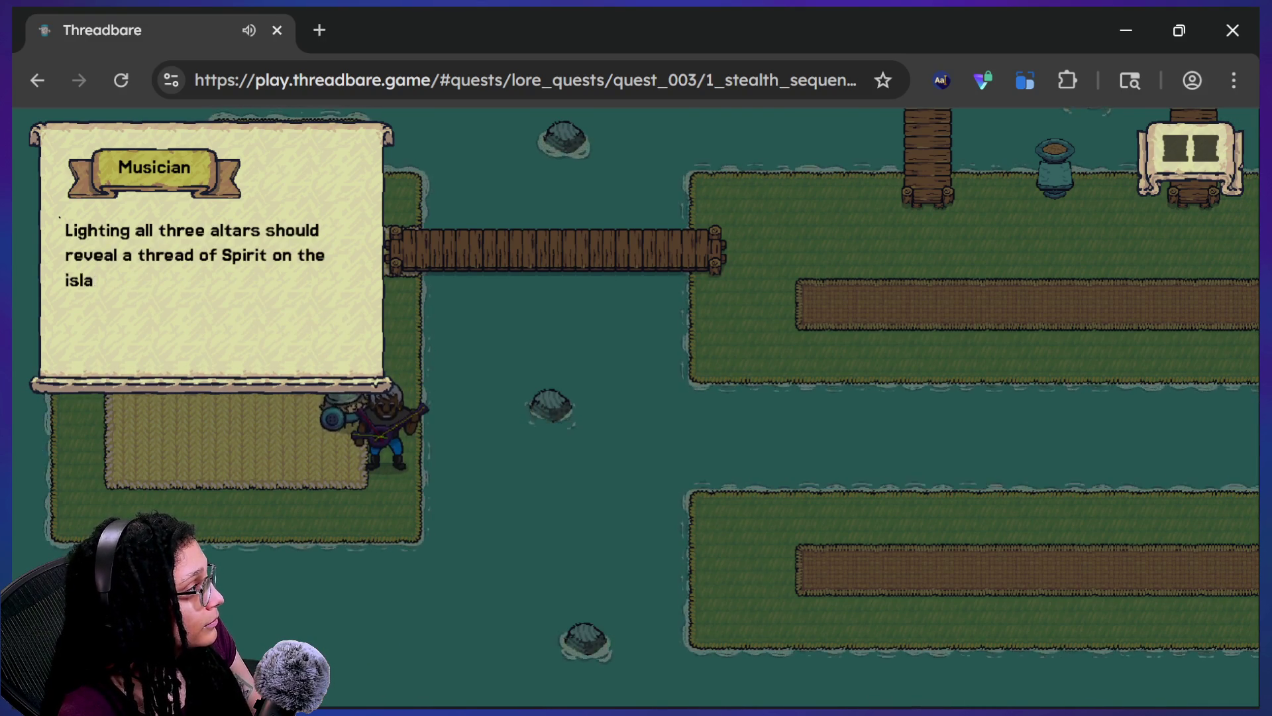
pyautogui.press('Return')
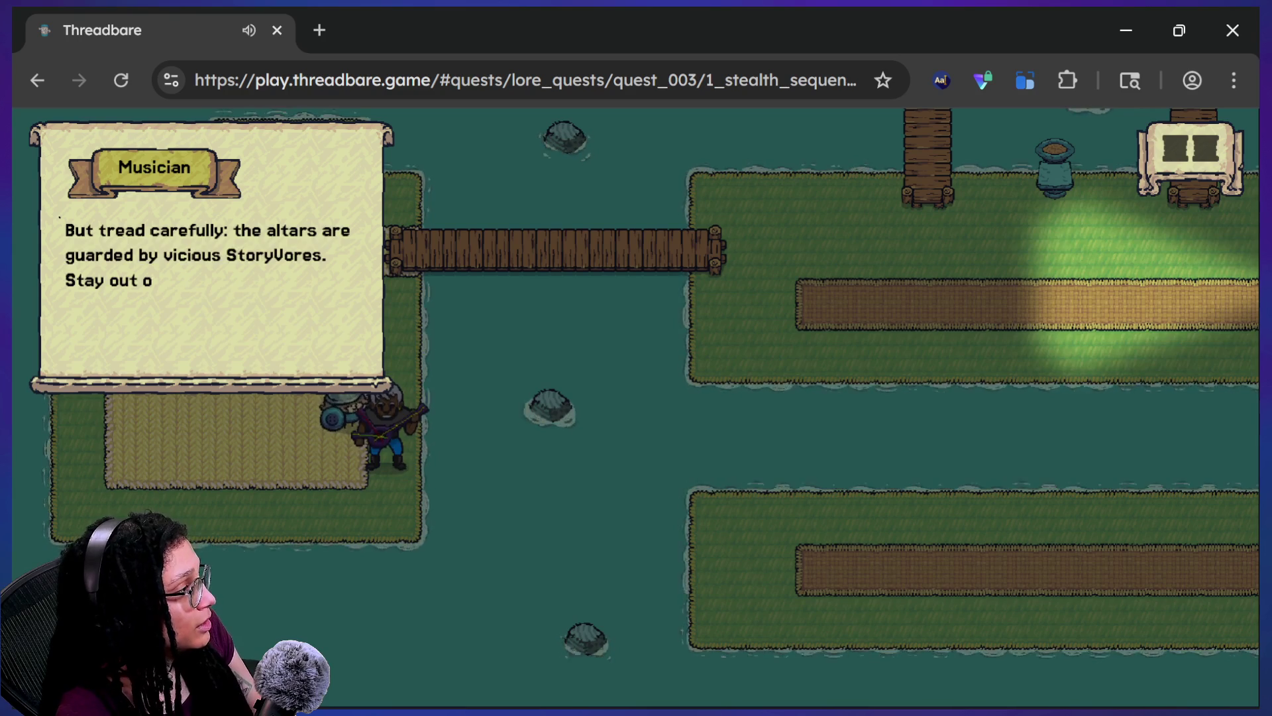
pyautogui.press('Return')
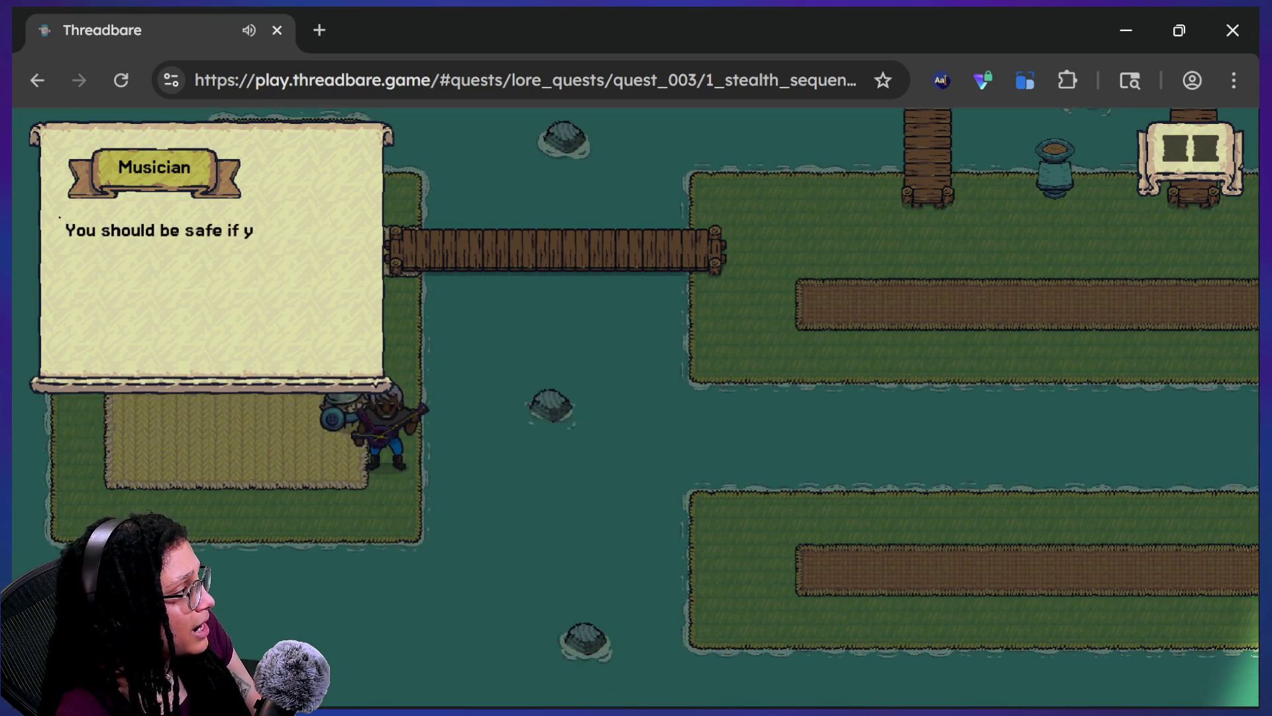
pyautogui.press('Return')
pyautogui.press('Return')
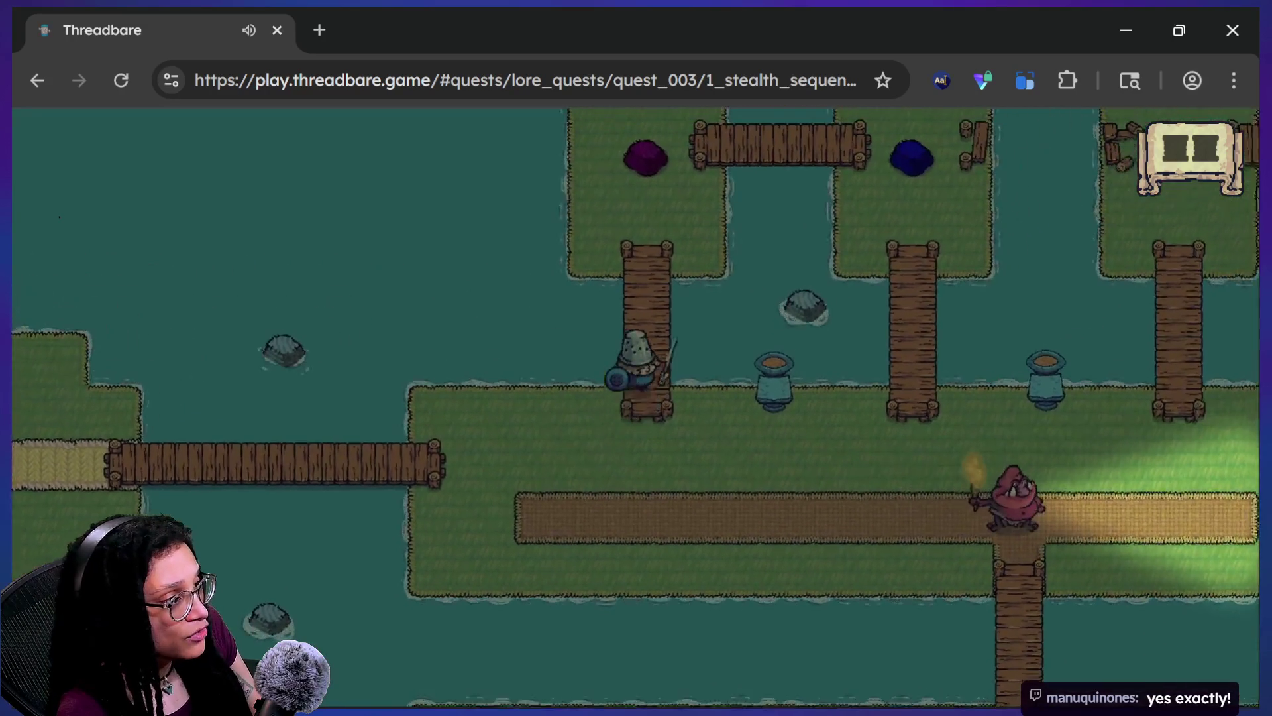
# - Walk up the dock past the purple and blue rocks, then examine the nearest altar
pyautogui.press('Up')
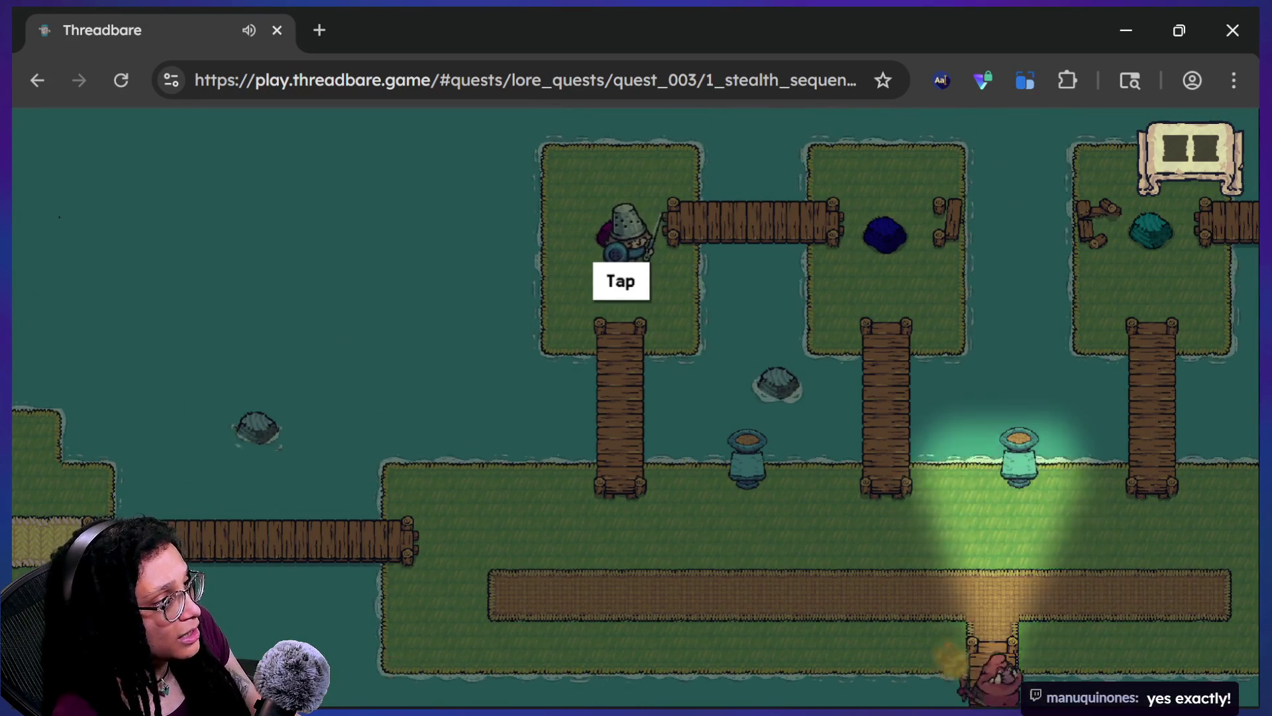
pyautogui.press('Right')
pyautogui.press('Left')
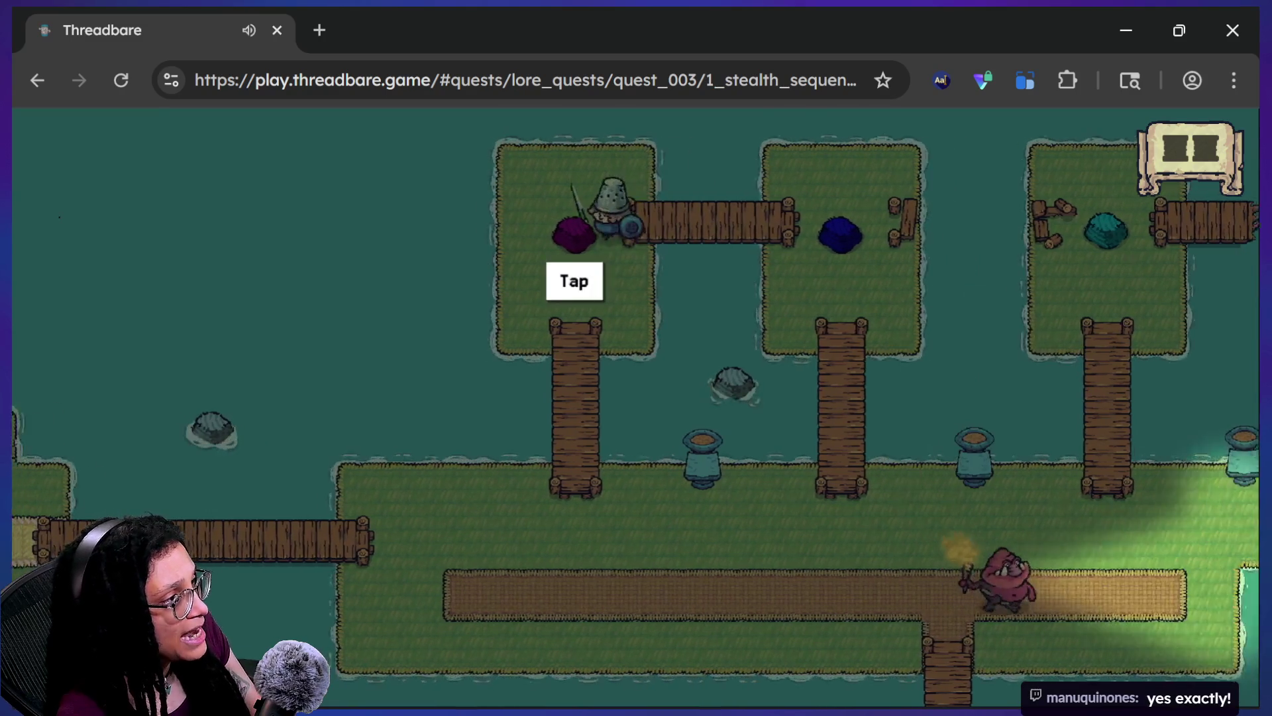
pyautogui.press('Right')
pyautogui.press('Right')
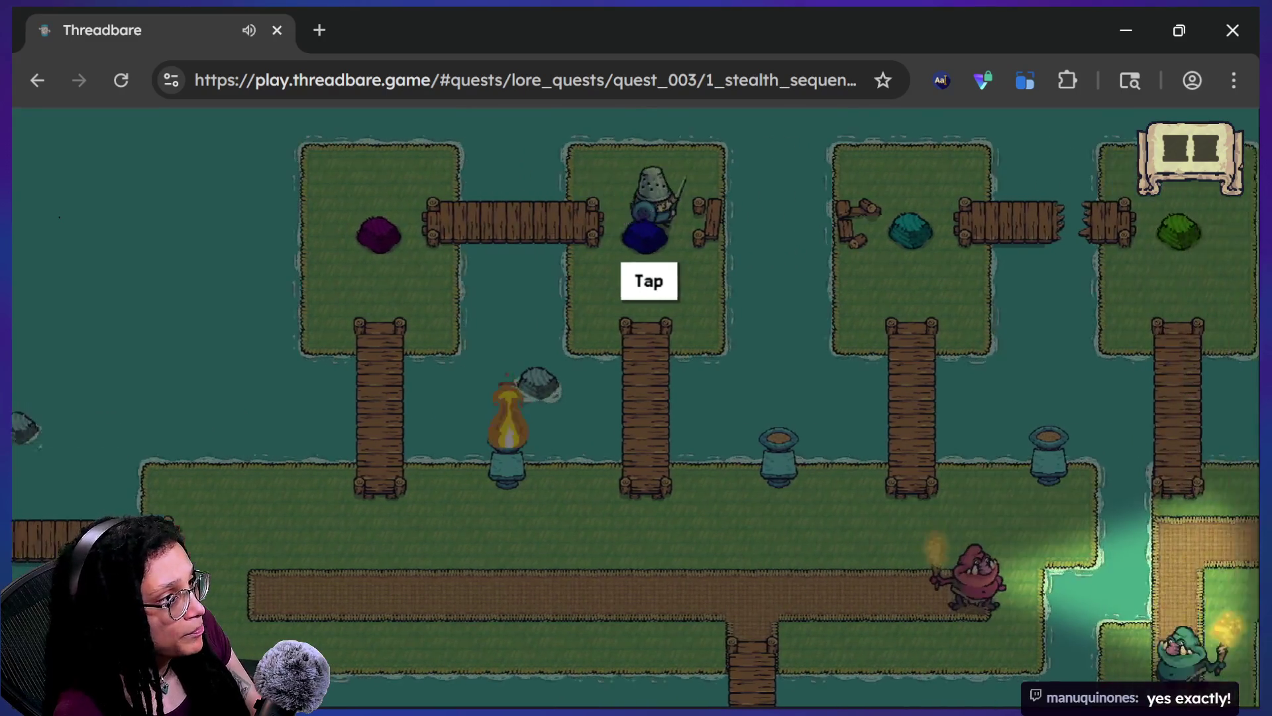
pyautogui.press('Down')
pyautogui.press('Left')
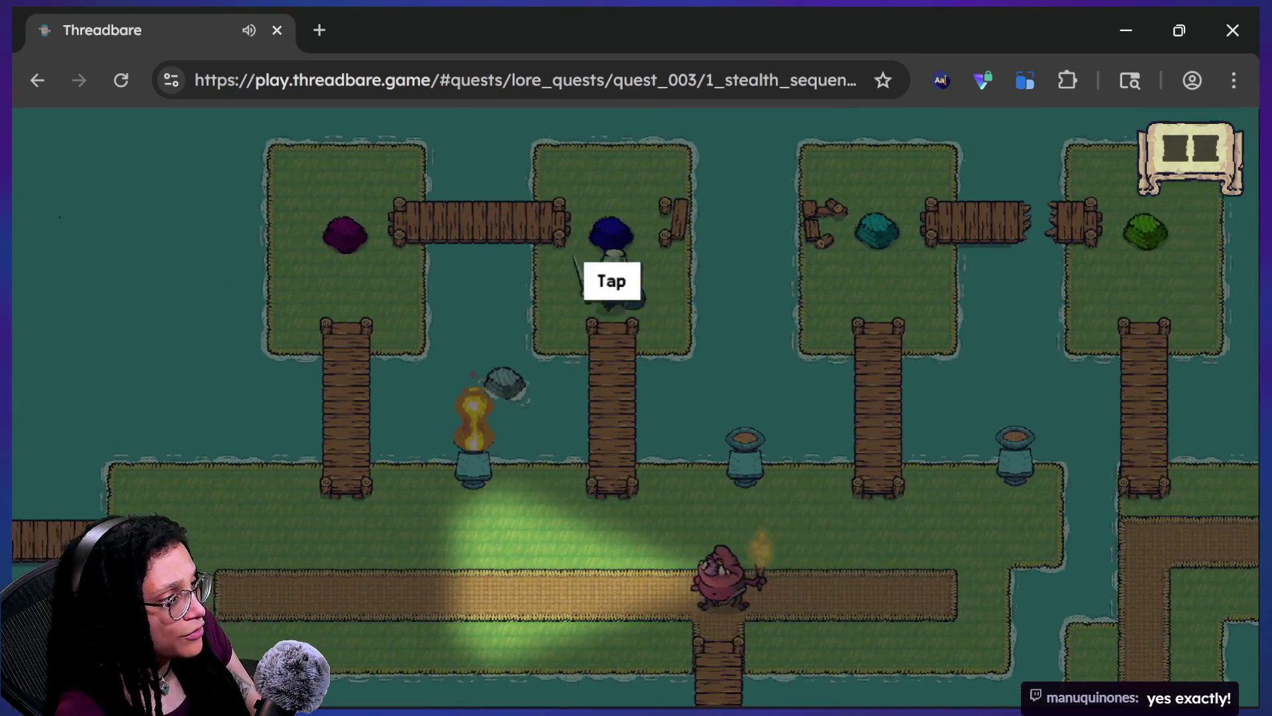
pyautogui.press('Down')
pyautogui.press('Down')
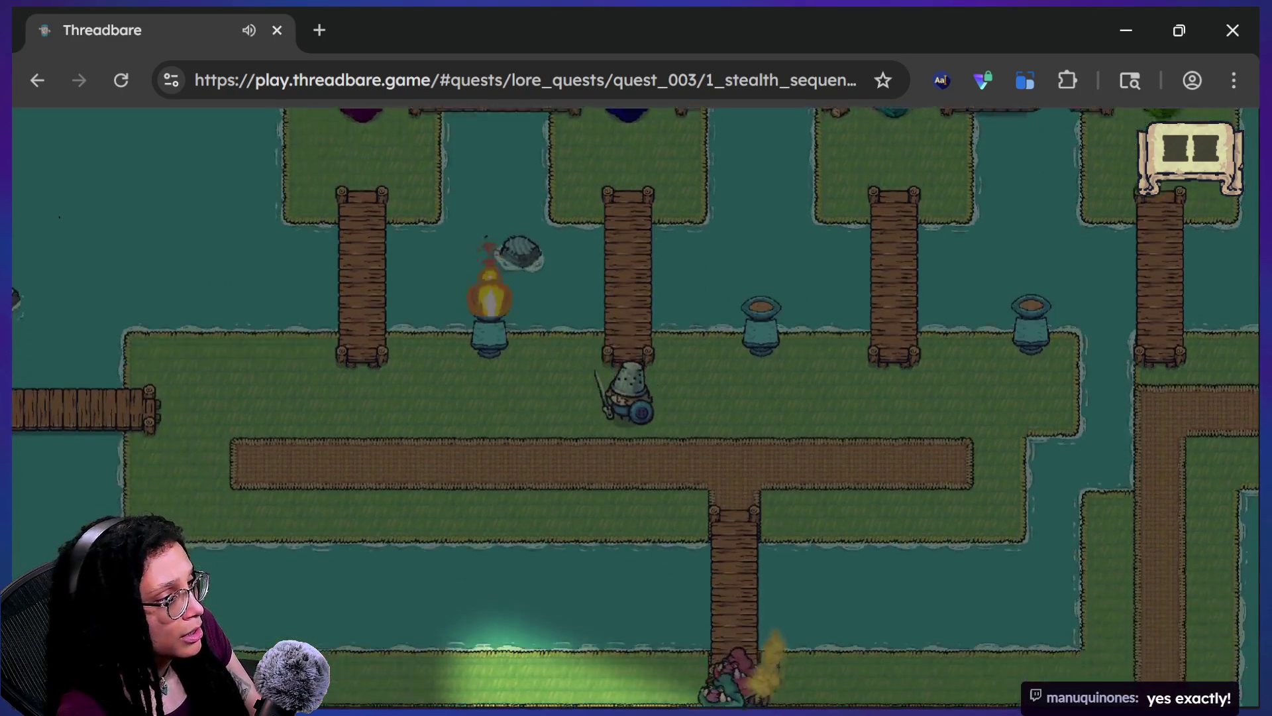
pyautogui.press('Right')
pyautogui.press('space')
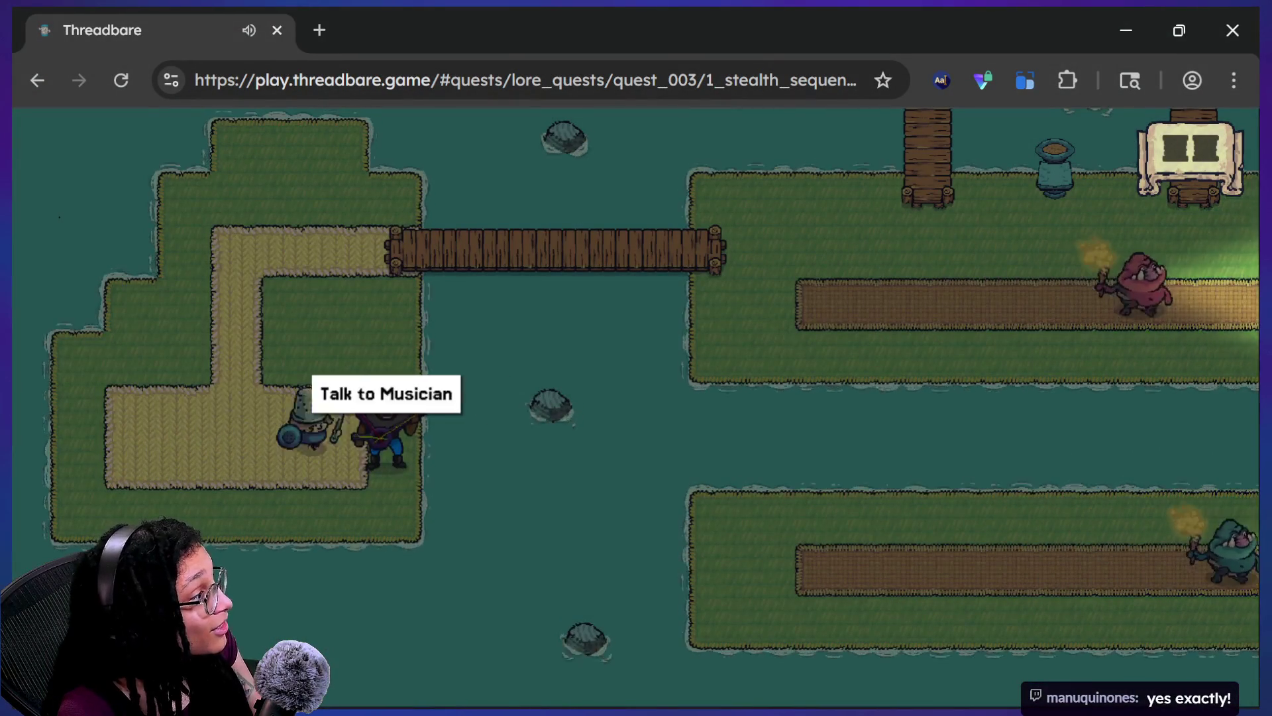
# - Cross the bridge, then loop back via the blue rock's island to hit the purple rock
pyautogui.press('Up')
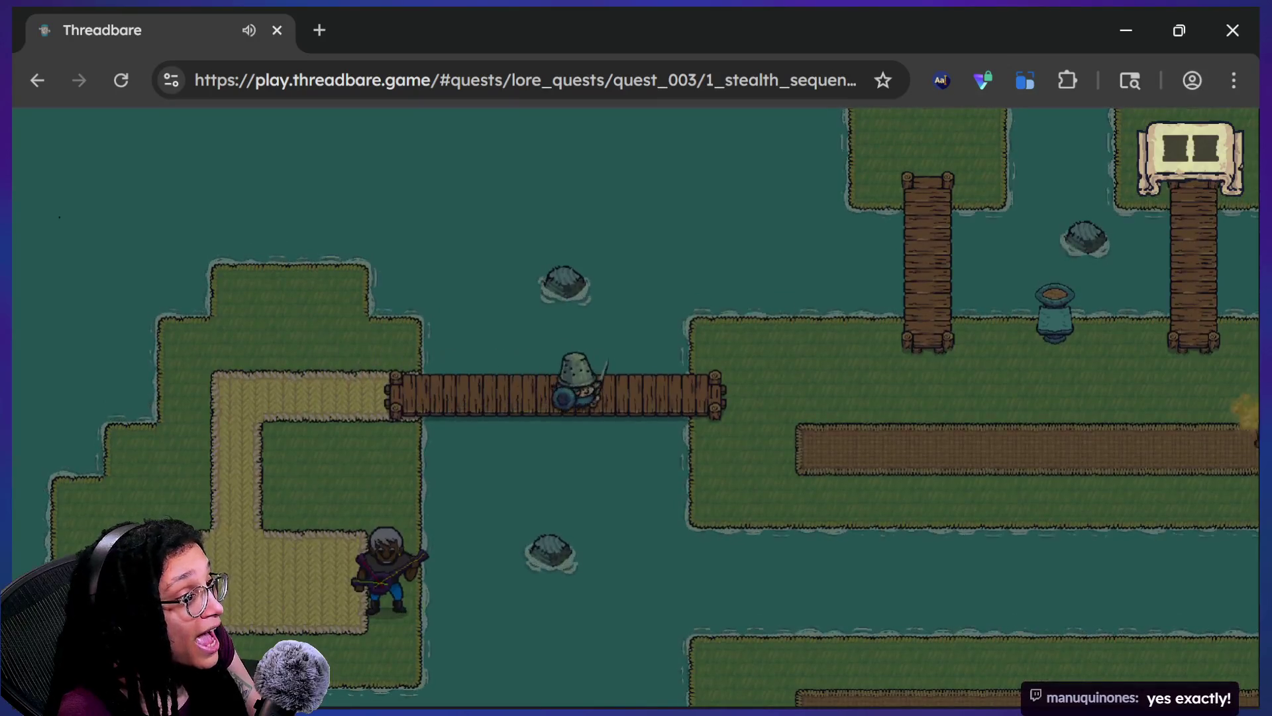
pyautogui.press('Right')
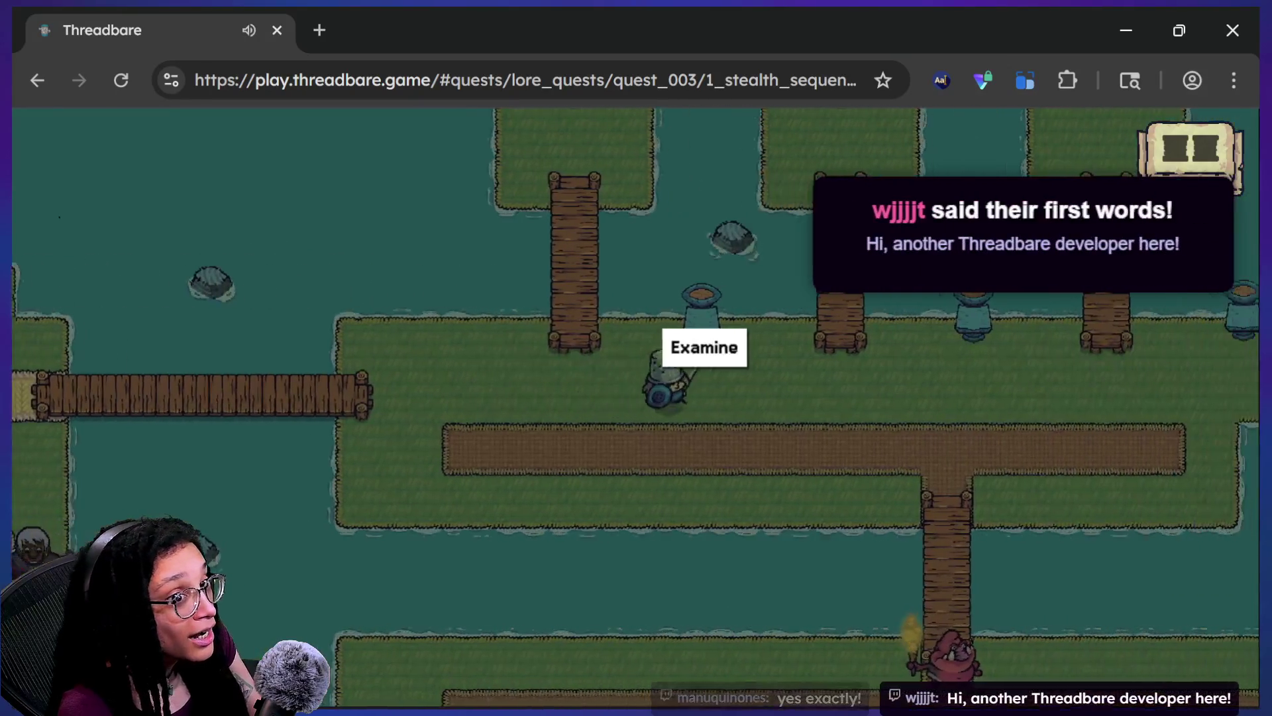
pyautogui.press('Right')
pyautogui.press('Up')
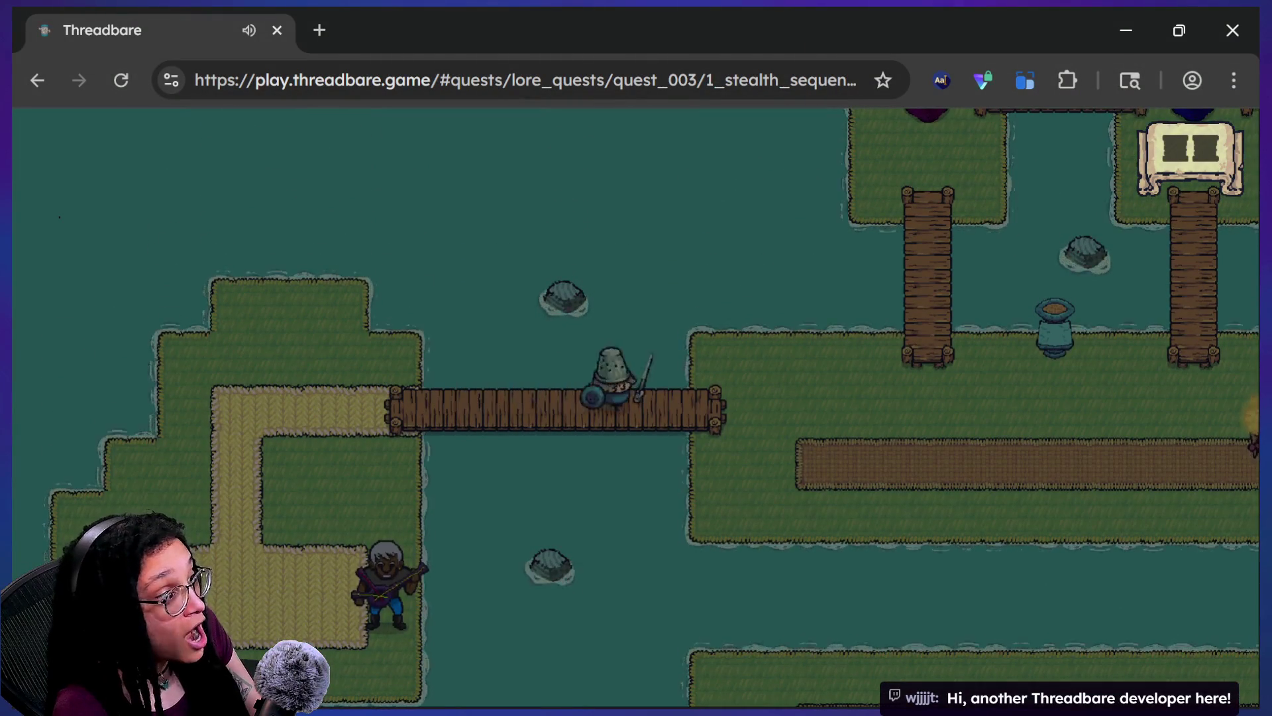
pyautogui.press('Right')
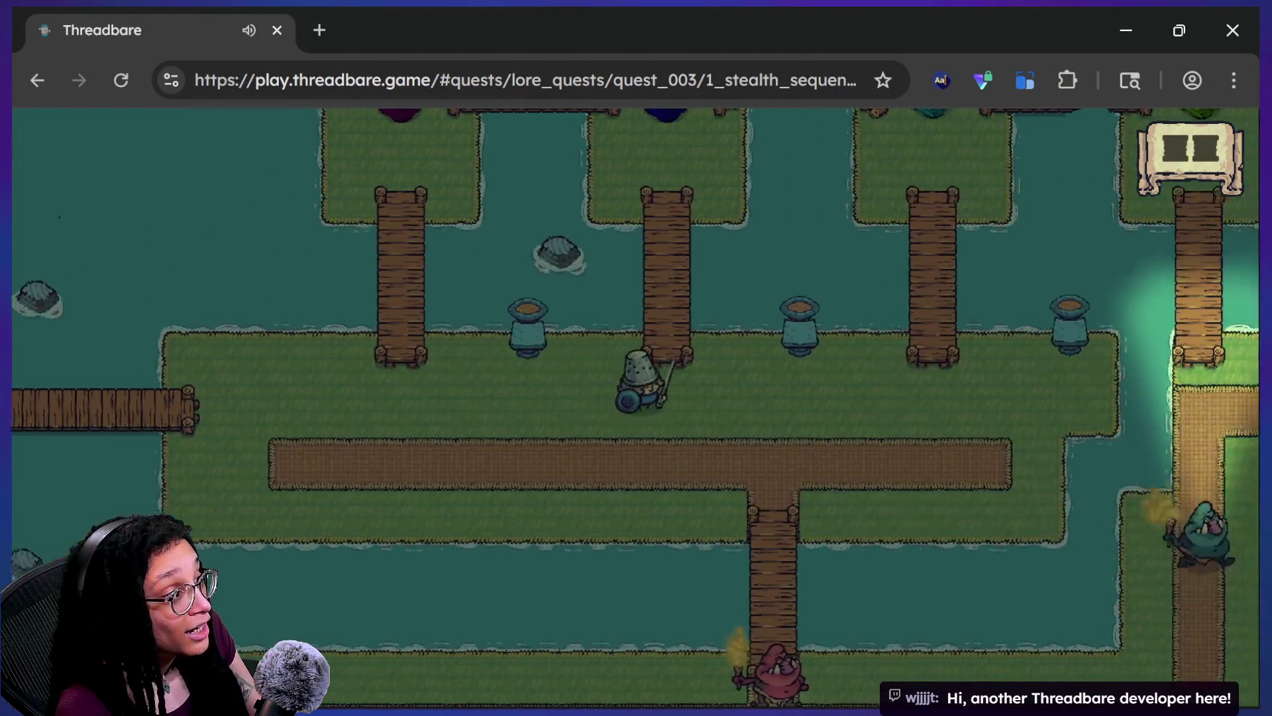
pyautogui.press('Left')
pyautogui.press('Left')
pyautogui.press('Up')
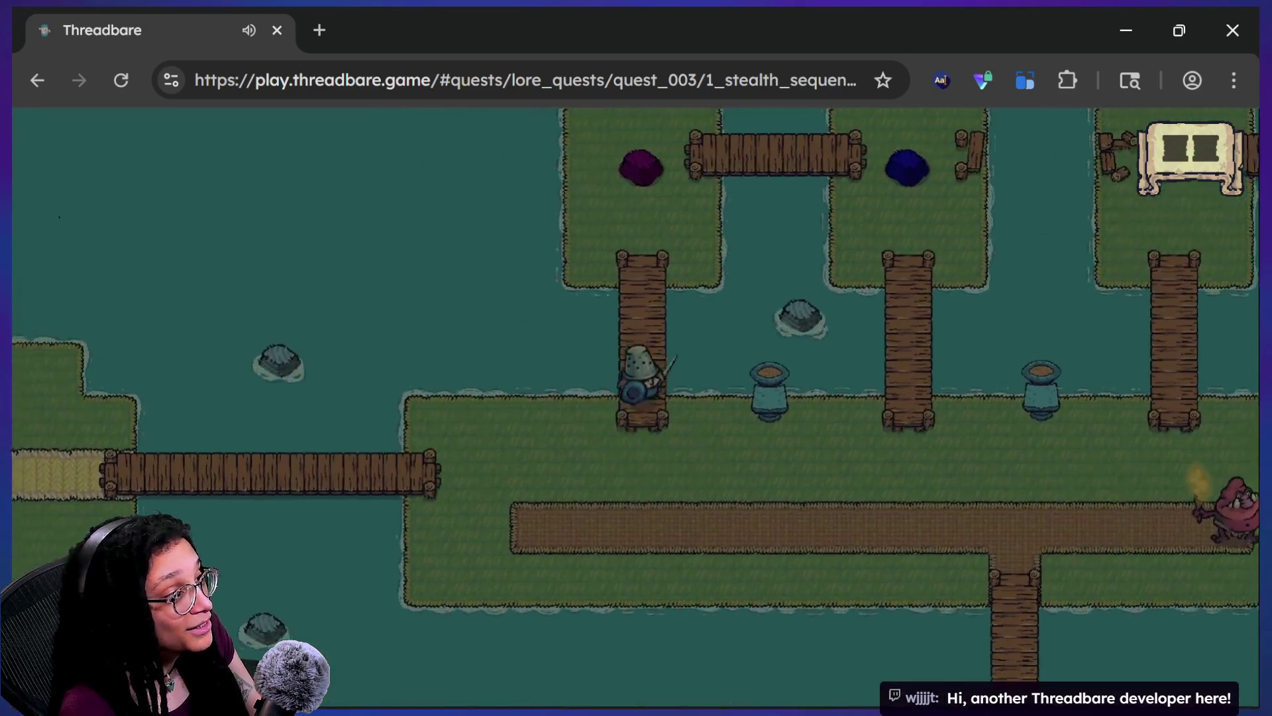
pyautogui.press('Up')
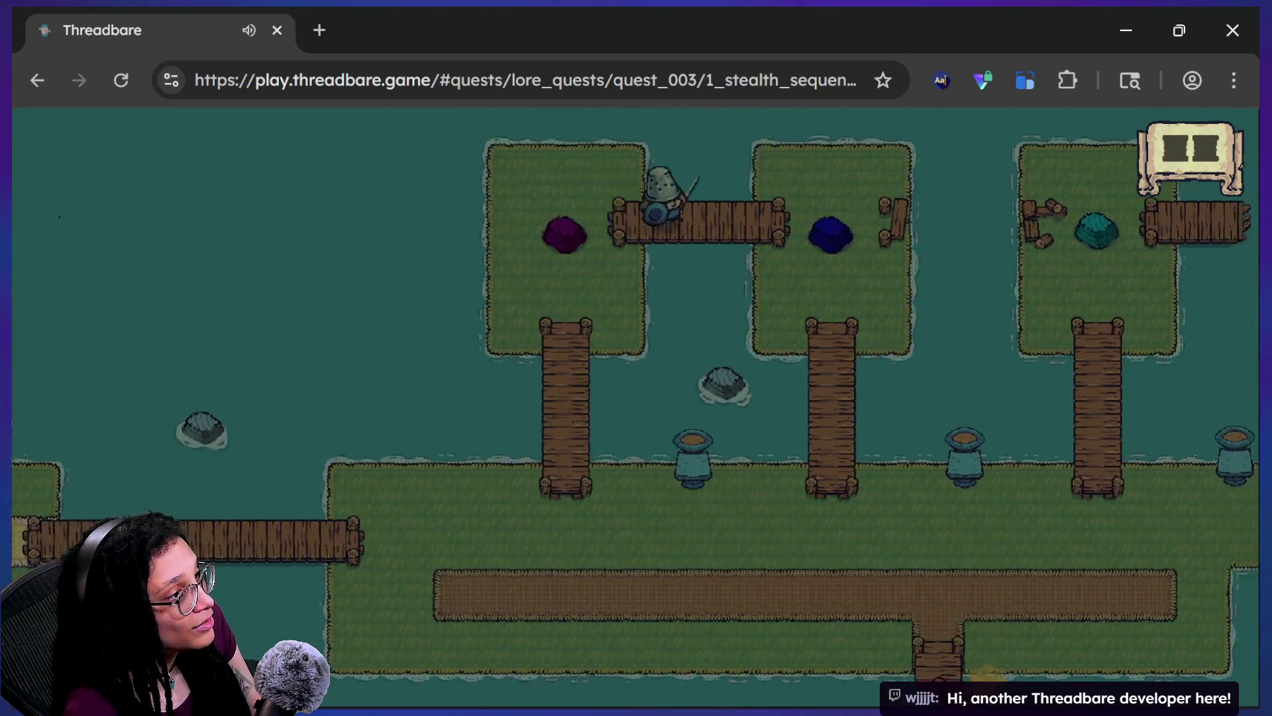
pyautogui.press('Right')
pyautogui.press('Down')
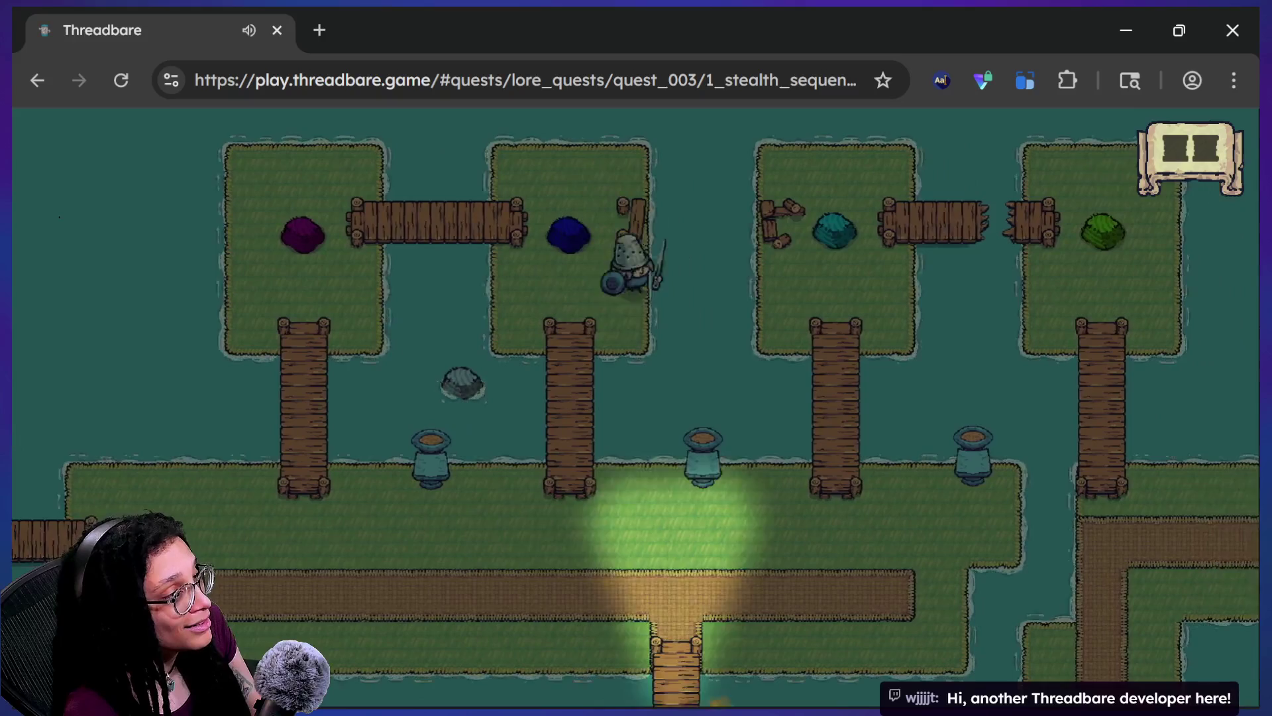
pyautogui.press('Left')
pyautogui.press('Up')
pyautogui.press('Left')
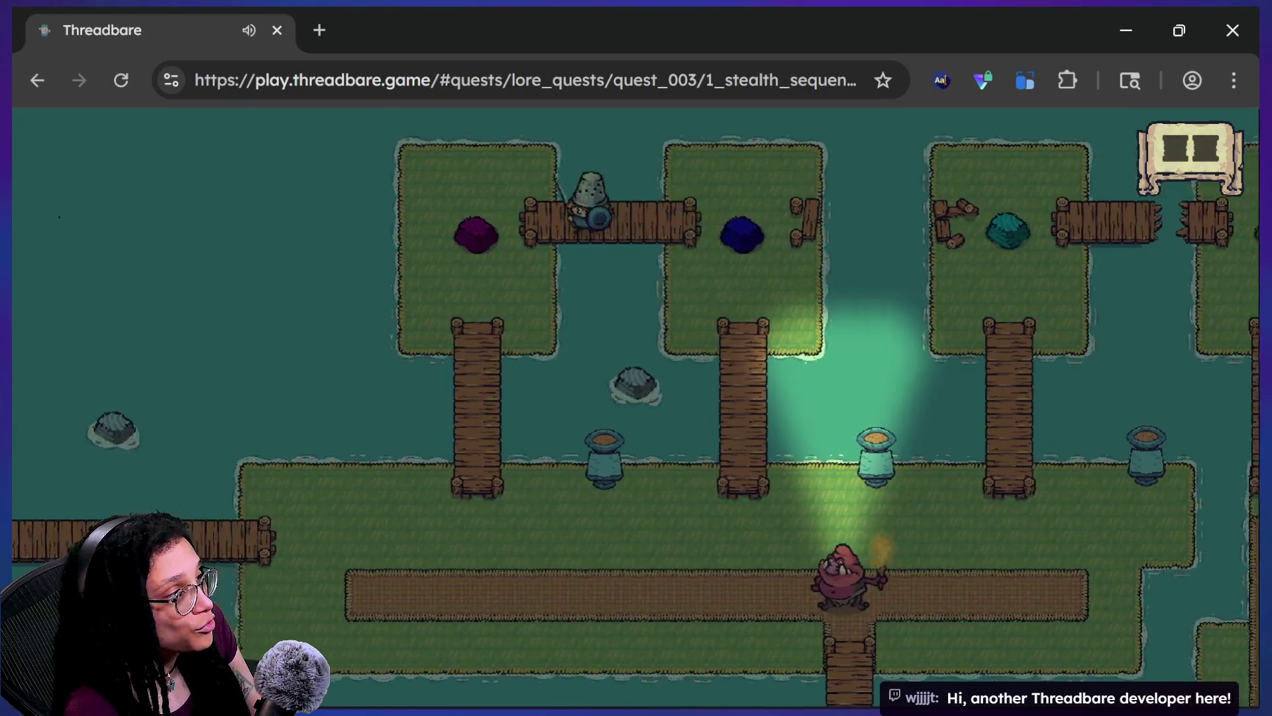
pyautogui.press('Left')
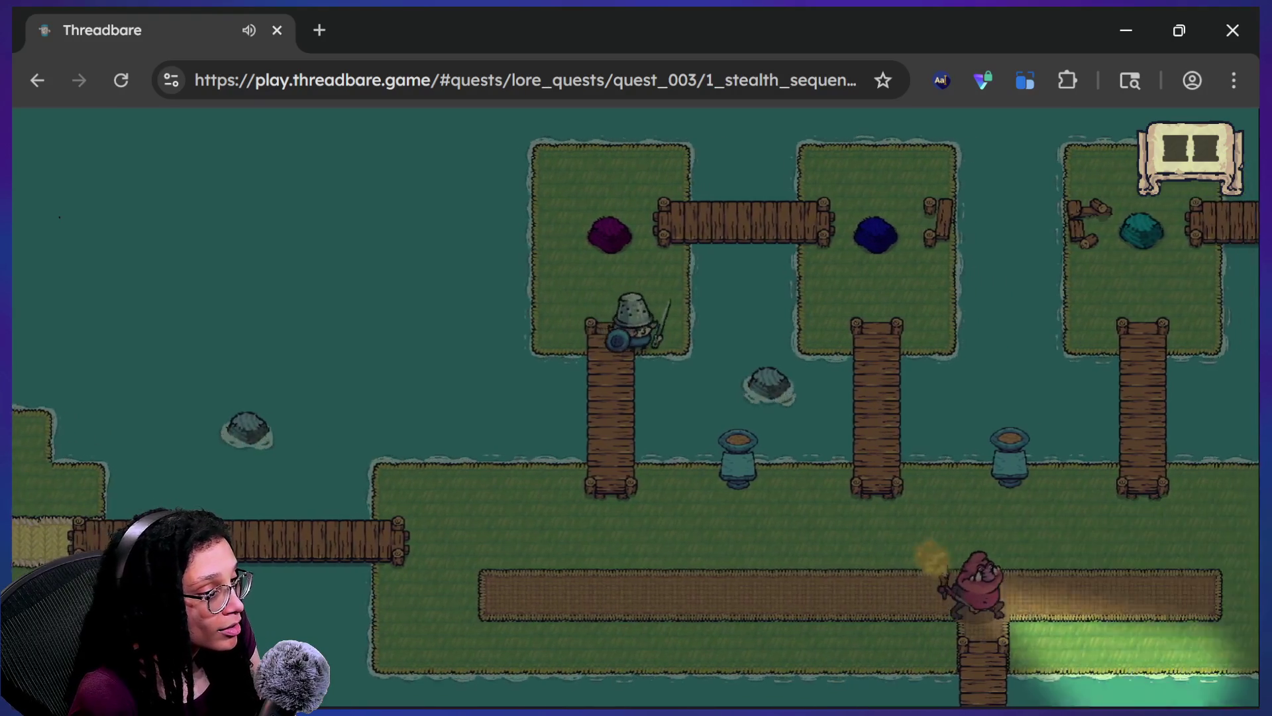
# - Sneak right along the grass and lower path until a guard catches the knight
pyautogui.press('Down')
pyautogui.press('Right')
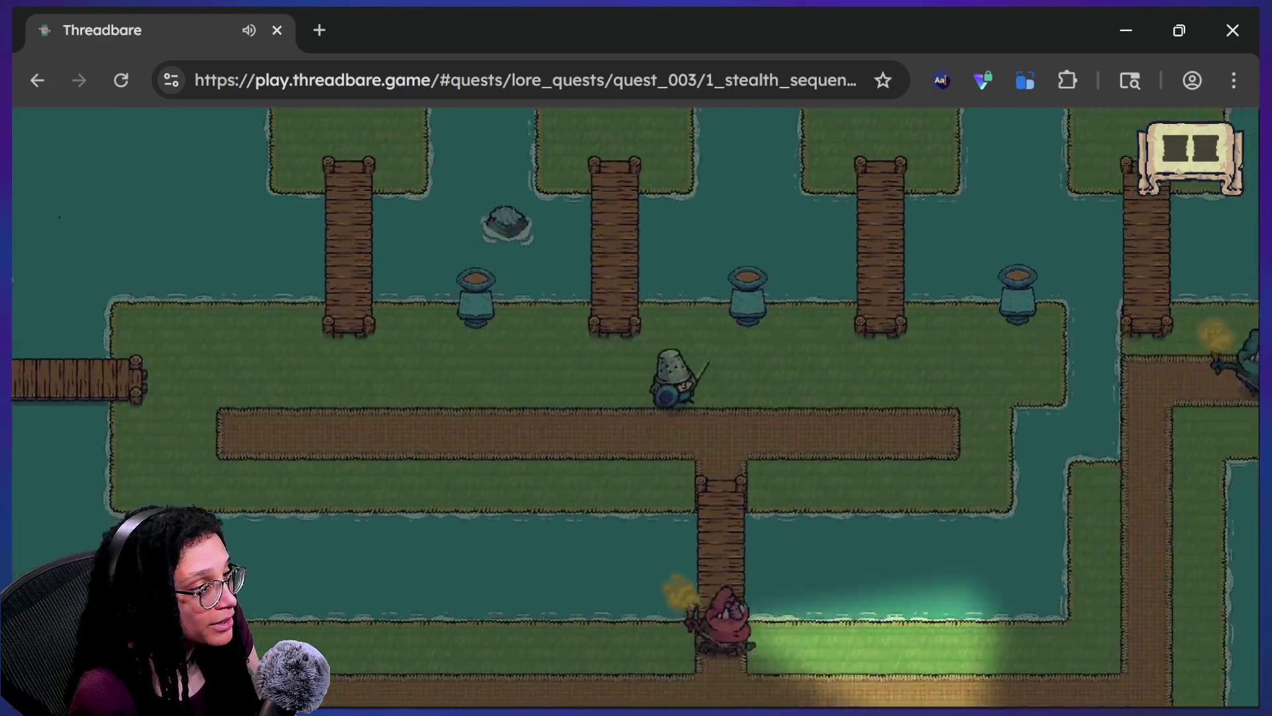
pyautogui.press('Right')
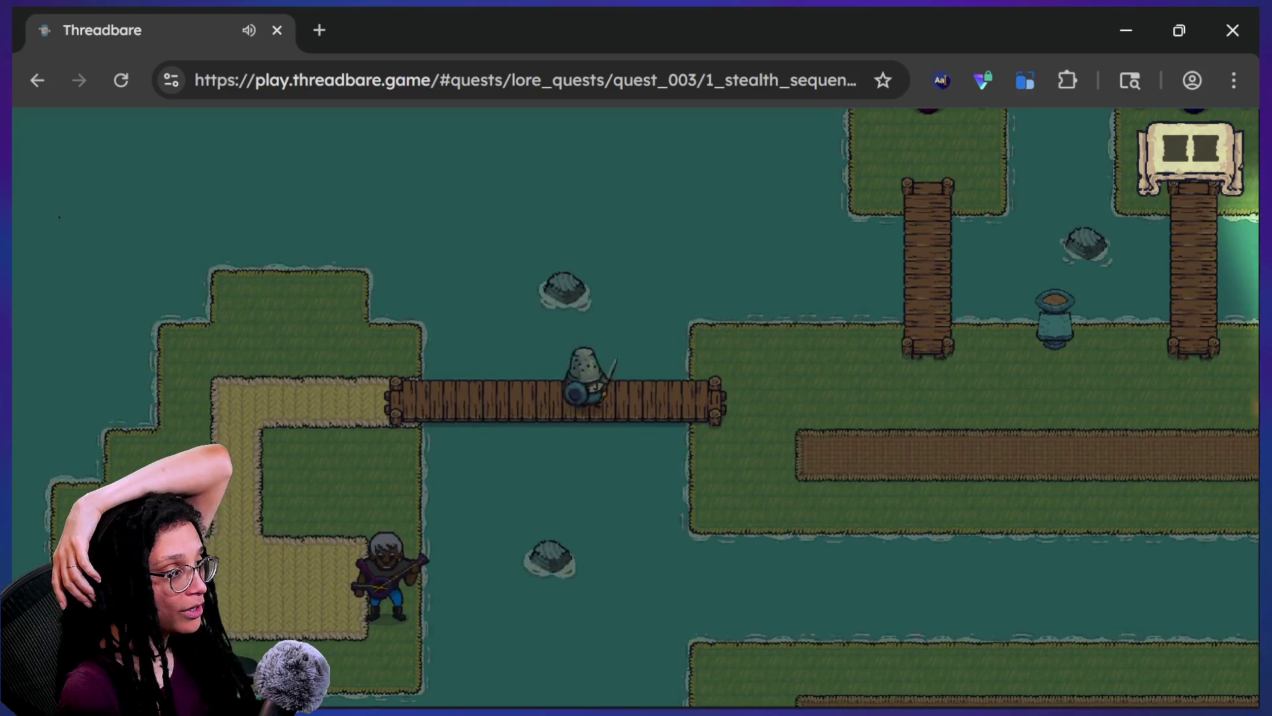
pyautogui.press('Right')
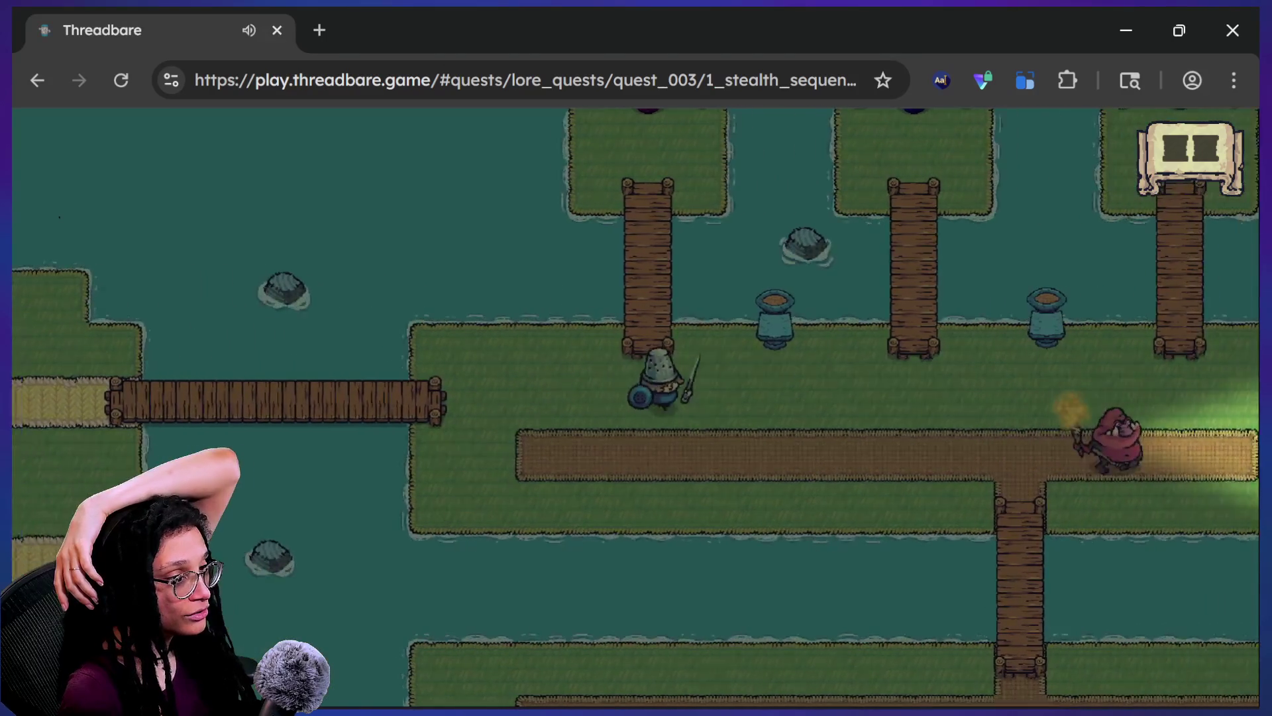
pyautogui.press('Right')
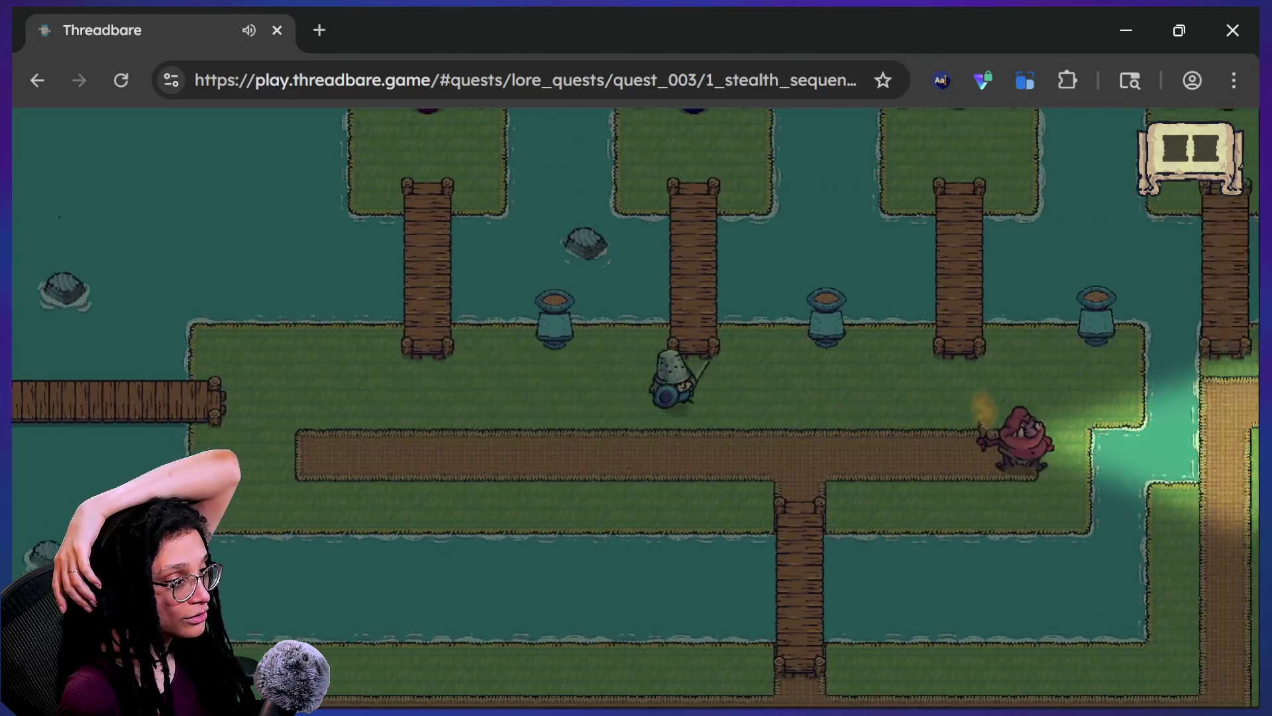
pyautogui.press('Down')
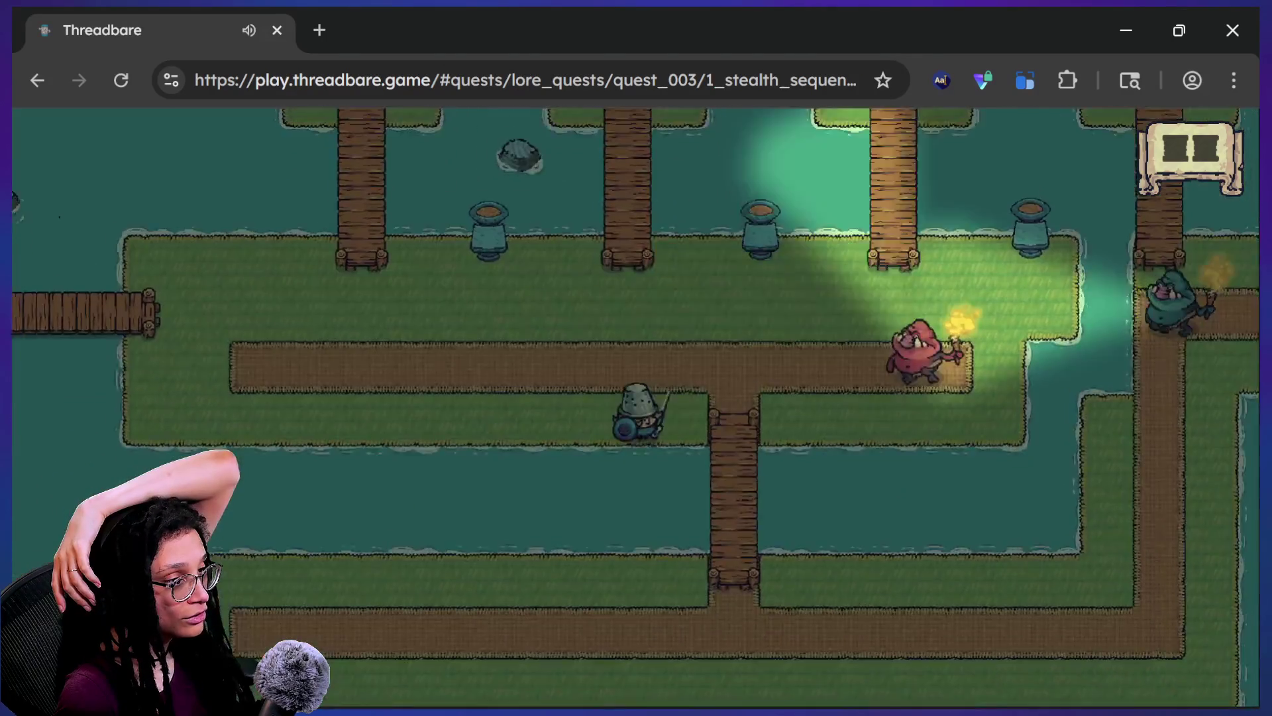
pyautogui.press('Right')
pyautogui.press('Down')
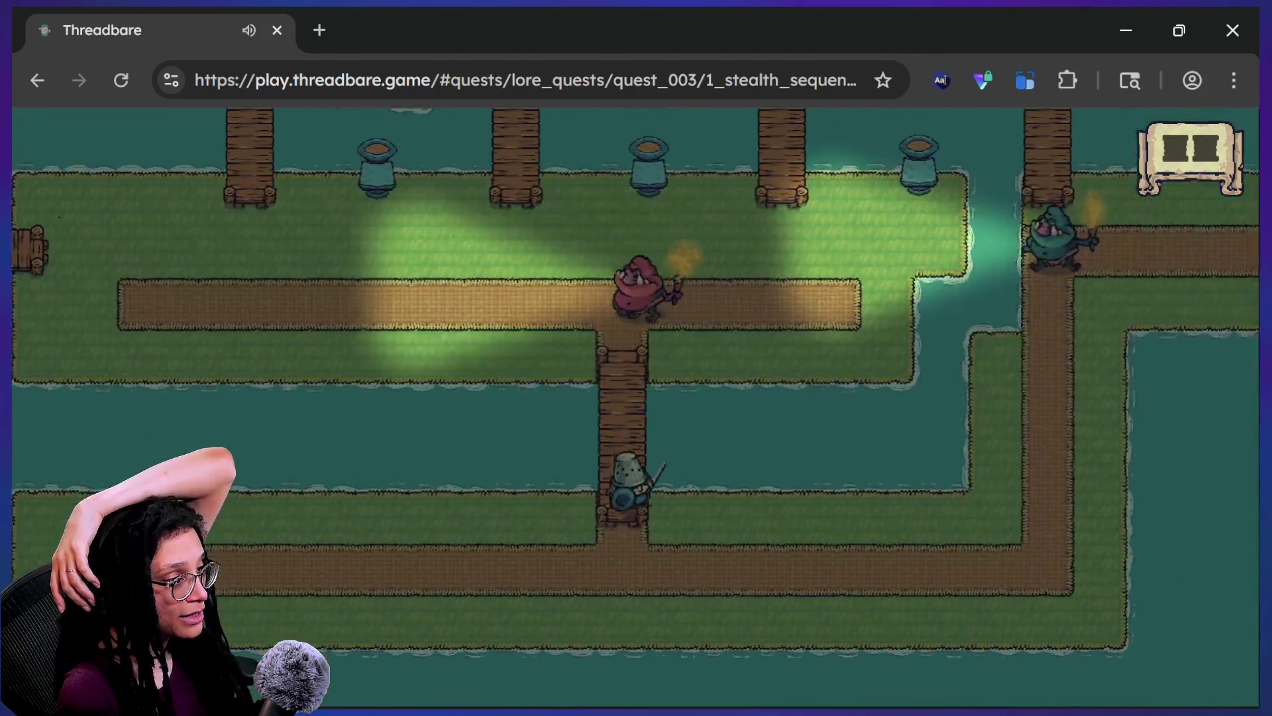
pyautogui.press('Right')
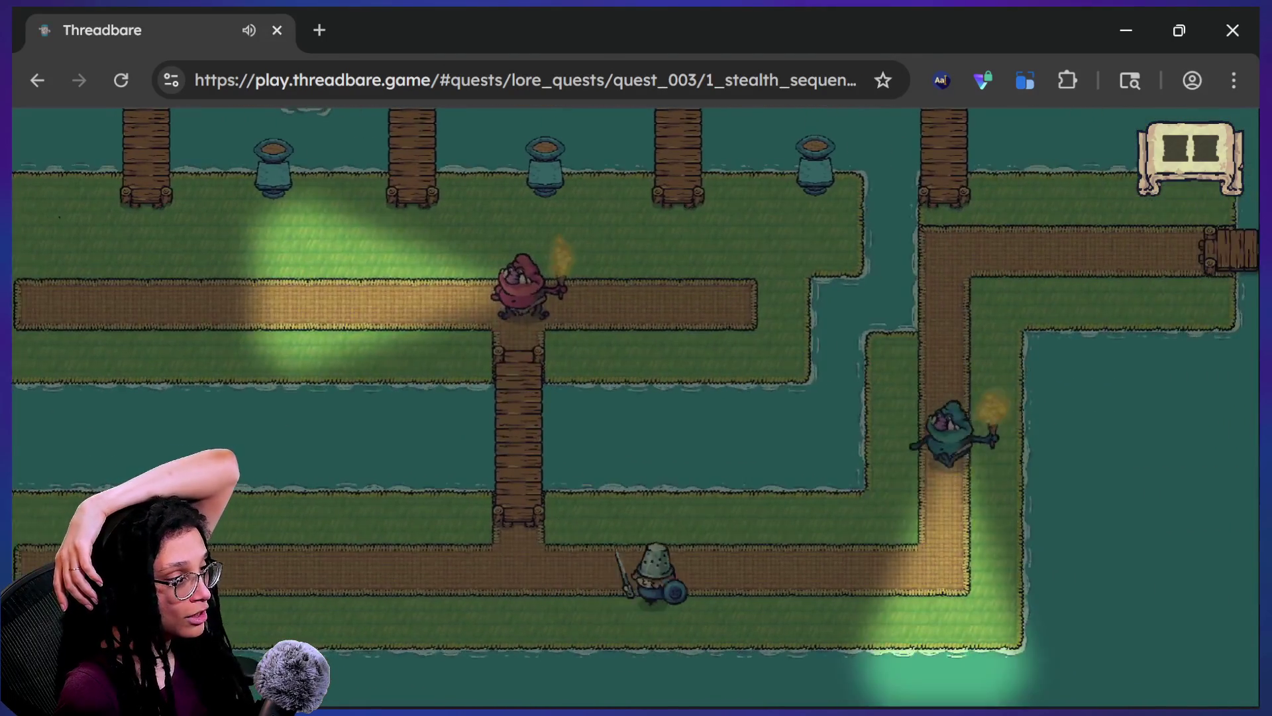
pyautogui.press('Left')
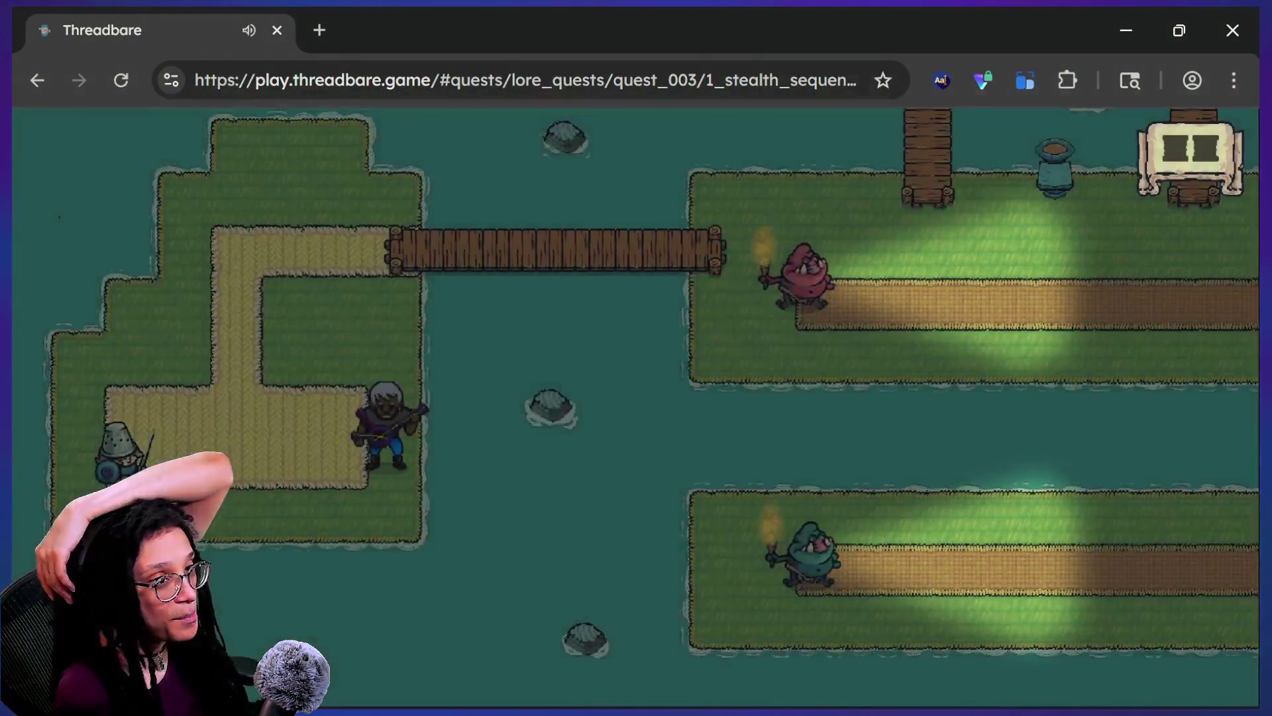
pyautogui.press('Up')
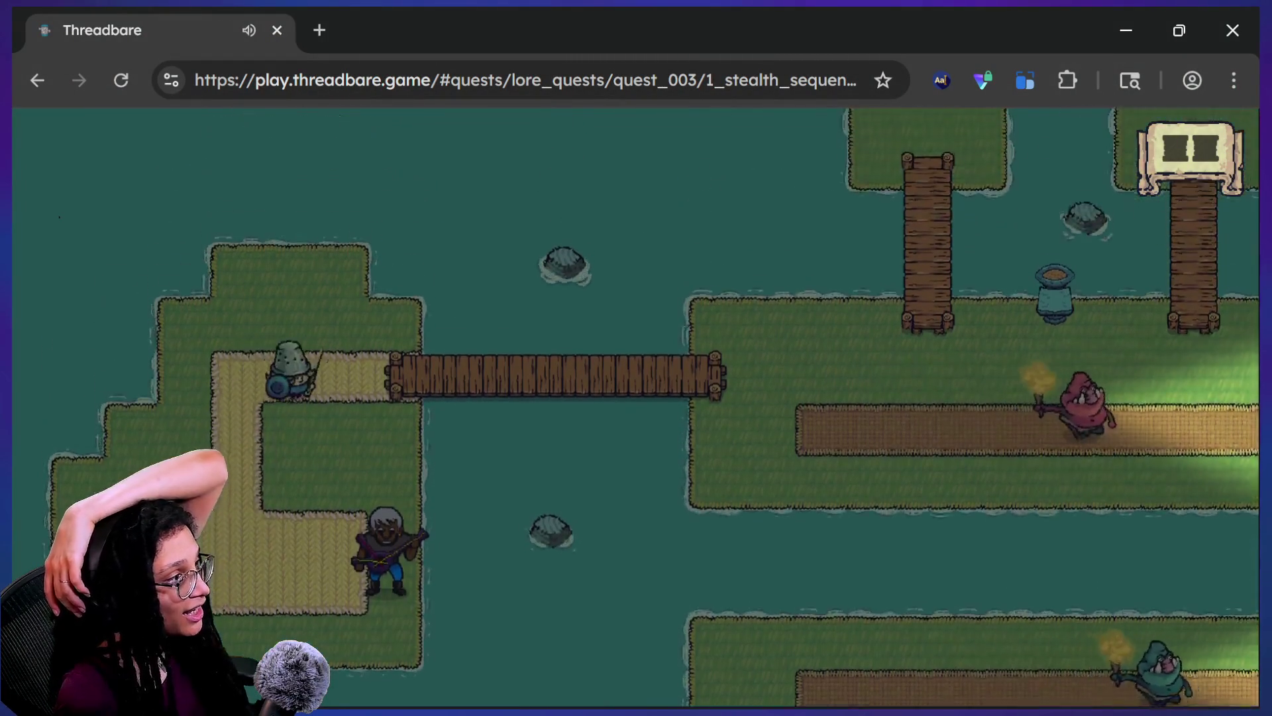
pyautogui.press('Right')
pyautogui.press('Right')
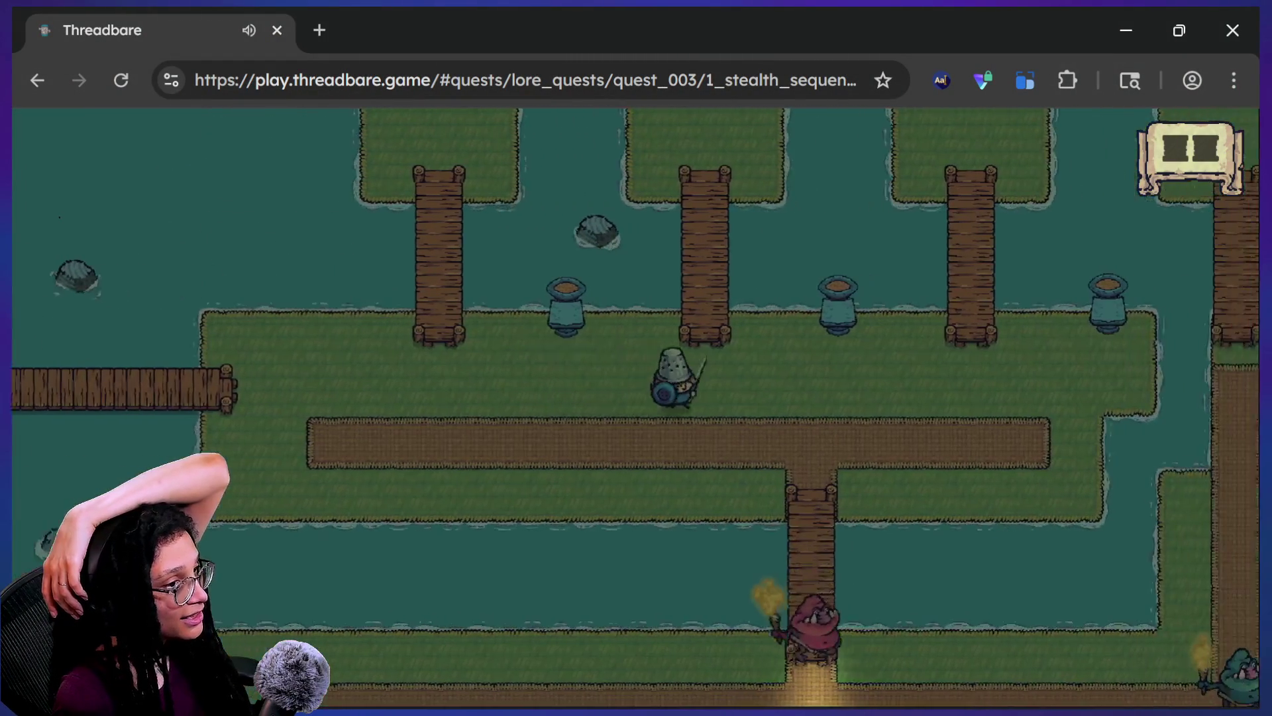
pyautogui.press('Right')
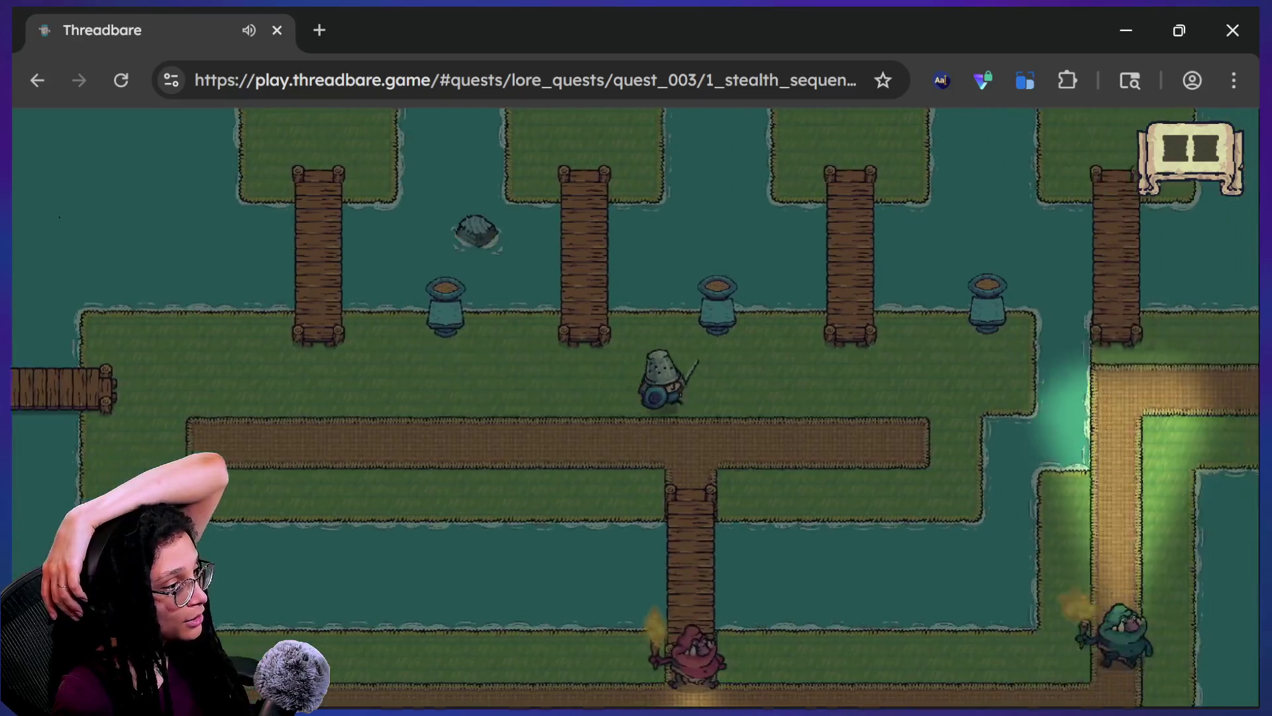
pyautogui.press('Down')
pyautogui.press('Left')
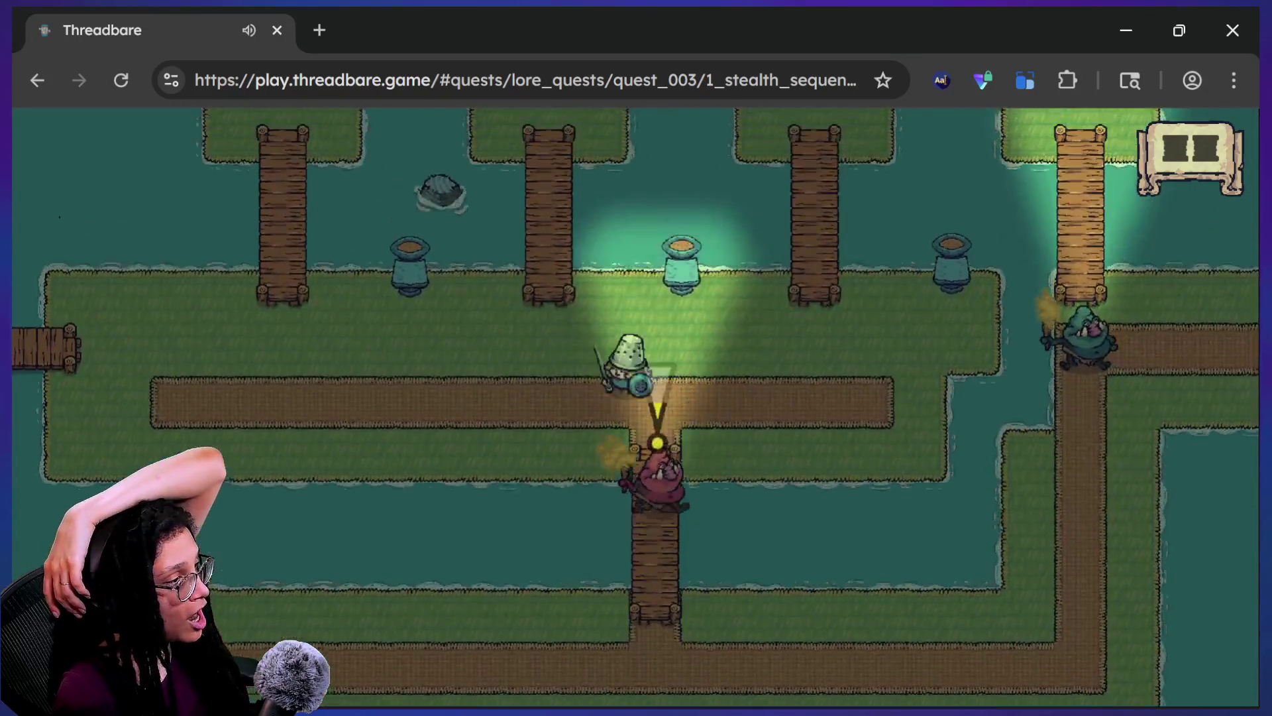
pyautogui.press('Left')
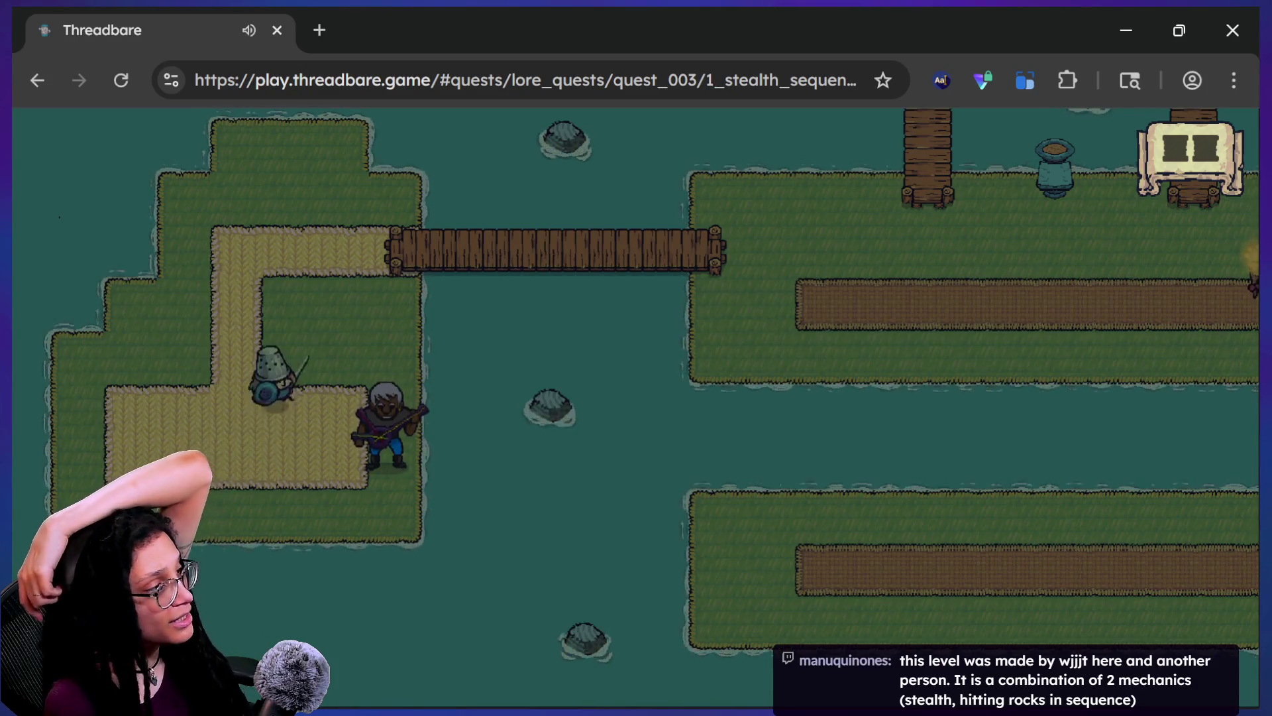
# - Return to the Musician and replay the briefing until the dialogue closes
pyautogui.press('Right')
pyautogui.press('Down')
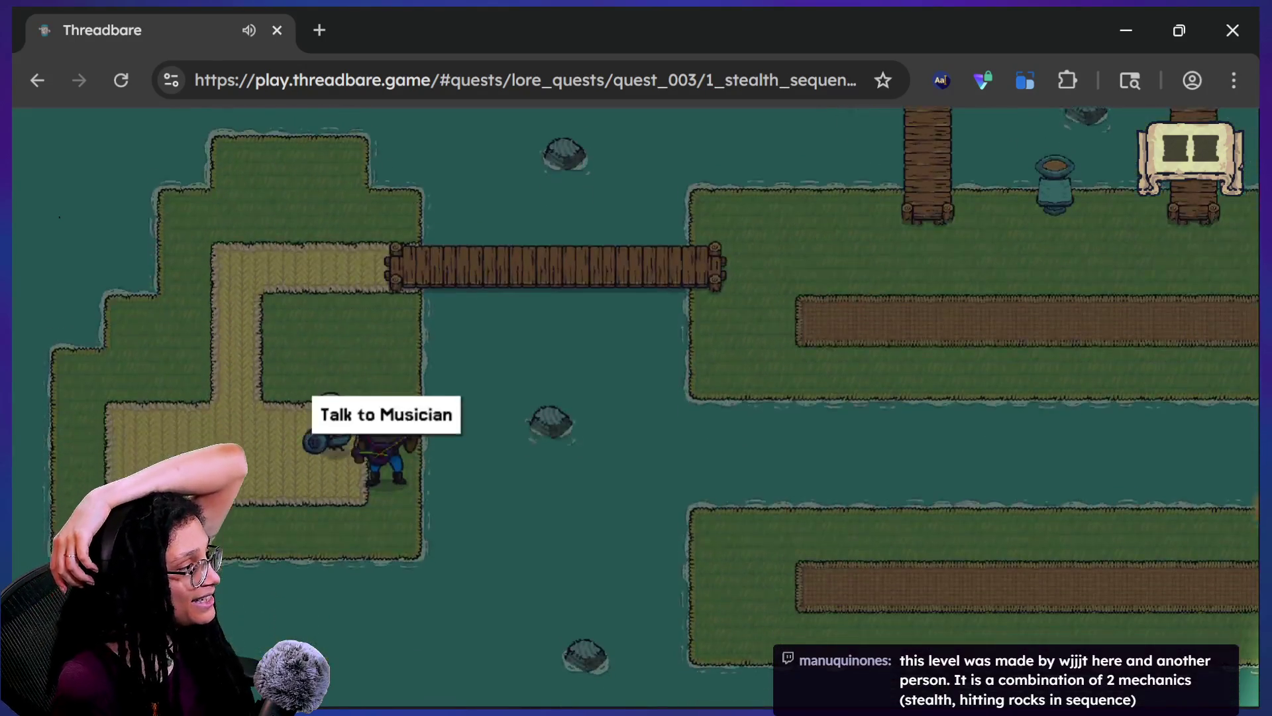
pyautogui.press('space')
pyautogui.press('space')
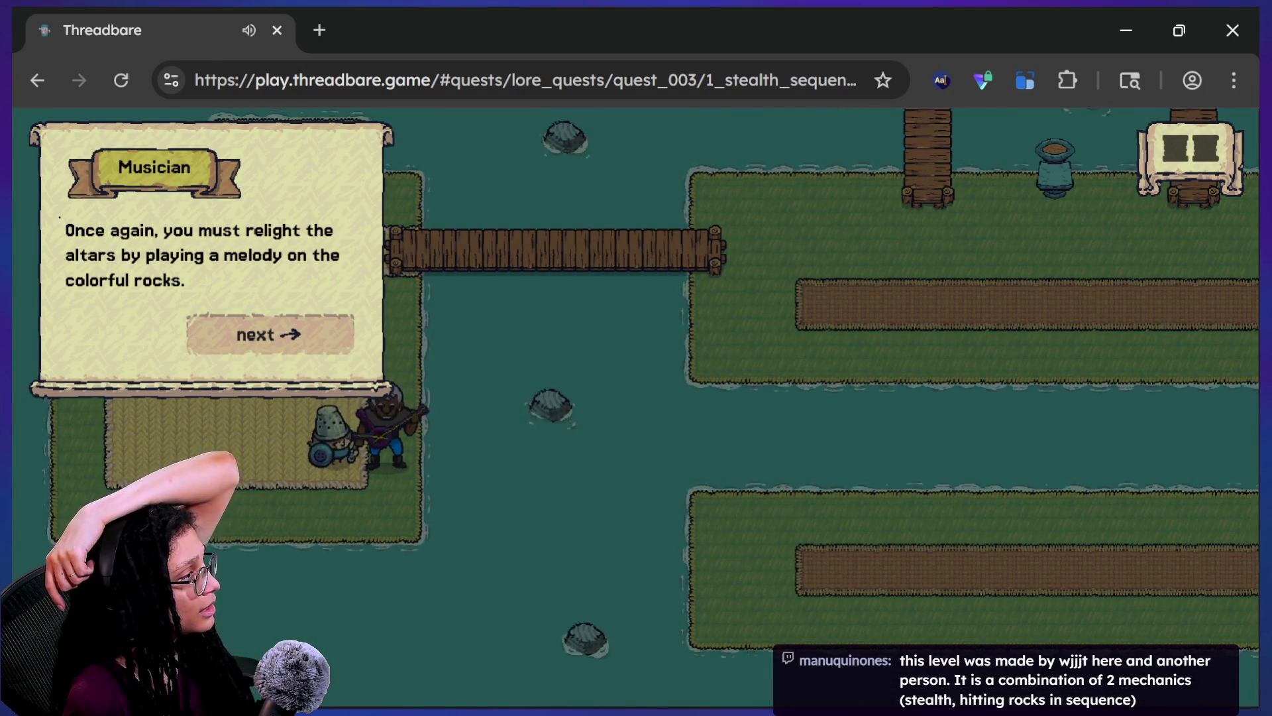
pyautogui.press('space')
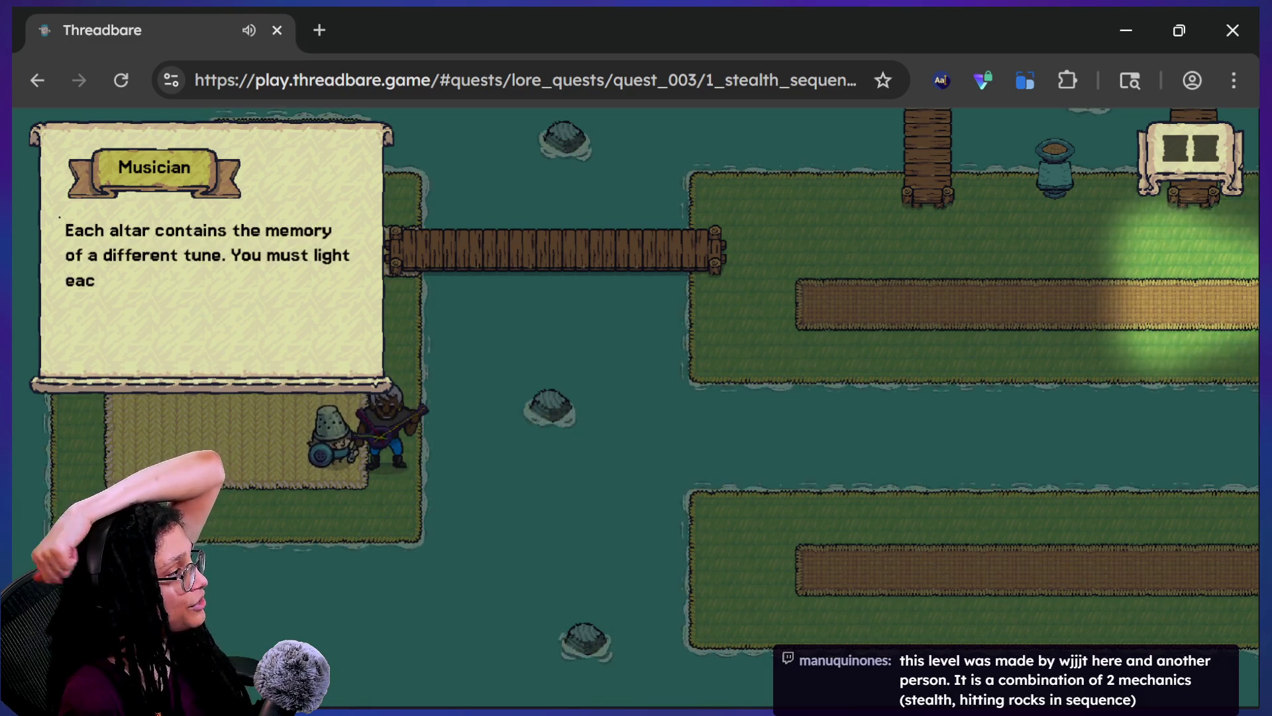
pyautogui.press('space')
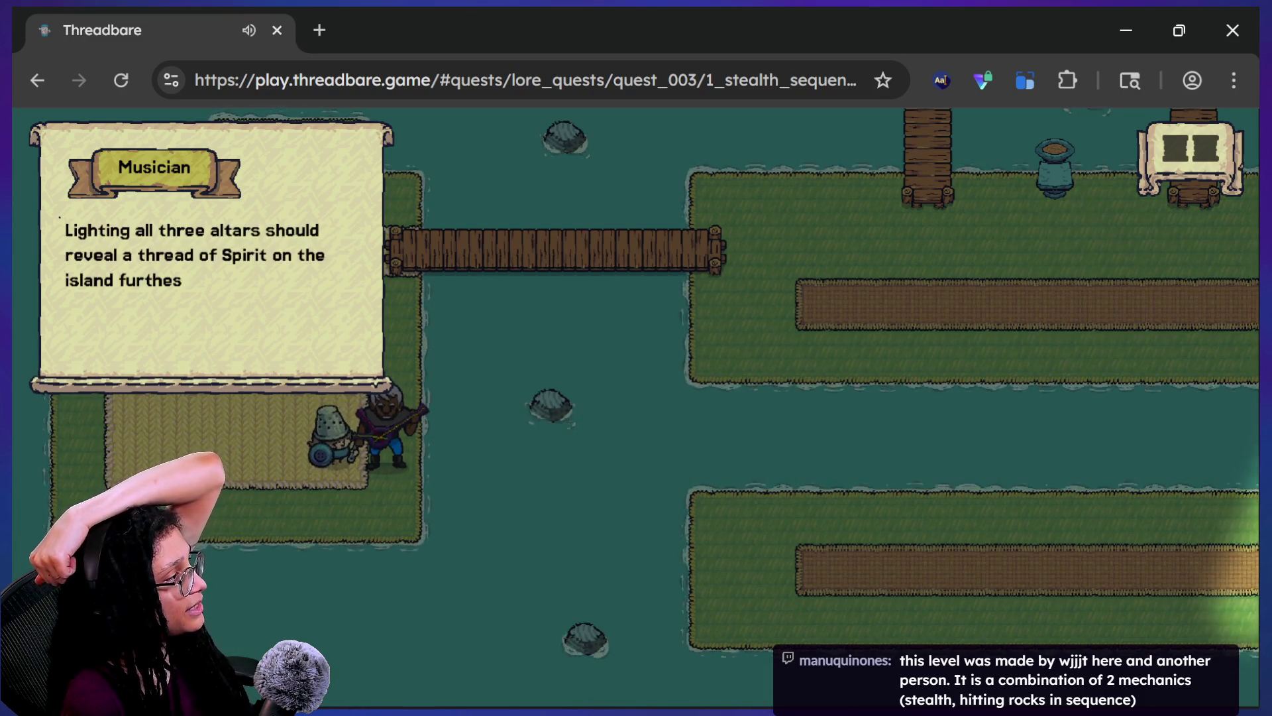
pyautogui.press('space')
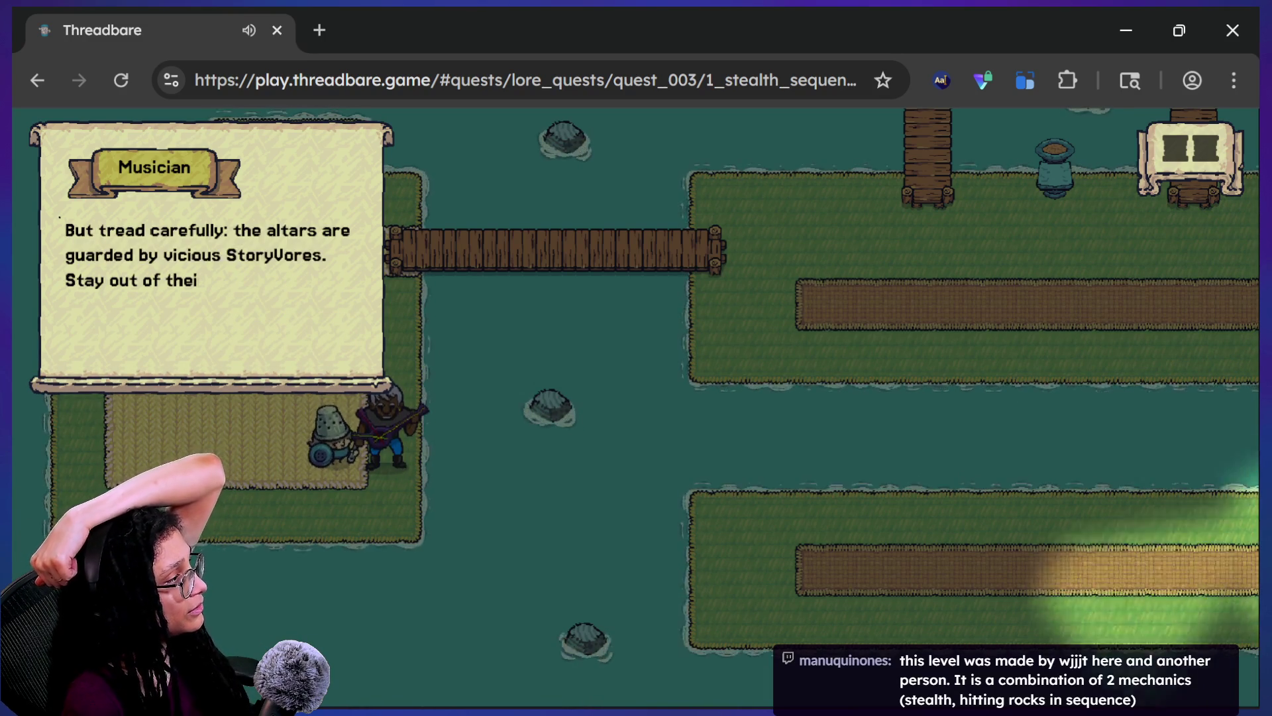
pyautogui.press('space')
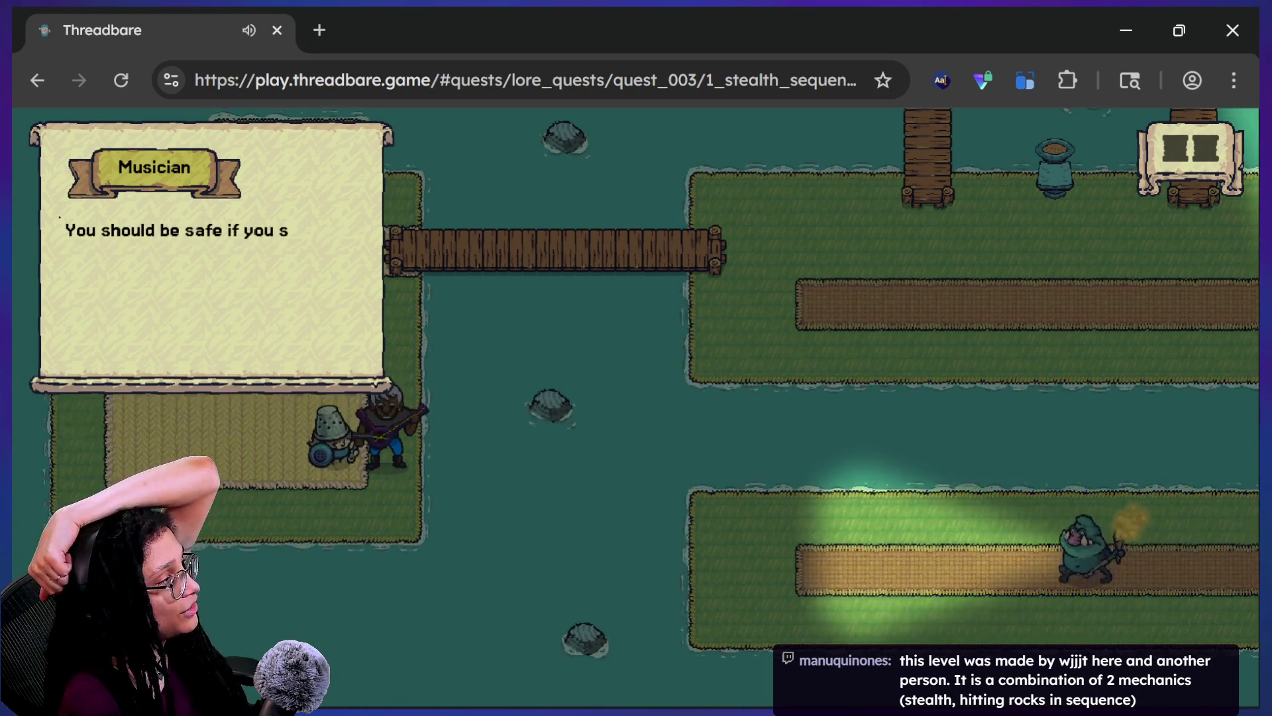
pyautogui.press('space')
pyautogui.press('space')
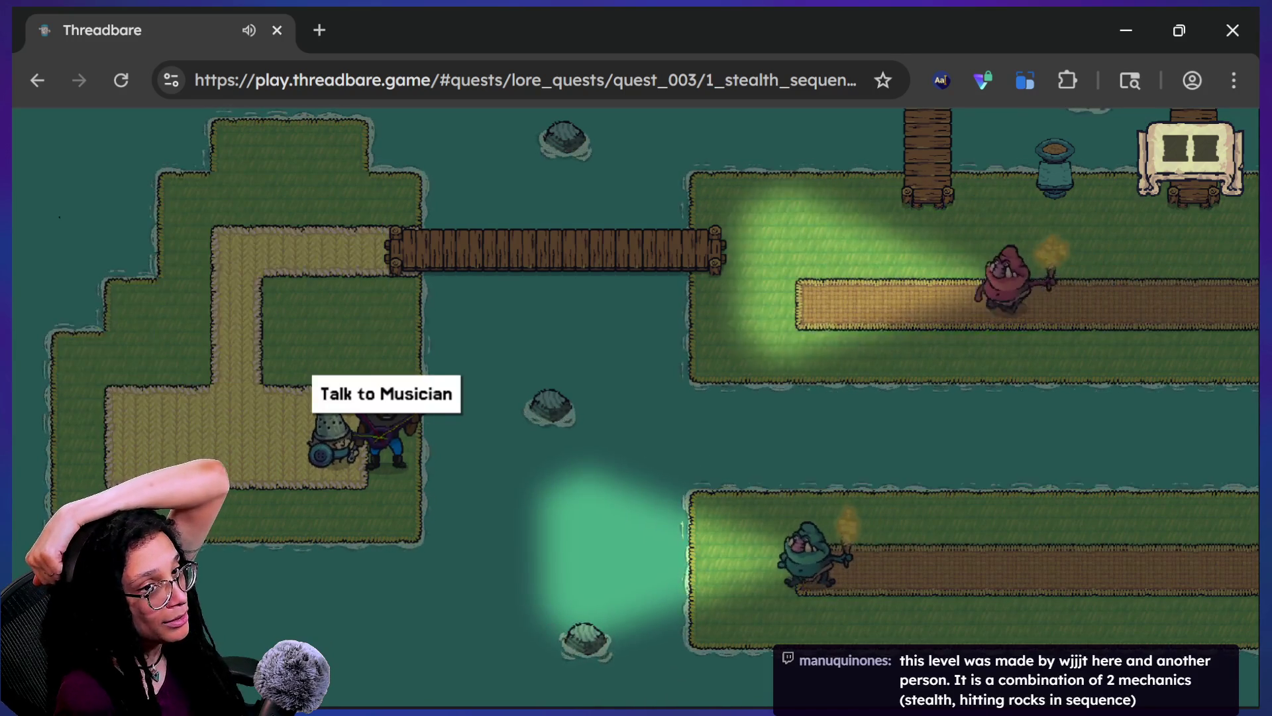
# - Walk the knight across the bridge and up the pier to the purple yarn island
pyautogui.press('Up')
pyautogui.press('Right')
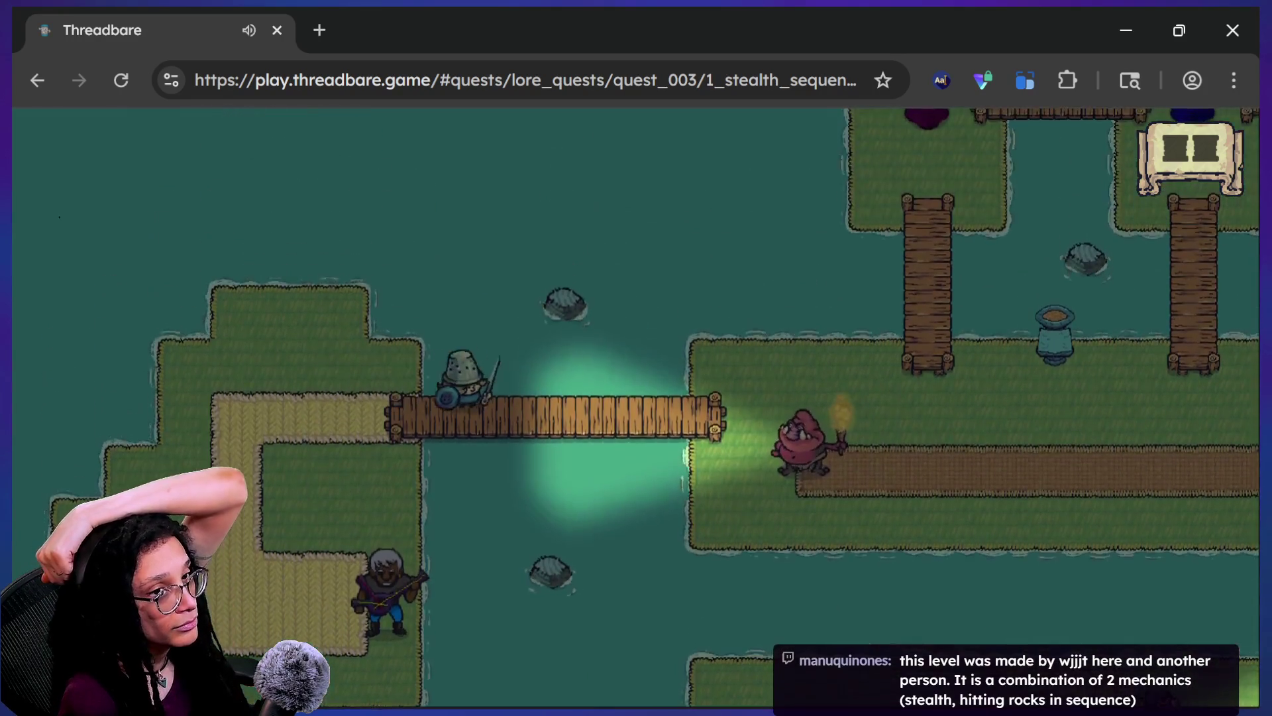
pyautogui.press('Right')
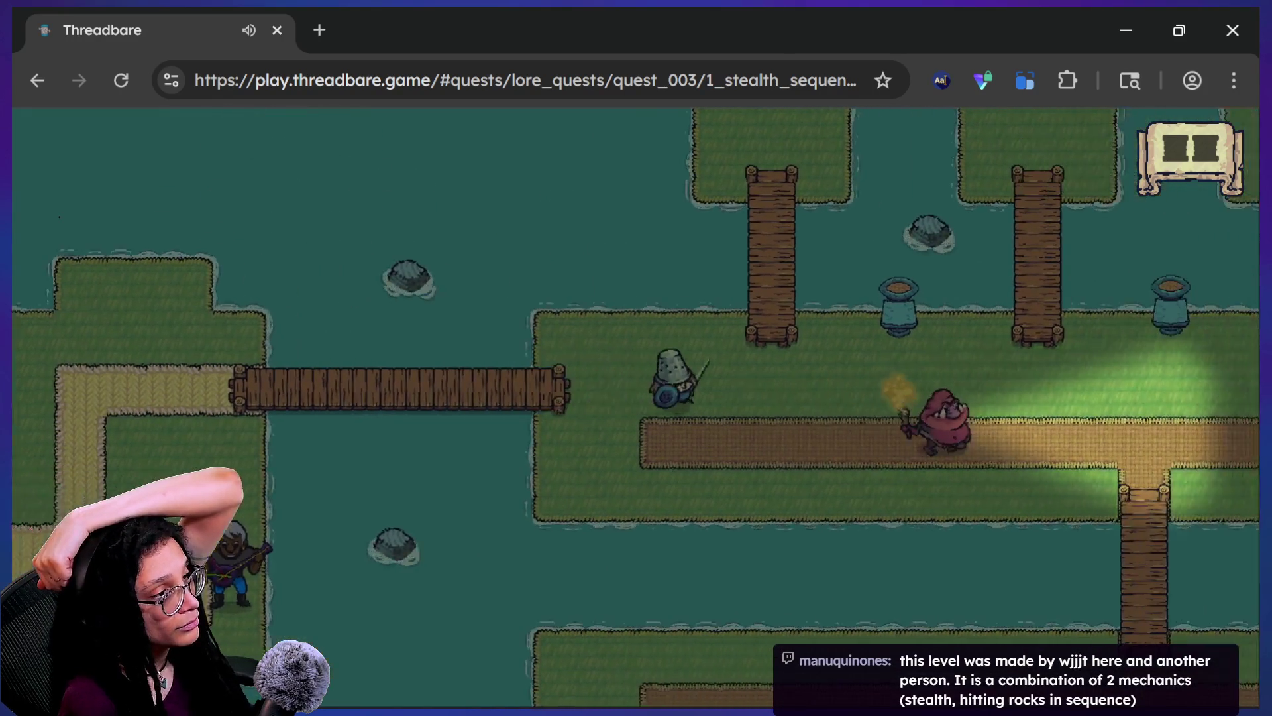
pyautogui.press('Up')
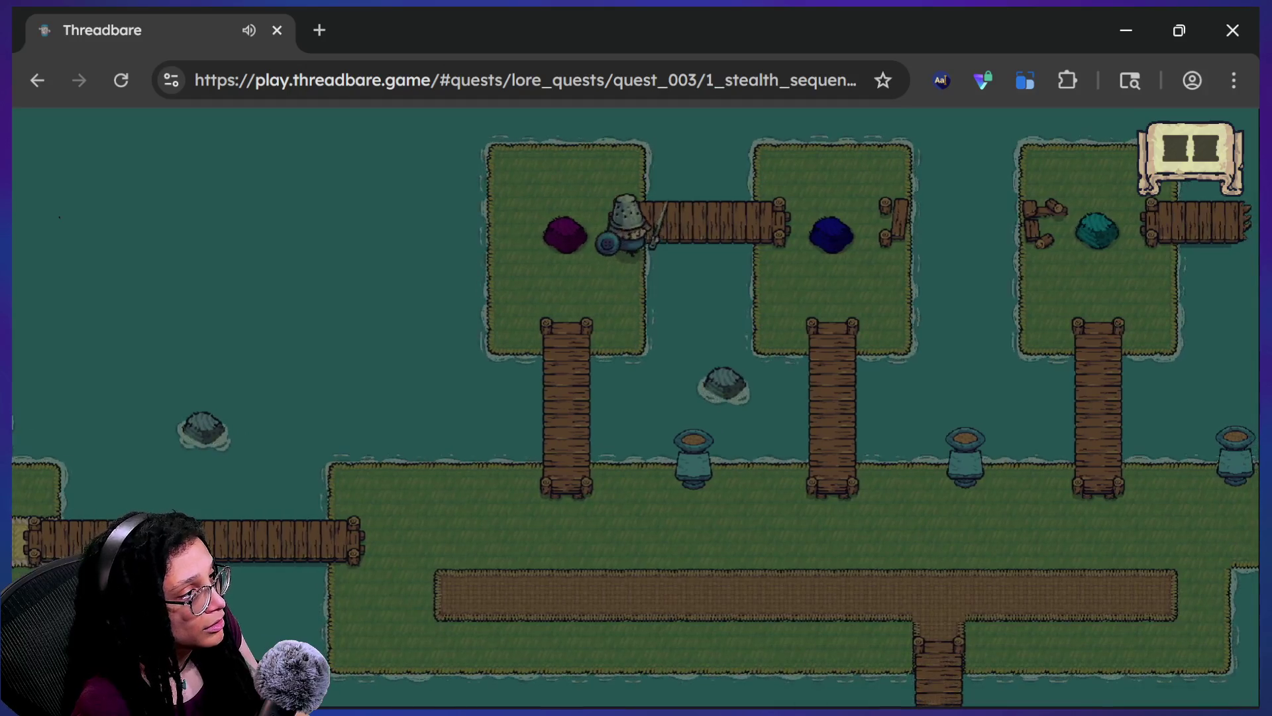
# - Walk the knight to the purple yarn, then up onto the blue and teal yarn docks
pyautogui.press('Right')
pyautogui.press('Left')
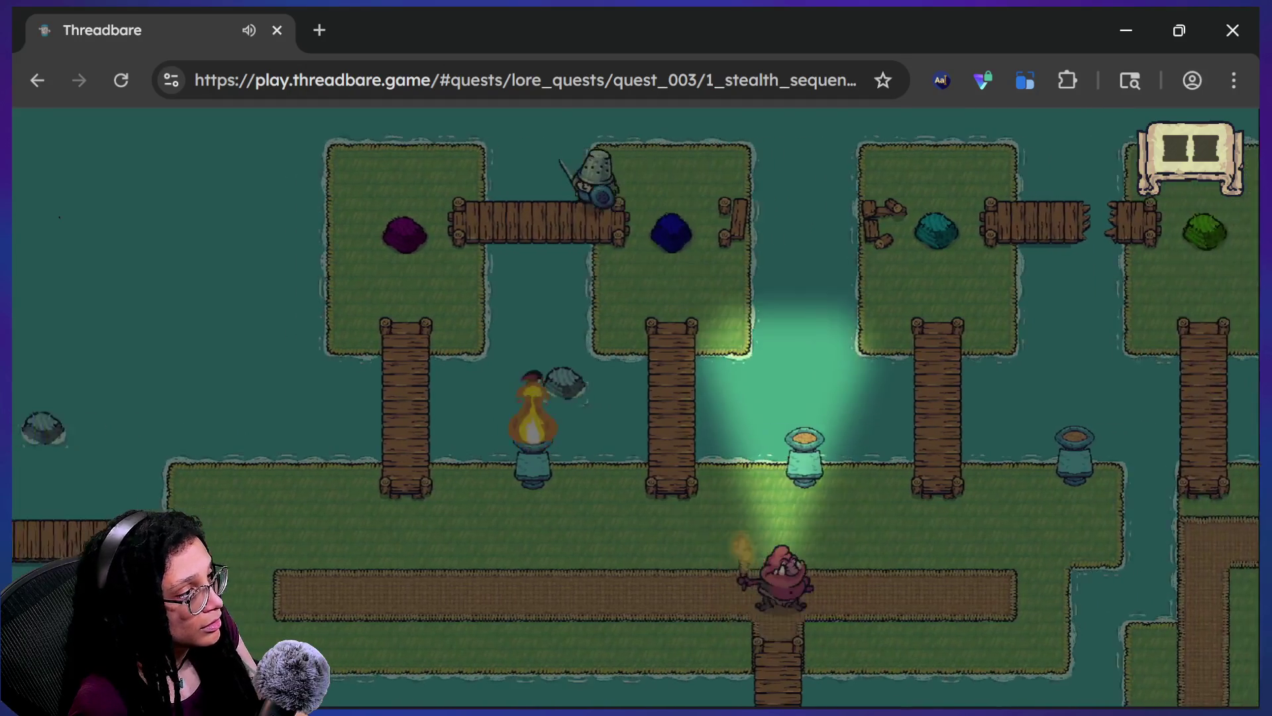
pyautogui.press('Left')
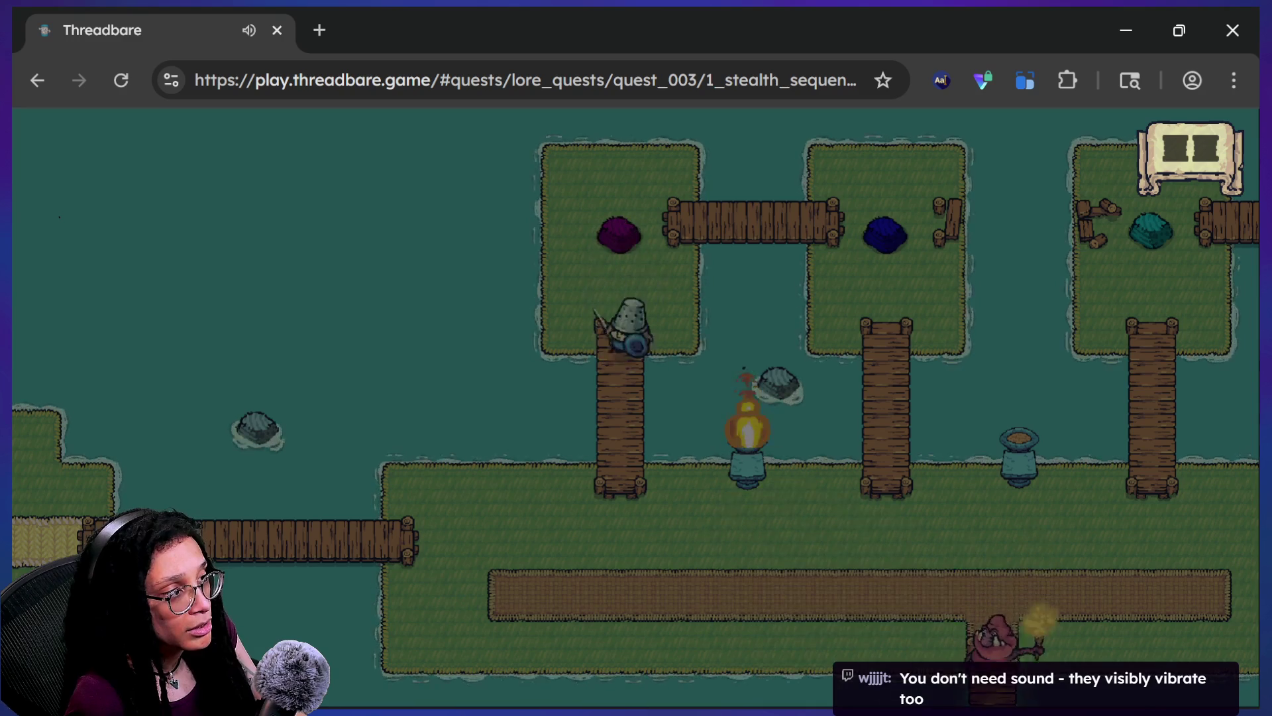
pyautogui.press('Right')
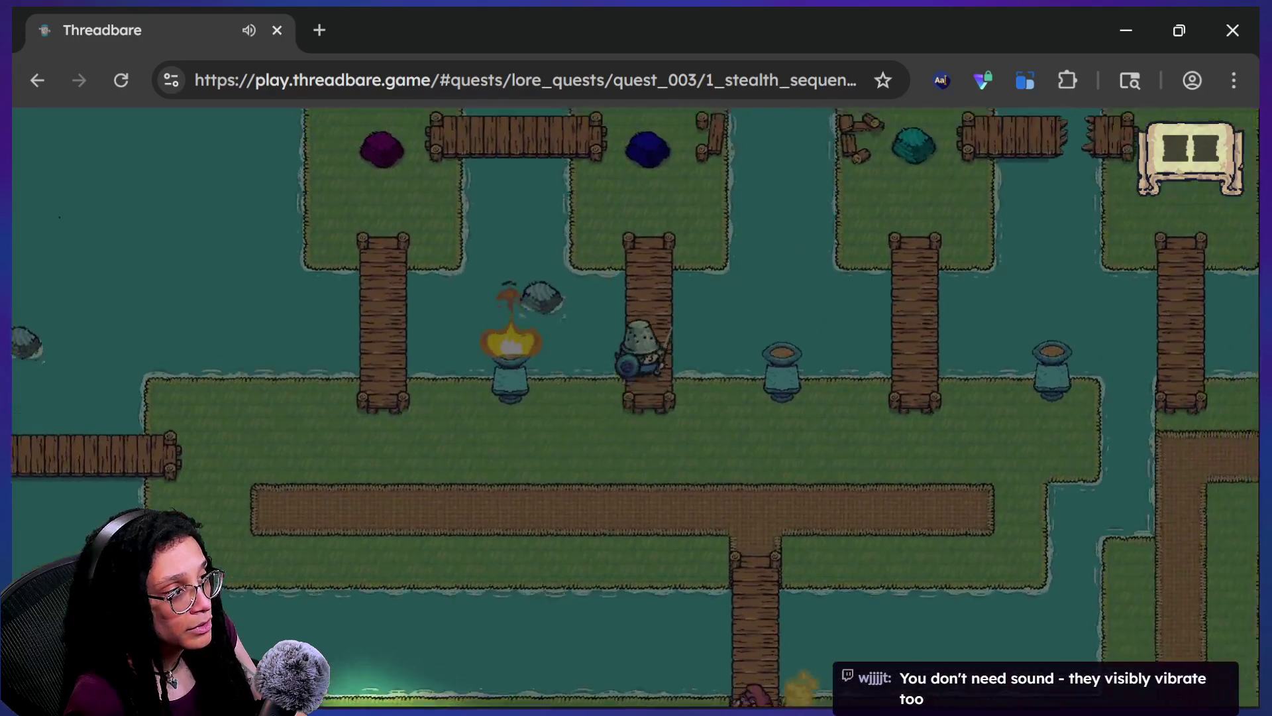
pyautogui.press('Up')
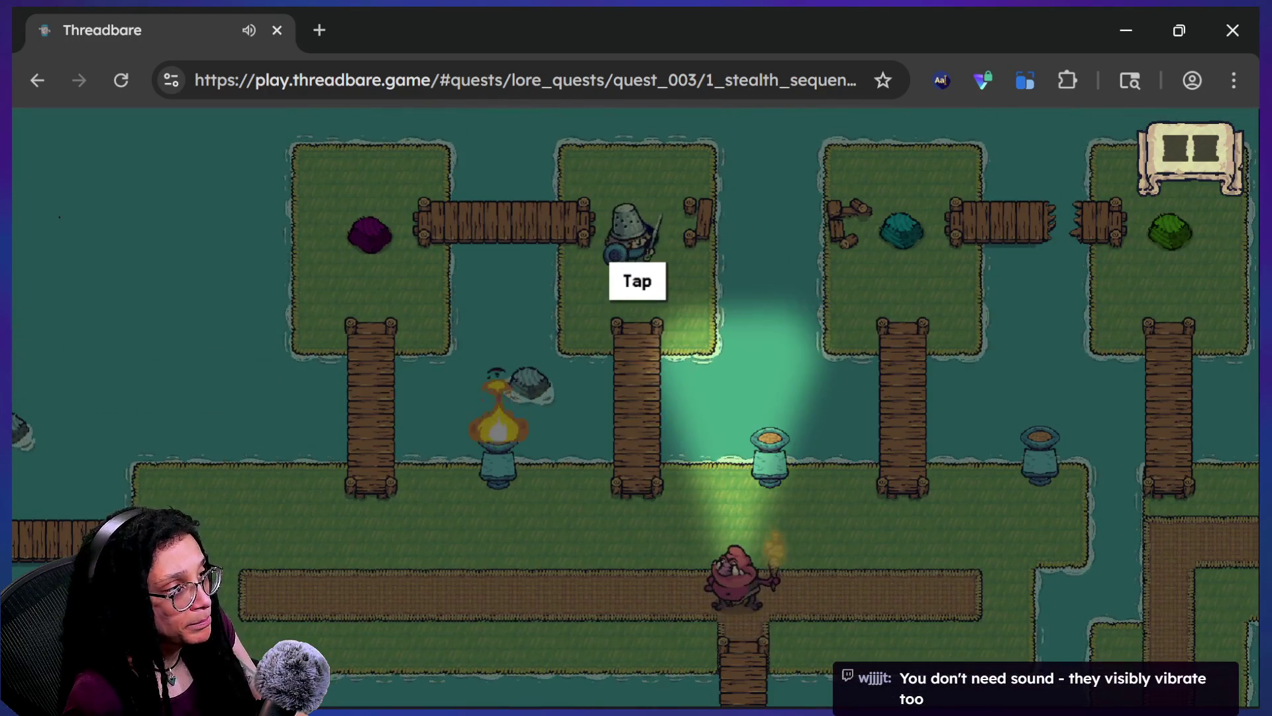
pyautogui.press('Down')
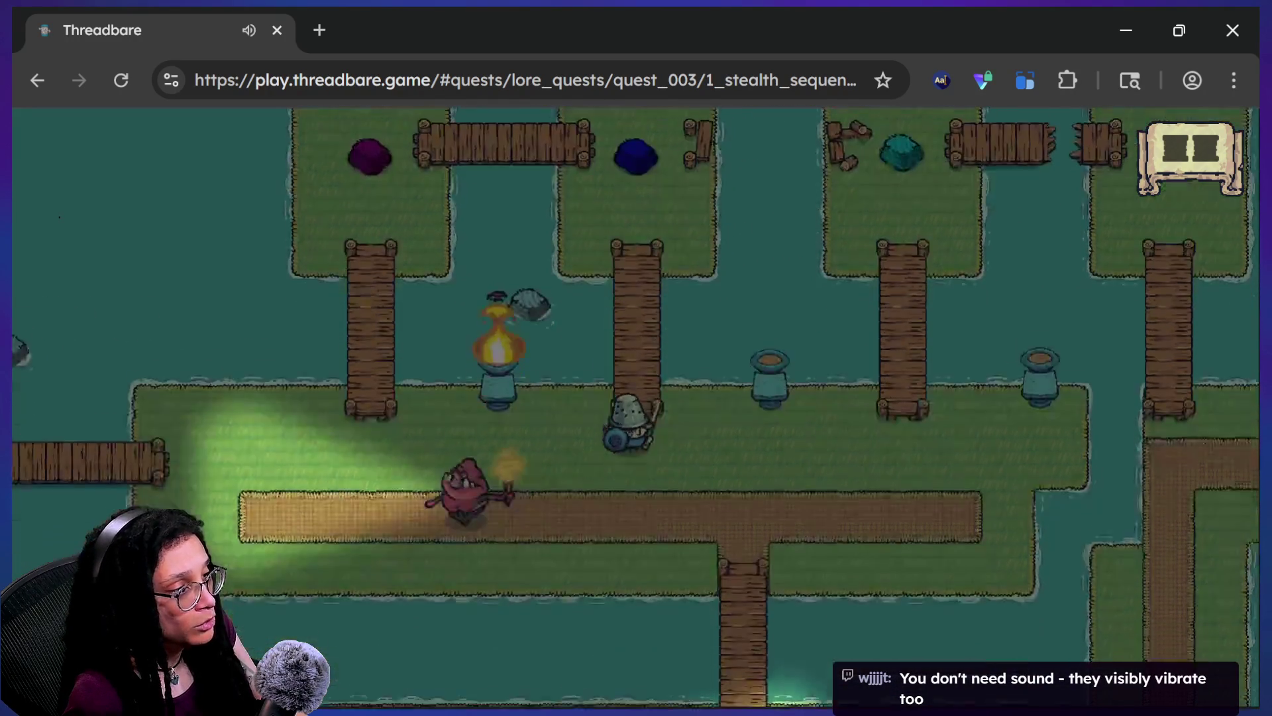
pyautogui.press('Right')
pyautogui.press('Up')
pyautogui.press('Up')
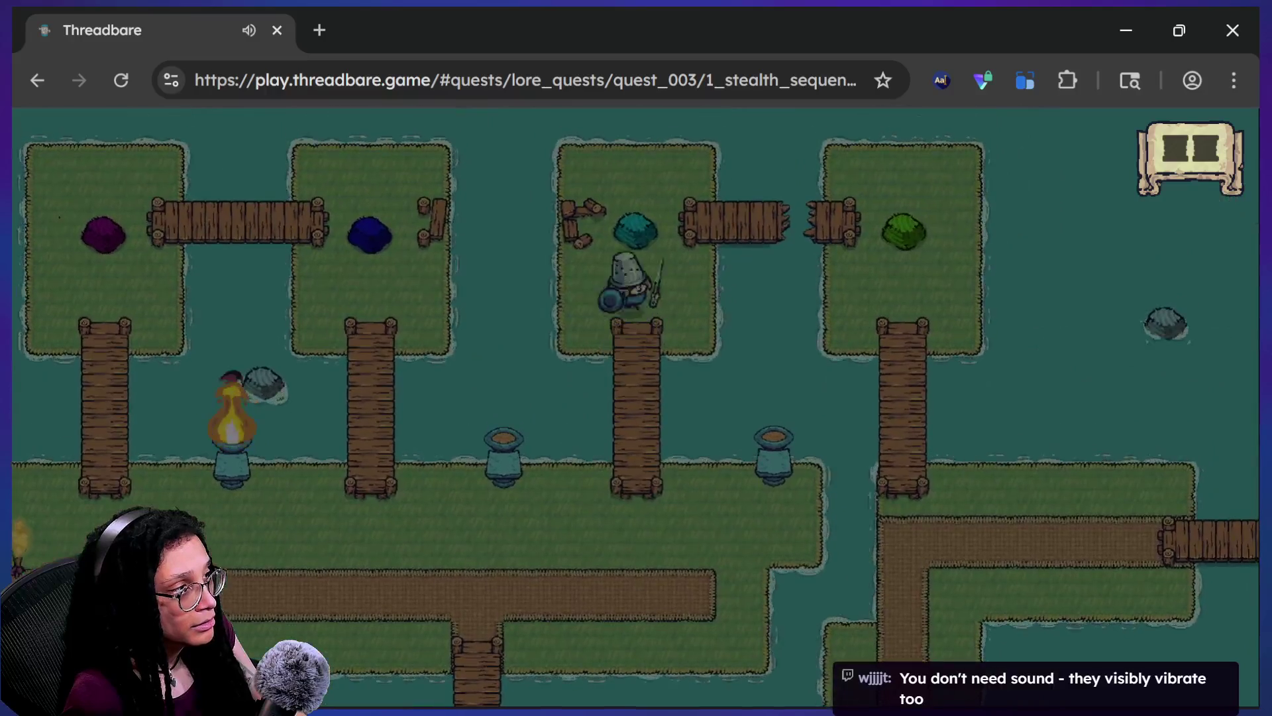
# - Cross the top bridge, descend the dock, and head left along the lower path
pyautogui.press('Right')
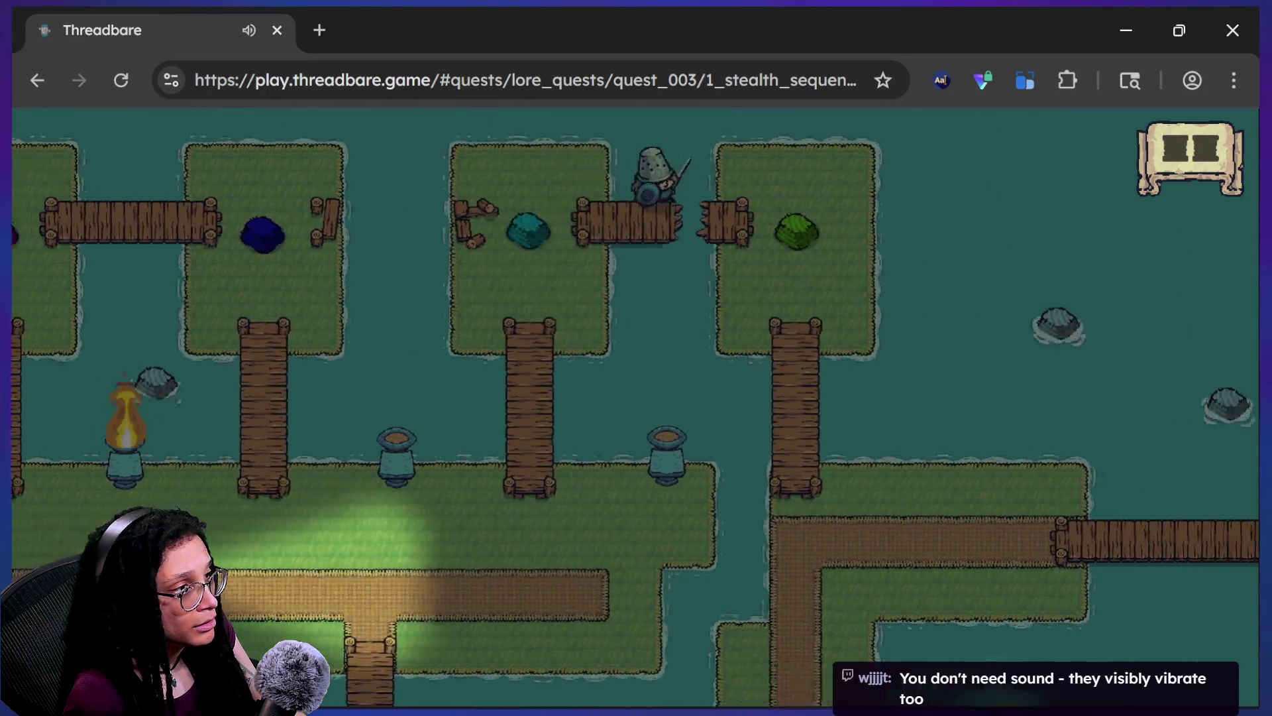
pyautogui.press('Down')
pyautogui.press('Left')
pyautogui.press('Down')
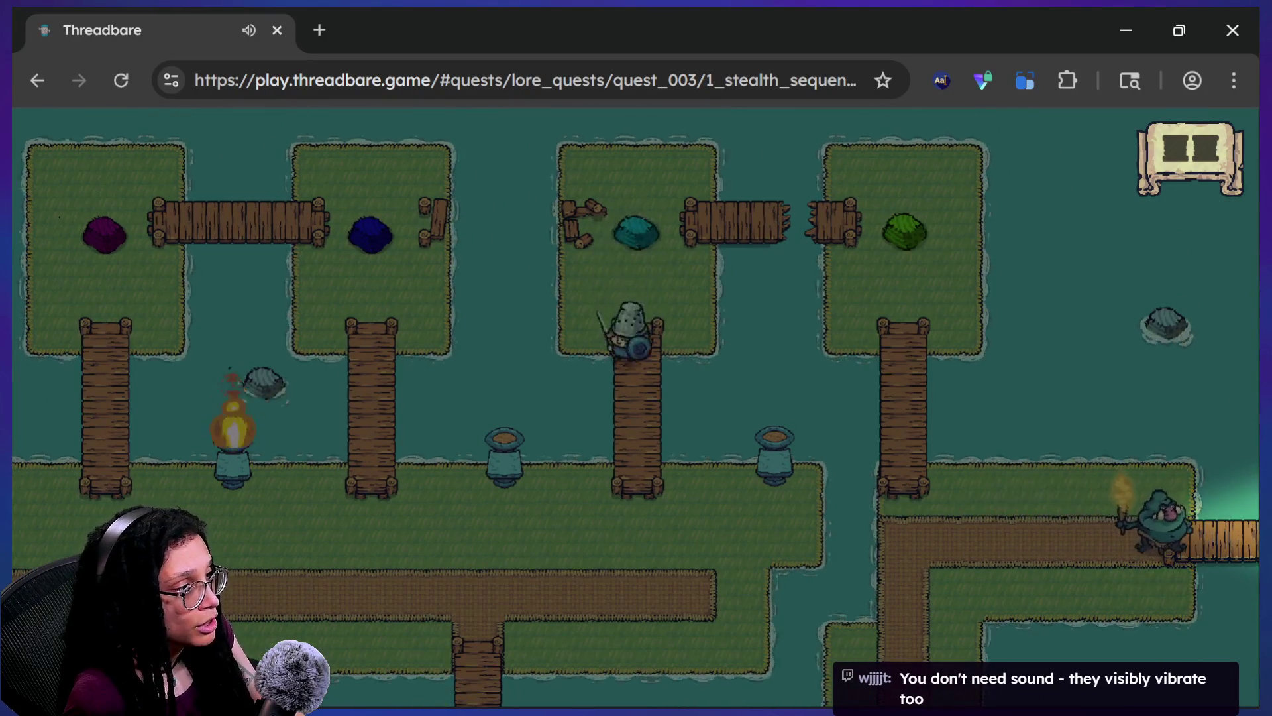
pyautogui.press('Down')
pyautogui.press('Left')
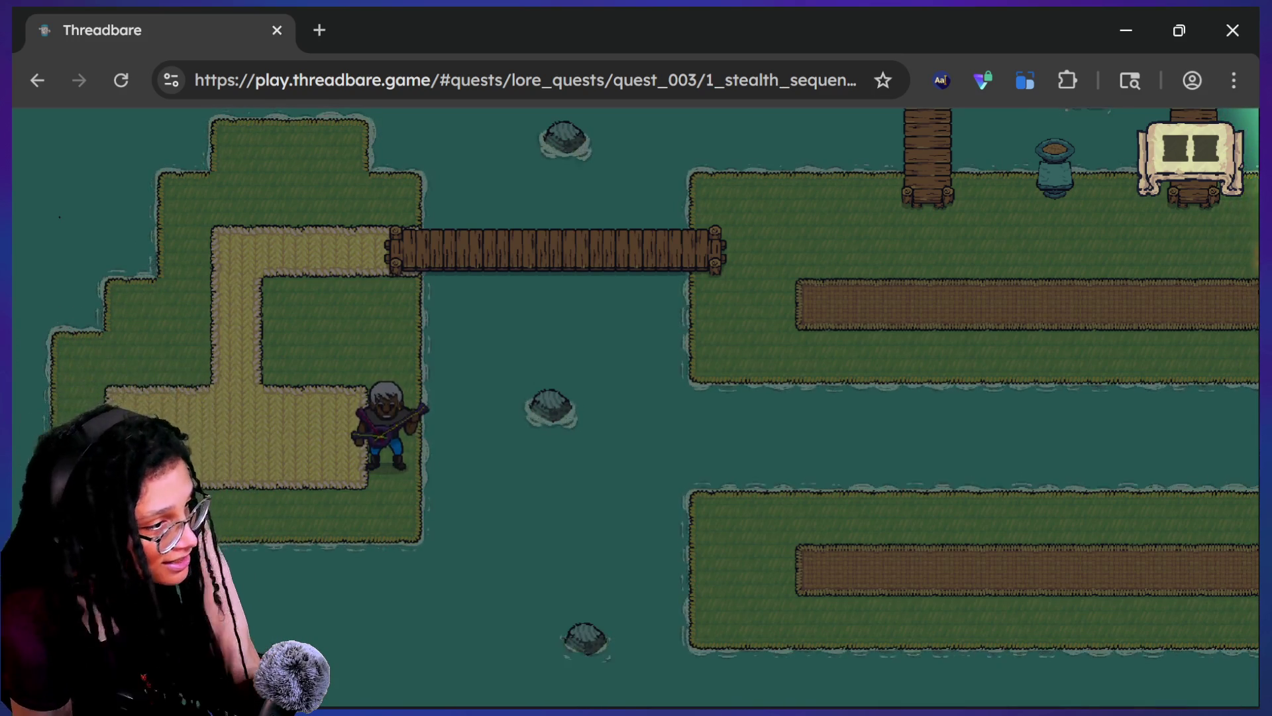
# - Walk the character over the bridge to the upper island, between the blue and purple bushes
pyautogui.scroll(1, 636, 397)
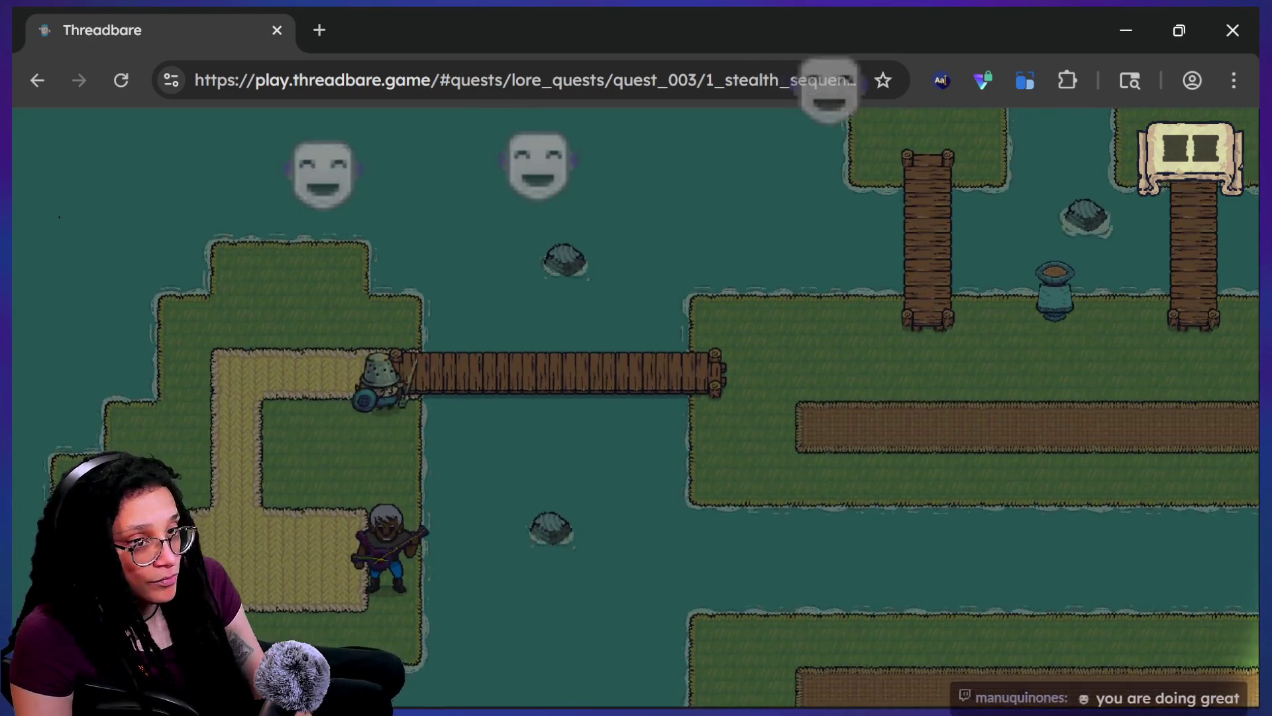
pyautogui.press('Right')
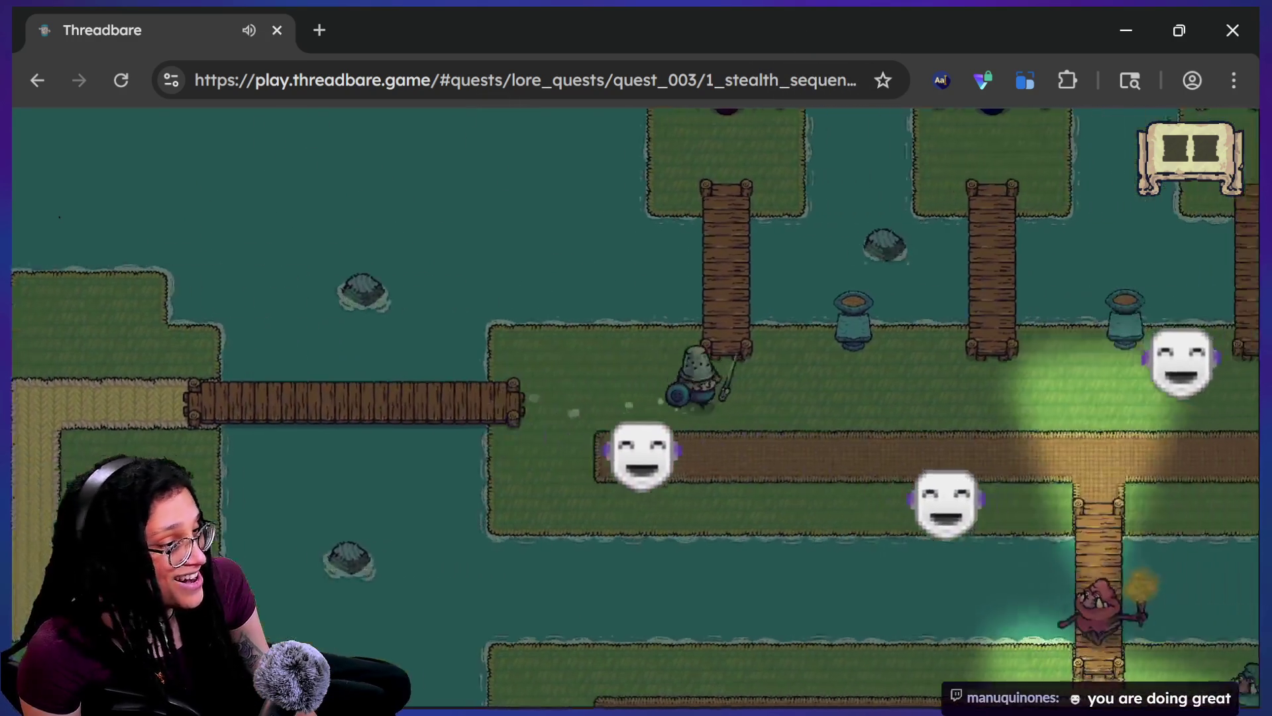
pyautogui.press('Left')
pyautogui.press('Up')
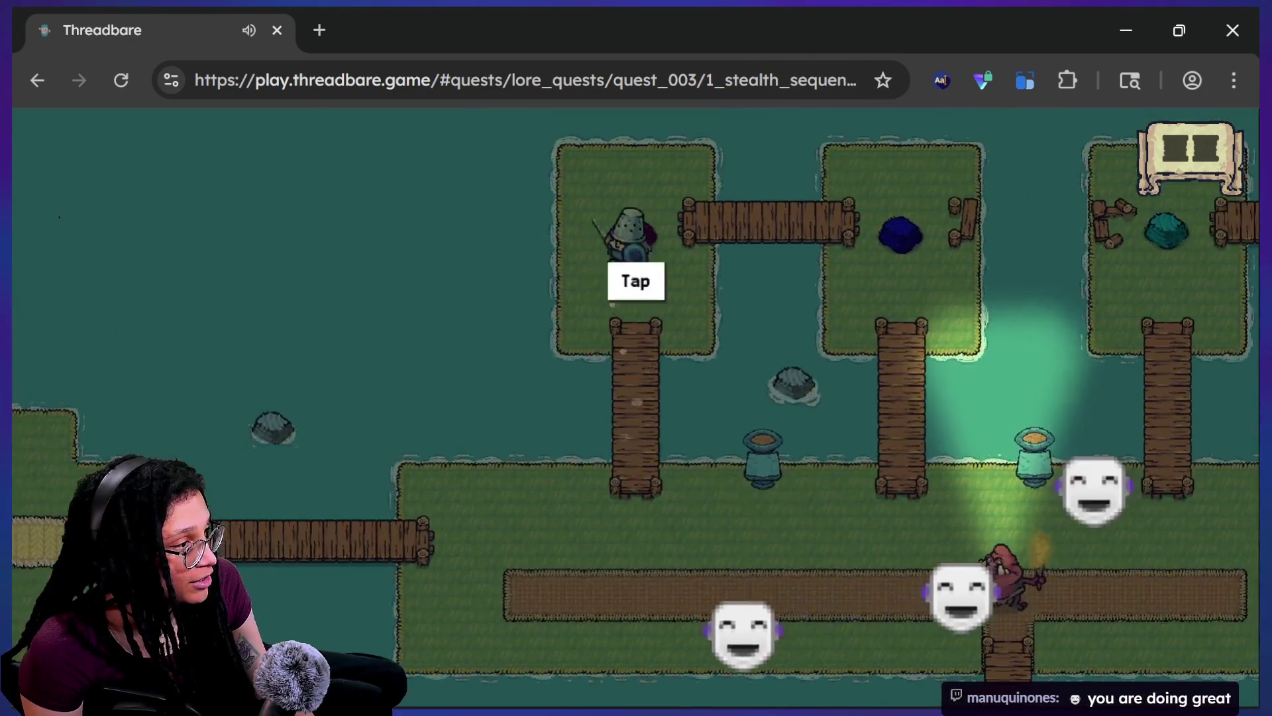
pyautogui.press('Right')
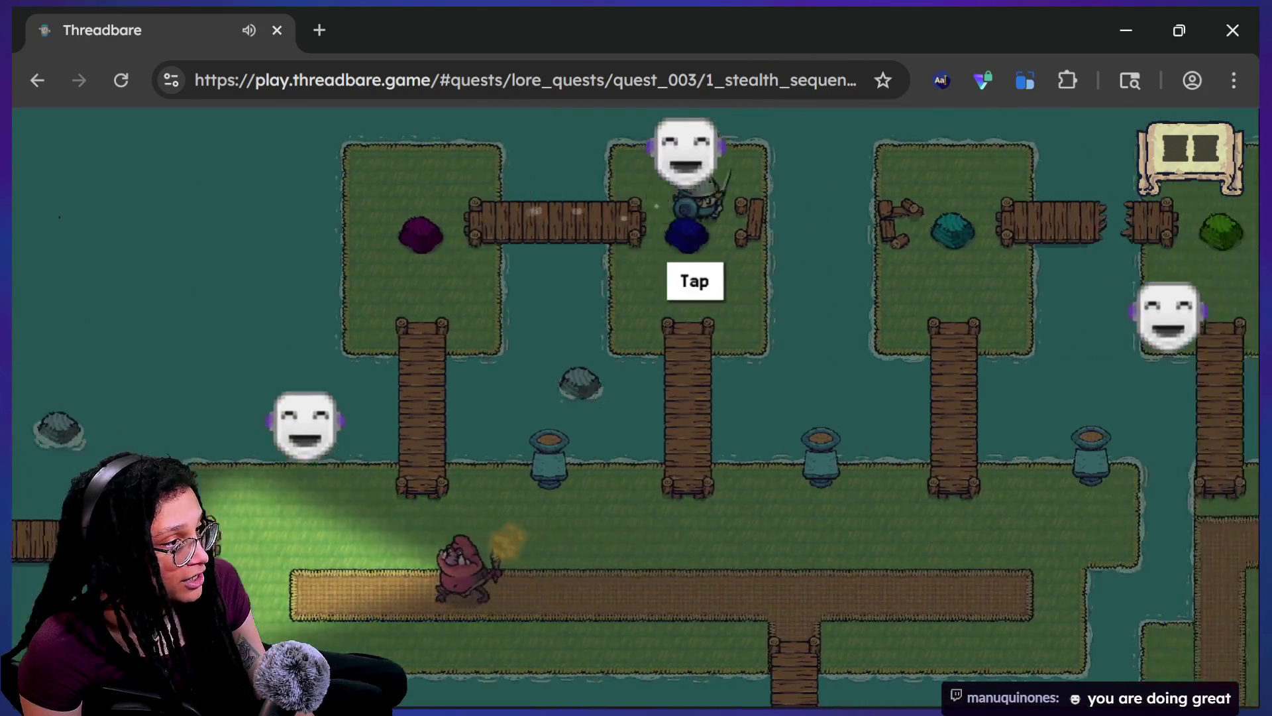
pyautogui.press('Left')
pyautogui.press('Down')
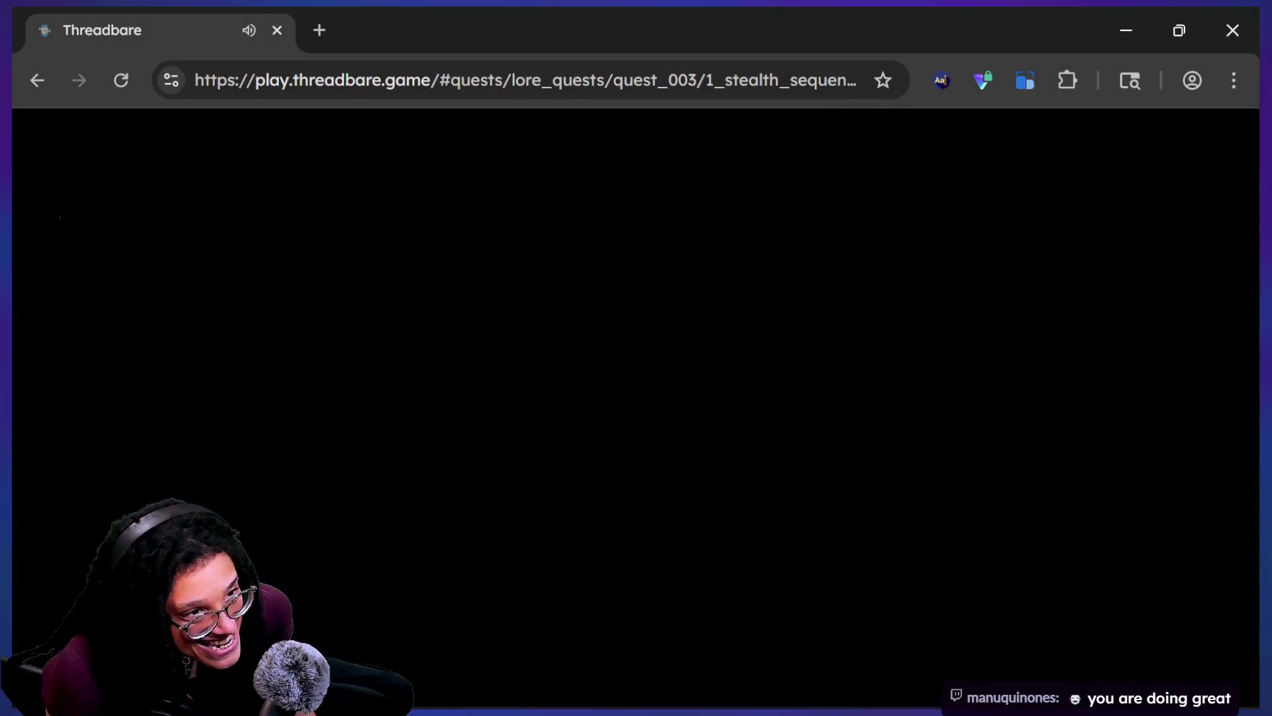
# - Walk the restarted knight across the bridges past the blue bush to the island above
pyautogui.press('Up')
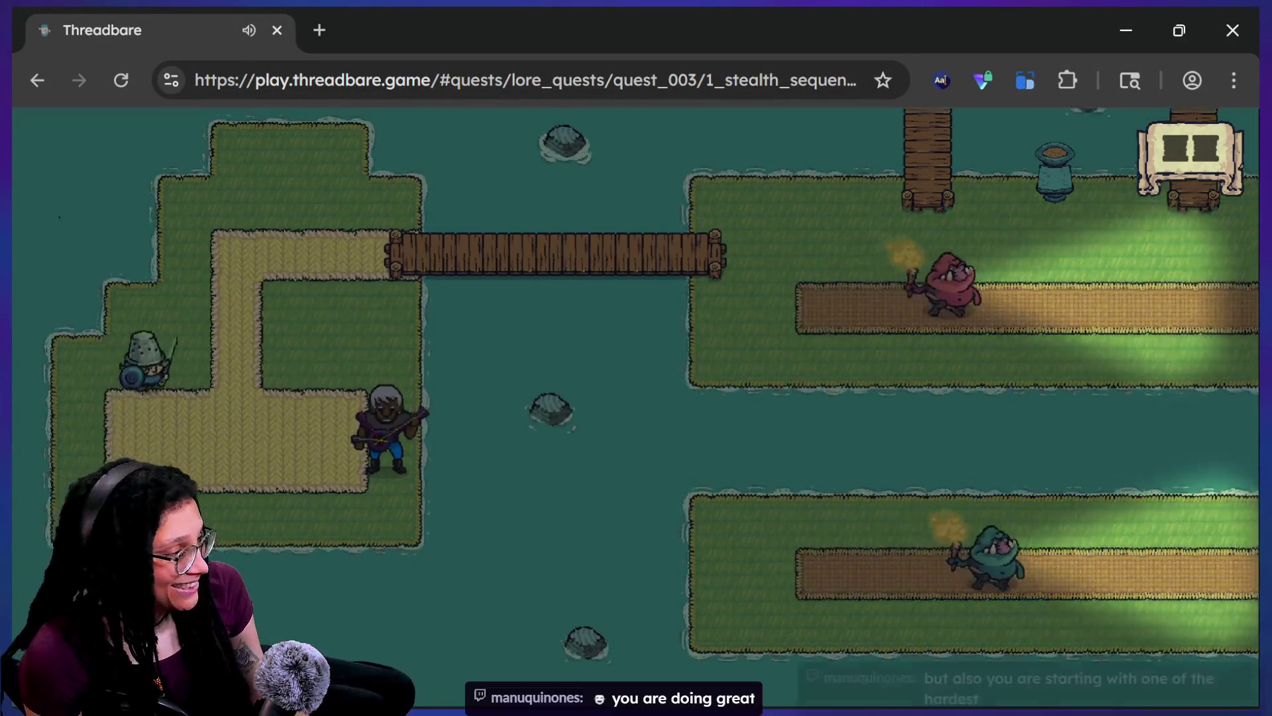
pyautogui.press('Right')
pyautogui.press('Right')
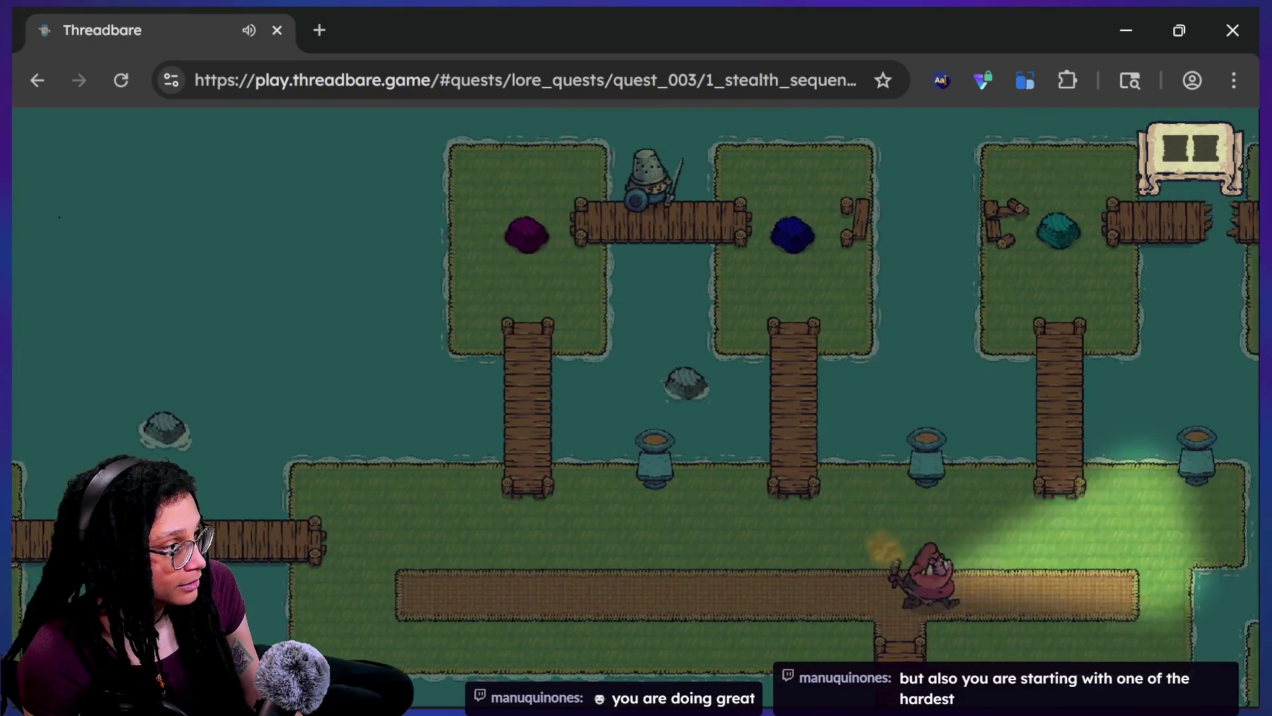
pyautogui.press('Down')
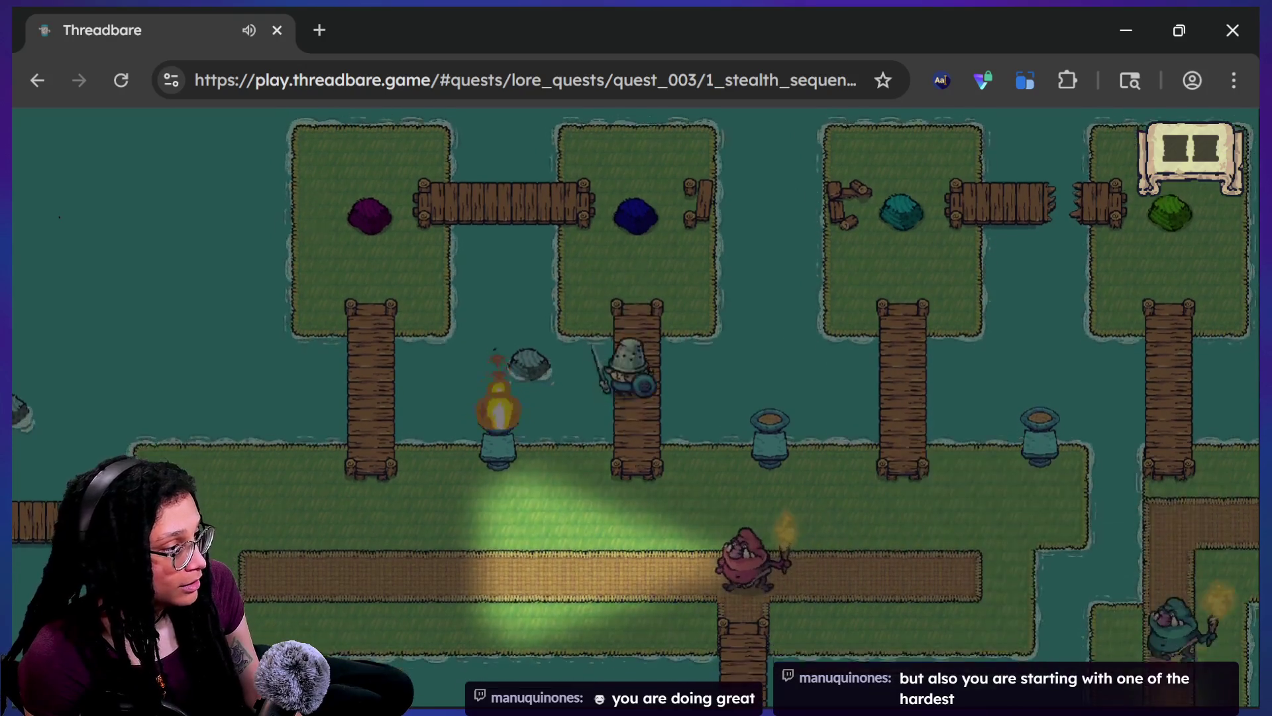
pyautogui.press('Down')
pyautogui.press('Down')
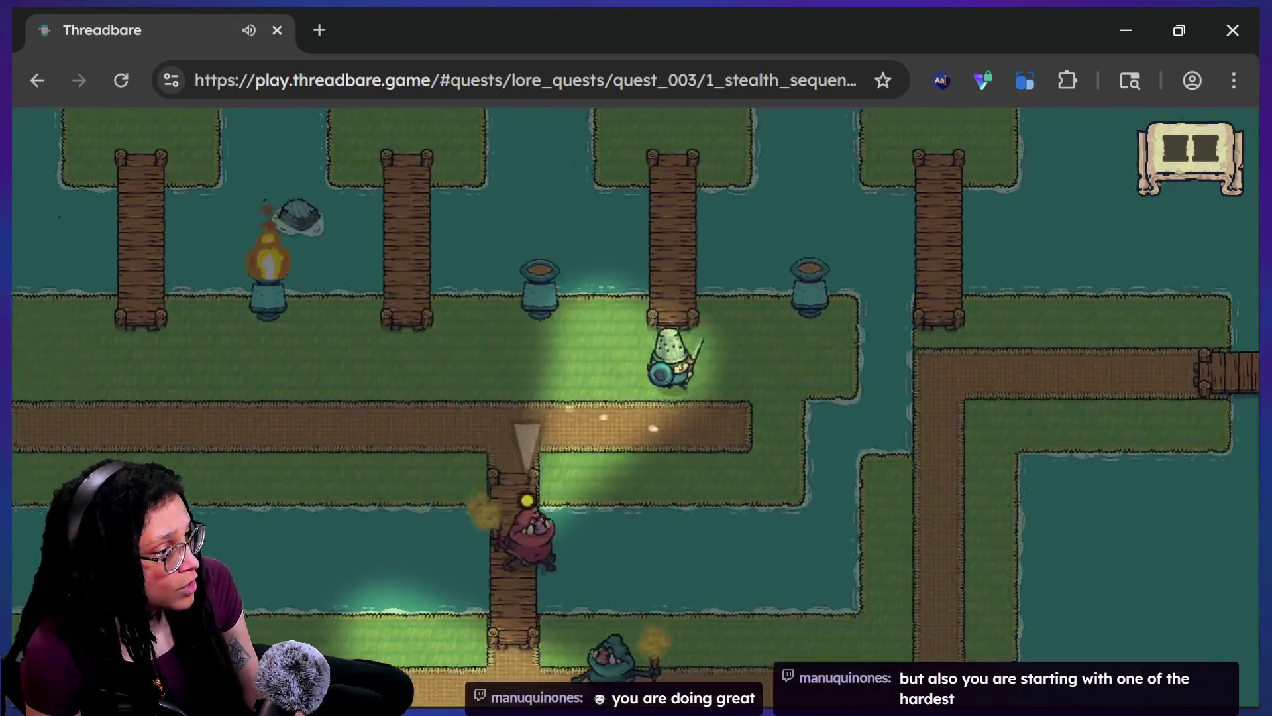
pyautogui.press('Up')
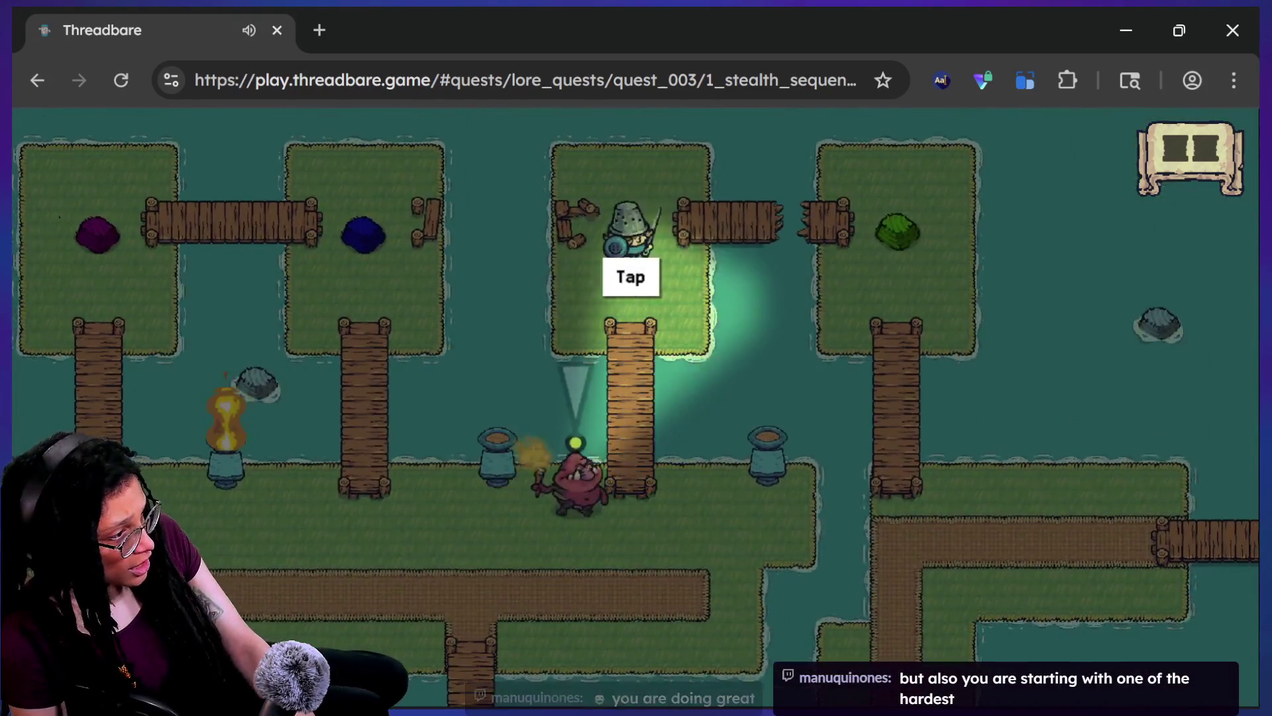
pyautogui.press('Right')
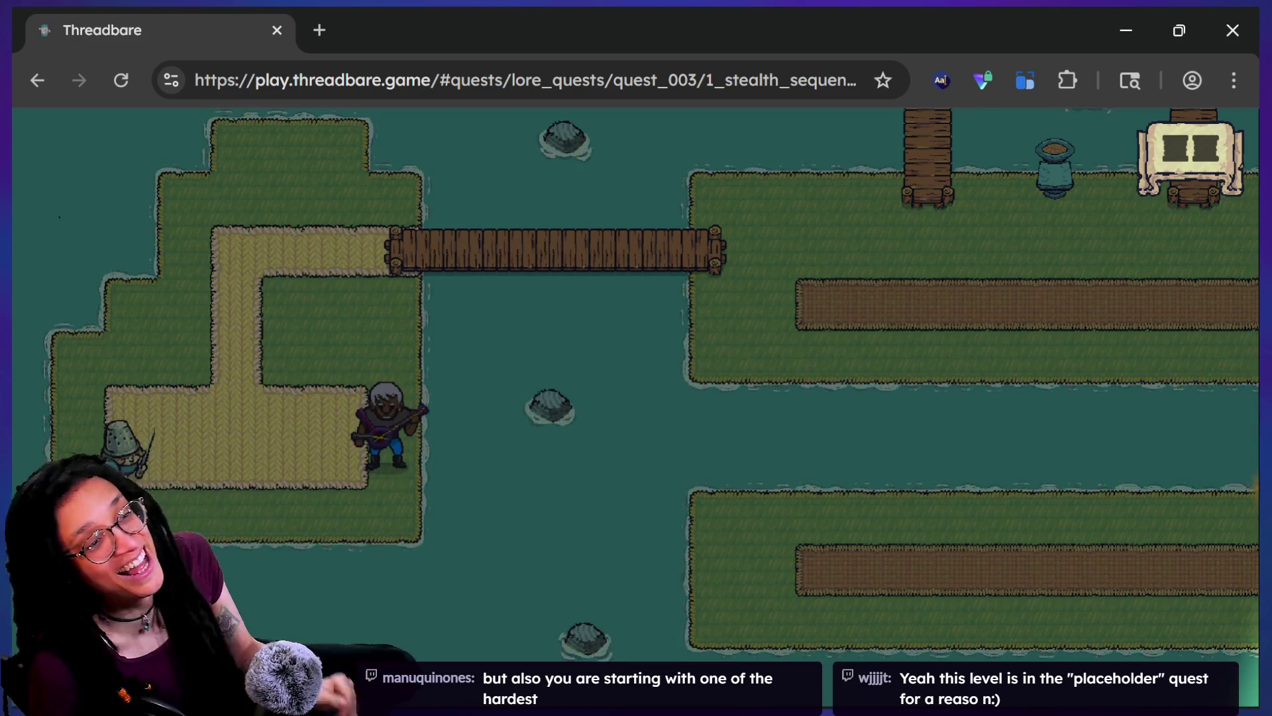
# - Pause, view Completed Quests under Debug Settings, resume, and go back to the GitHub page
pyautogui.press('Escape')
pyautogui.press('Down')
pyautogui.press('Down')
pyautogui.press('Down')
pyautogui.press('Down')
pyautogui.press('Up')
pyautogui.press('Return')
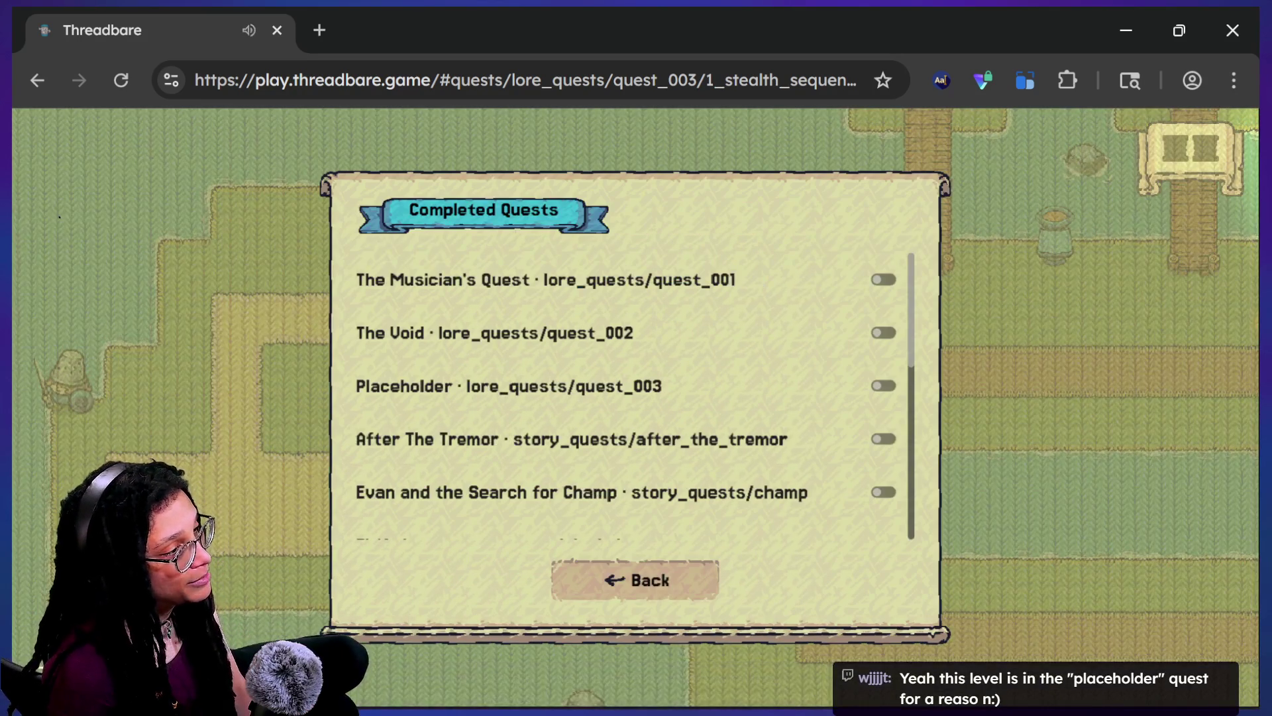
pyautogui.press('Up')
pyautogui.press('Up')
pyautogui.press('Up')
pyautogui.press('Up')
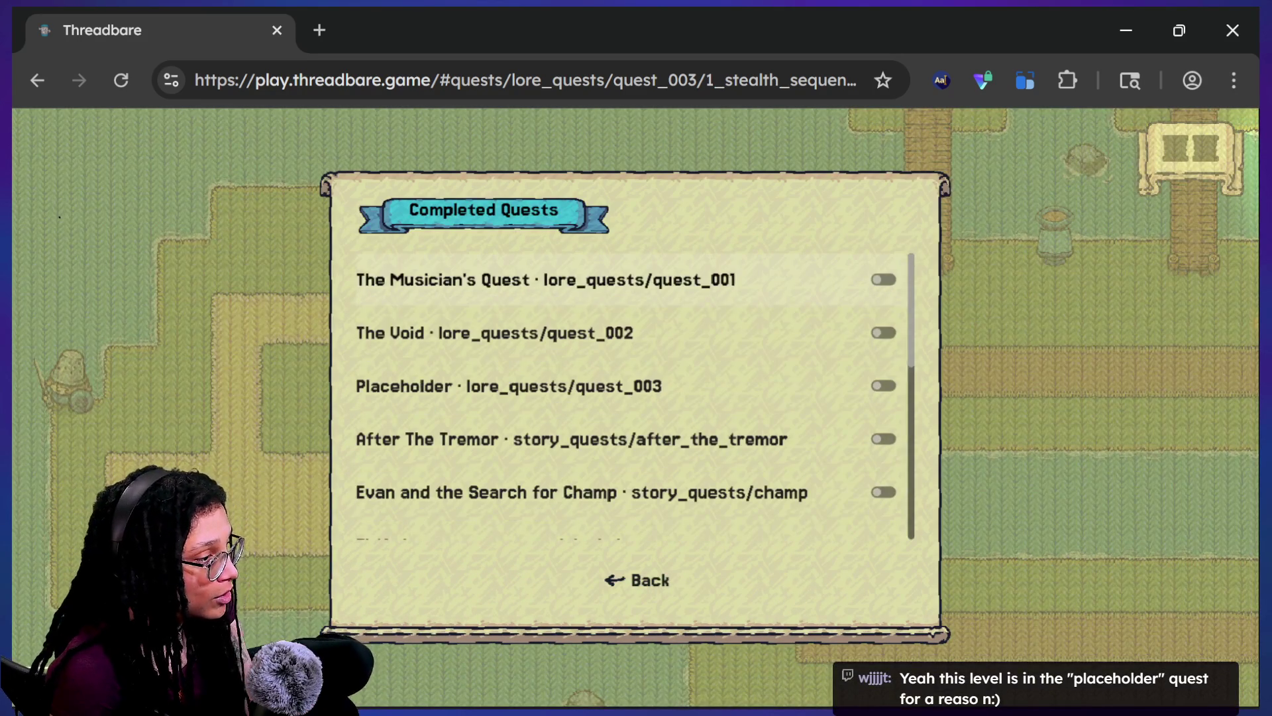
pyautogui.press('Escape')
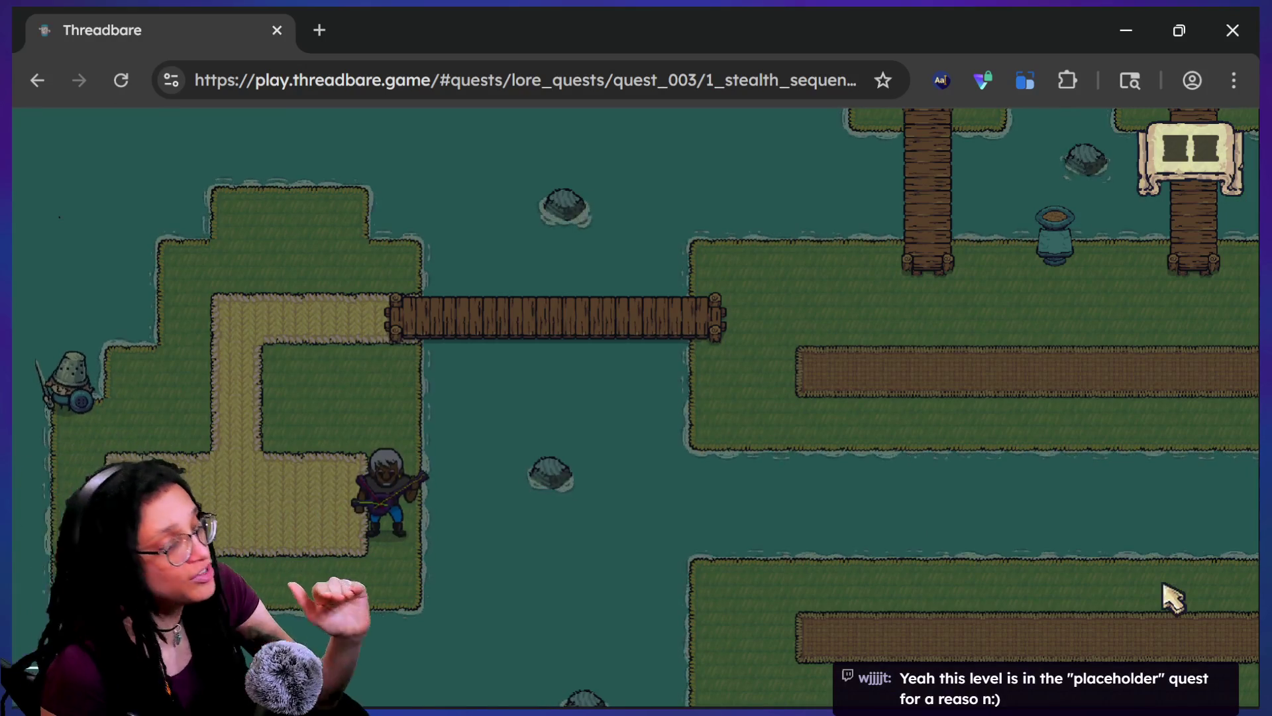
pyautogui.click(31, 84)
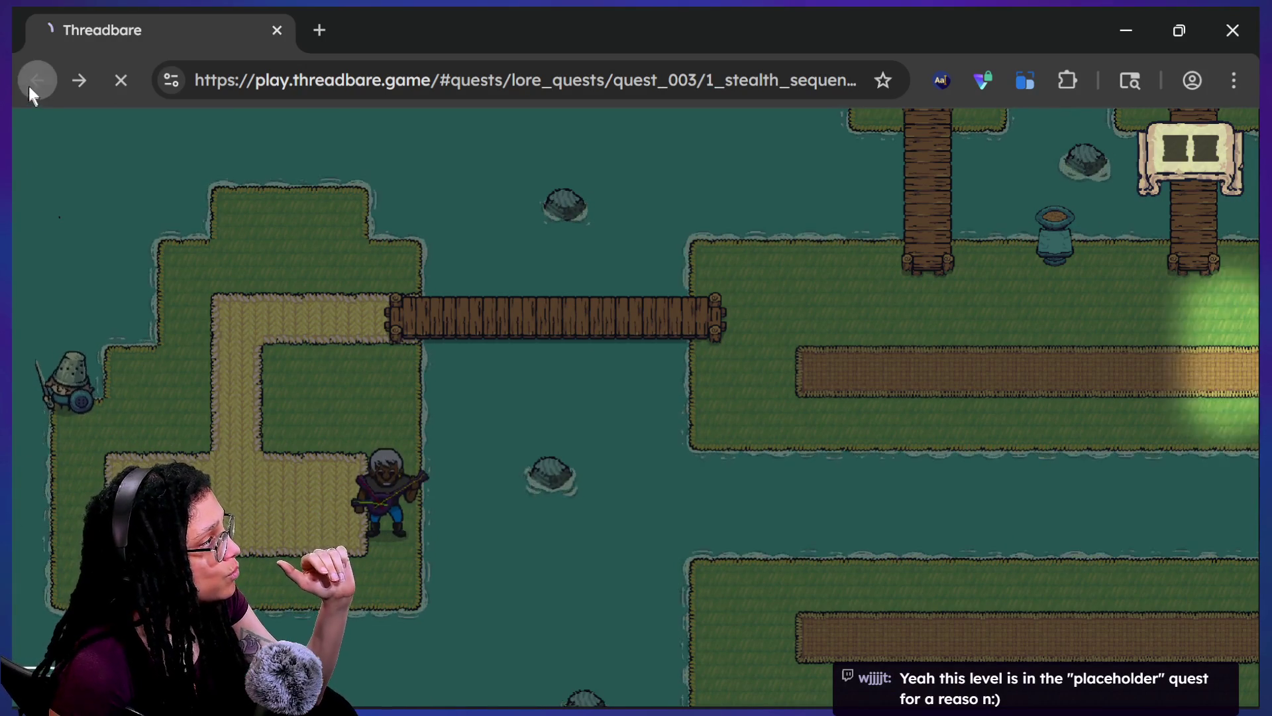
# - Browse the Threadbare README and file list, then open the Contributors insights page
pyautogui.scroll(15, 259, 232)
pyautogui.scroll(-4, 702, 354)
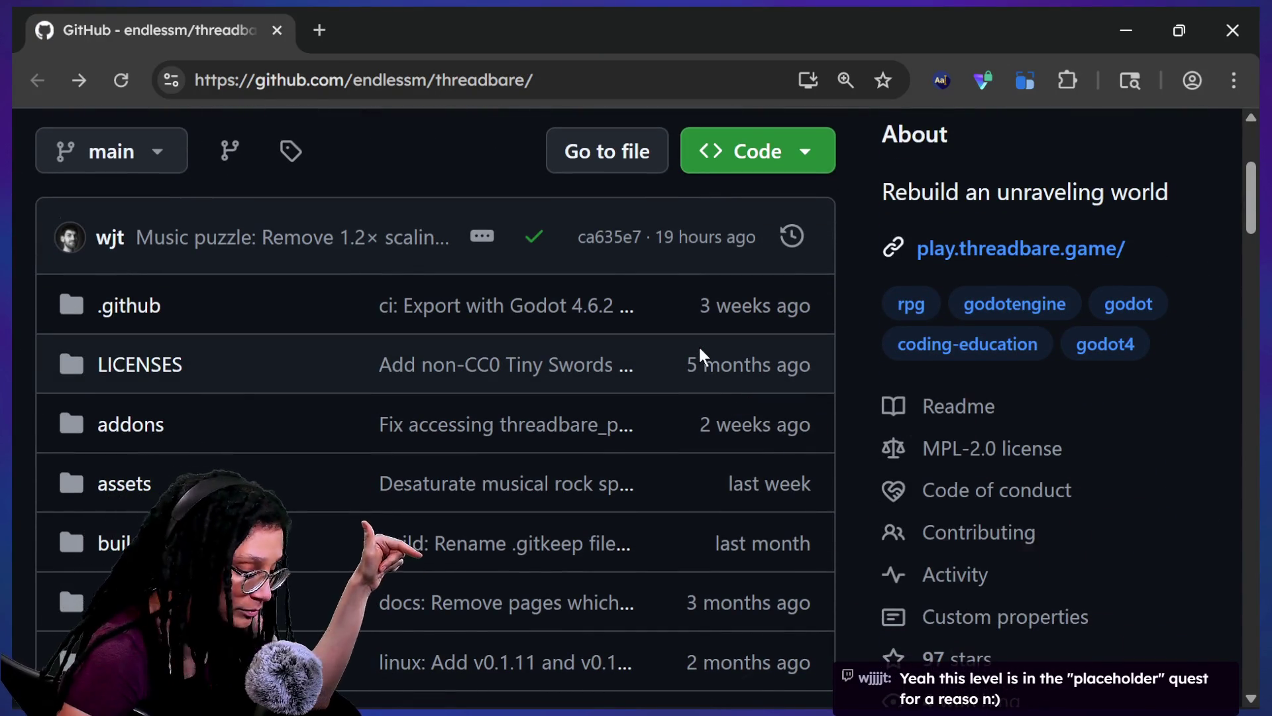
pyautogui.scroll(-8, 700, 358)
pyautogui.scroll(-12, 744, 366)
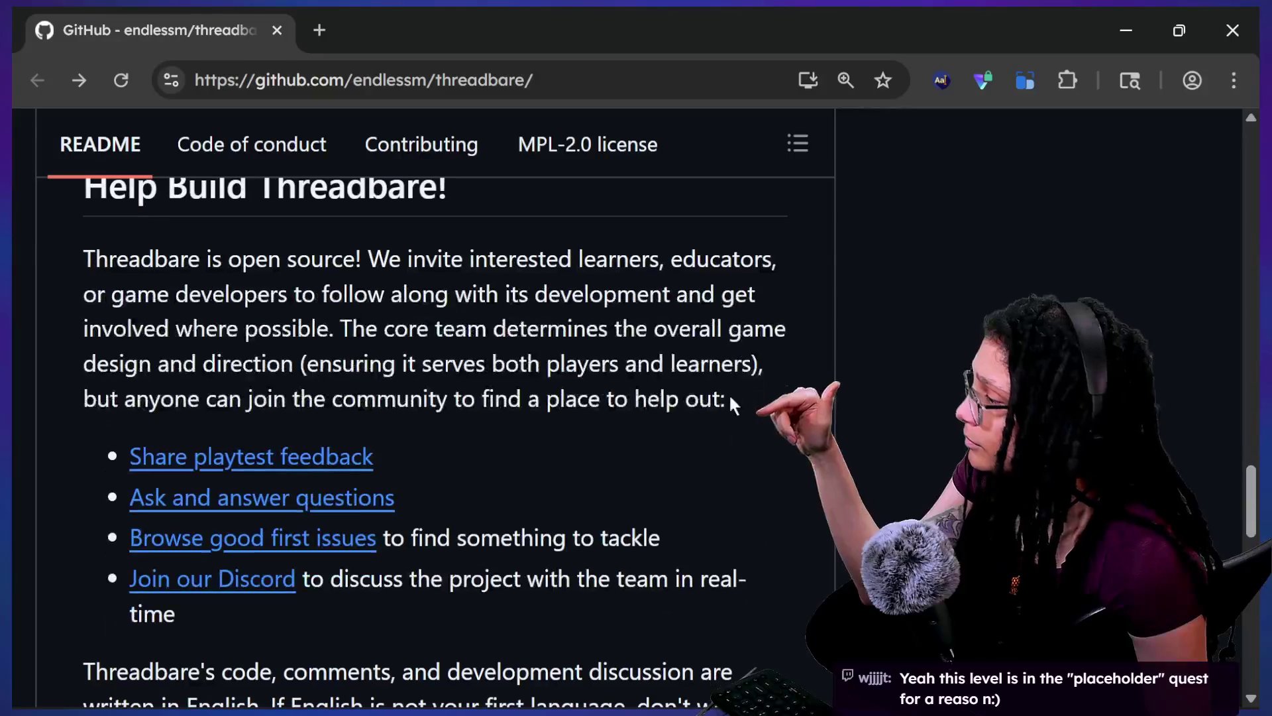
pyautogui.scroll(-1, 713, 444)
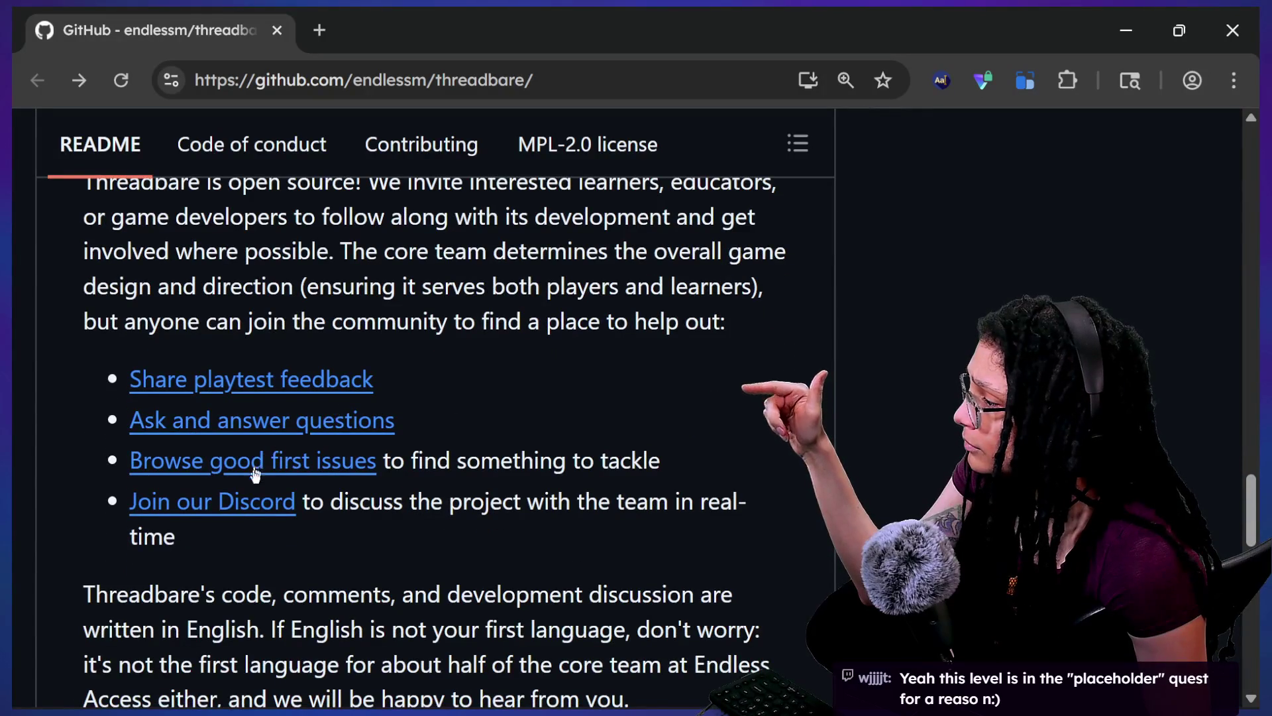
pyautogui.scroll(-2, 249, 475)
pyautogui.scroll(-6, 316, 493)
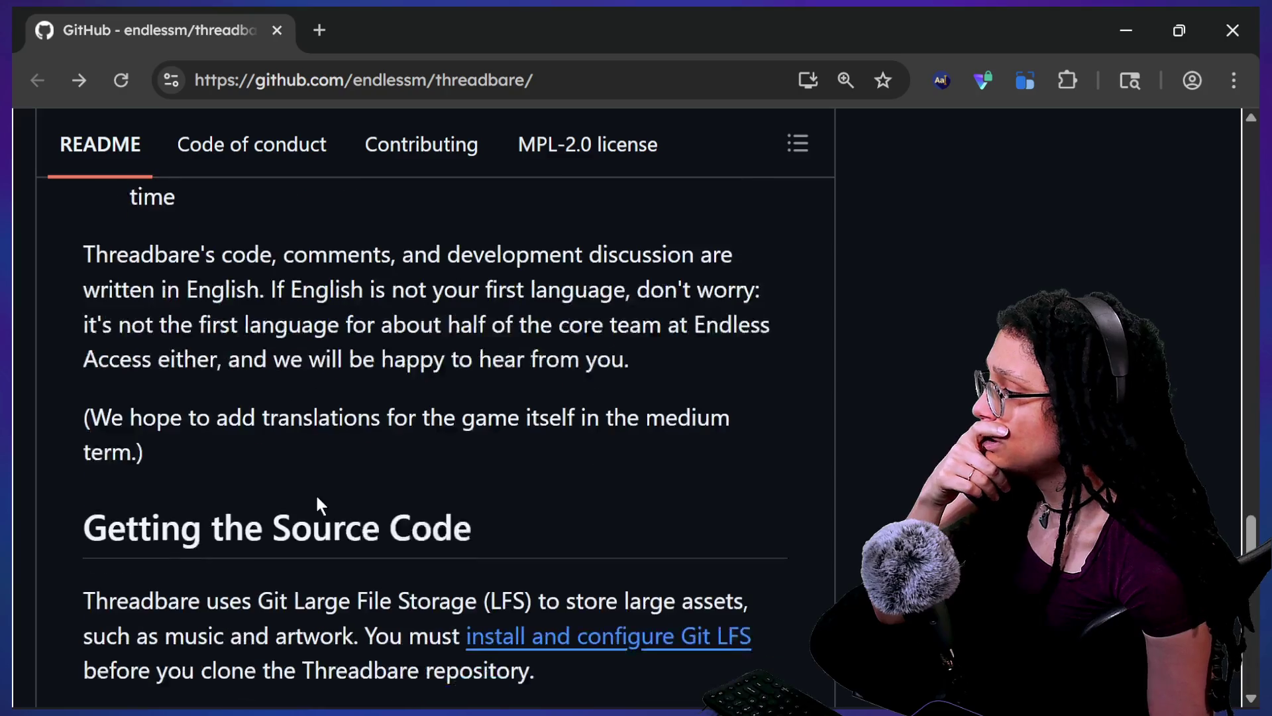
pyautogui.scroll(-6, 316, 494)
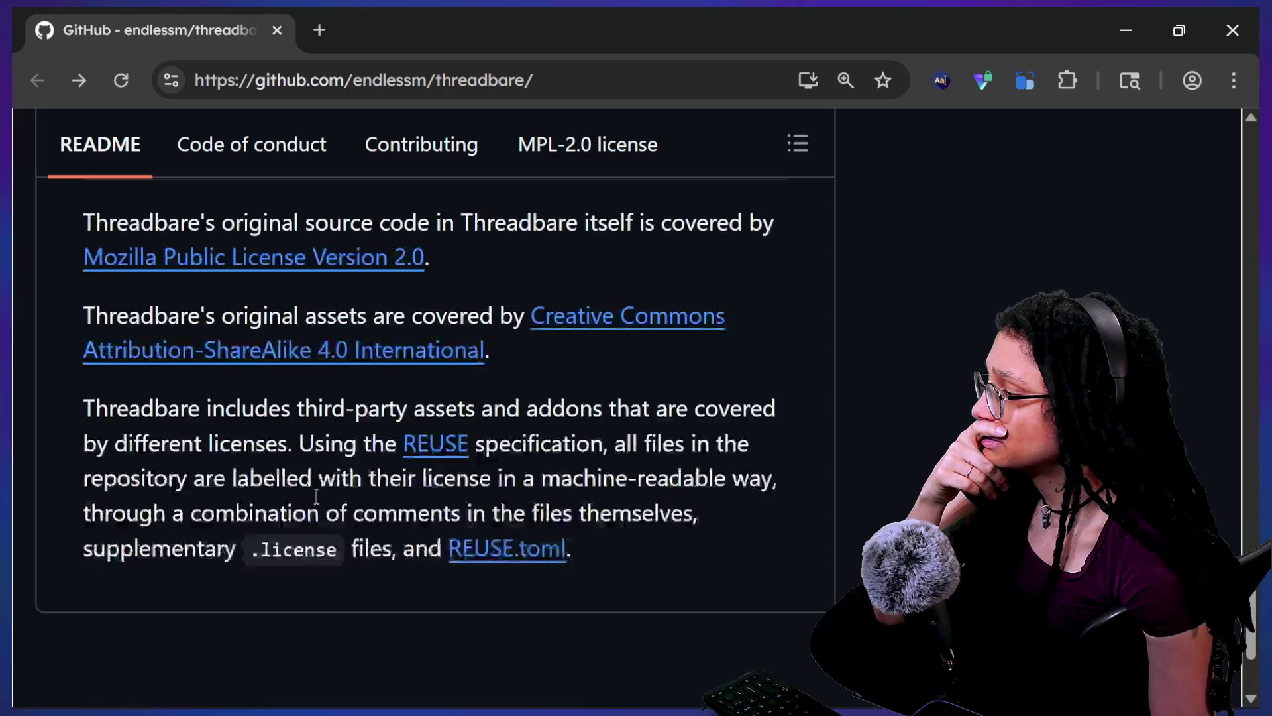
pyautogui.scroll(1, 317, 496)
pyautogui.scroll(15, 317, 495)
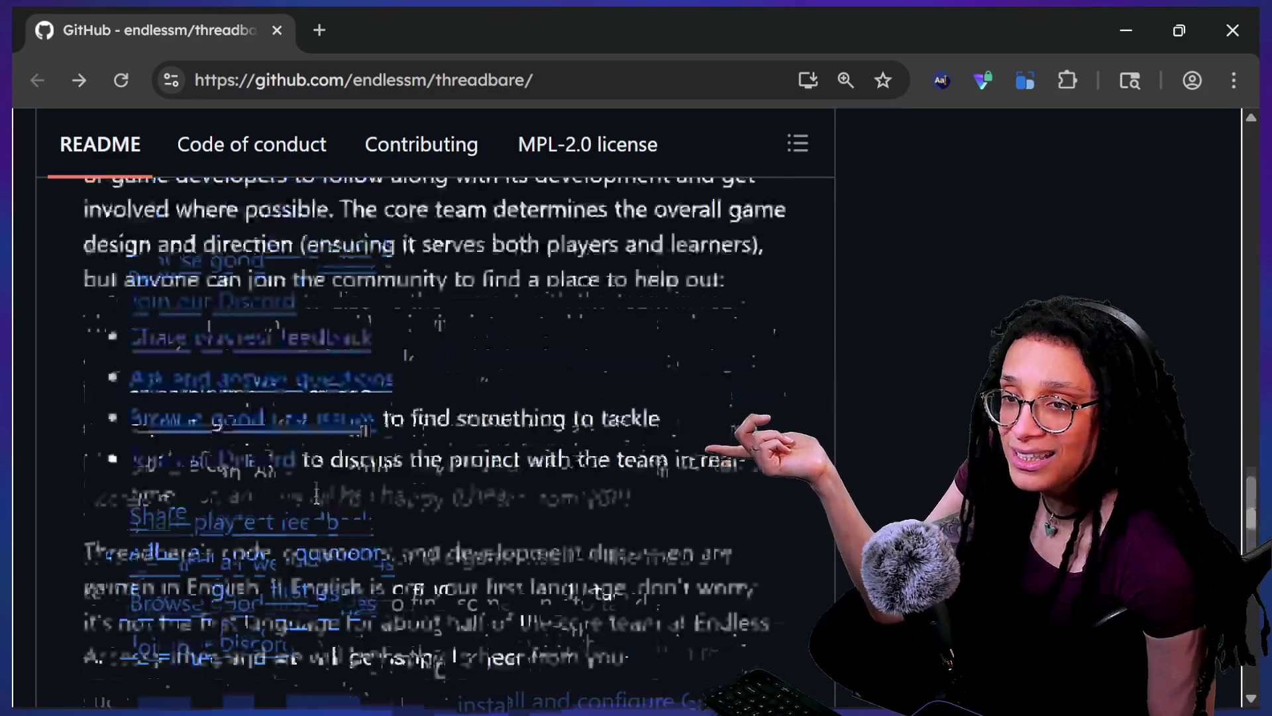
pyautogui.scroll(20, 317, 495)
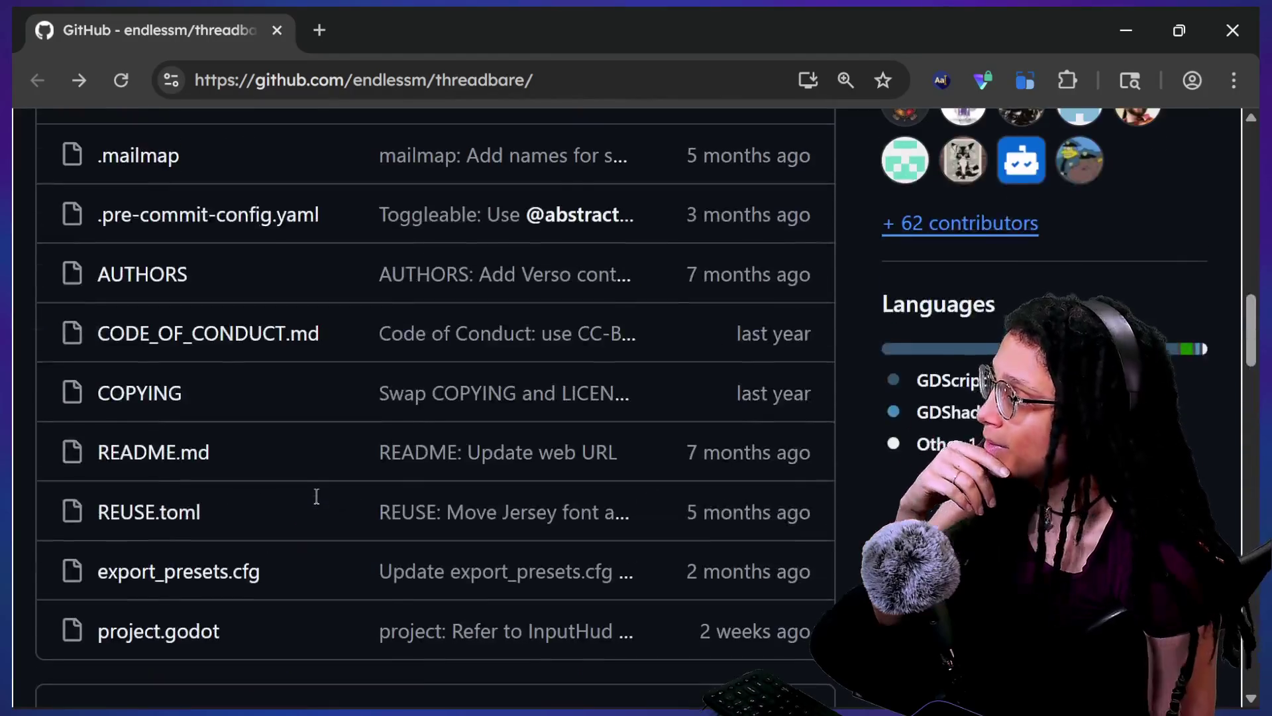
pyautogui.scroll(6, 317, 499)
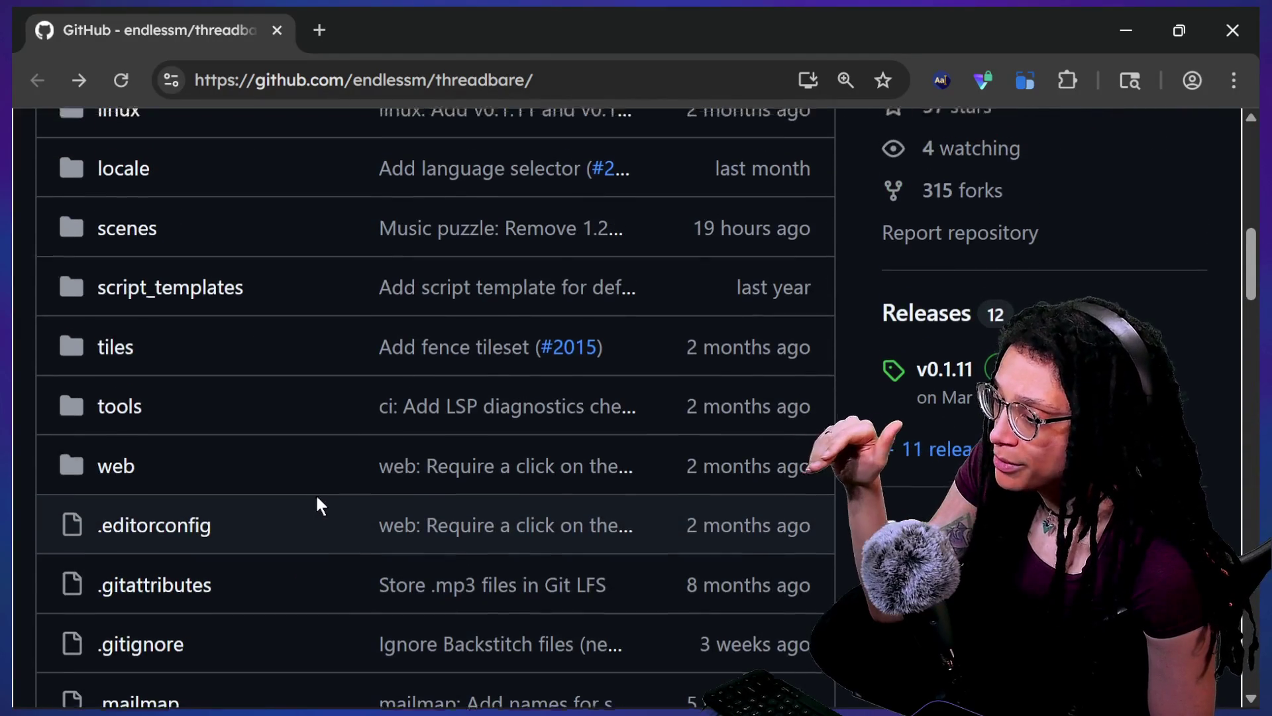
pyautogui.scroll(-15, 317, 497)
pyautogui.scroll(10, 316, 497)
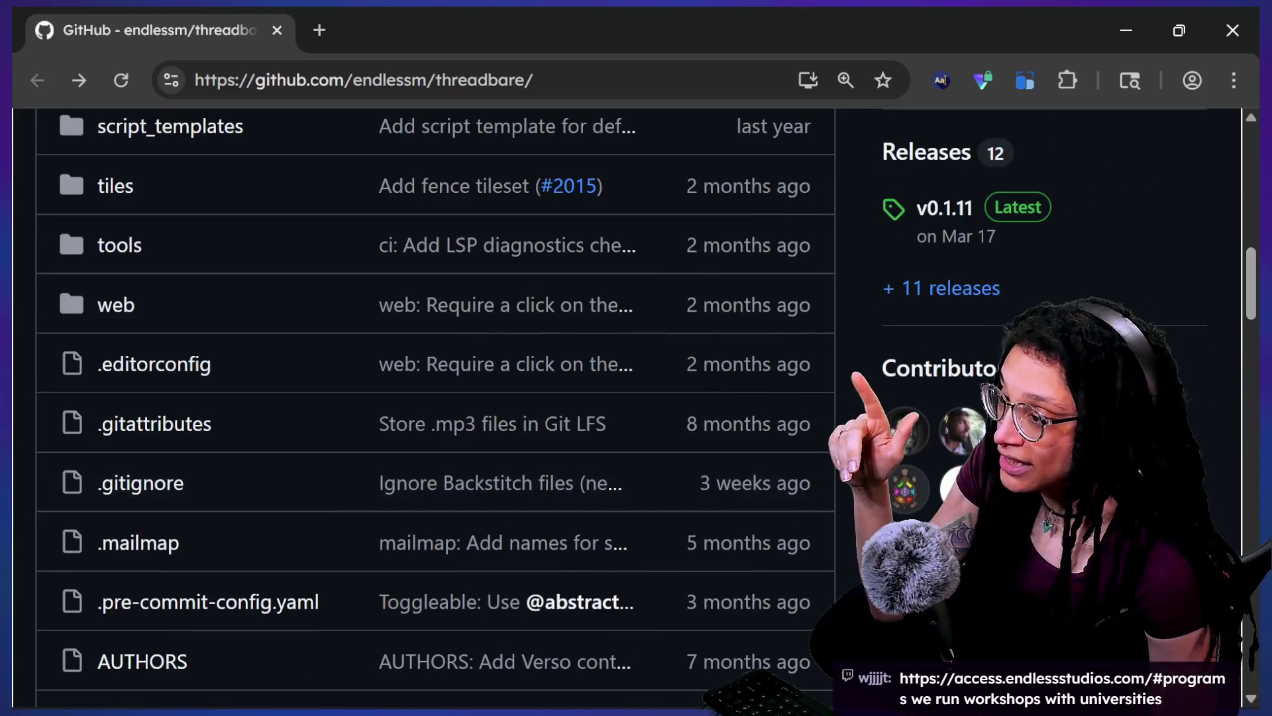
pyautogui.click(935, 368)
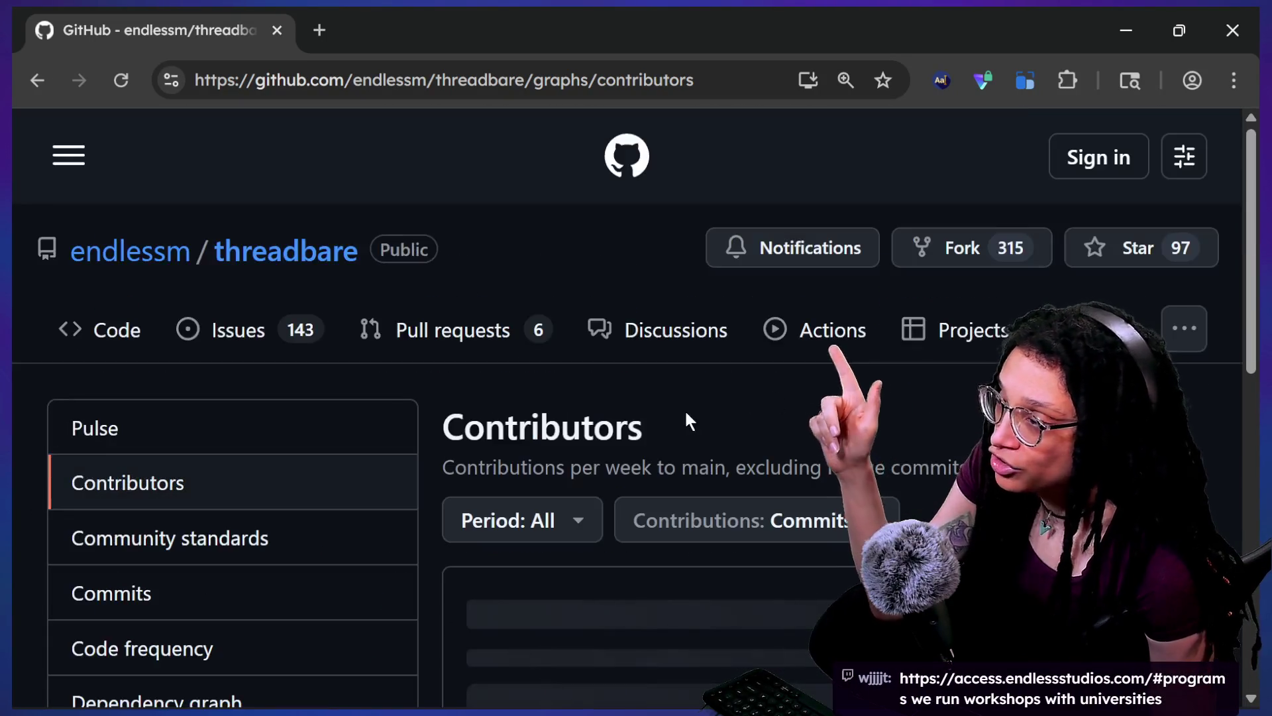
# - Scroll down the Contributors page and back up to the top
pyautogui.scroll(-2, 348, 417)
pyautogui.scroll(-5, 348, 417)
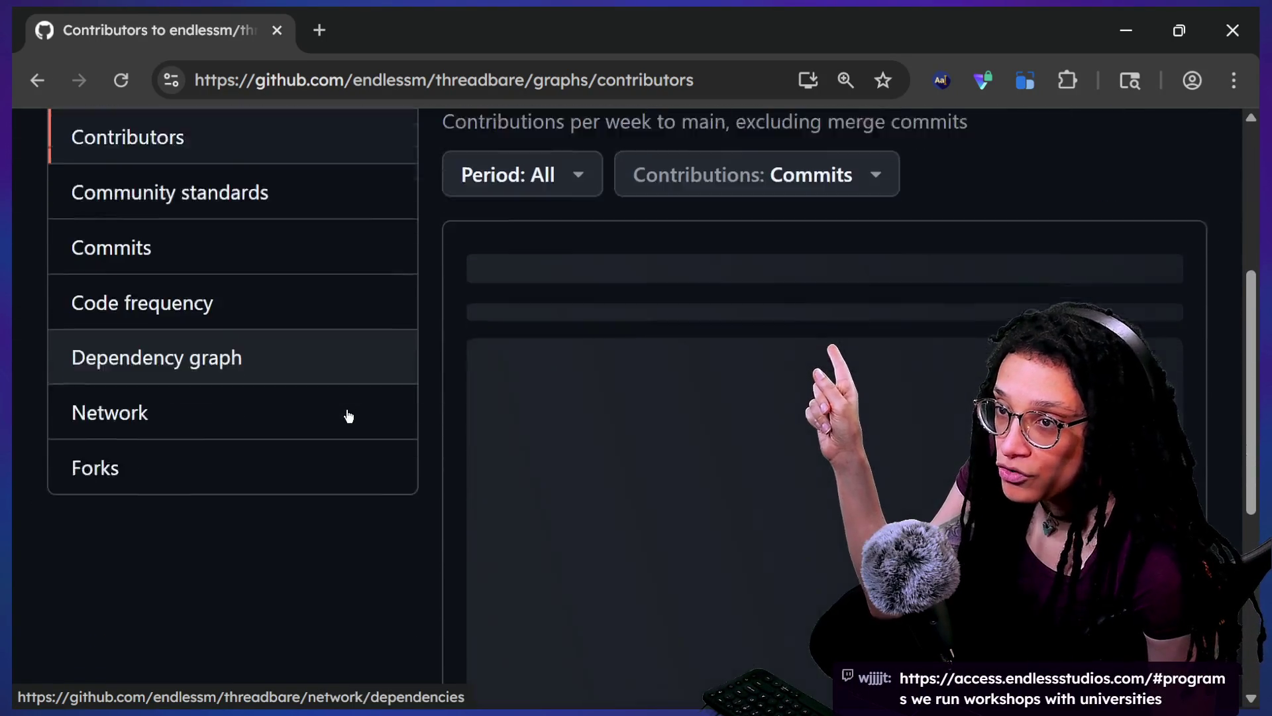
pyautogui.scroll(4, 349, 417)
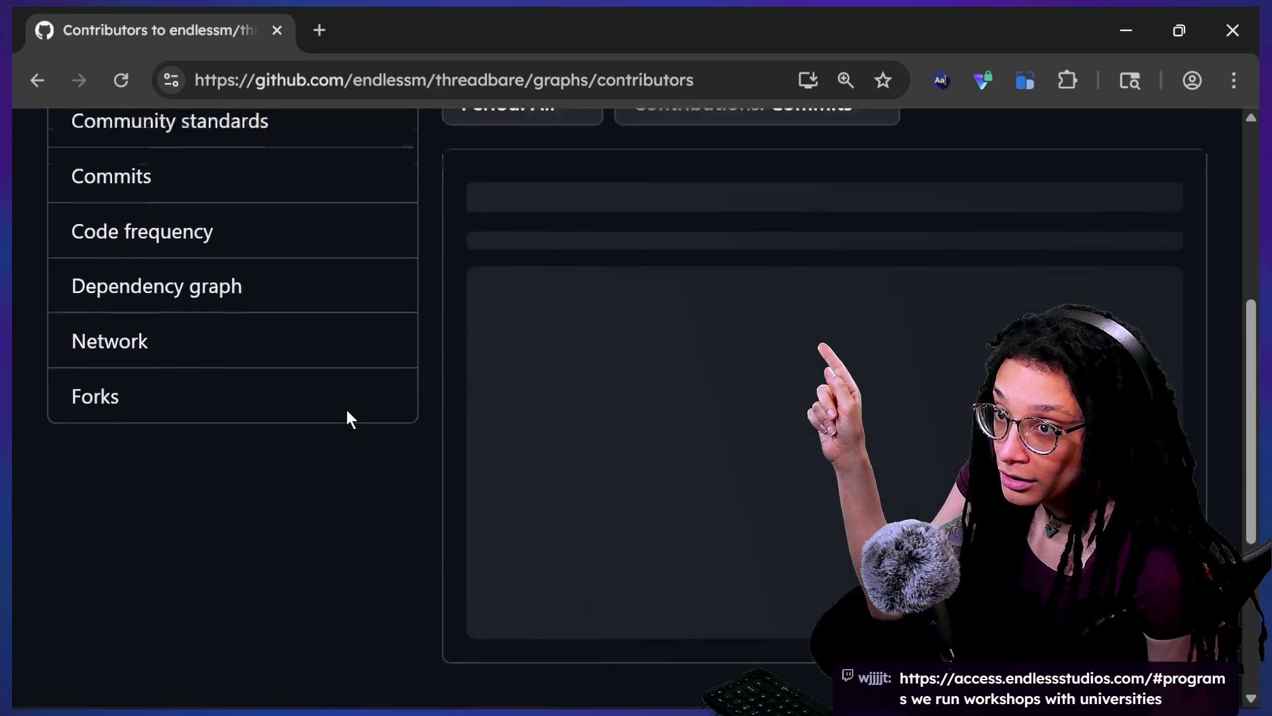
pyautogui.scroll(3, 348, 418)
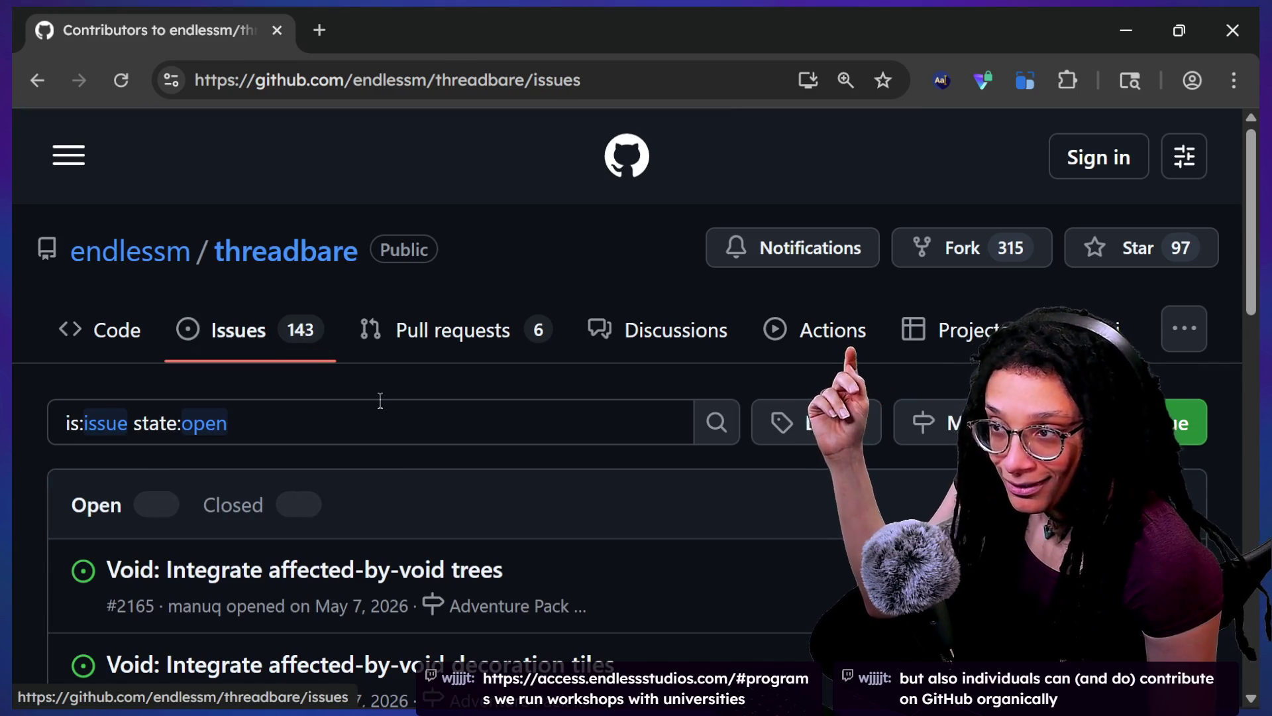
# - Open the endlessm/threadbare Pull requests list with its 6 open PRs
pyautogui.scroll(-1, 407, 412)
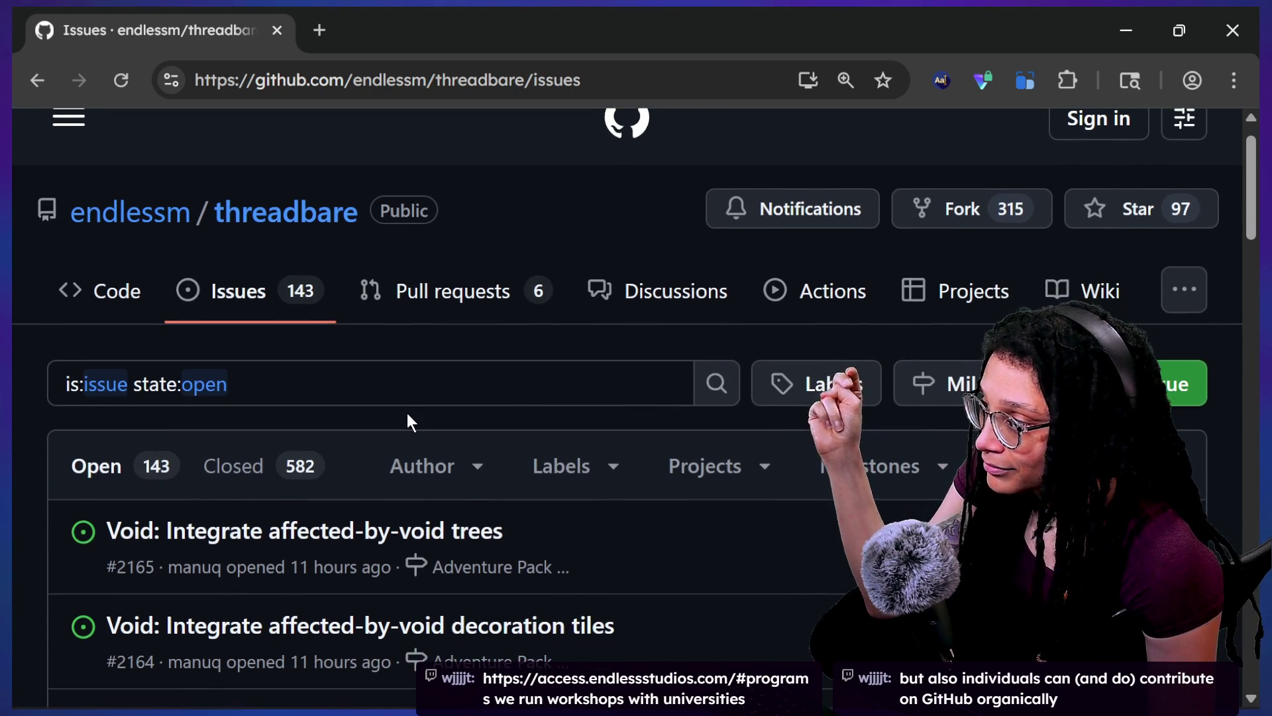
pyautogui.click(396, 312)
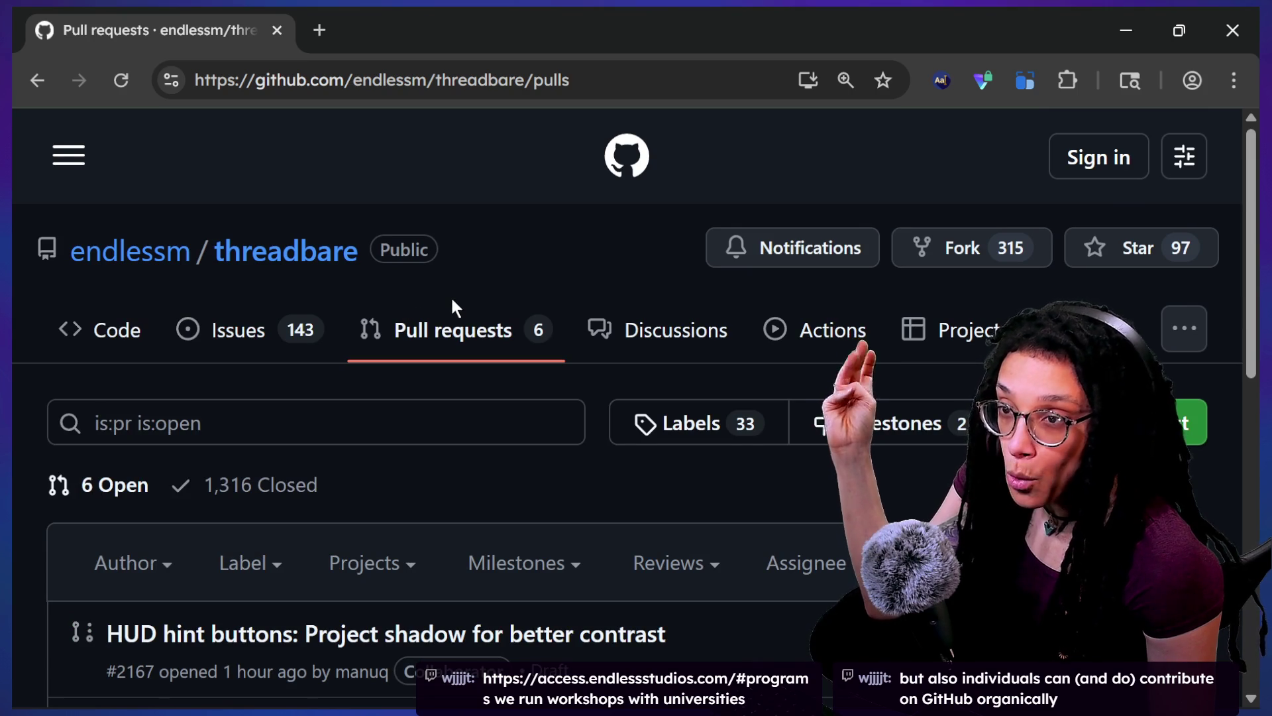
# - Leave the PR search query unchanged, browse the open PRs, and filter to the 1,316 closed ones
pyautogui.click(494, 405)
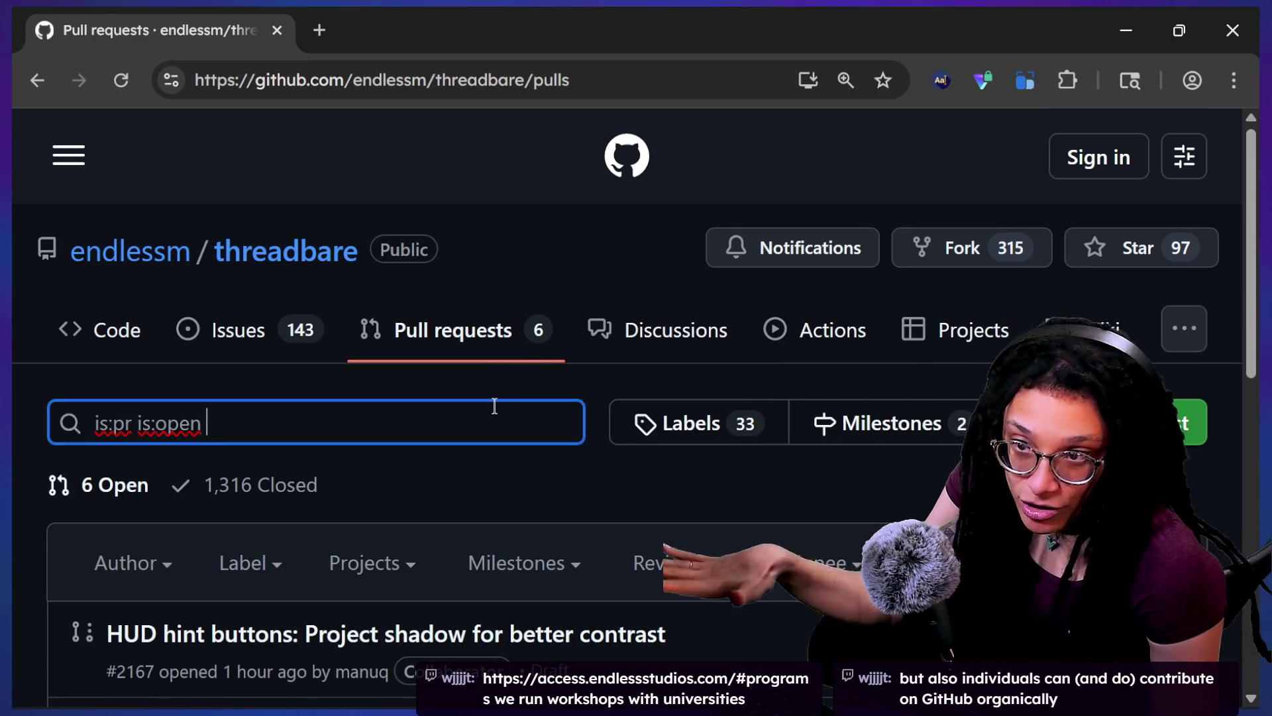
pyautogui.click(567, 471)
pyautogui.scroll(-4, 566, 471)
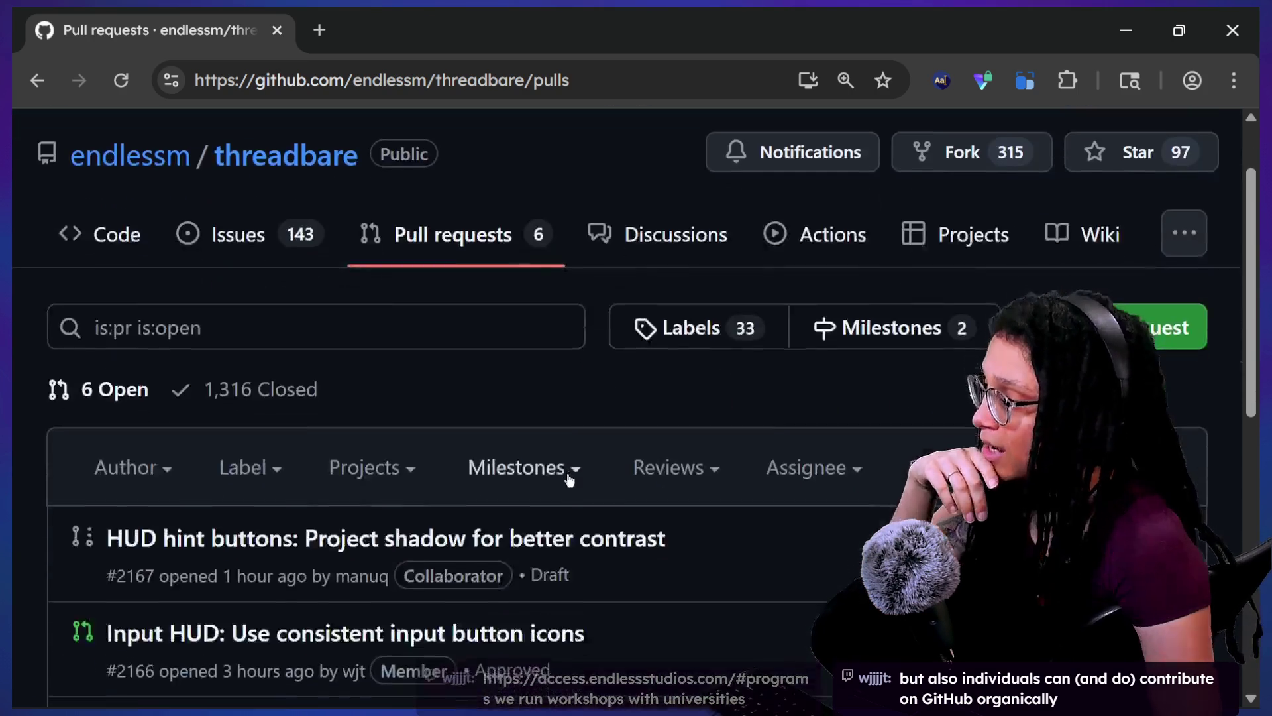
pyautogui.scroll(-2, 567, 474)
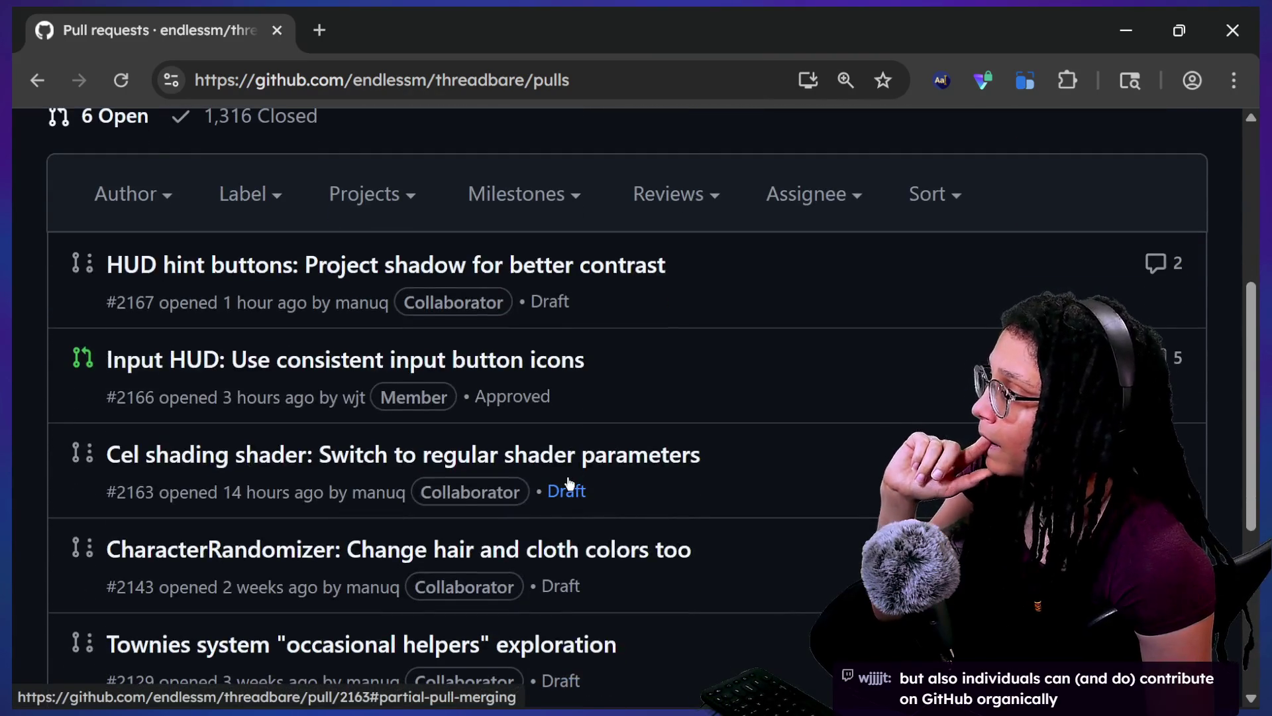
pyautogui.scroll(-1, 567, 483)
pyautogui.scroll(6, 568, 483)
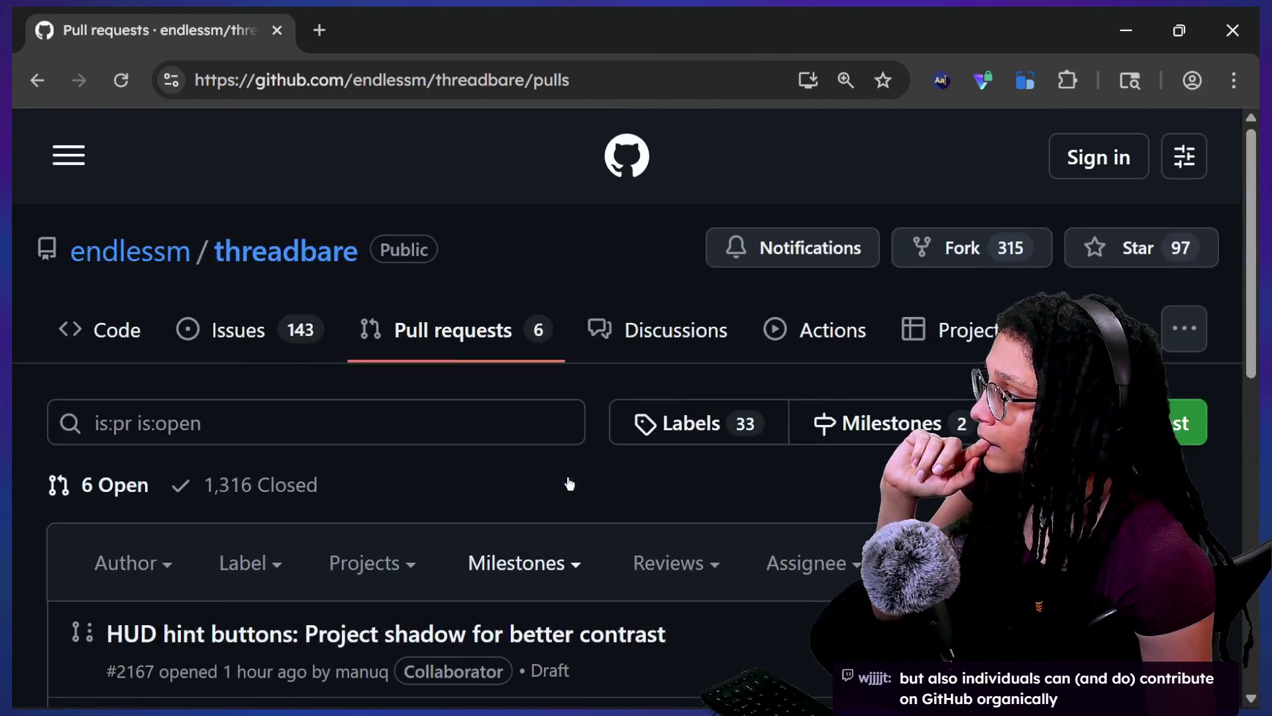
pyautogui.click(260, 485)
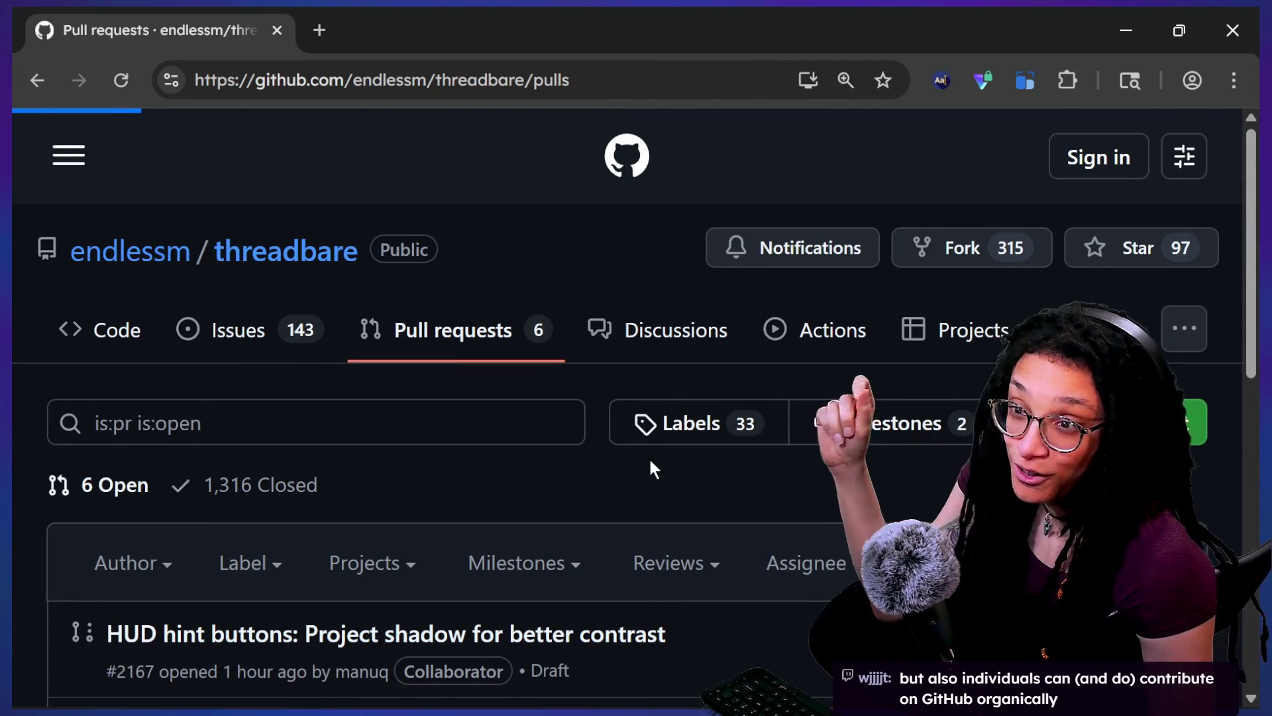
pyautogui.scroll(-4, 650, 464)
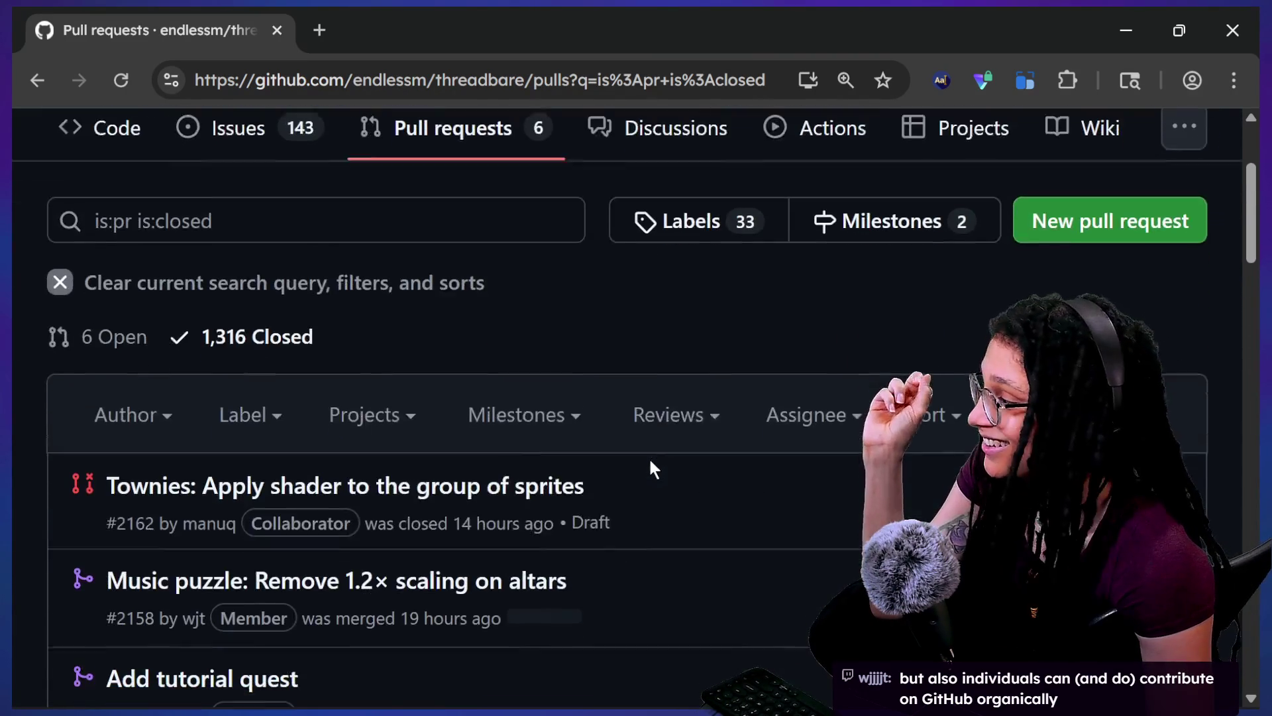
# - Scroll through the list of closed pull requests
pyautogui.scroll(-1, 650, 462)
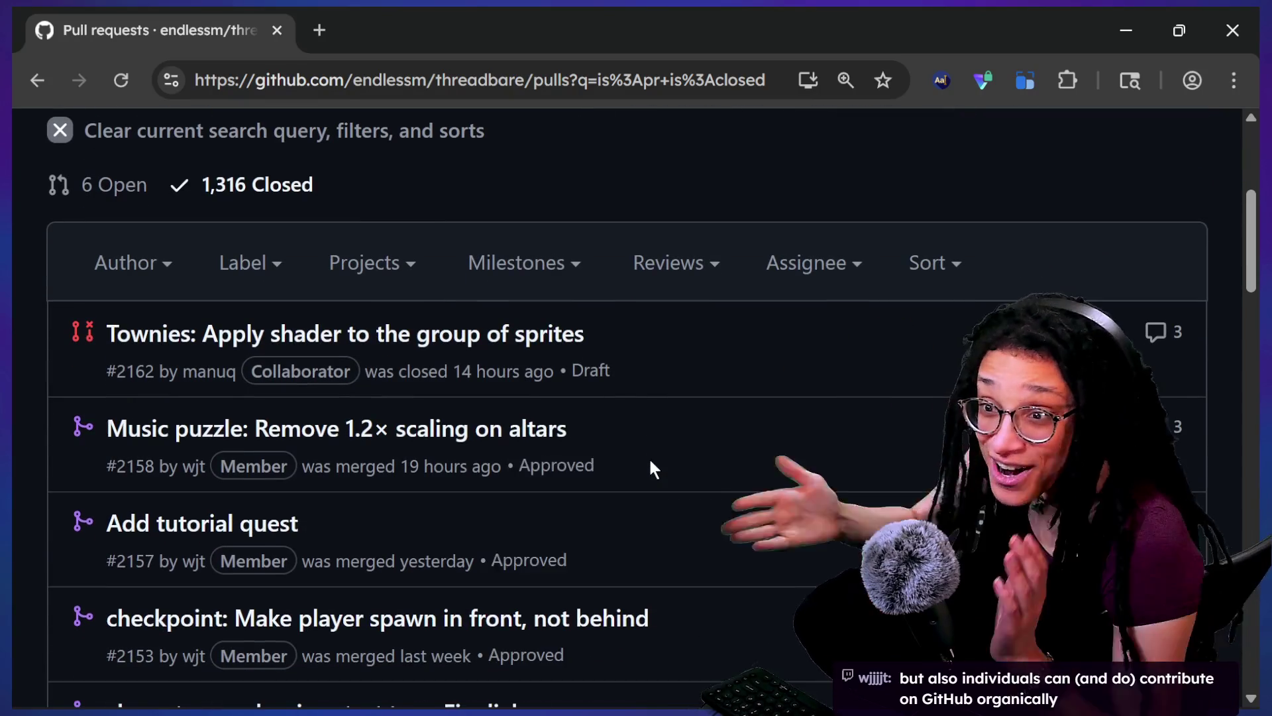
pyautogui.scroll(-8, 651, 468)
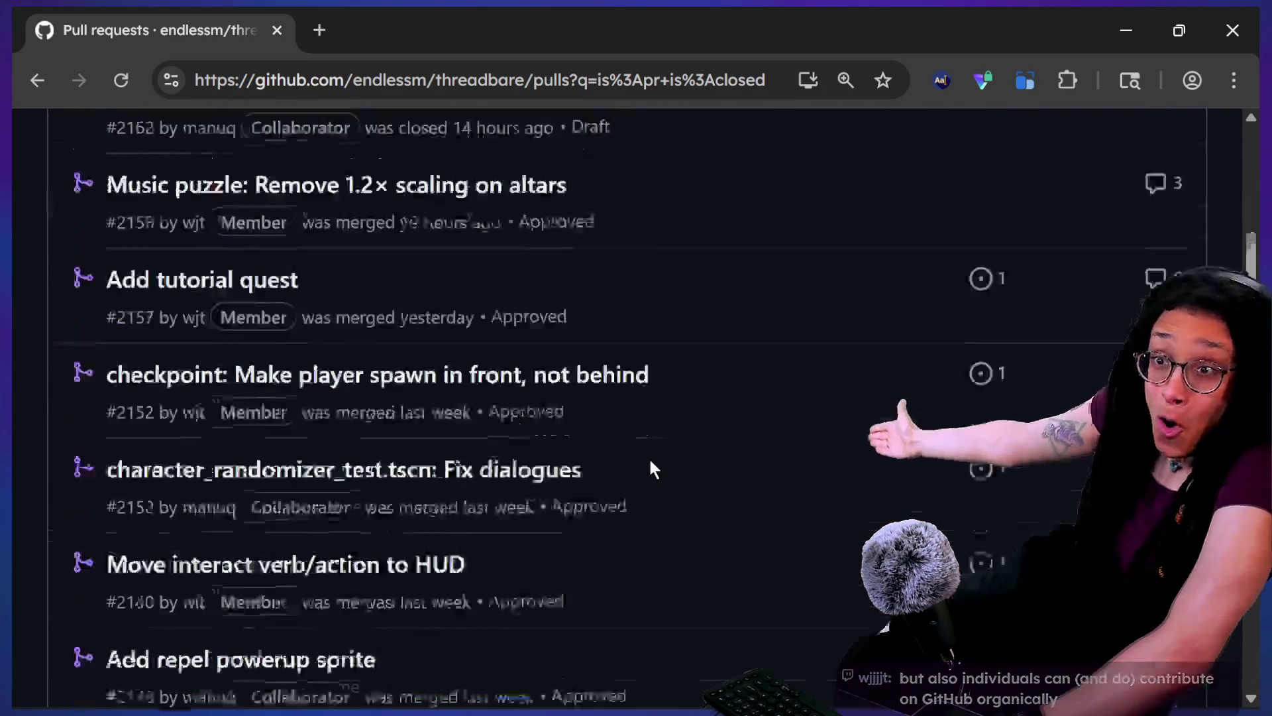
pyautogui.scroll(-3, 651, 467)
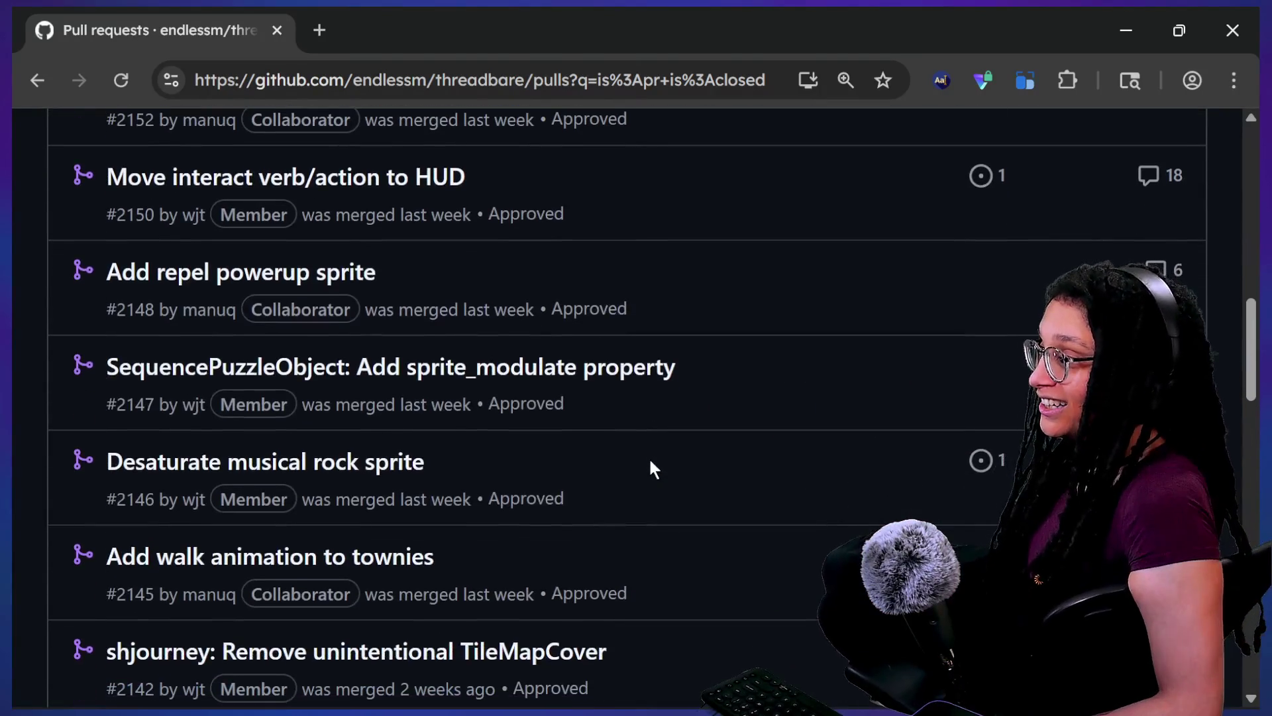
pyautogui.scroll(-15, 649, 456)
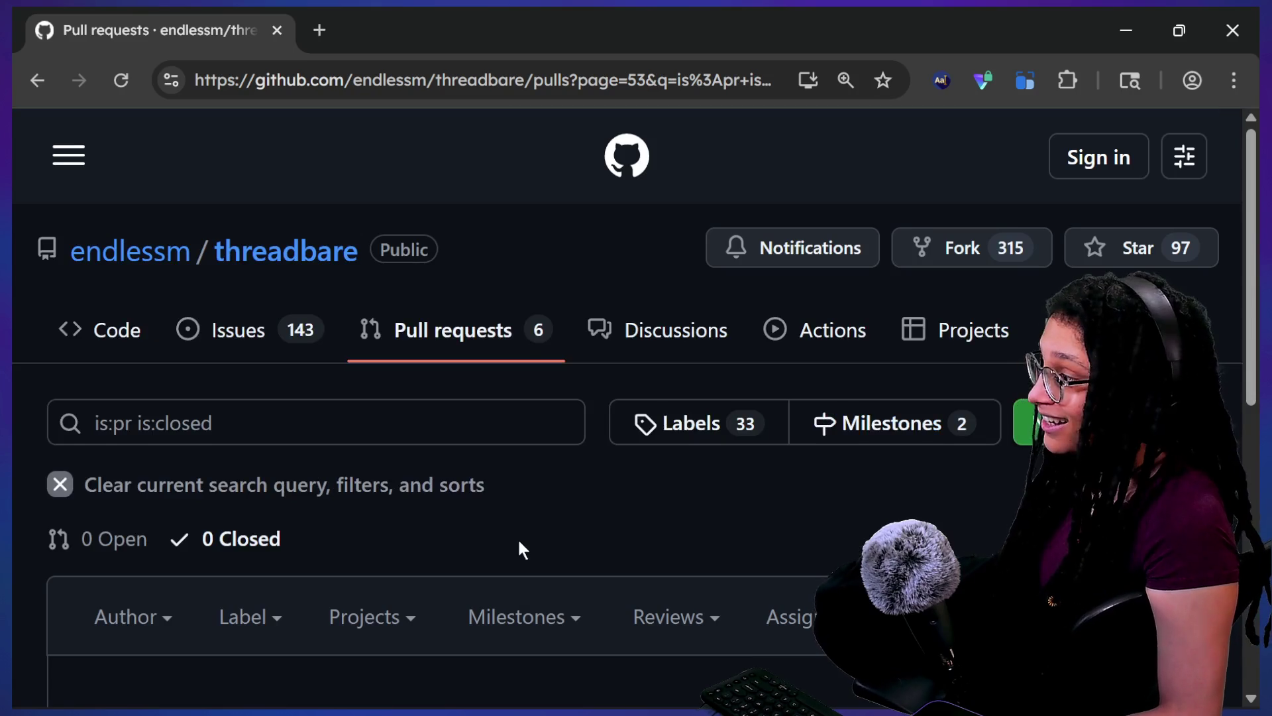
pyautogui.scroll(-8, 518, 538)
pyautogui.scroll(7, 398, 478)
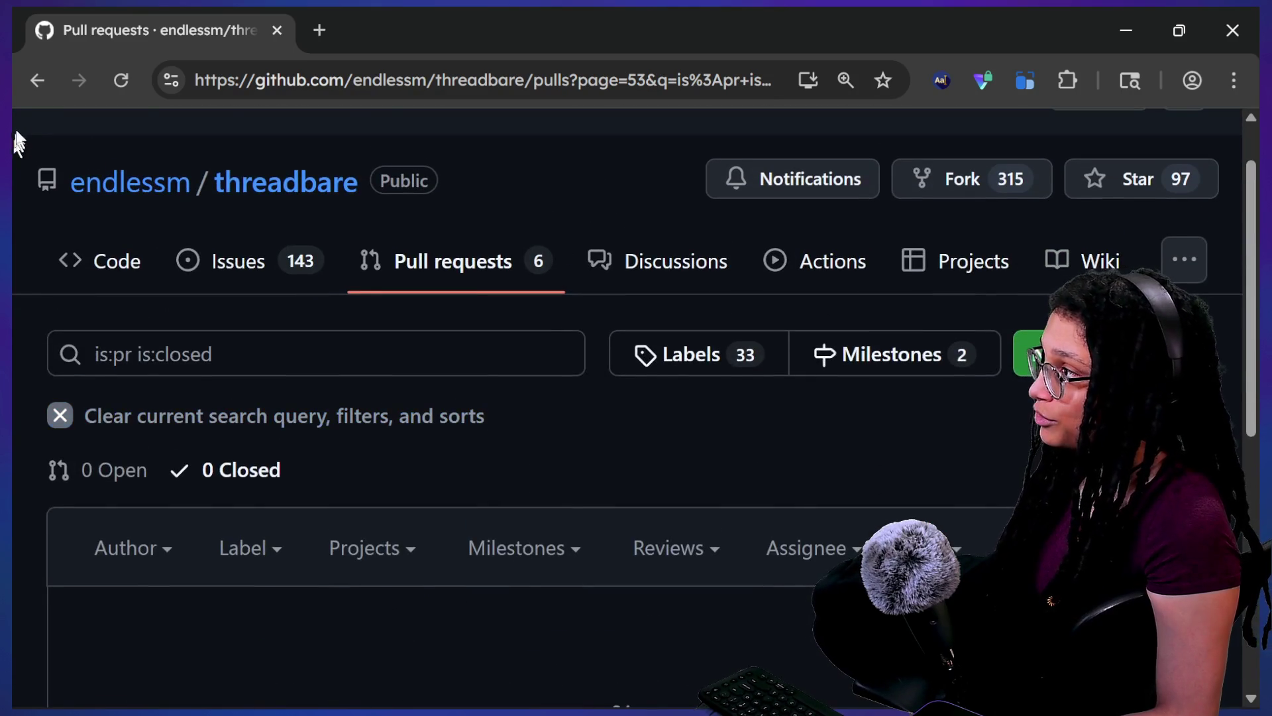
# - Visit page 52 of the closed PRs, return to the first page, then open Discussions
pyautogui.click(38, 81)
pyautogui.scroll(-10, 710, 354)
pyautogui.click(762, 451)
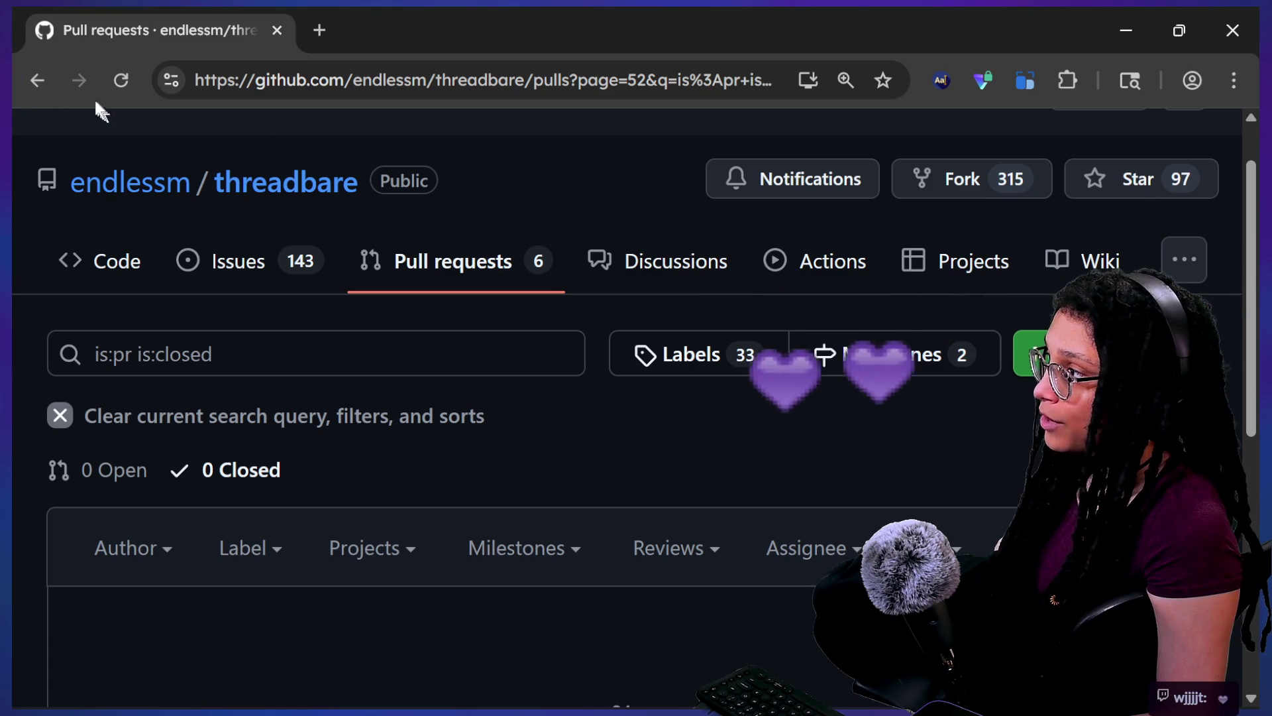
pyautogui.click(41, 85)
pyautogui.scroll(6, 493, 312)
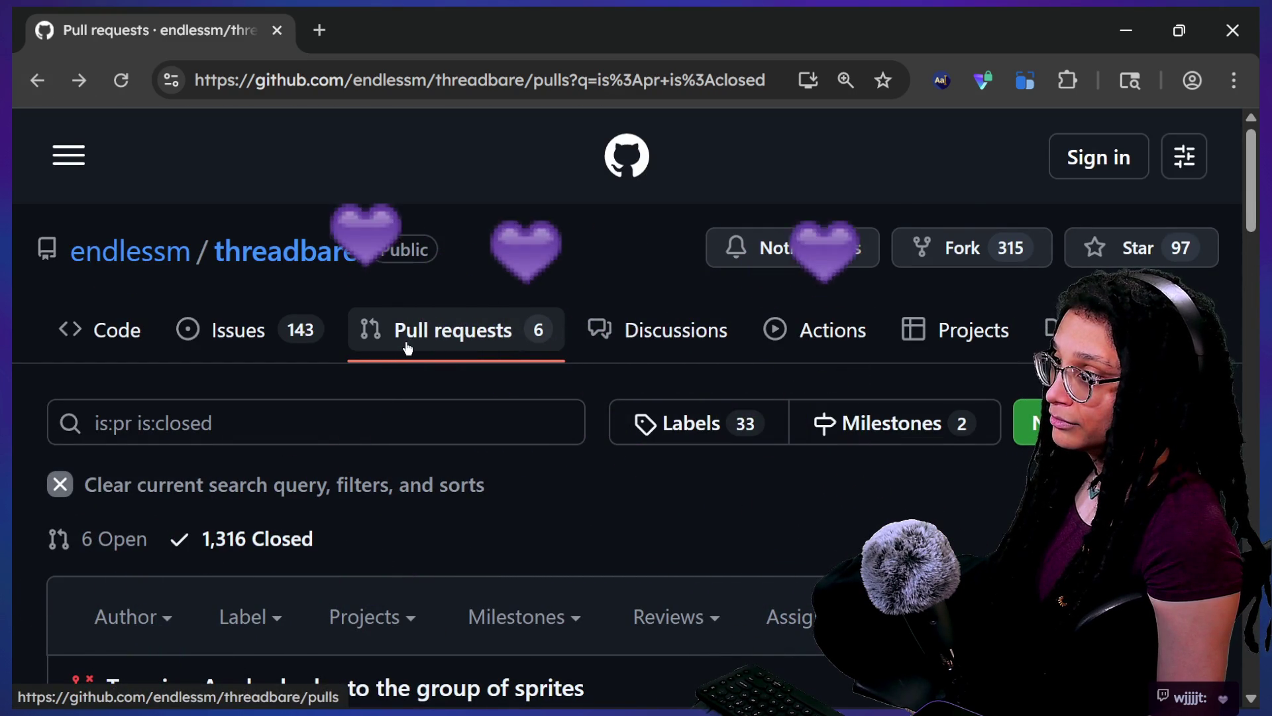
pyautogui.click(662, 331)
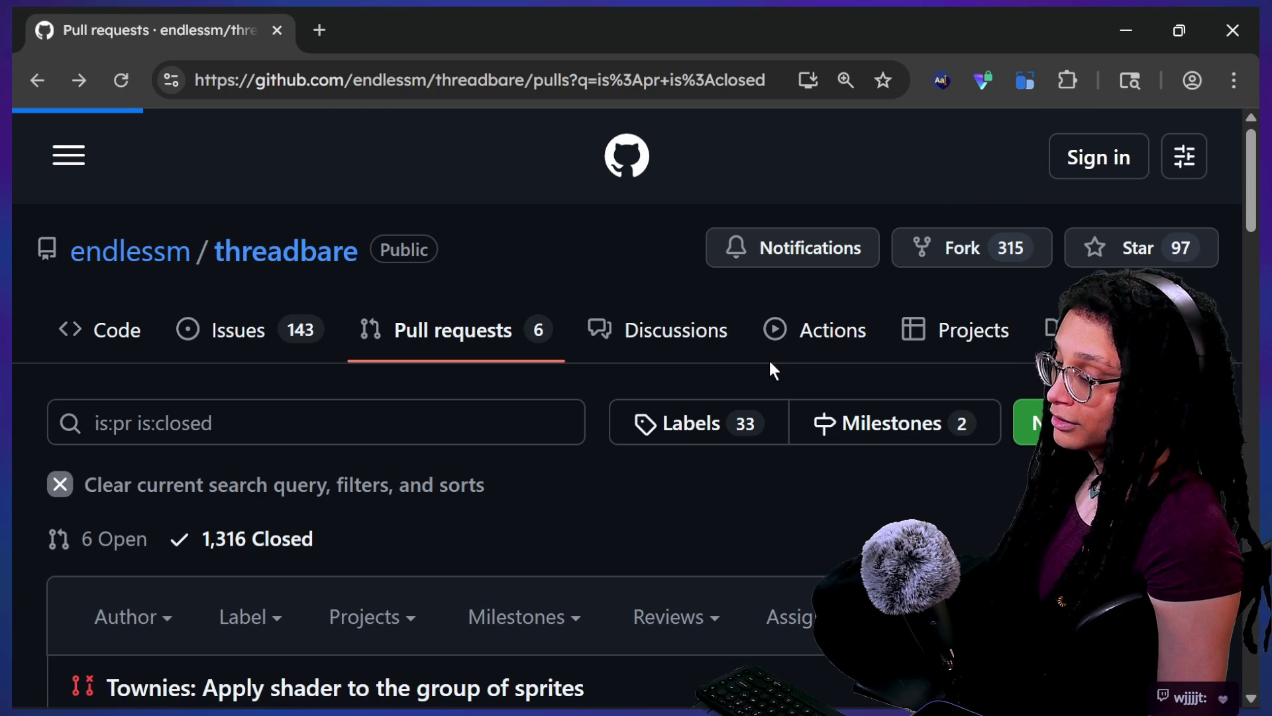
pyautogui.scroll(-3, 769, 370)
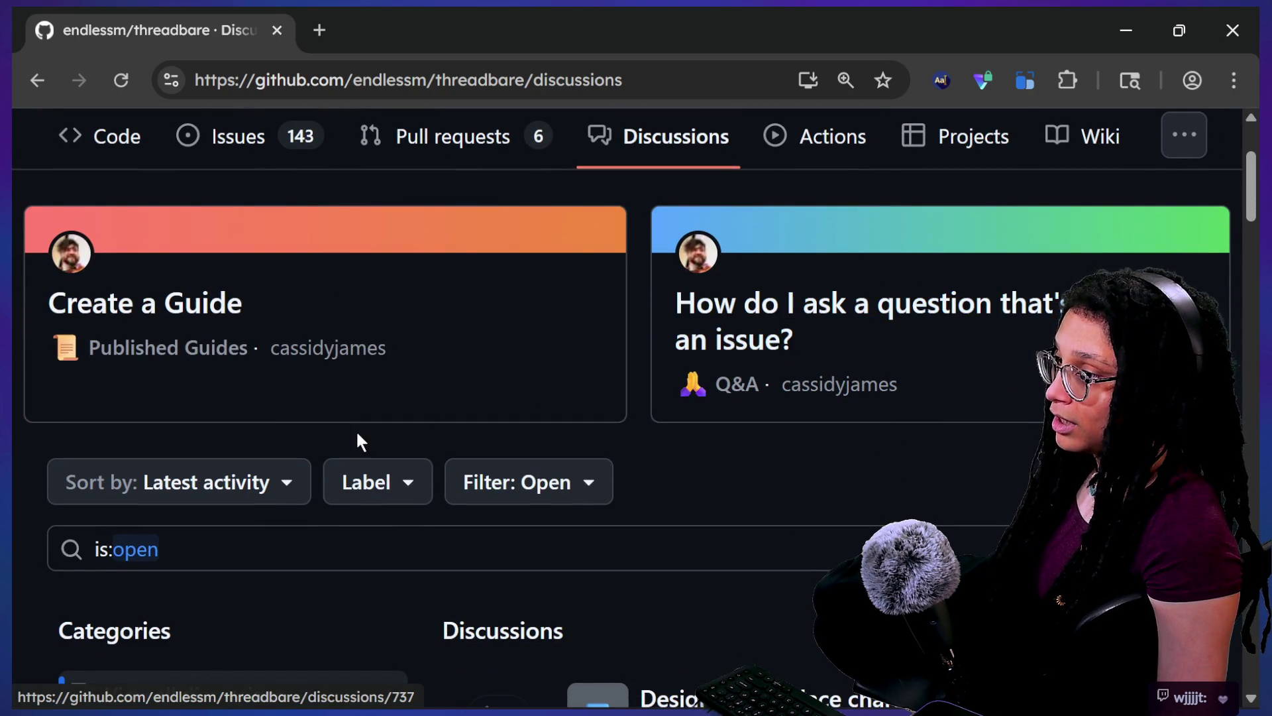
# - Skim the Discussions page, return to the open PRs, and open the Projects list showing Threadbare Development
pyautogui.scroll(-5, 359, 439)
pyautogui.scroll(-1, 358, 438)
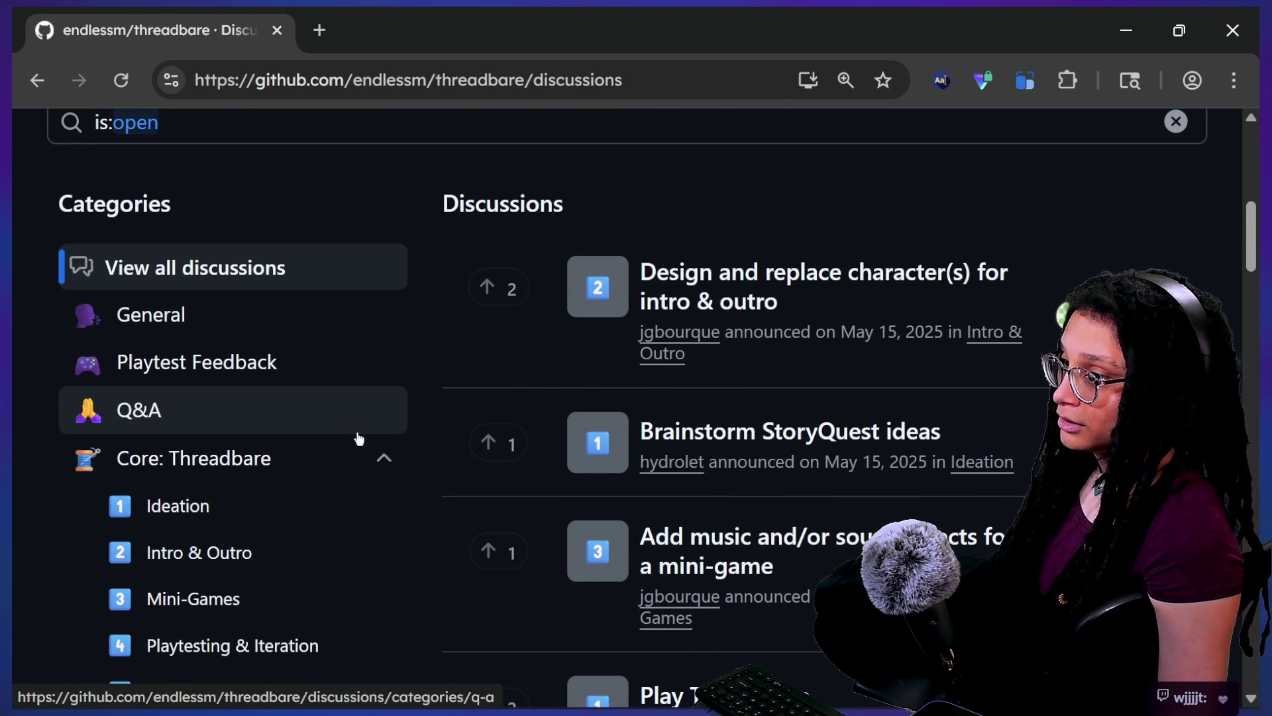
pyautogui.scroll(-3, 358, 438)
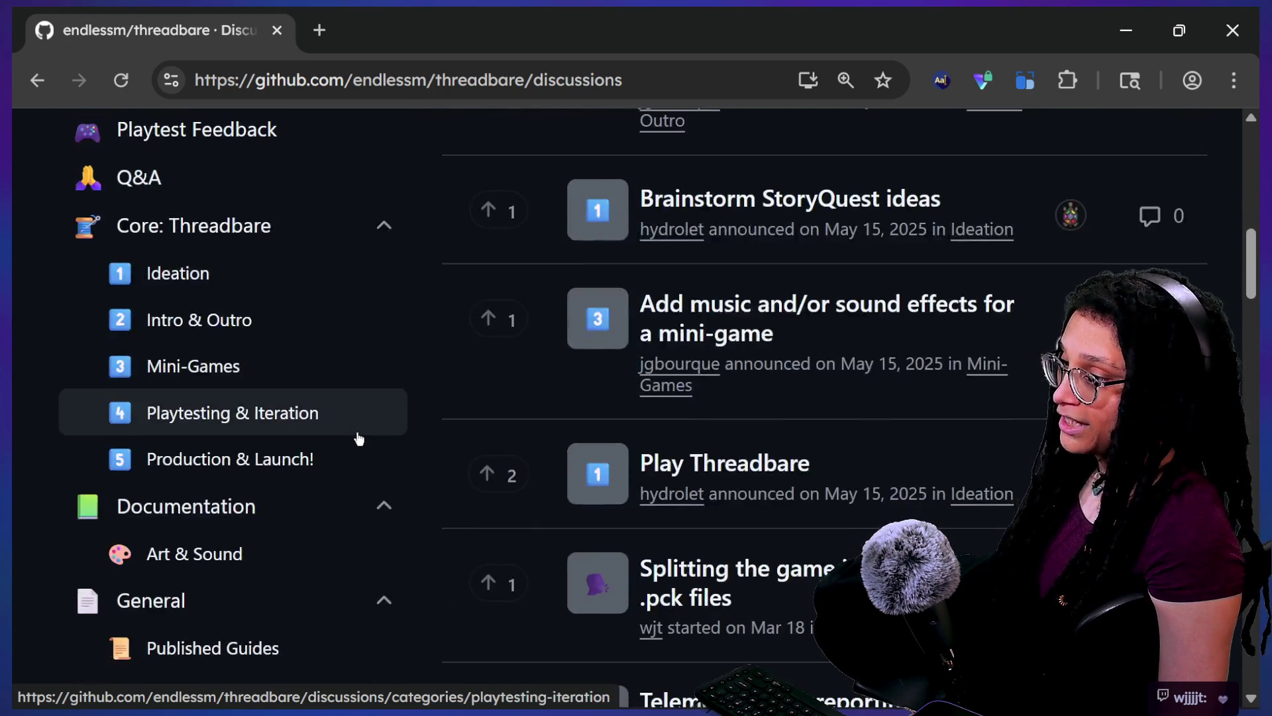
pyautogui.scroll(-3, 359, 439)
pyautogui.scroll(12, 358, 438)
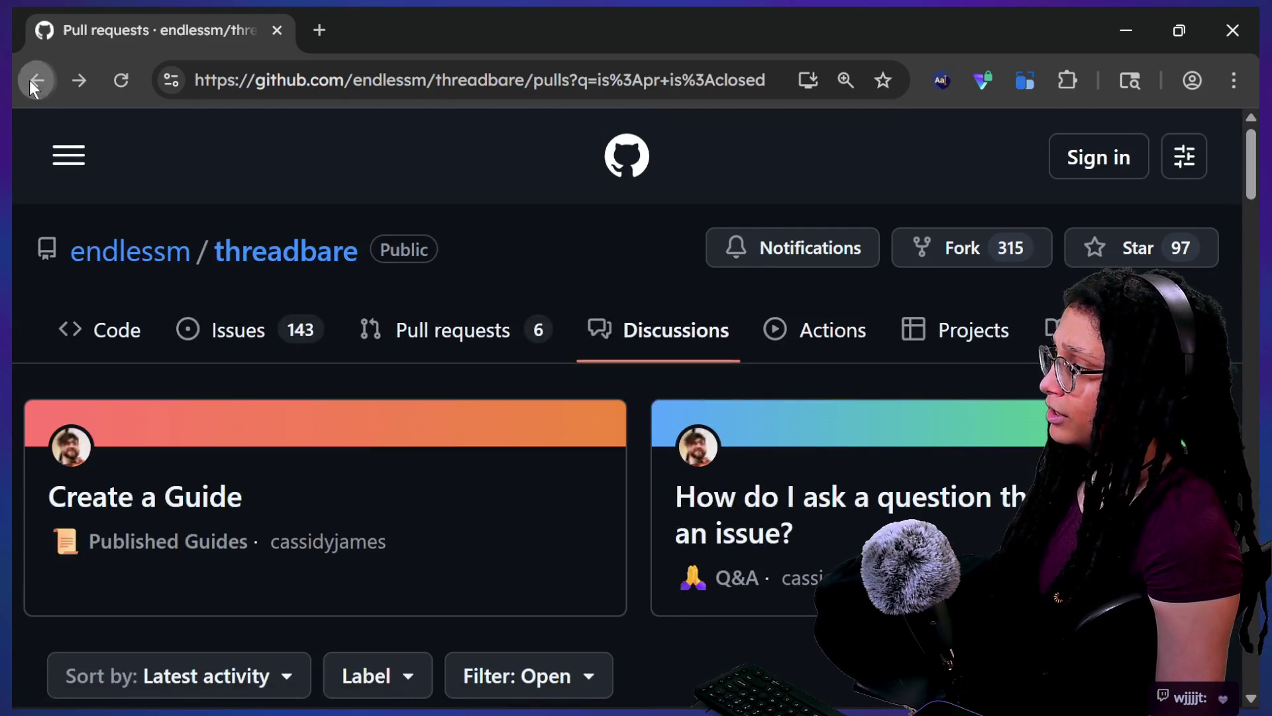
pyautogui.click(34, 82)
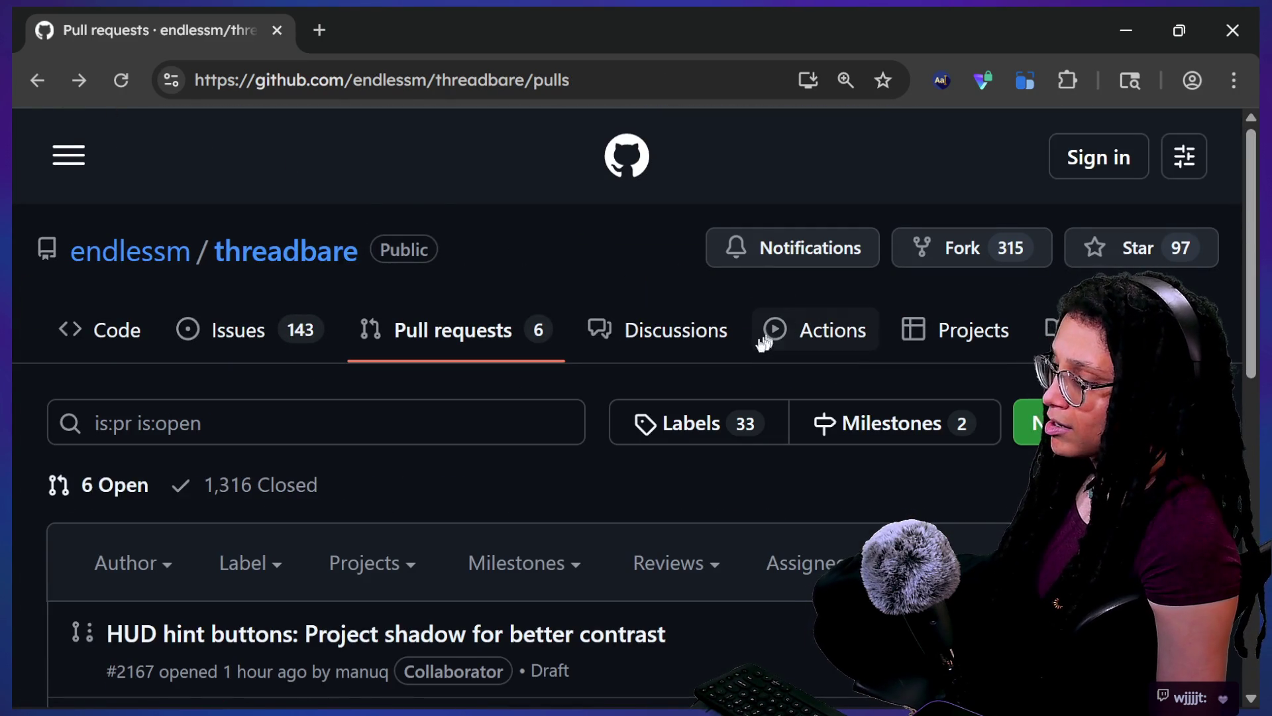
pyautogui.click(912, 327)
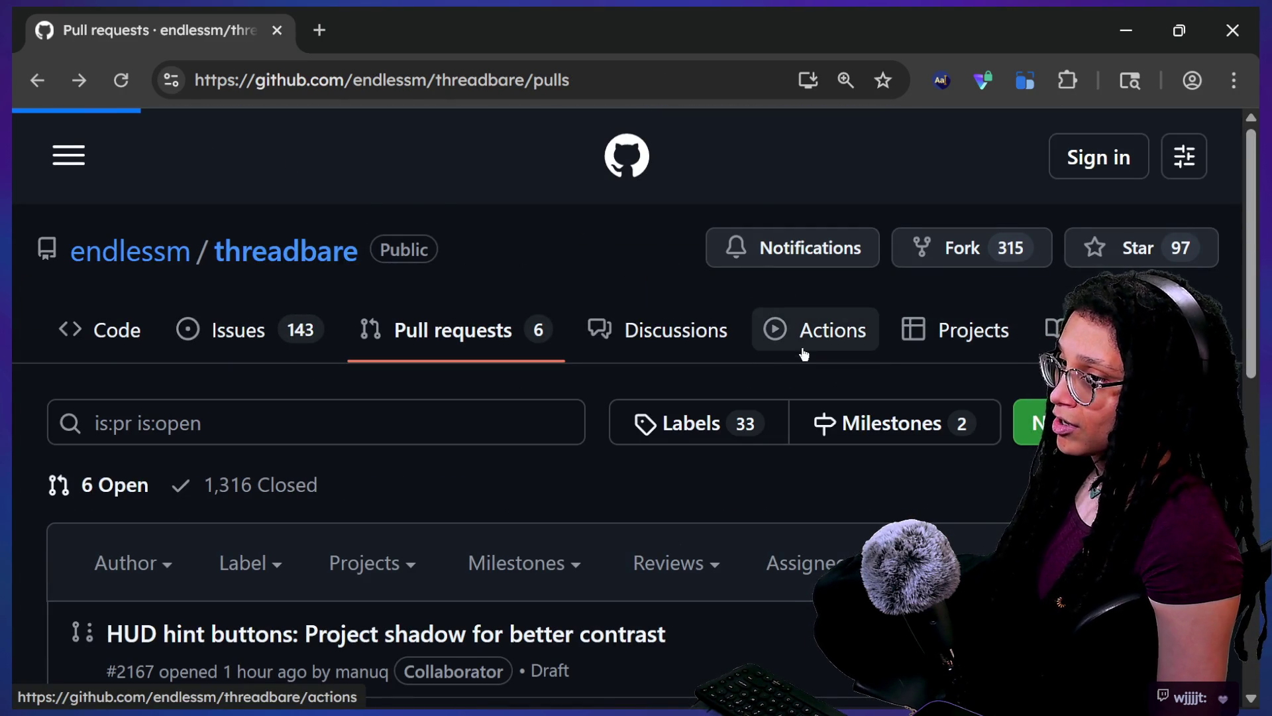
pyautogui.scroll(-4, 619, 459)
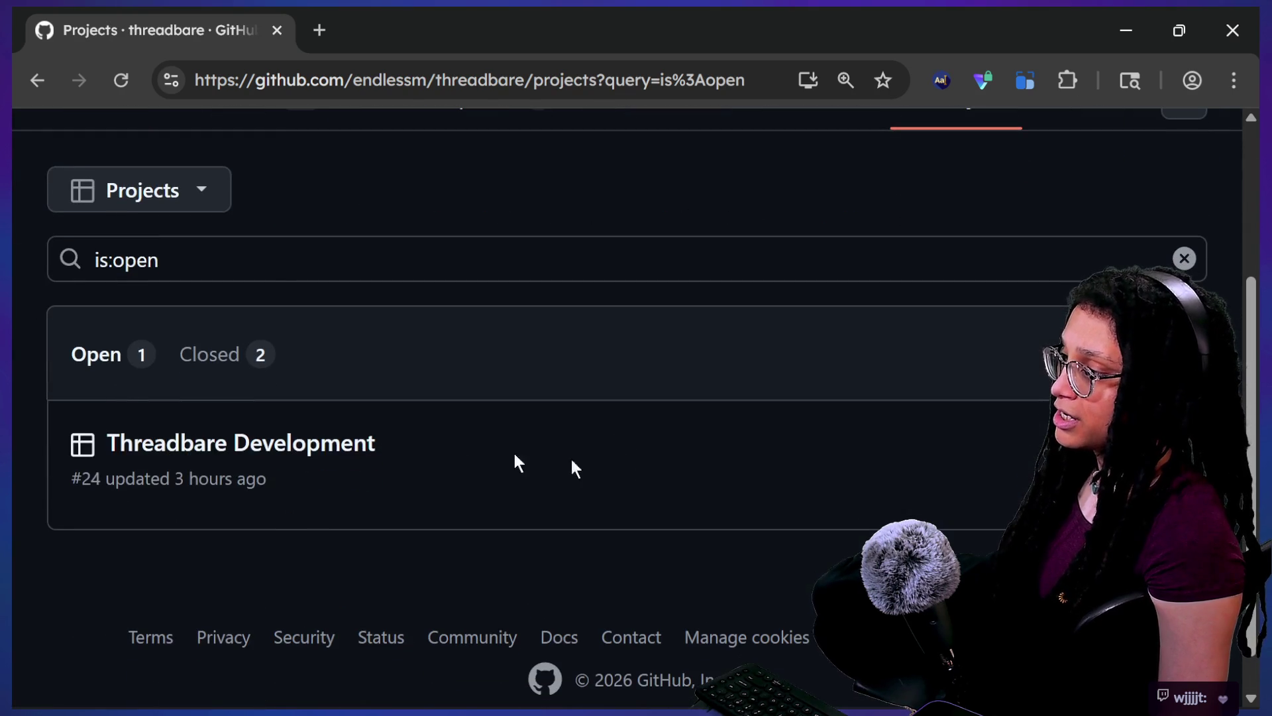
# - Open the Threadbare Development project board on its Backlog view
pyautogui.click(265, 454)
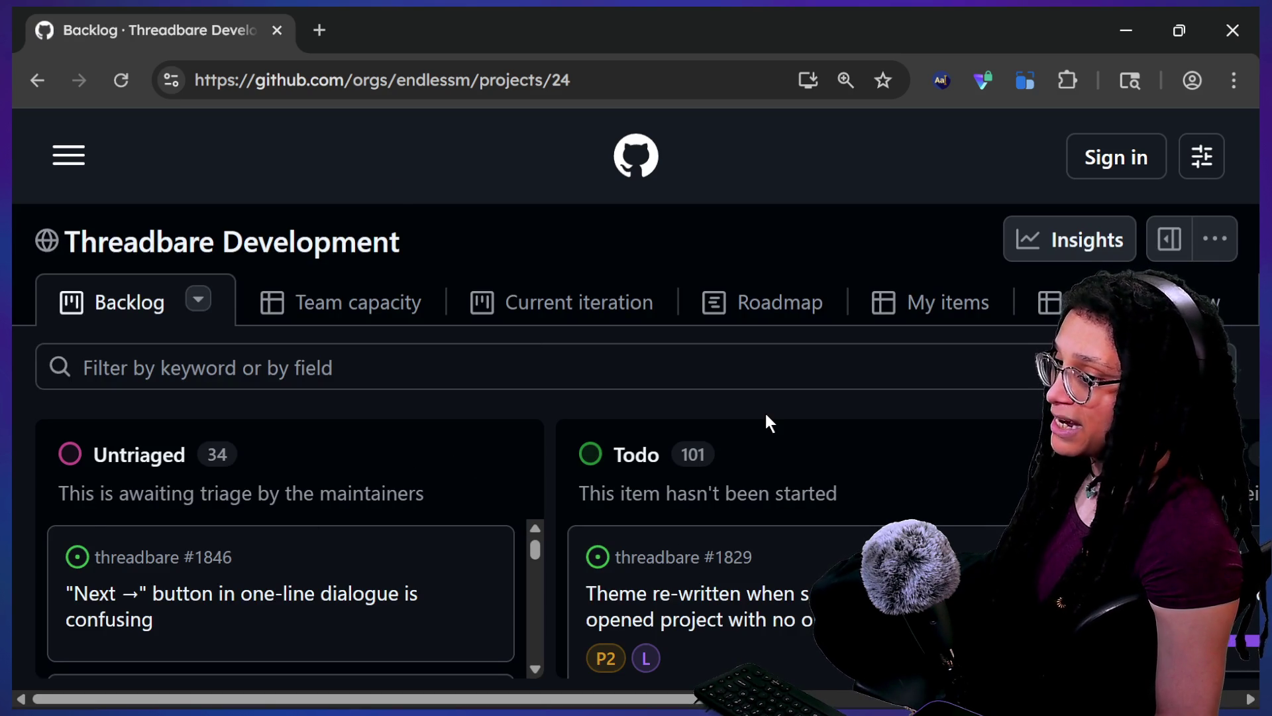
# - Zoom the project board out so all four columns, including In Progress and Done, fit
pyautogui.hotkey('ctrl', '-')
pyautogui.hotkey('ctrl', '-')
pyautogui.hotkey('ctrl', '-')
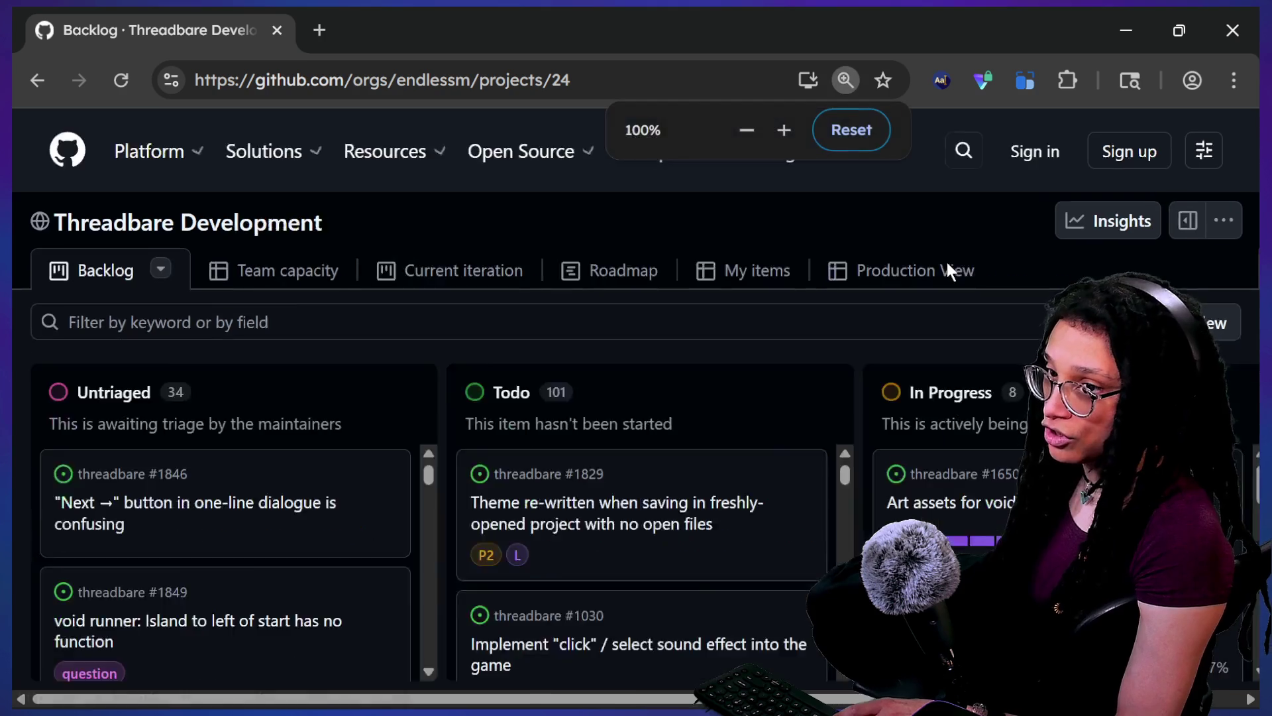
pyautogui.hotkey('ctrl', '-')
pyautogui.hotkey('ctrl', '-')
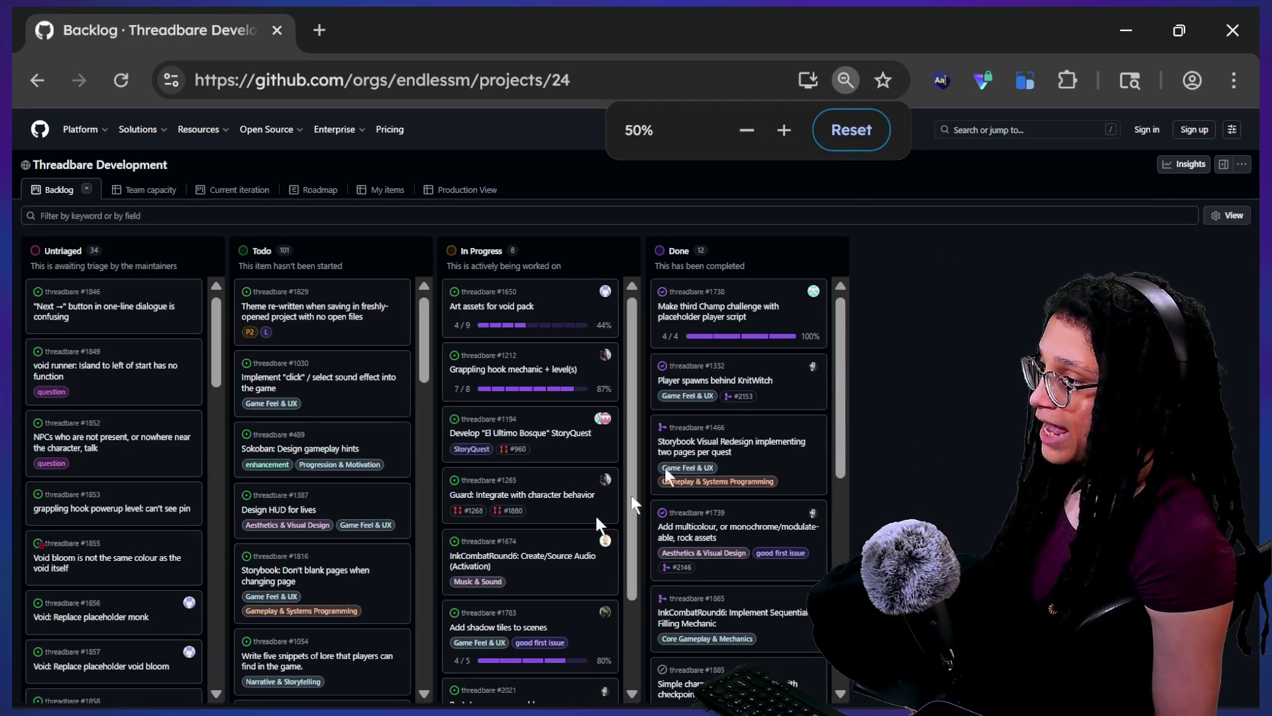
pyautogui.hotkey('ctrl', '+')
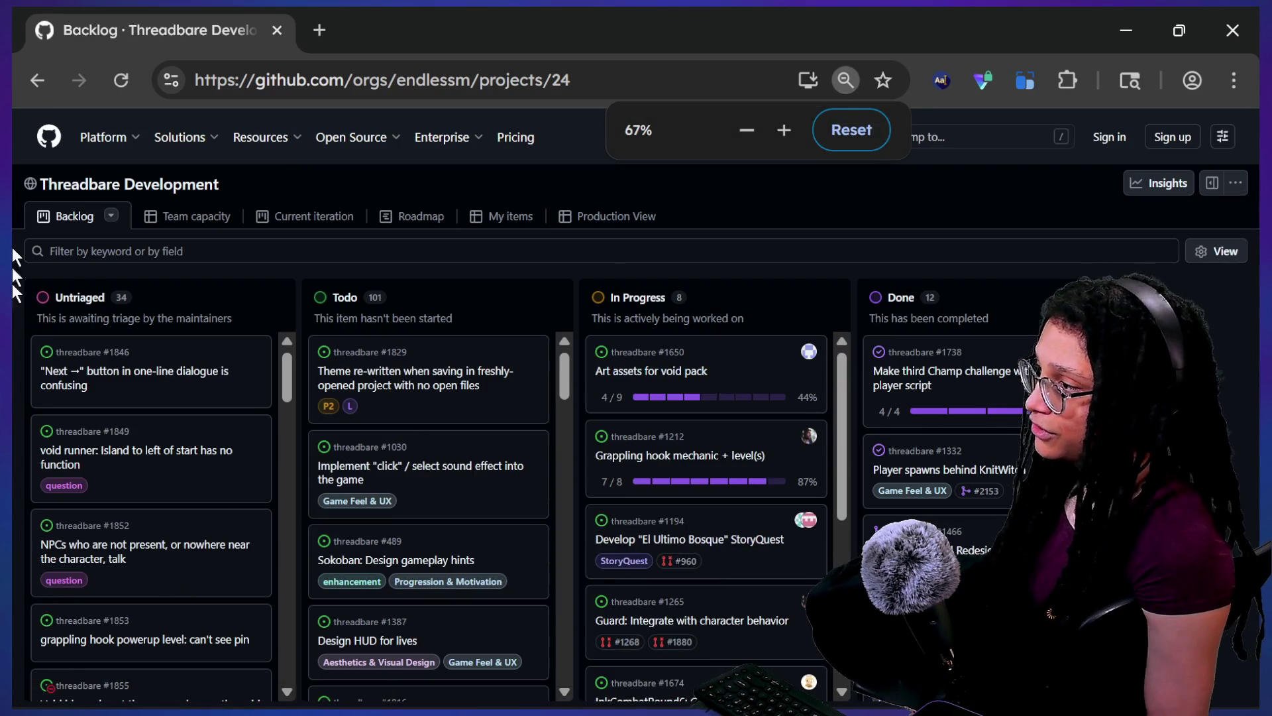
# - Browse the board's cards, then move the Endless Access window into place over the board
pyautogui.click(846, 133)
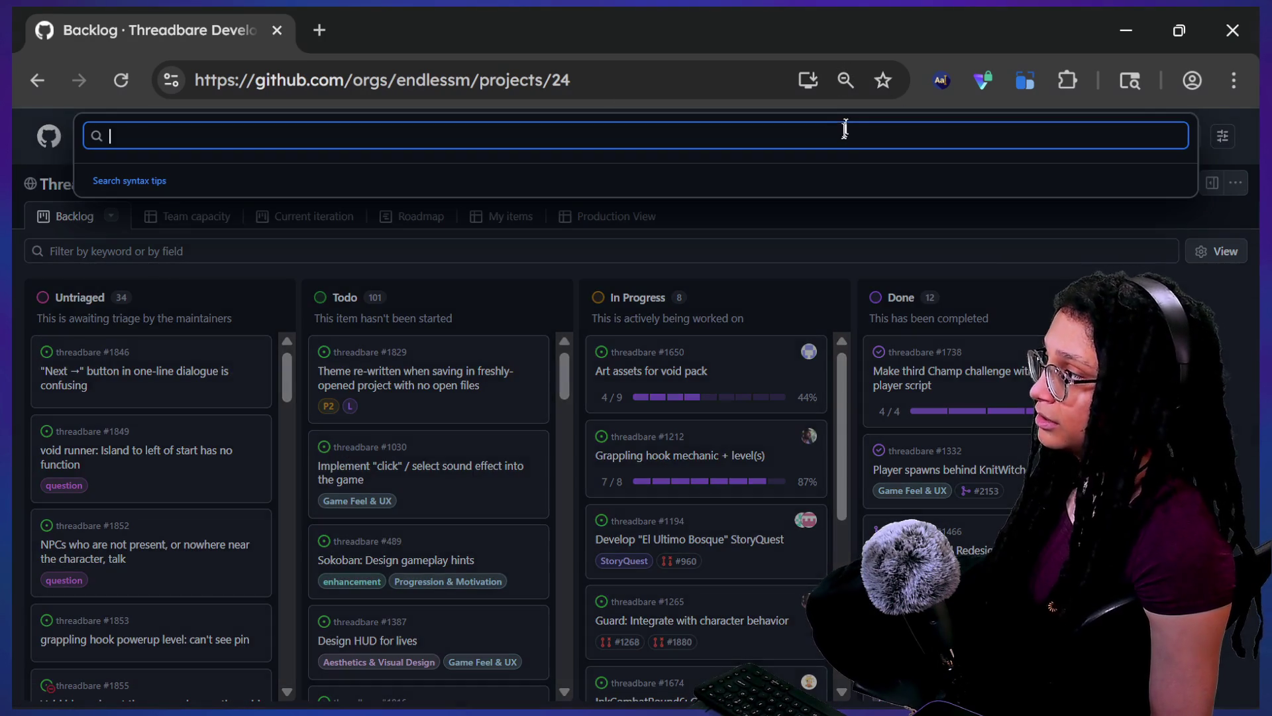
pyautogui.click(868, 242)
pyautogui.press('Down')
pyautogui.press('Down')
pyautogui.scroll(-5, 797, 603)
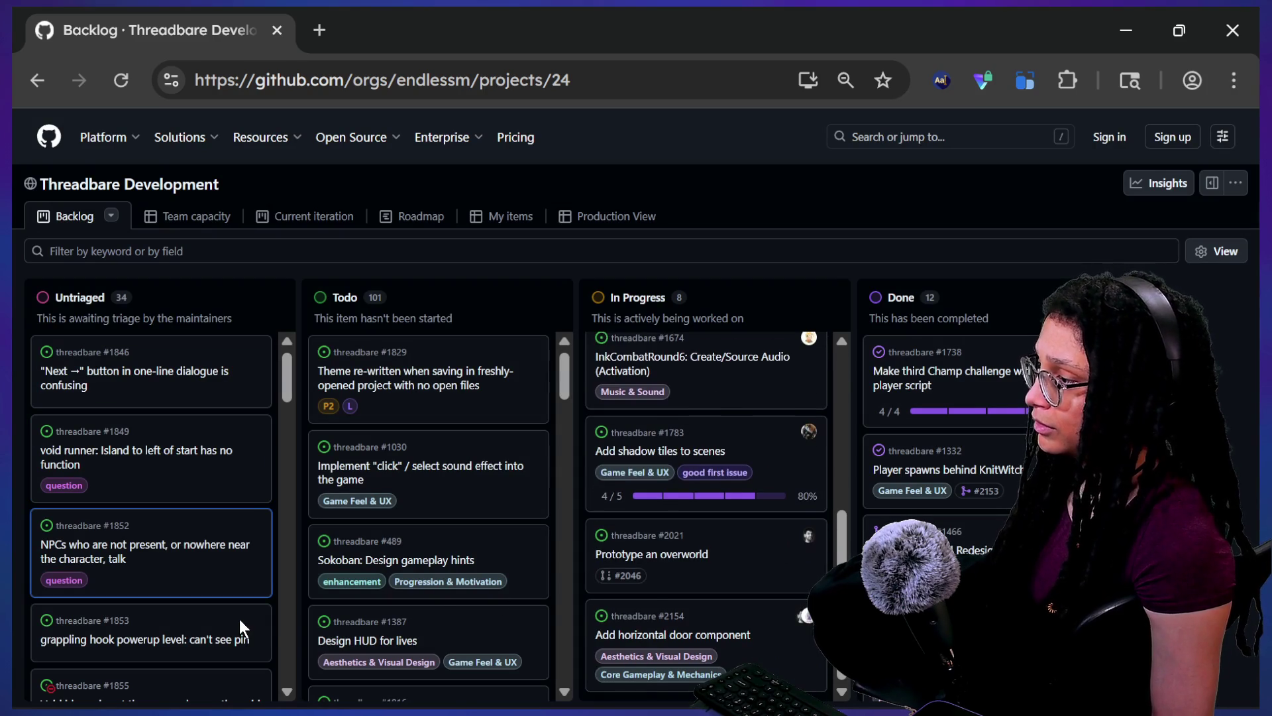
pyautogui.scroll(-1, 404, 482)
pyautogui.scroll(1, 403, 483)
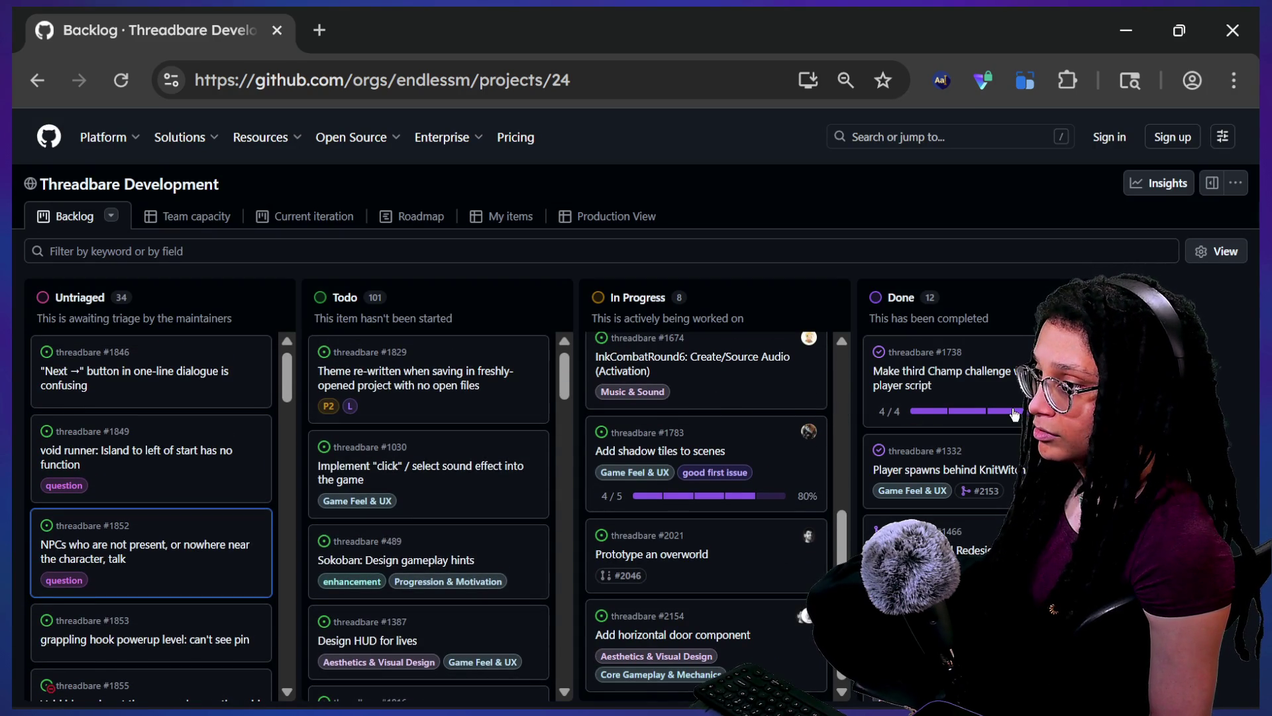
pyautogui.scroll(5, 650, 500)
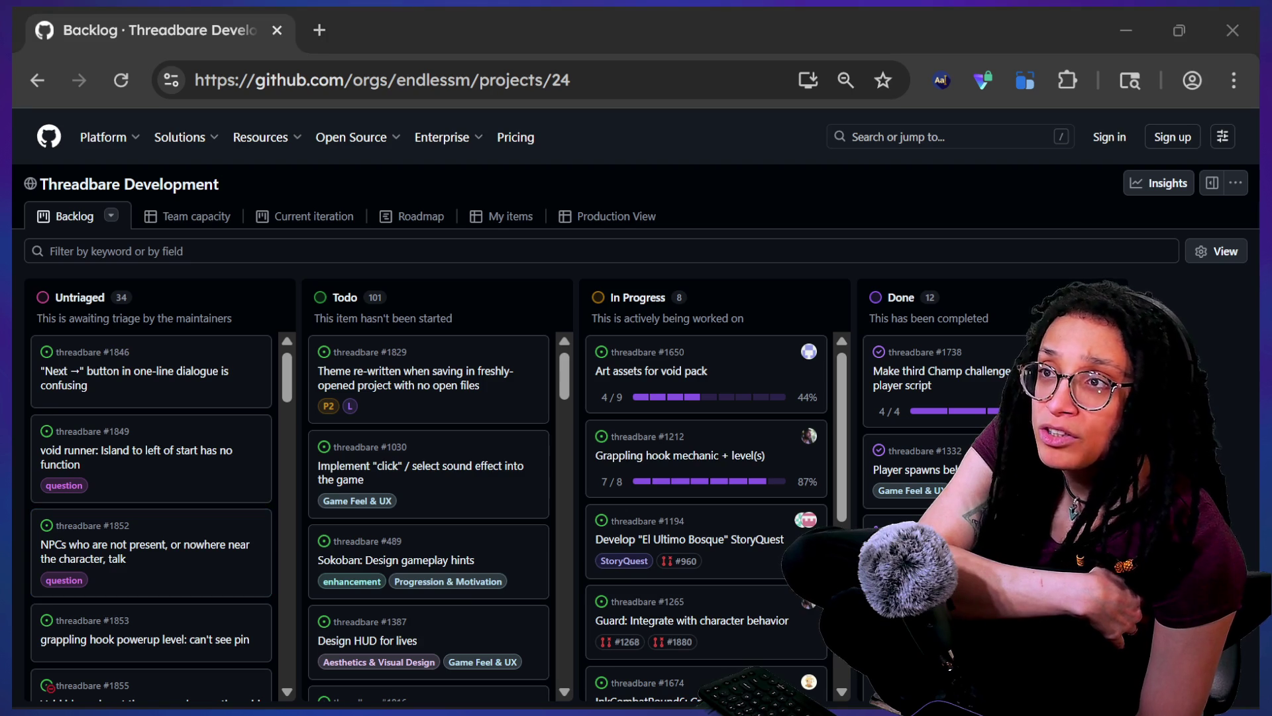
pyautogui.moveTo(880, 333)
pyautogui.mouseDown()
pyautogui.moveTo(325, 140)
pyautogui.moveTo(336, 106)
pyautogui.moveTo(340, 379)
pyautogui.moveTo(367, 249)
pyautogui.moveTo(535, 15)
pyautogui.moveTo(520, 35)
pyautogui.mouseUp()
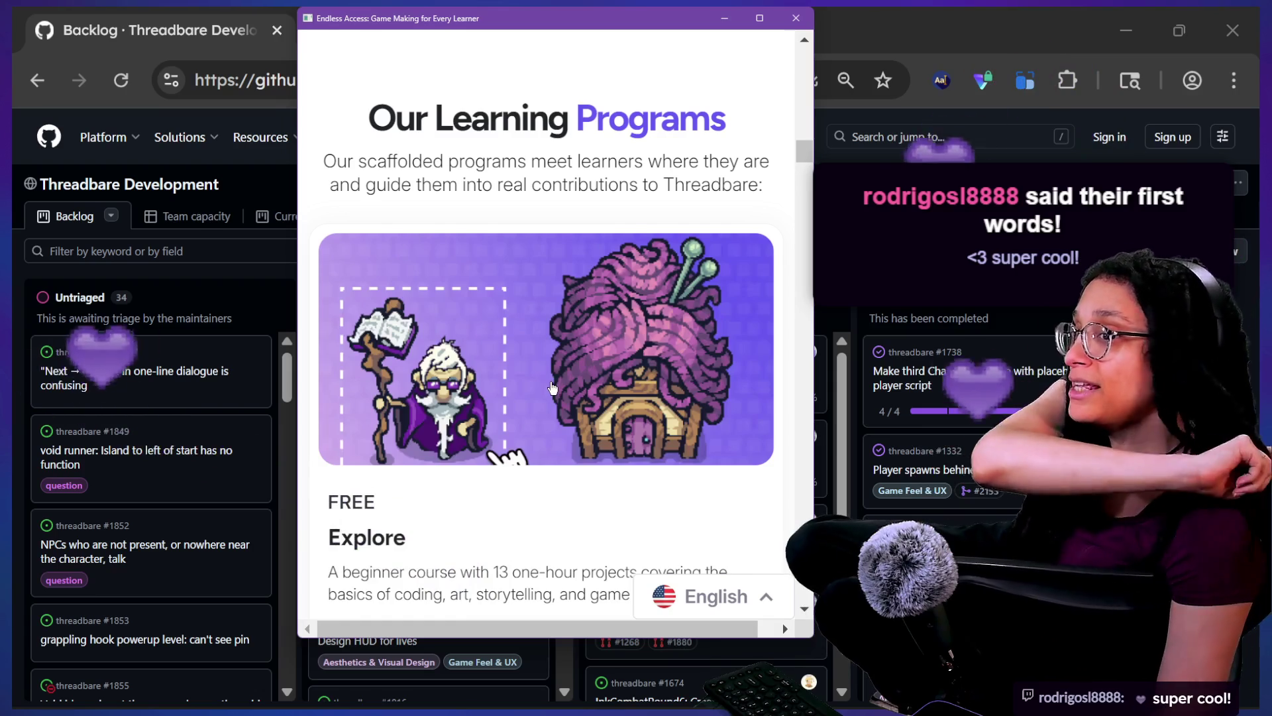
pyautogui.scroll(-1, 599, 424)
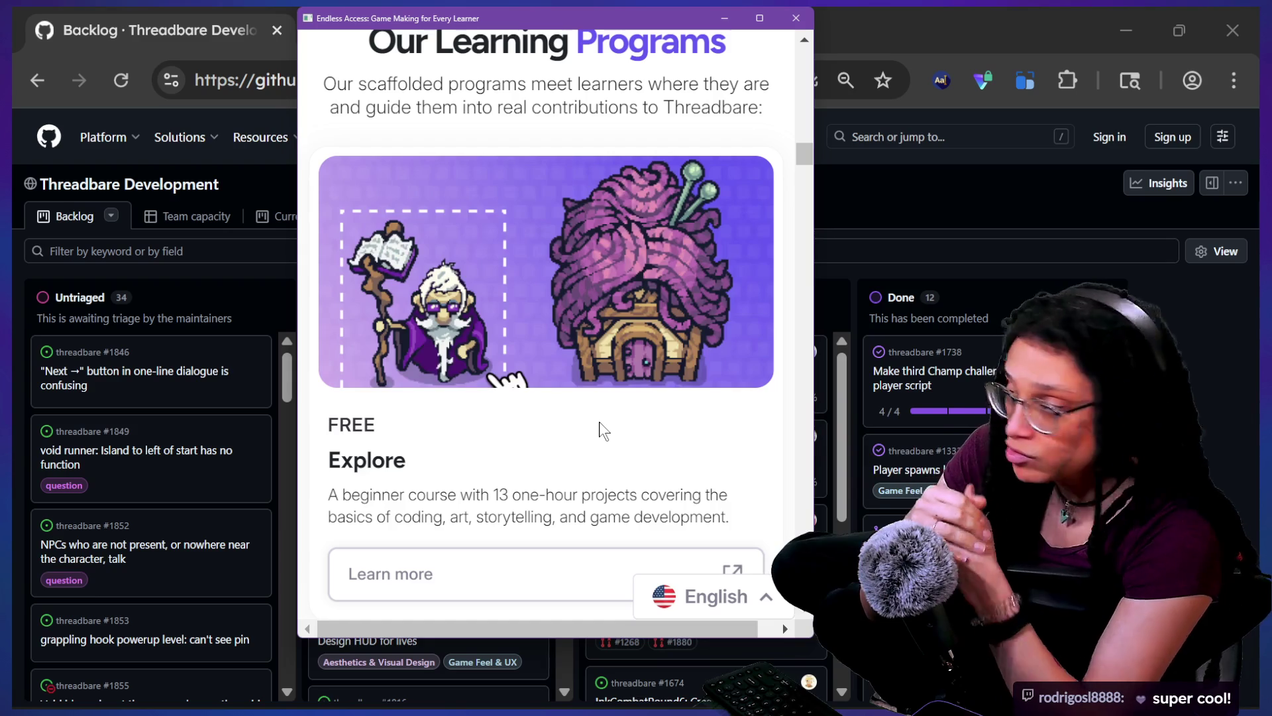
pyautogui.scroll(-2, 587, 423)
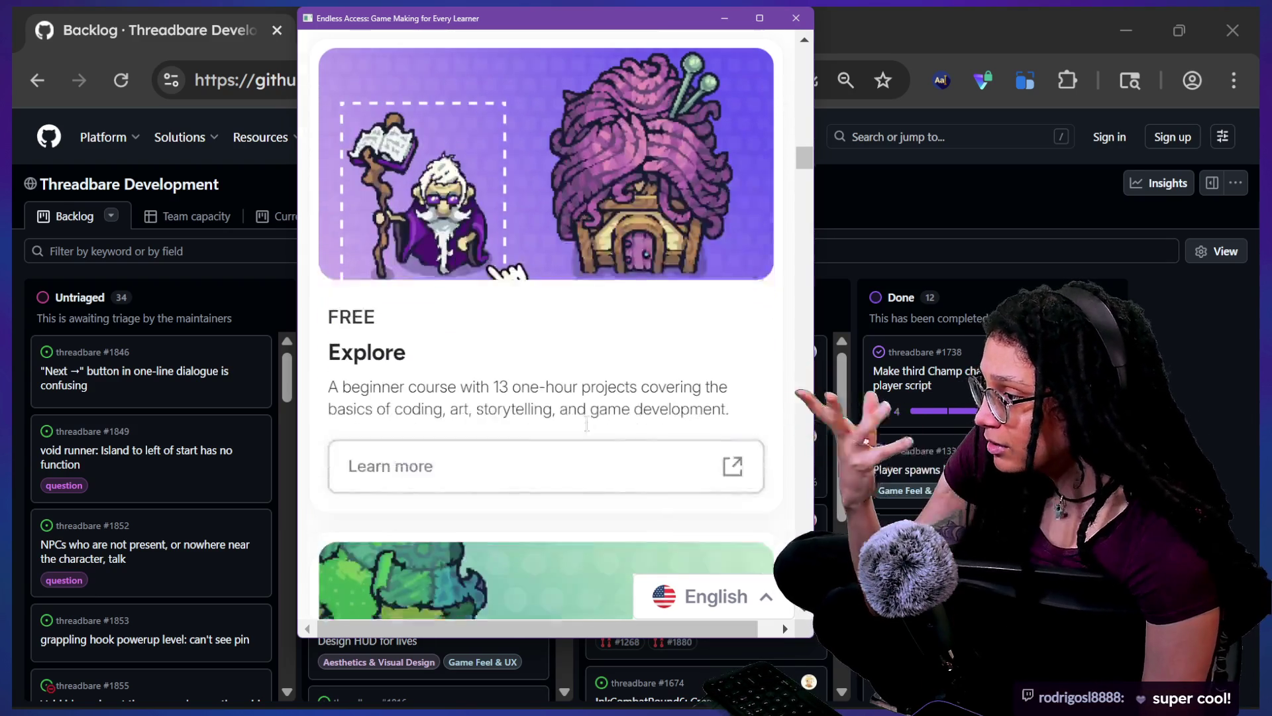
pyautogui.moveTo(401, 378); pyautogui.dragTo(604, 378)
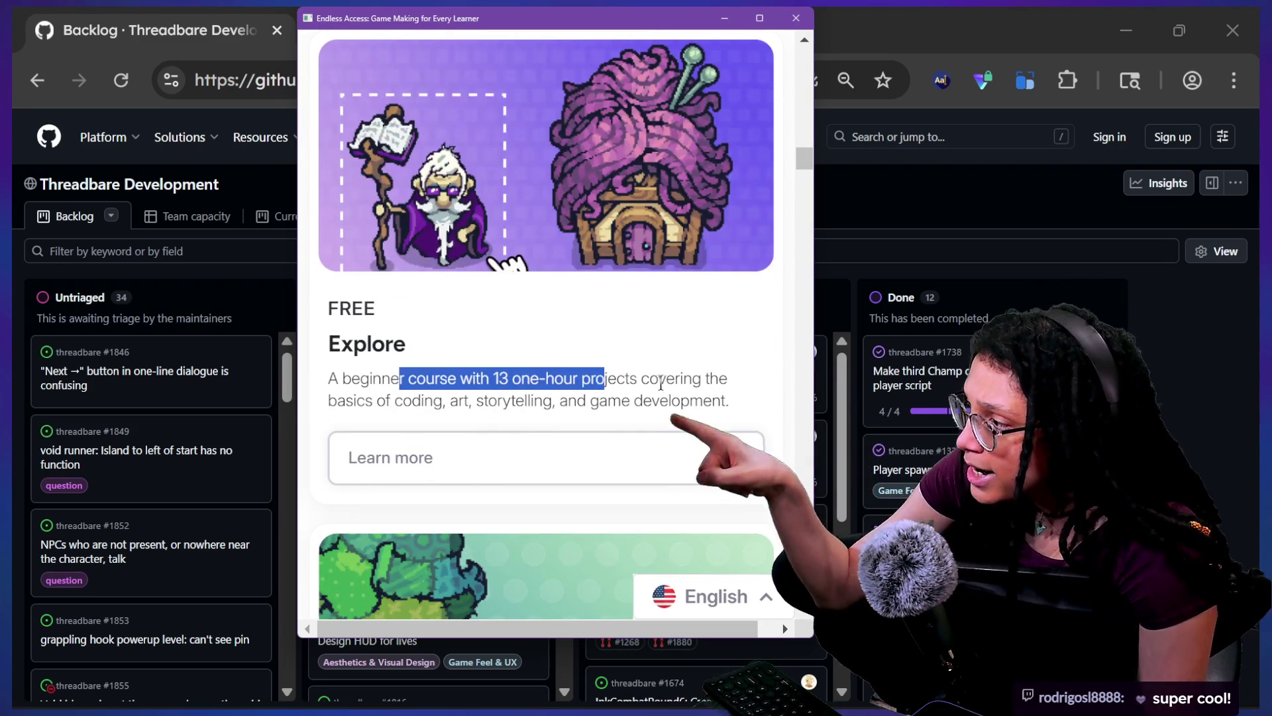
pyautogui.click(660, 385)
pyautogui.moveTo(338, 401); pyautogui.dragTo(442, 401)
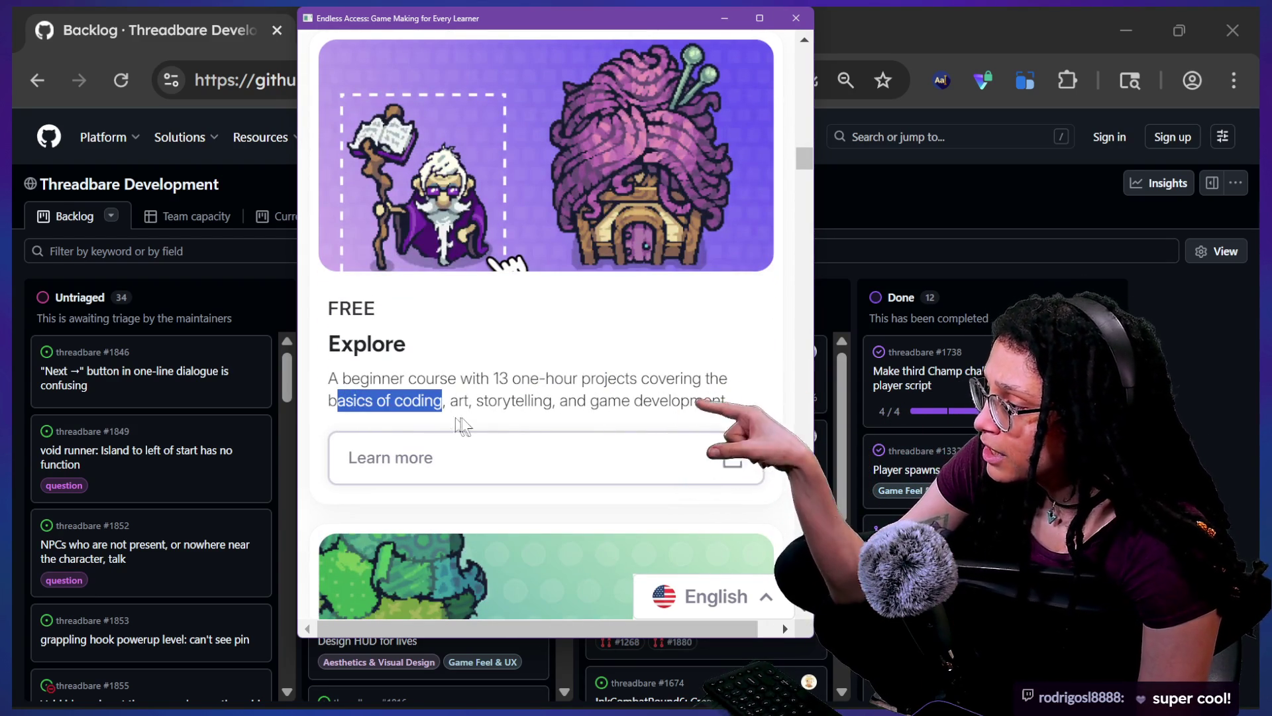
pyautogui.scroll(-1, 463, 417)
pyautogui.scroll(-3, 463, 418)
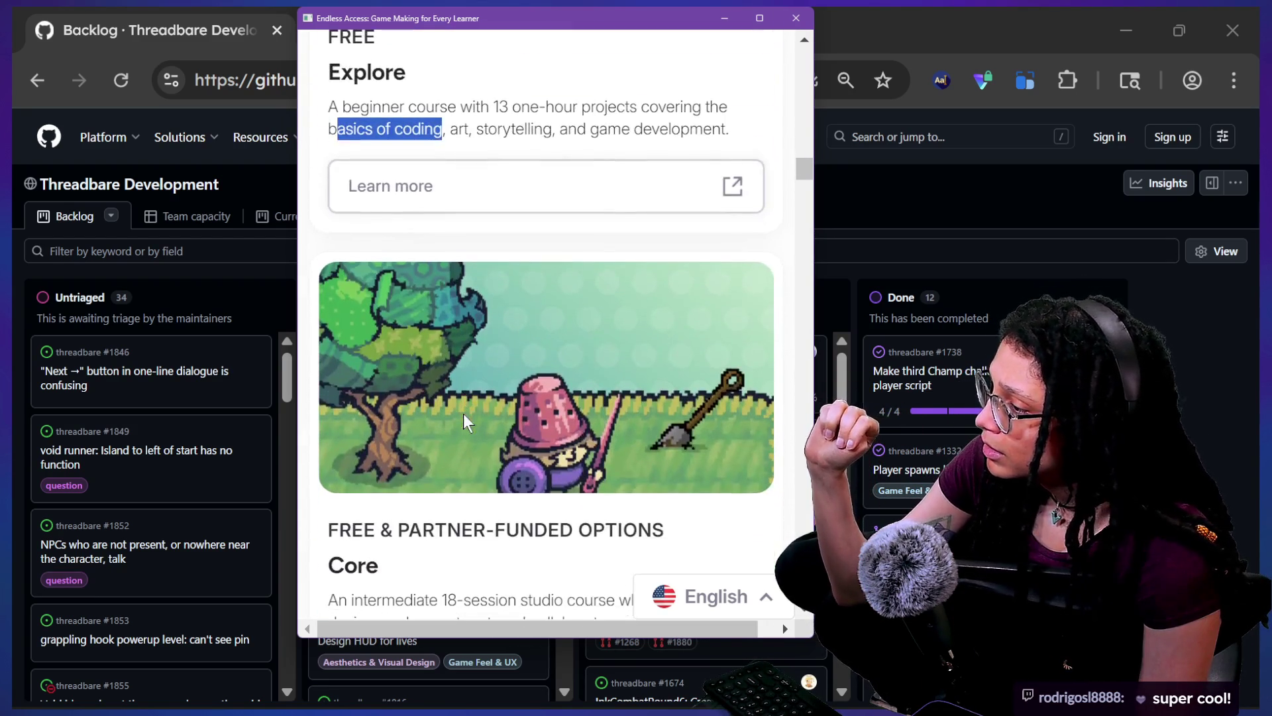
pyautogui.scroll(-4, 594, 431)
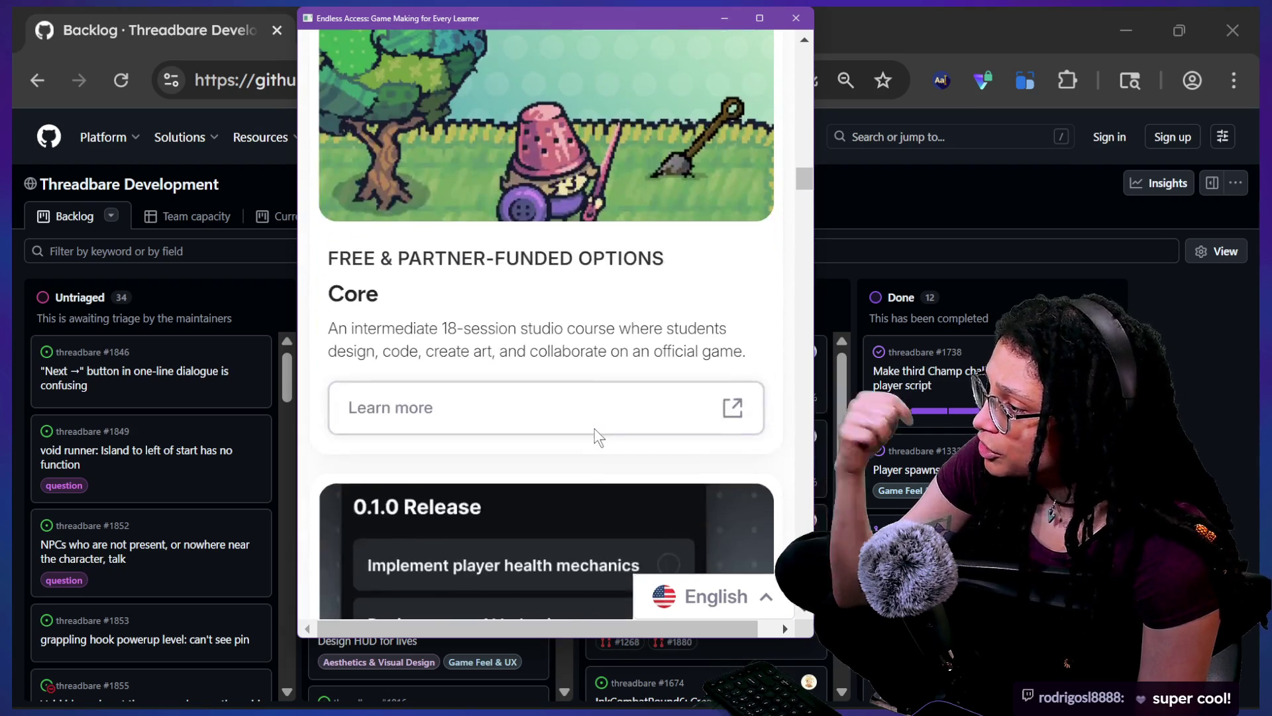
pyautogui.scroll(-2, 595, 432)
pyautogui.scroll(-2, 596, 434)
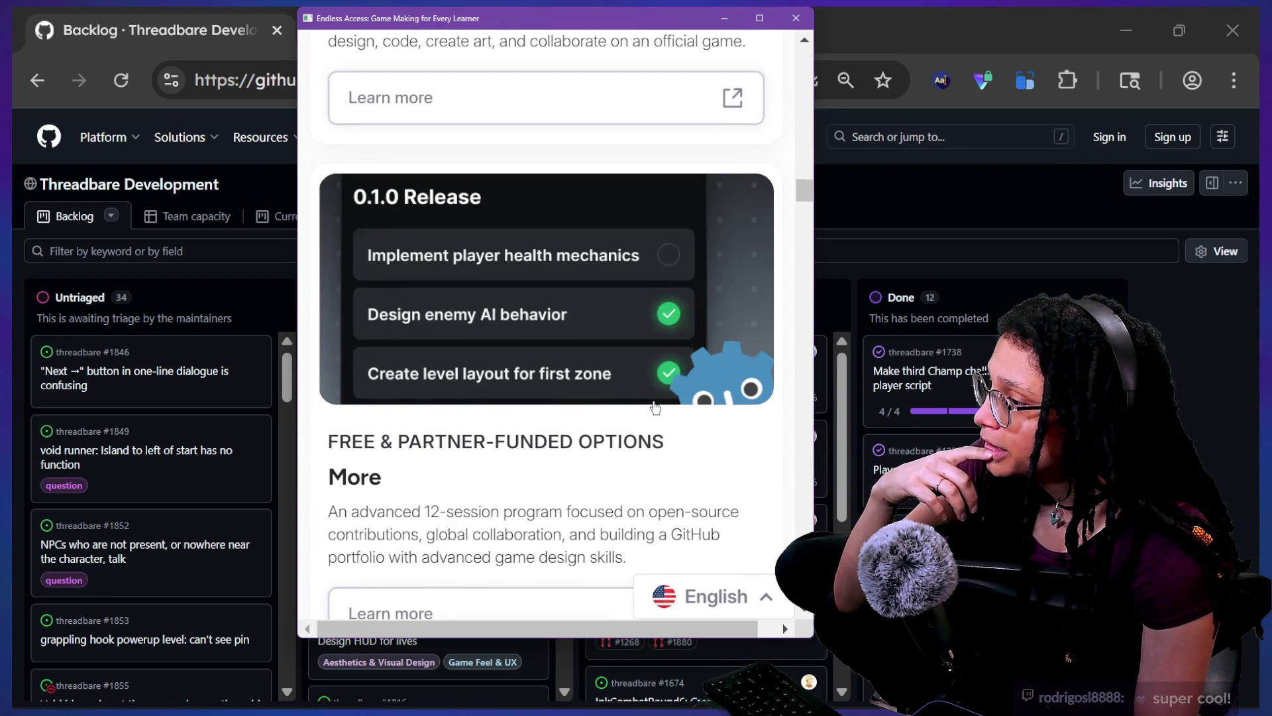
pyautogui.scroll(-2, 655, 408)
pyautogui.scroll(-1, 656, 408)
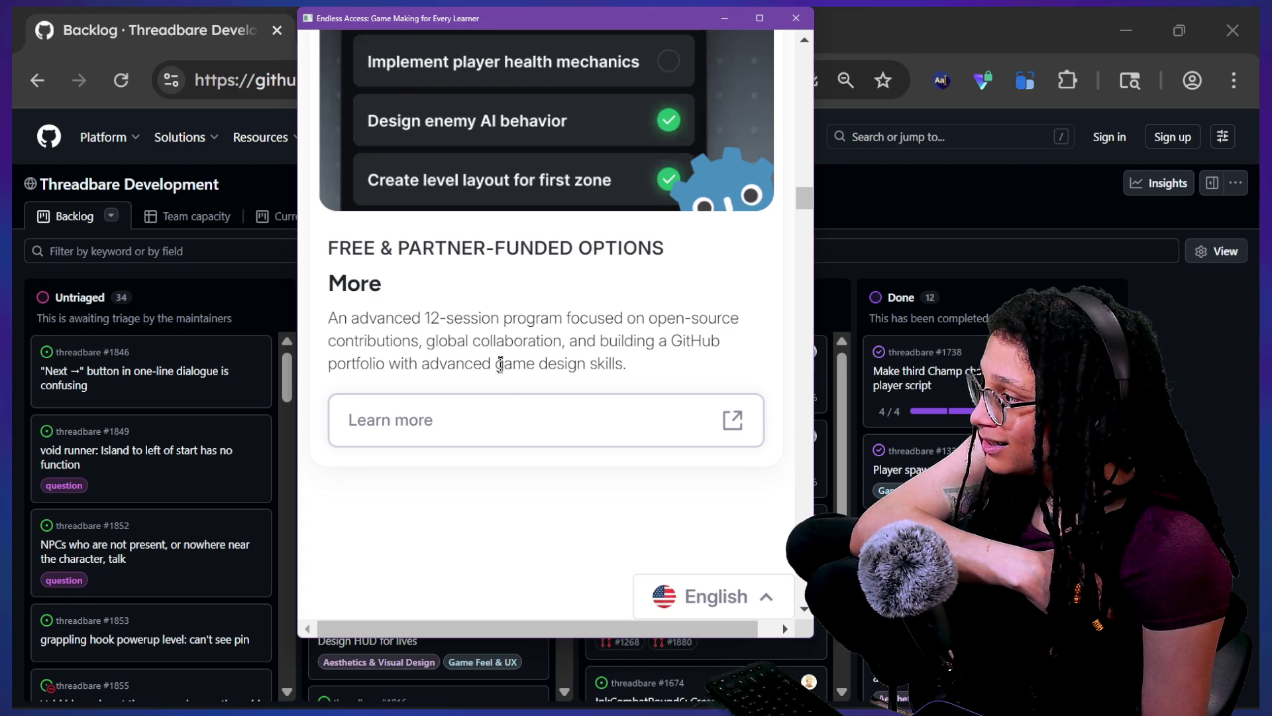
pyautogui.moveTo(345, 250); pyautogui.dragTo(562, 249)
pyautogui.scroll(8, 557, 249)
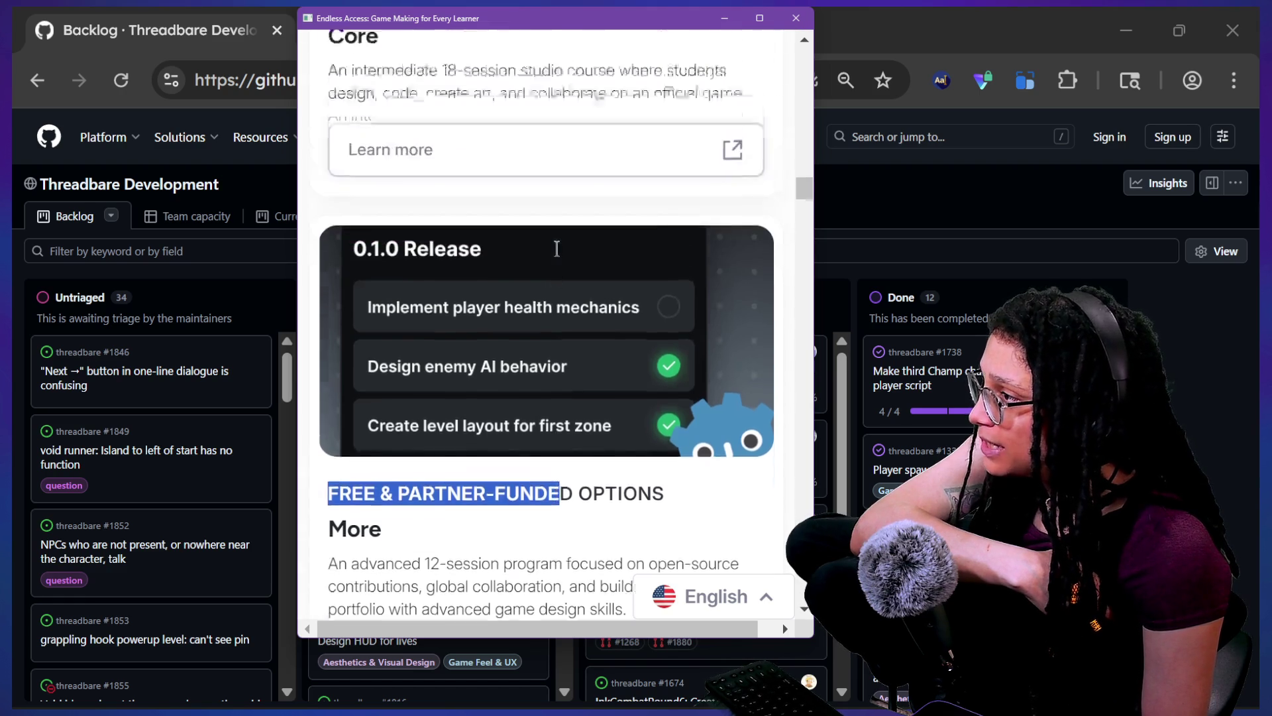
pyautogui.scroll(2, 557, 249)
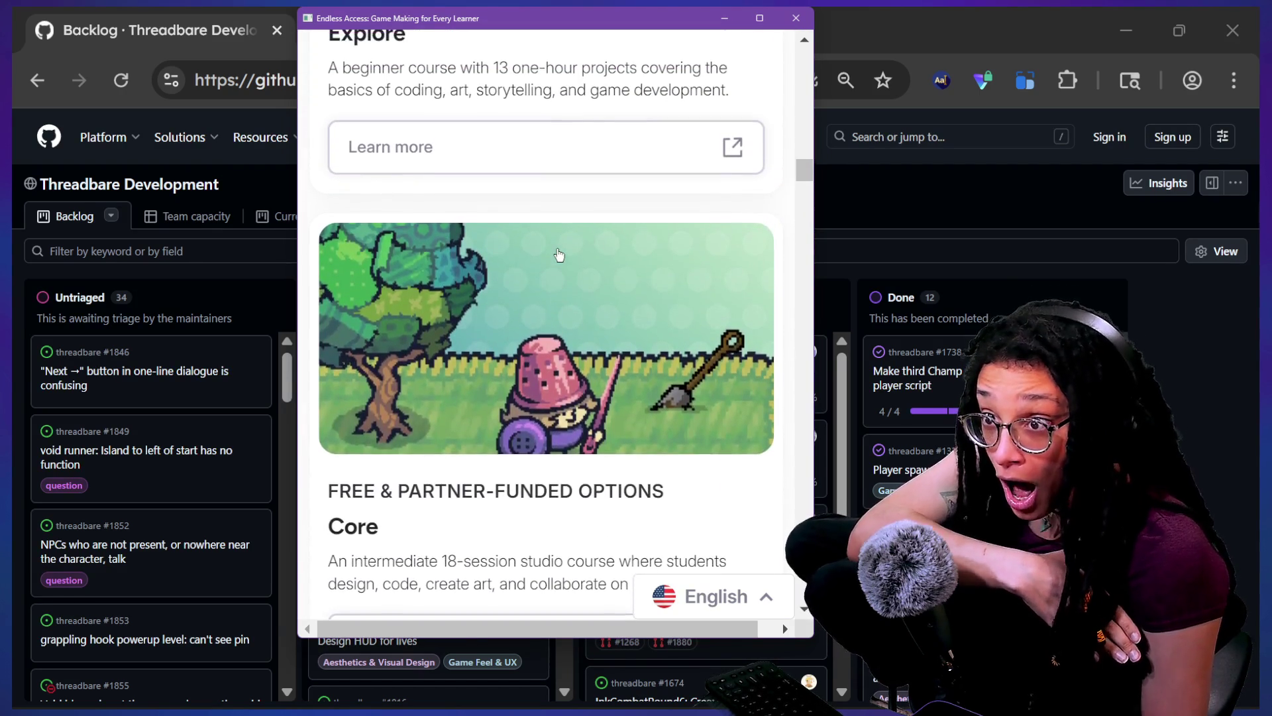
pyautogui.scroll(-10, 559, 254)
pyautogui.scroll(-1, 559, 254)
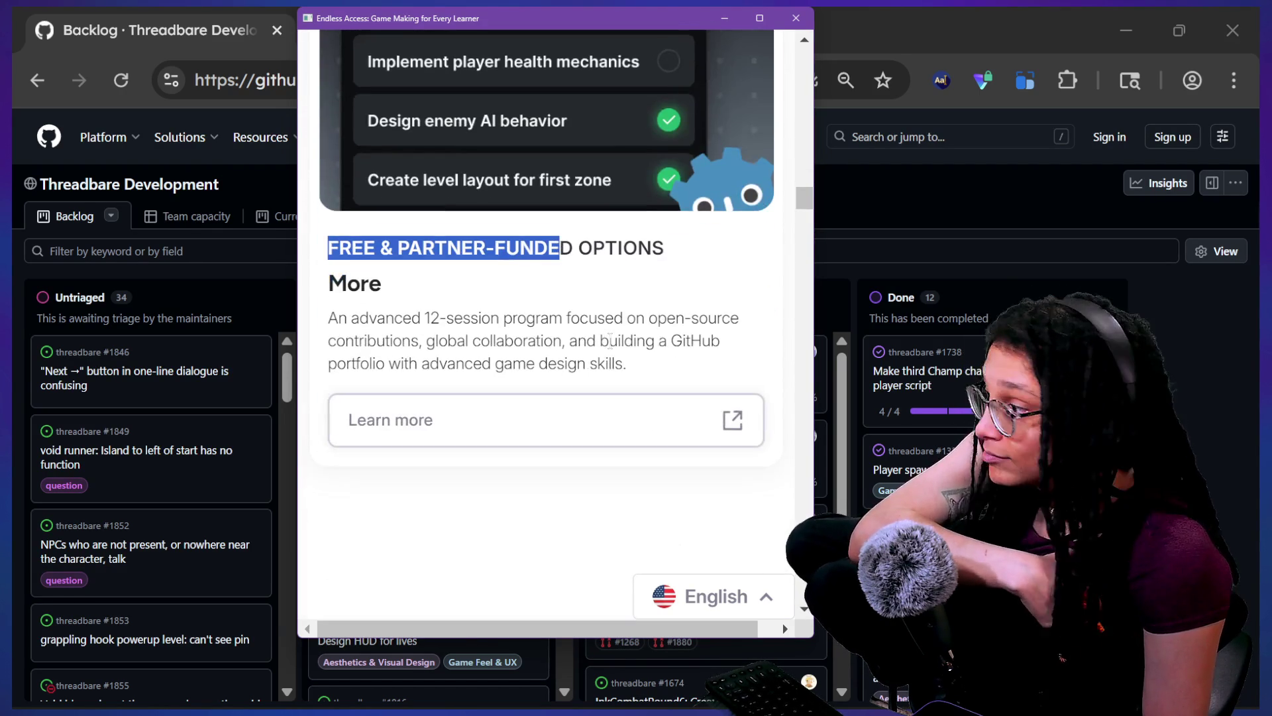
pyautogui.click(639, 406)
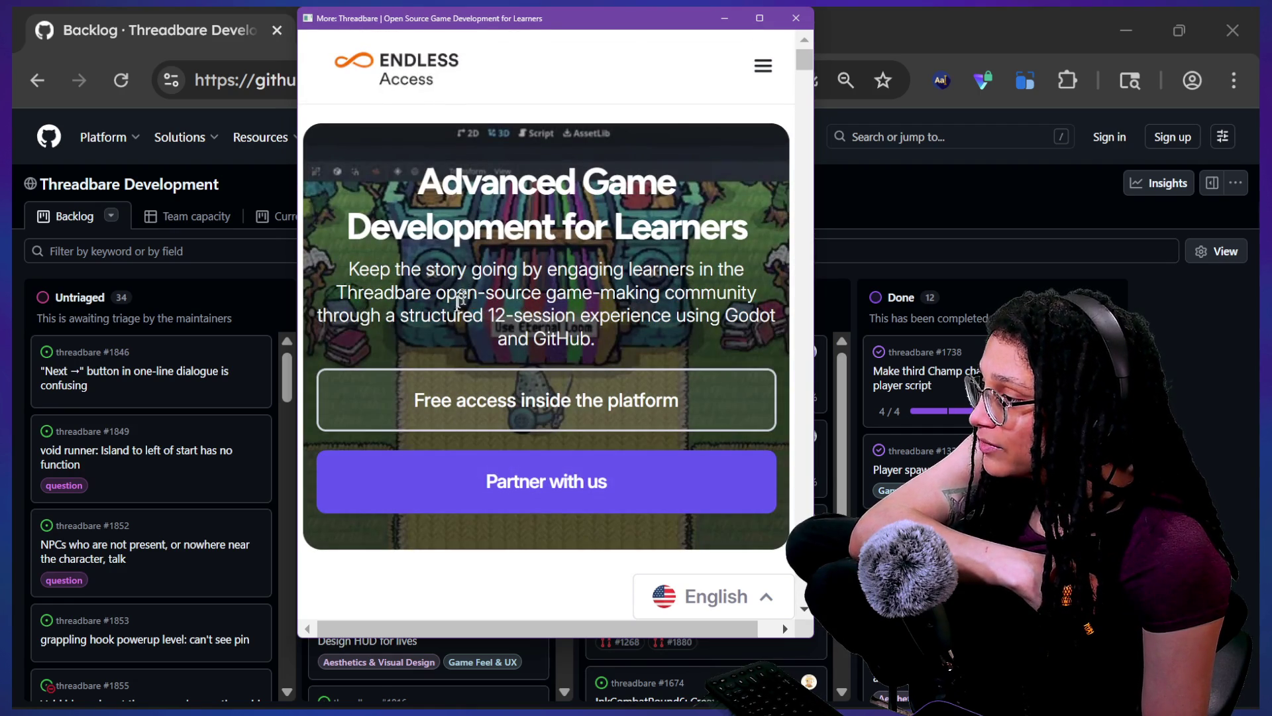
# - Open the partnership contact form and scroll down through it
pyautogui.click(472, 481)
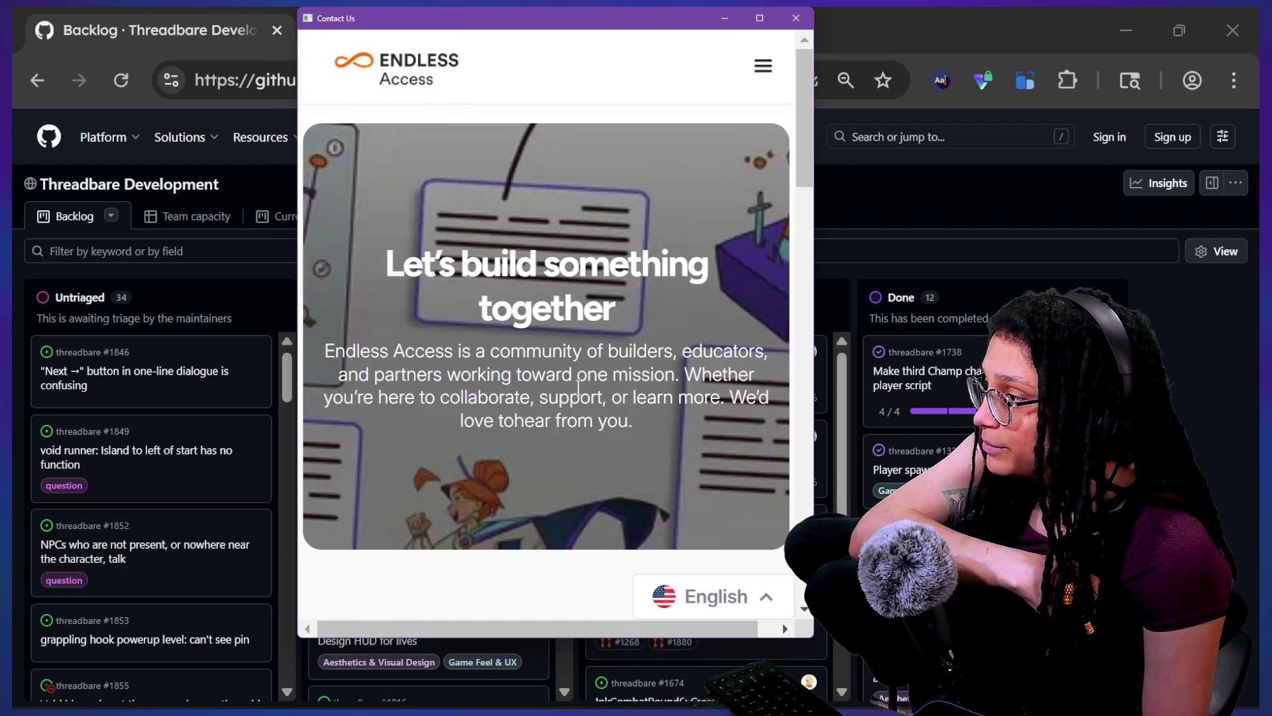
pyautogui.scroll(-2, 596, 393)
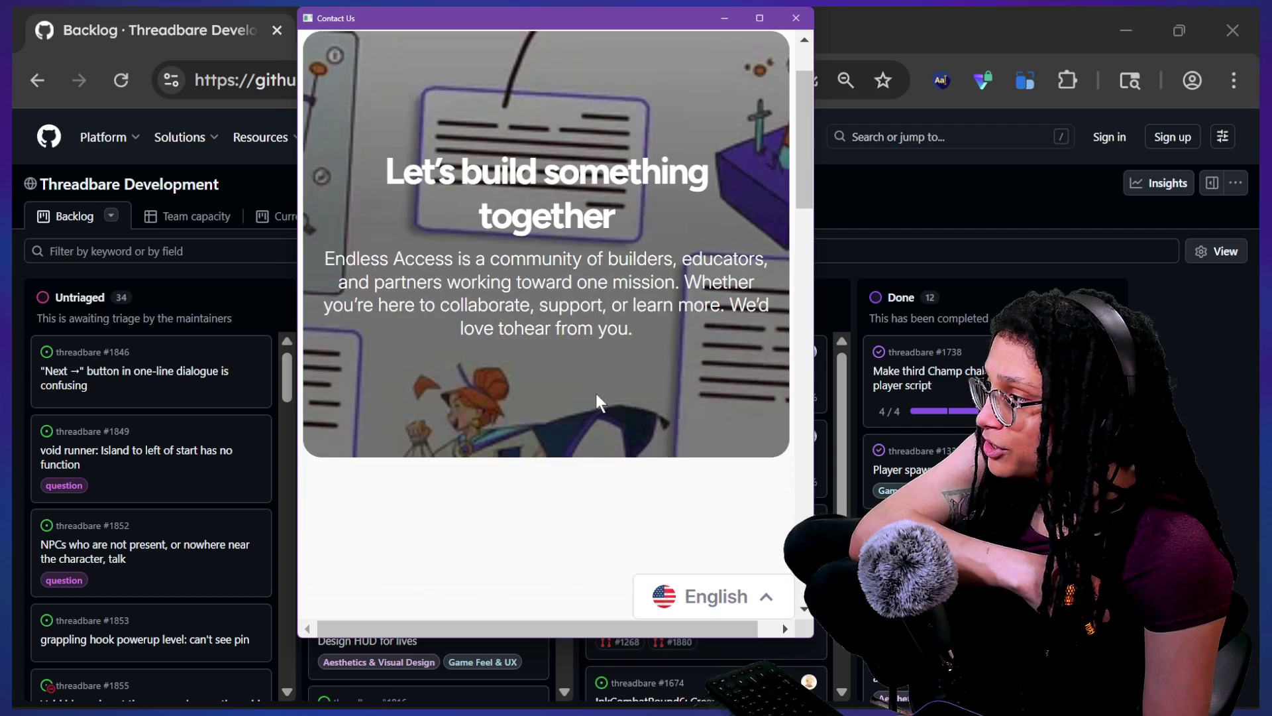
pyautogui.scroll(-1, 514, 312)
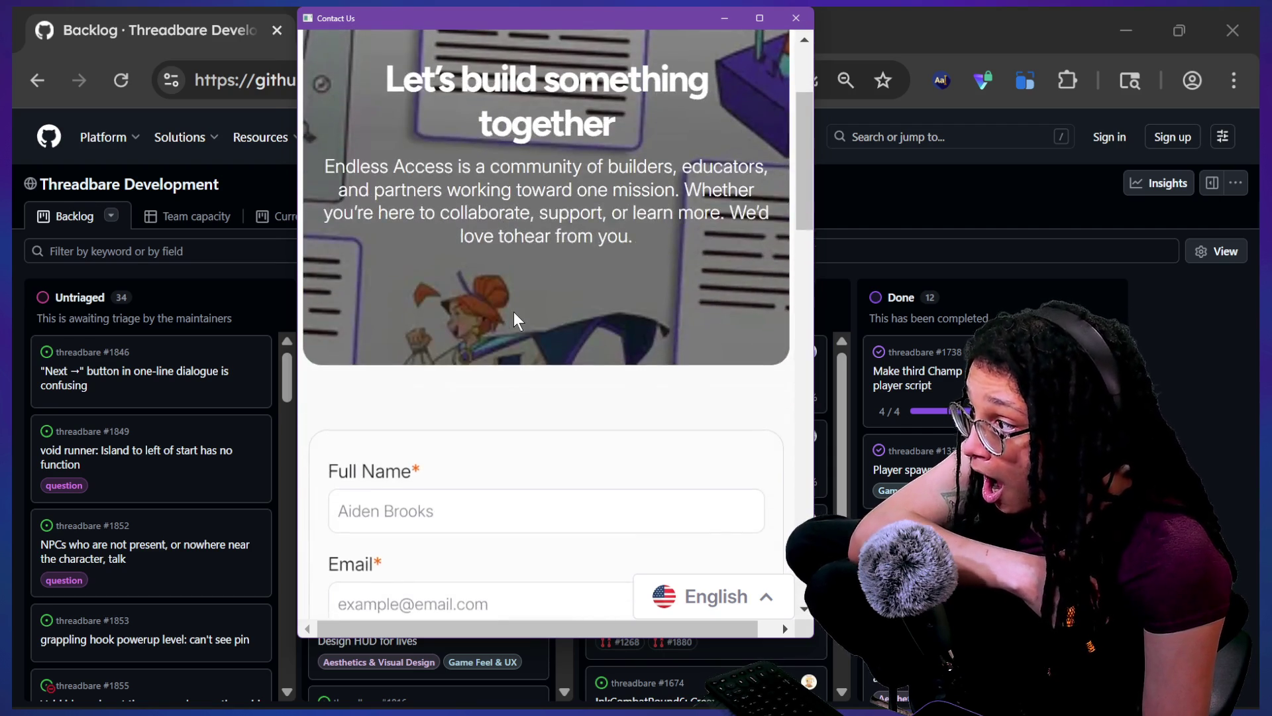
pyautogui.scroll(-3, 514, 311)
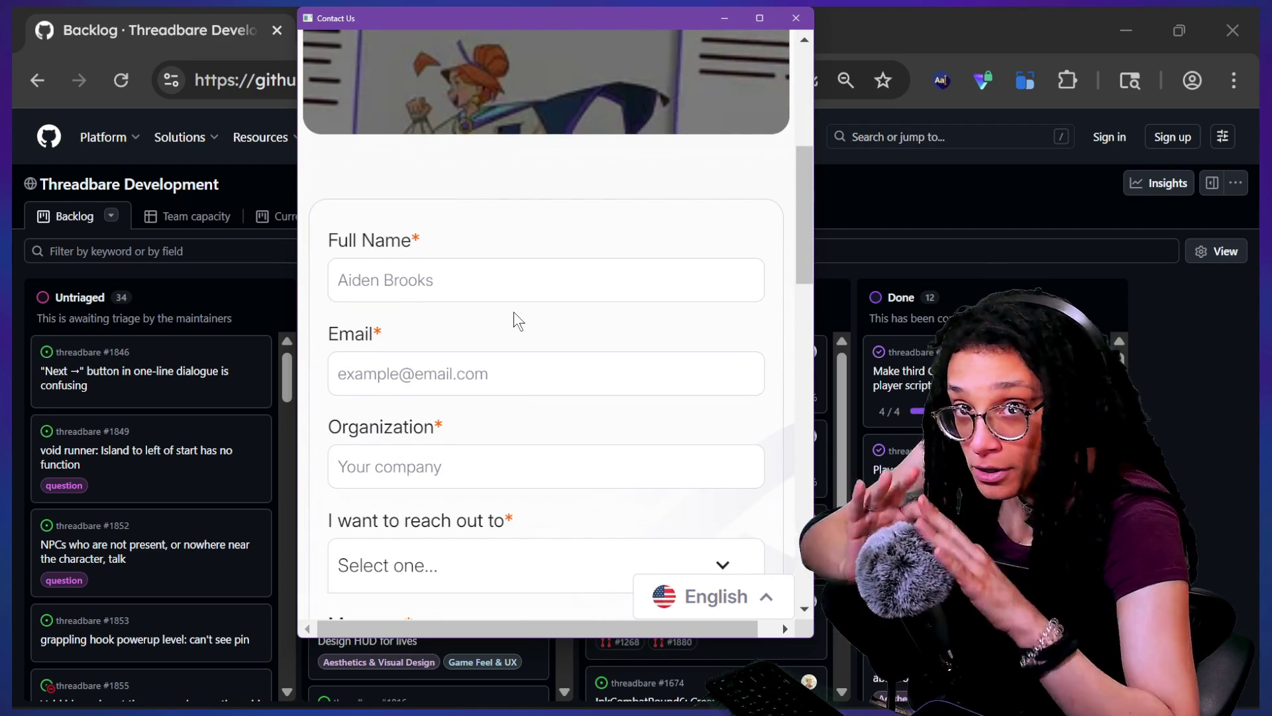
pyautogui.rightClick(514, 312)
pyautogui.click(419, 321)
pyautogui.scroll(-1, 418, 320)
# - Expand the reach-out choices, close them without picking one, and keep scrolling the form
pyautogui.click(503, 484)
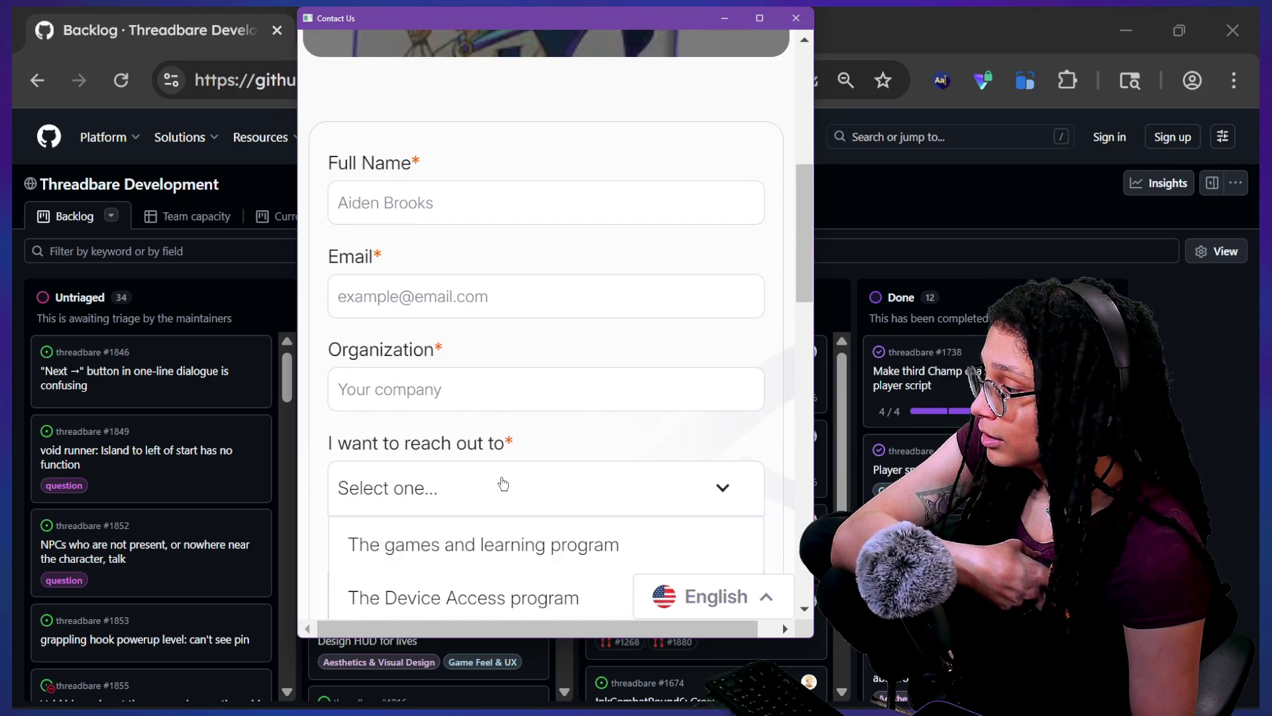
pyautogui.scroll(-3, 504, 484)
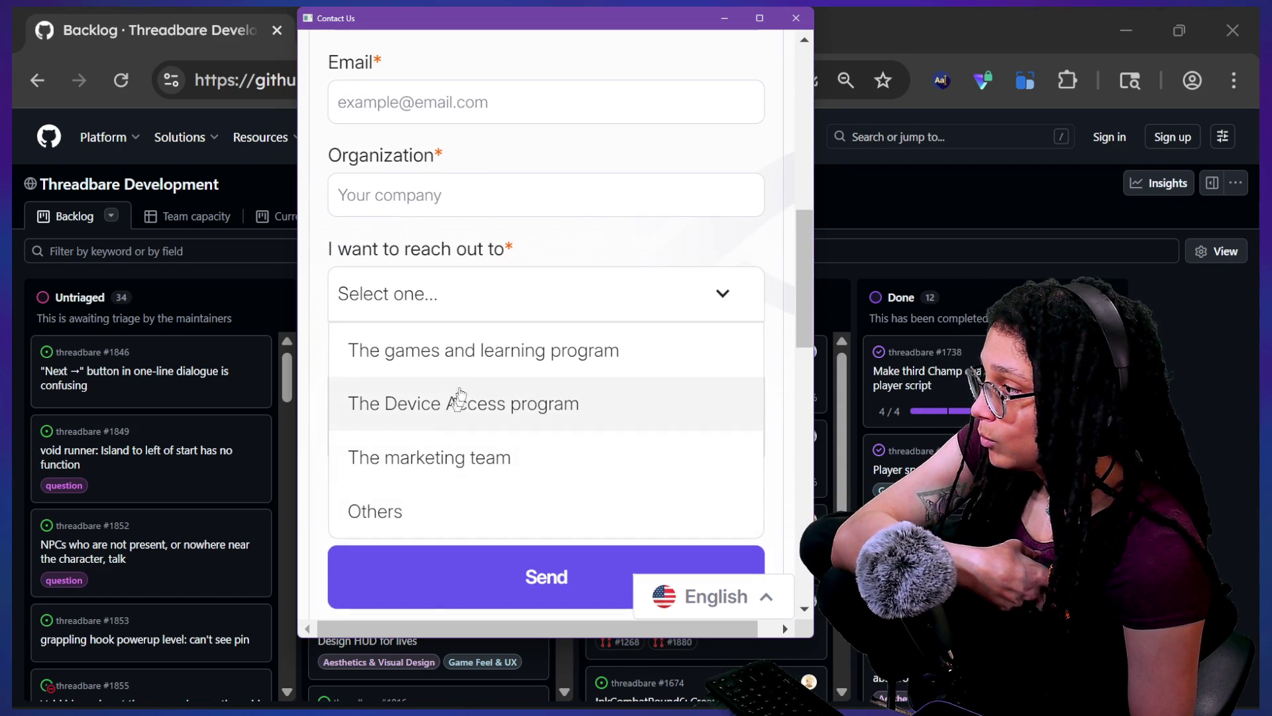
pyautogui.click(568, 287)
pyautogui.scroll(-6, 416, 623)
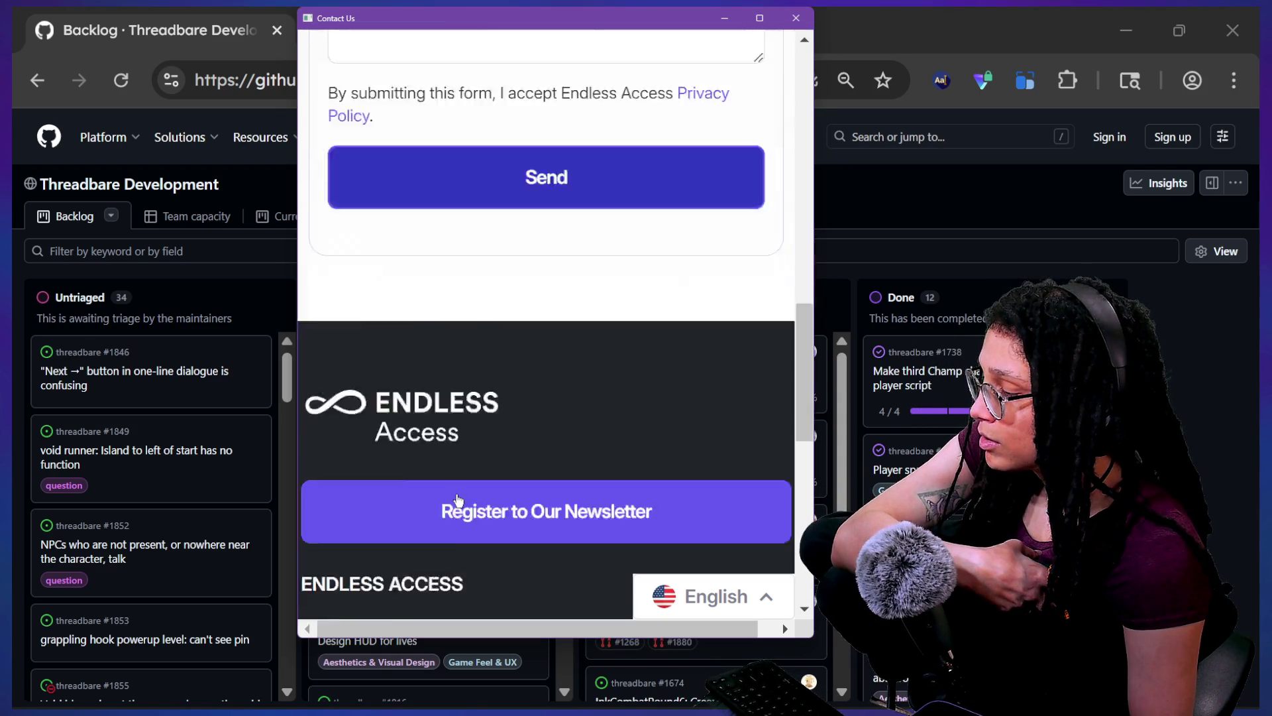
pyautogui.scroll(-3, 457, 498)
pyautogui.scroll(4, 456, 502)
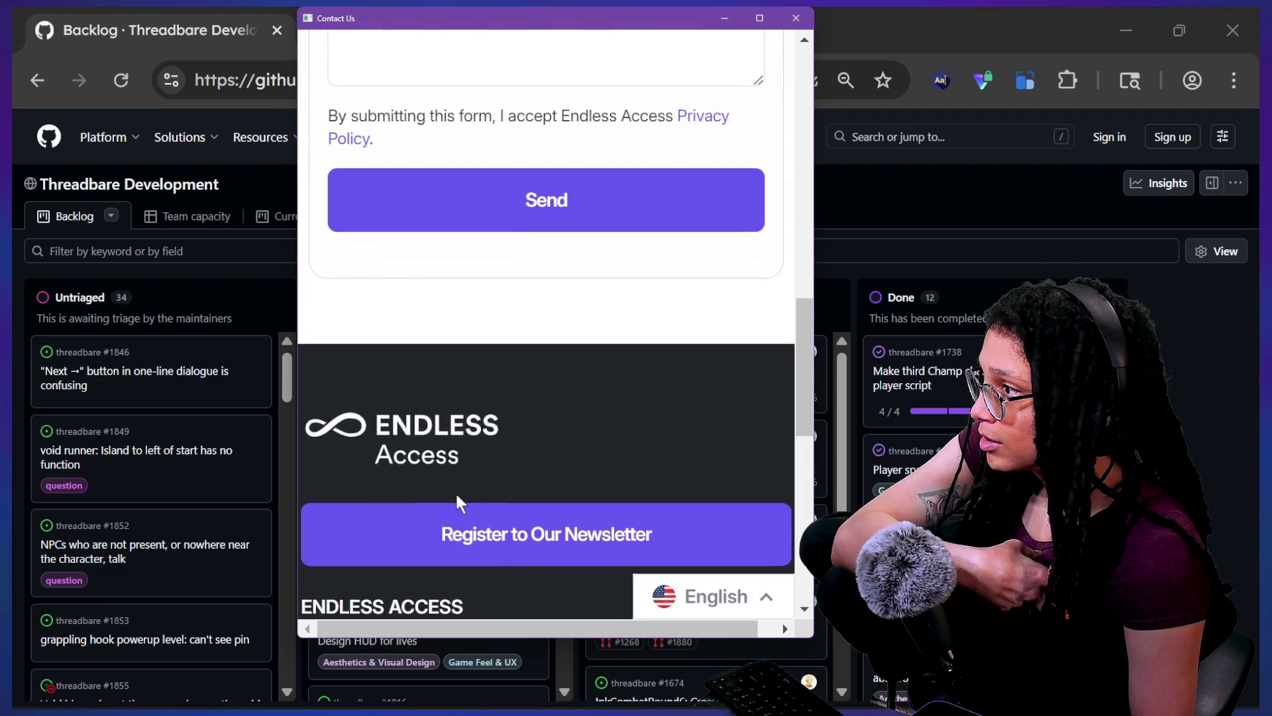
pyautogui.scroll(-1, 454, 497)
# - Open the newsletter signup page, view its form down to SUBSCRIBE, then return to the homepage
pyautogui.click(475, 510)
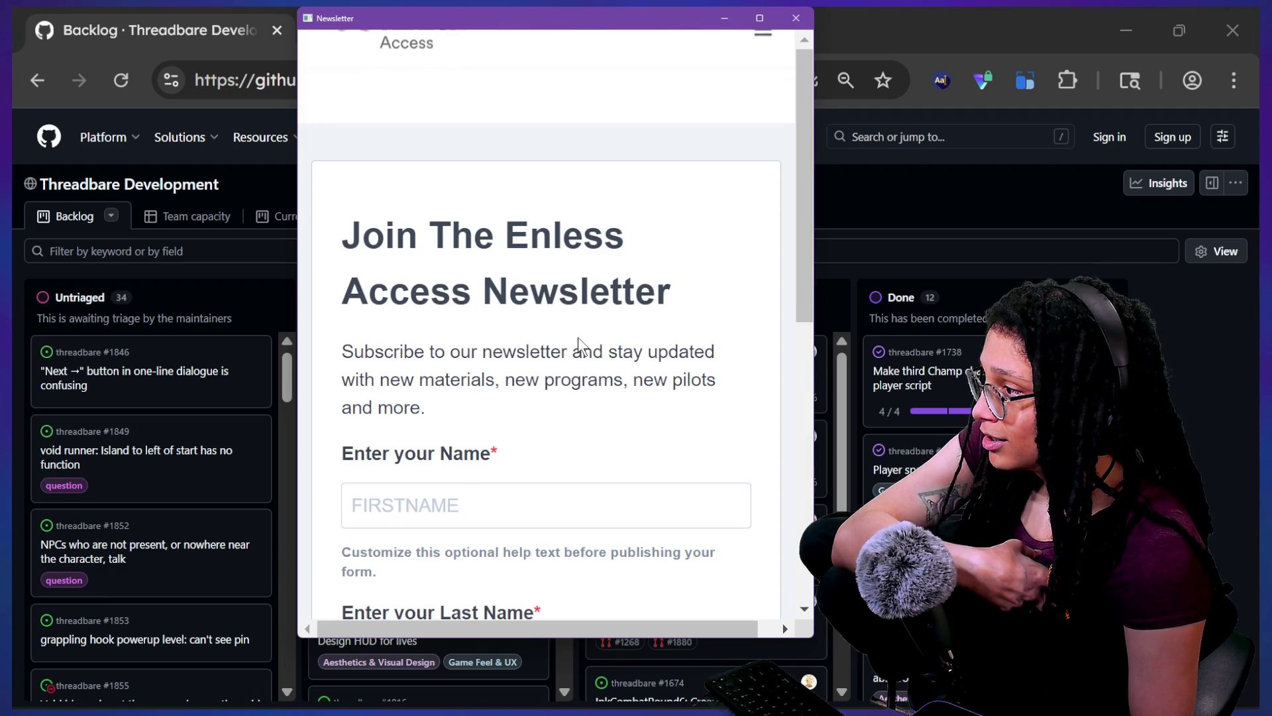
pyautogui.scroll(-9, 578, 336)
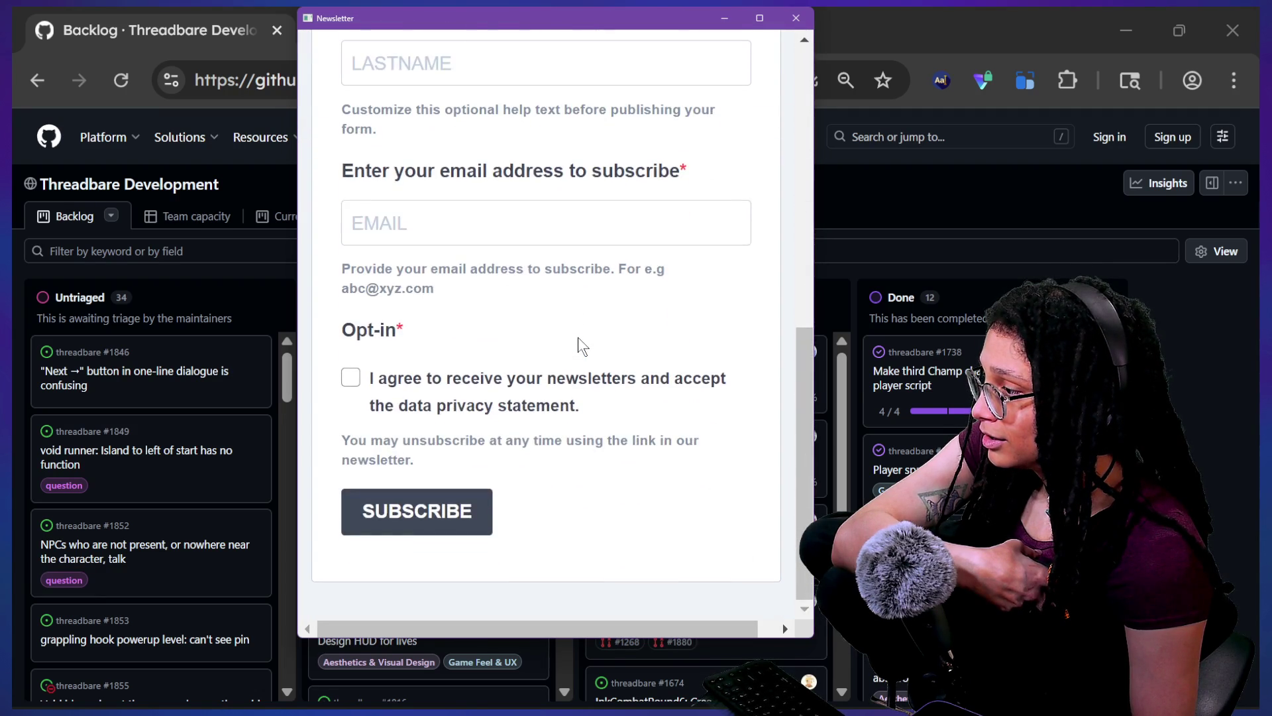
pyautogui.scroll(10, 578, 339)
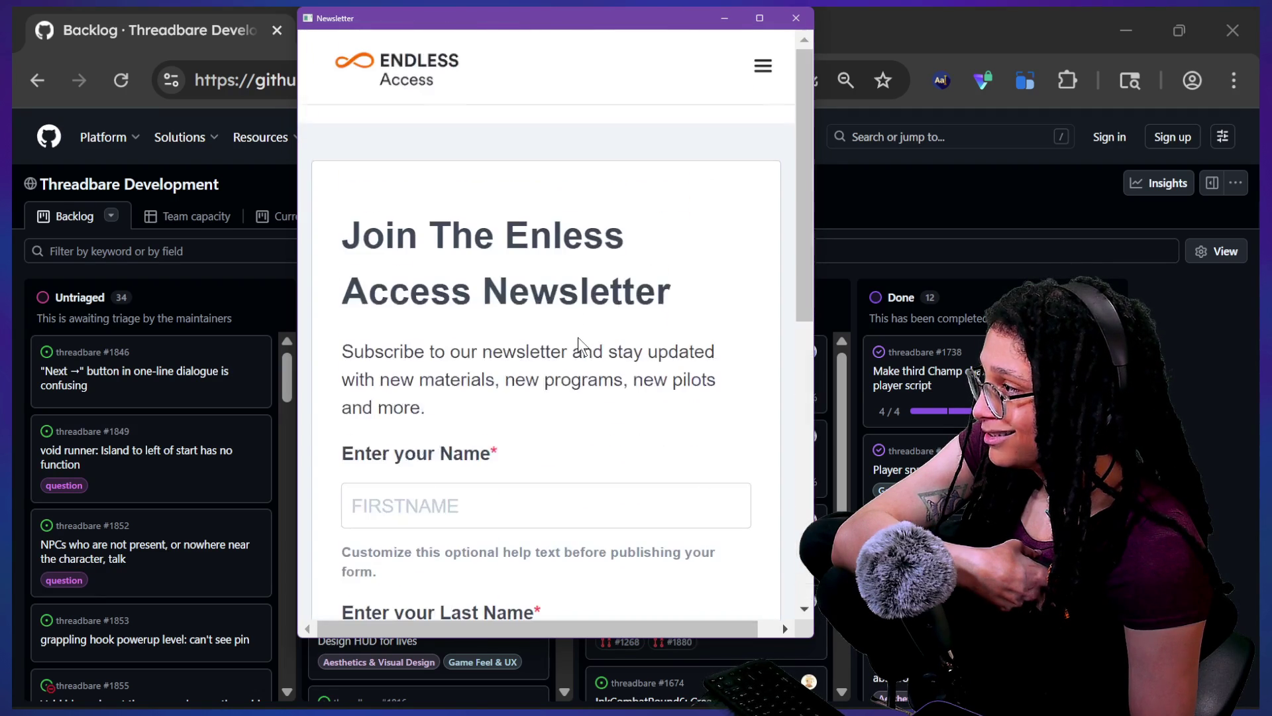
pyautogui.click(357, 91)
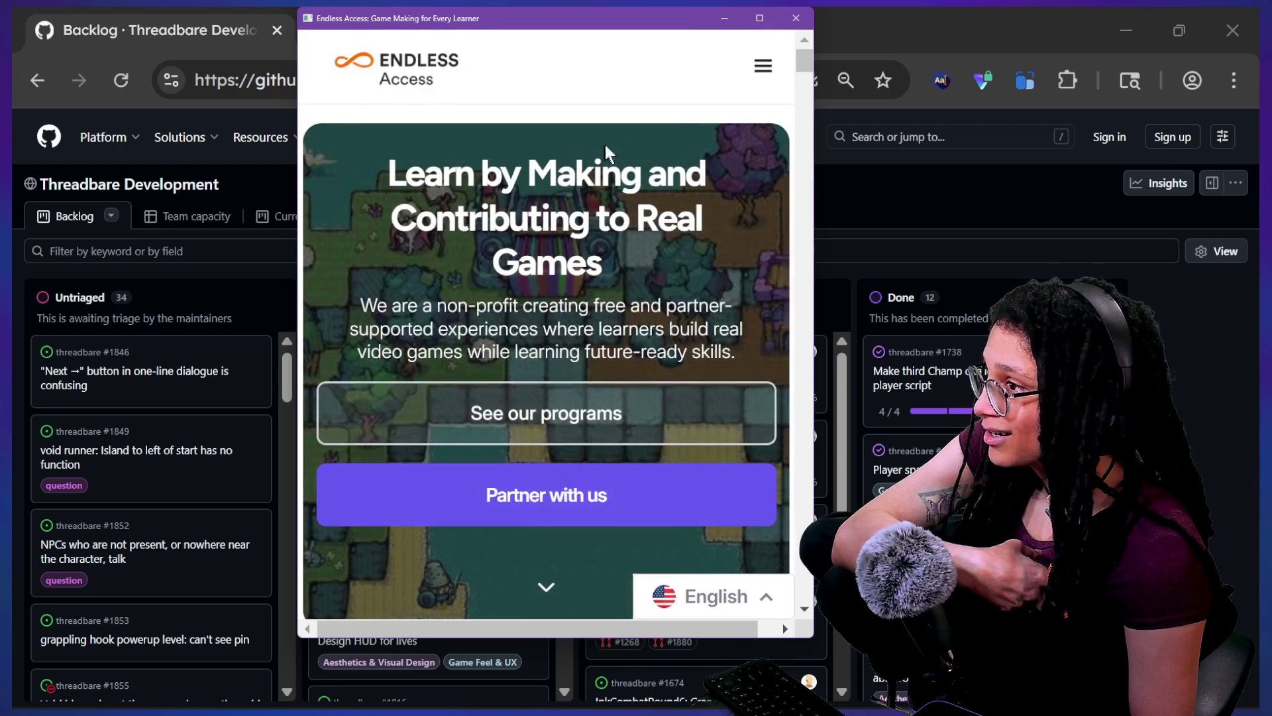
# - Use the navigation menu's Learning and Games sections to reach the site's Threadbare section
pyautogui.click(755, 68)
pyautogui.scroll(-3, 415, 343)
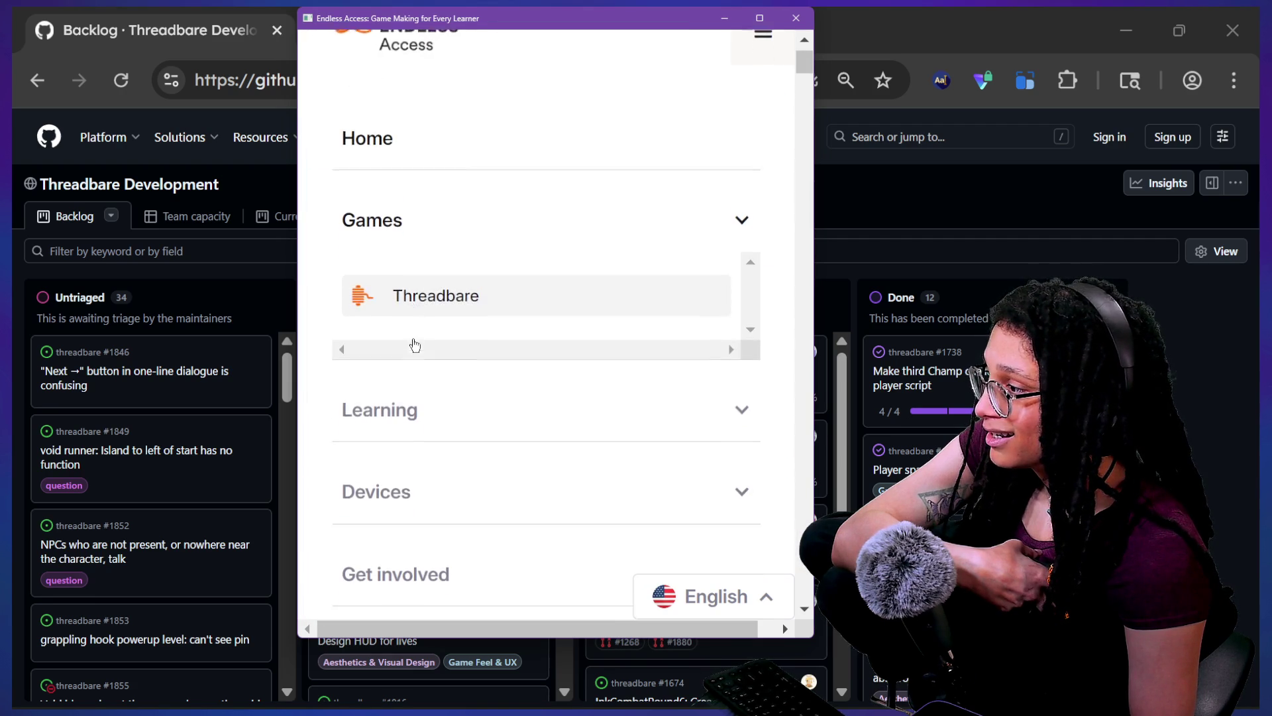
pyautogui.scroll(3, 448, 329)
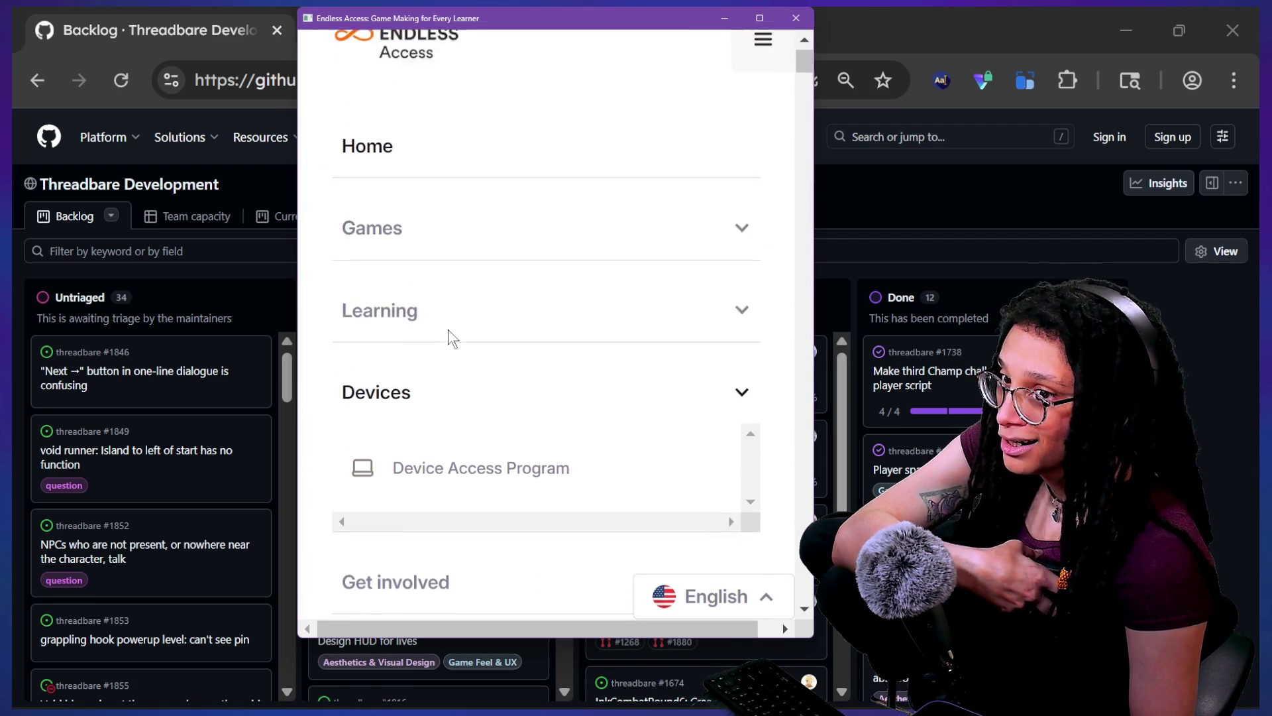
pyautogui.click(449, 334)
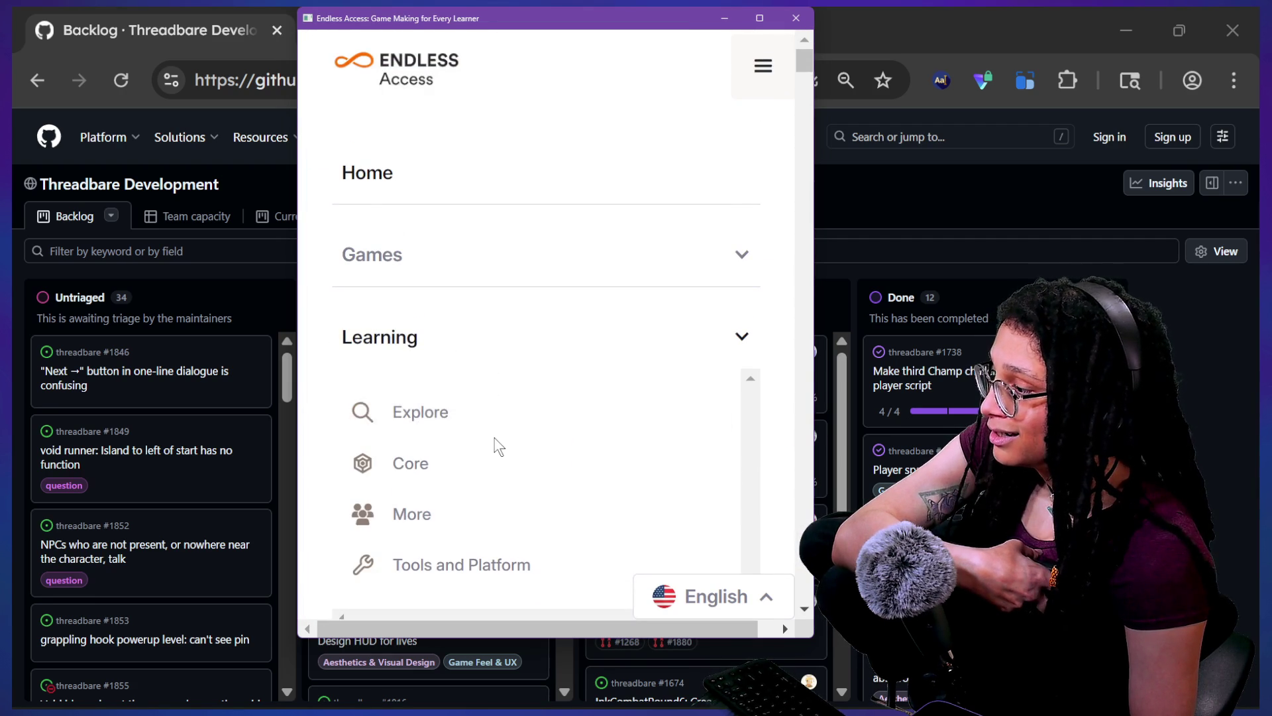
pyautogui.scroll(-2, 494, 443)
pyautogui.scroll(1, 490, 331)
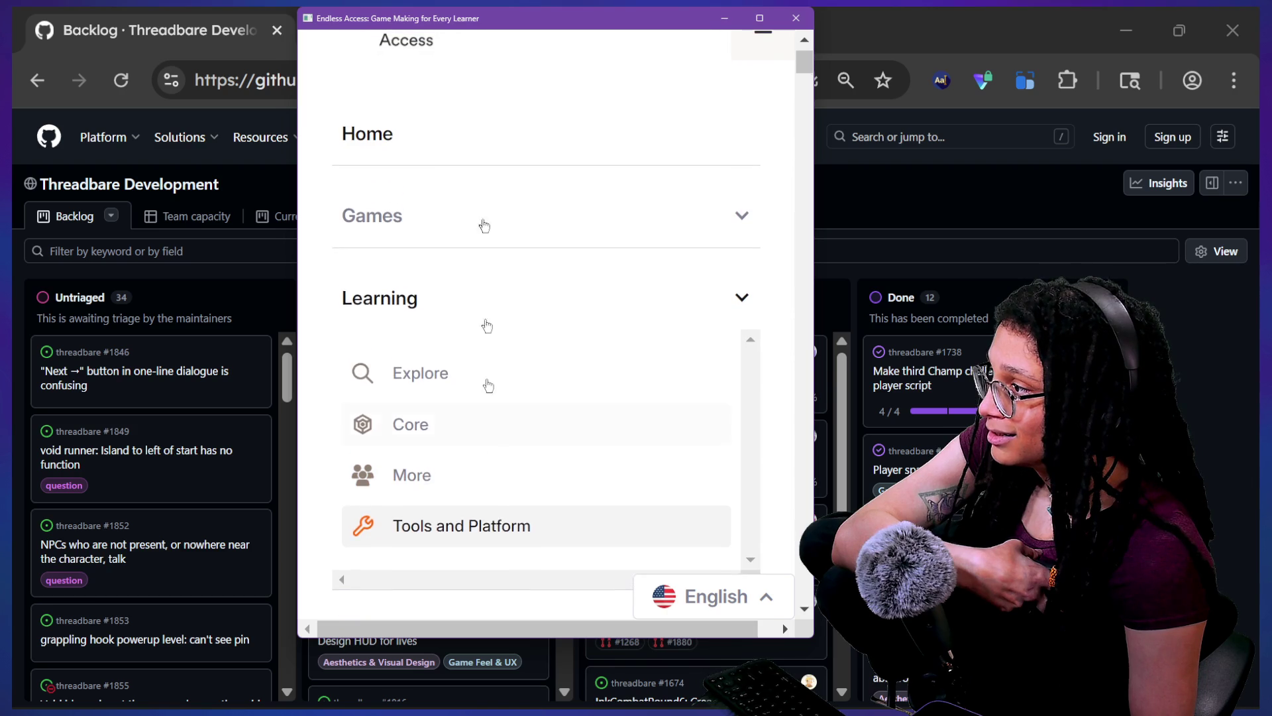
pyautogui.click(483, 213)
pyautogui.click(496, 309)
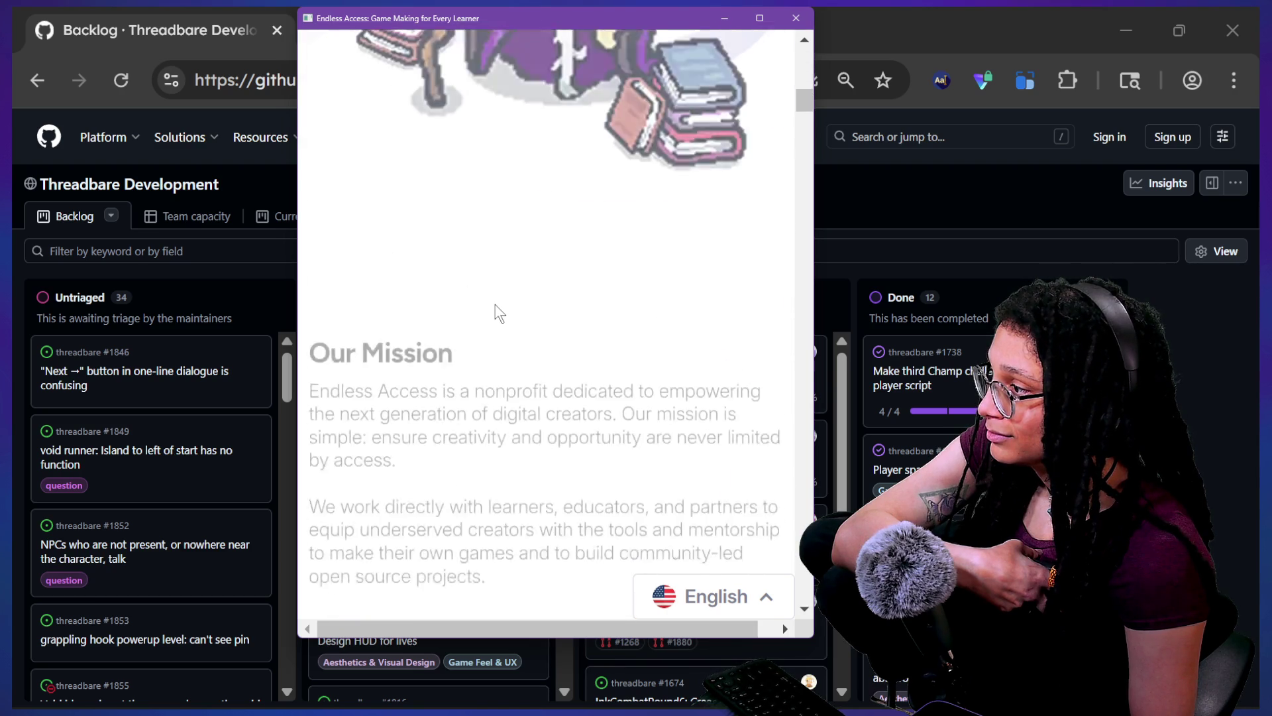
# - Highlight phrases such as 'nonprofit' in the Our Mission paragraph, then clear the highlights
pyautogui.scroll(-2, 498, 312)
pyautogui.scroll(-2, 498, 311)
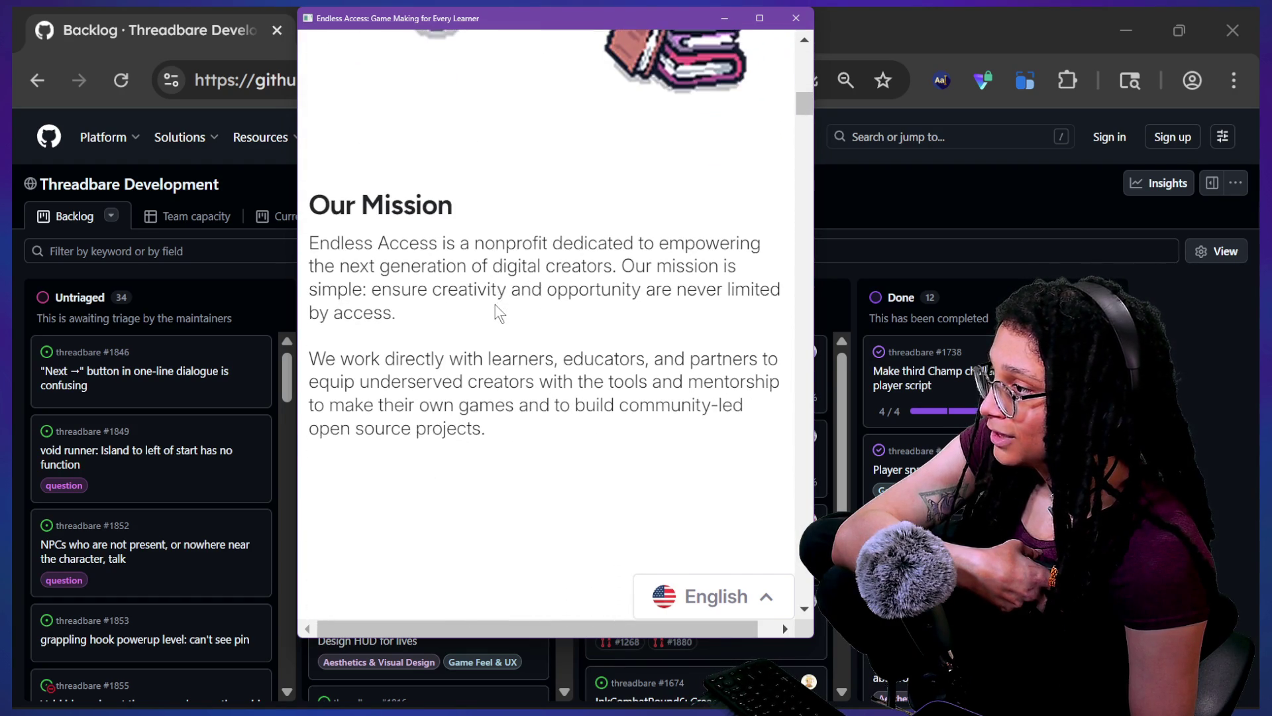
pyautogui.moveTo(521, 243); pyautogui.dragTo(597, 246)
pyautogui.click(514, 260)
pyautogui.hotkey('ctrl', 'w')
pyautogui.moveTo(355, 280); pyautogui.dragTo(380, 276)
pyautogui.hotkey('alt', 'Tab')
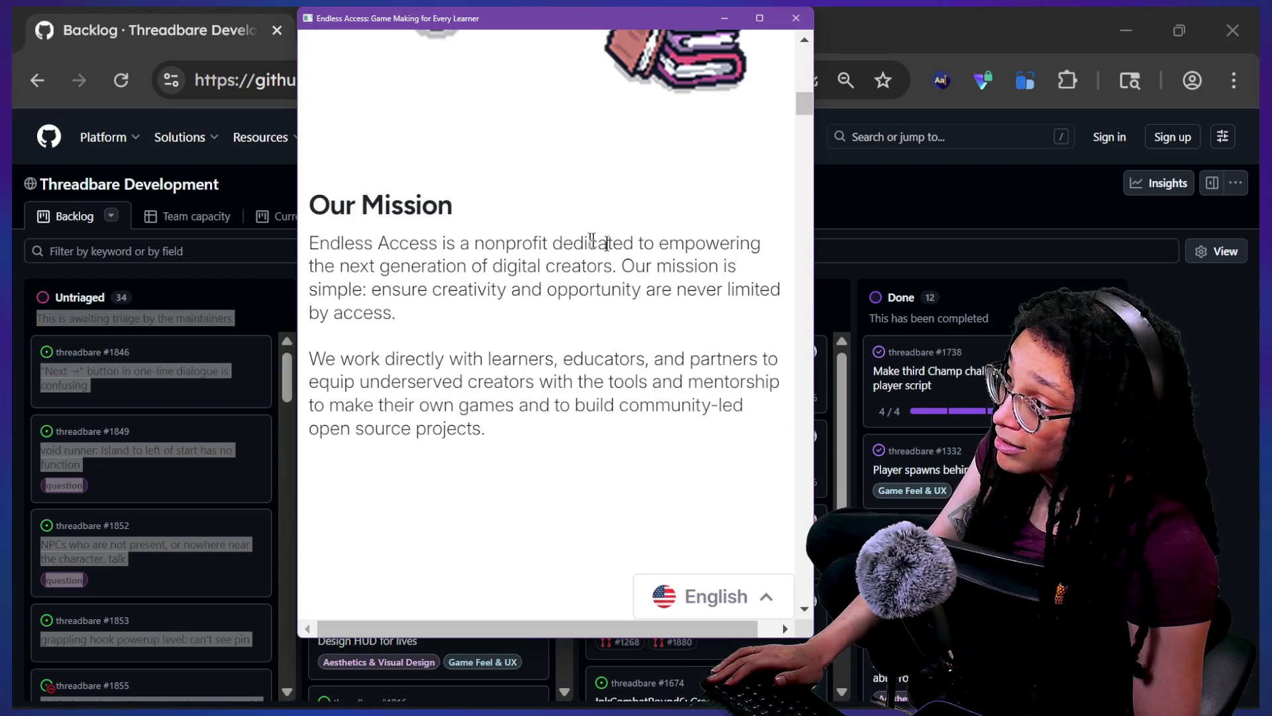
pyautogui.moveTo(471, 252); pyautogui.dragTo(539, 245)
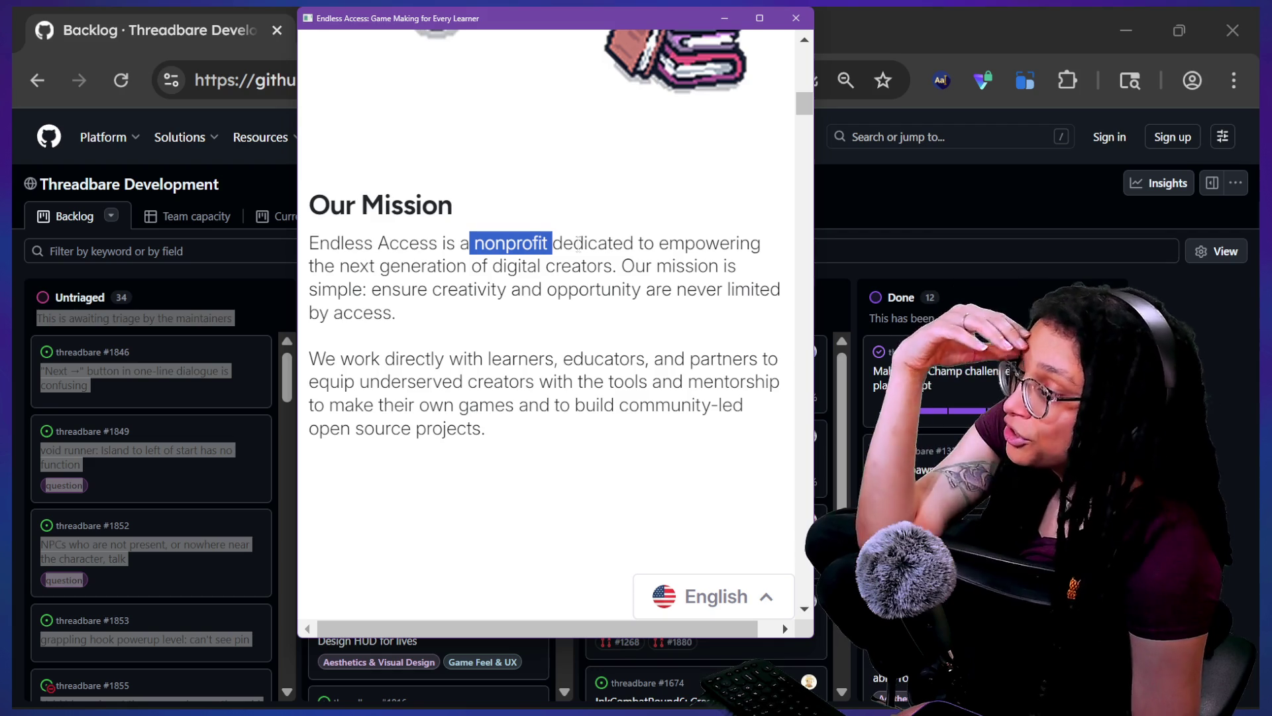
pyautogui.click(583, 248)
# - Scroll down past Our Mission to the Who We Work With section
pyautogui.scroll(-2, 608, 273)
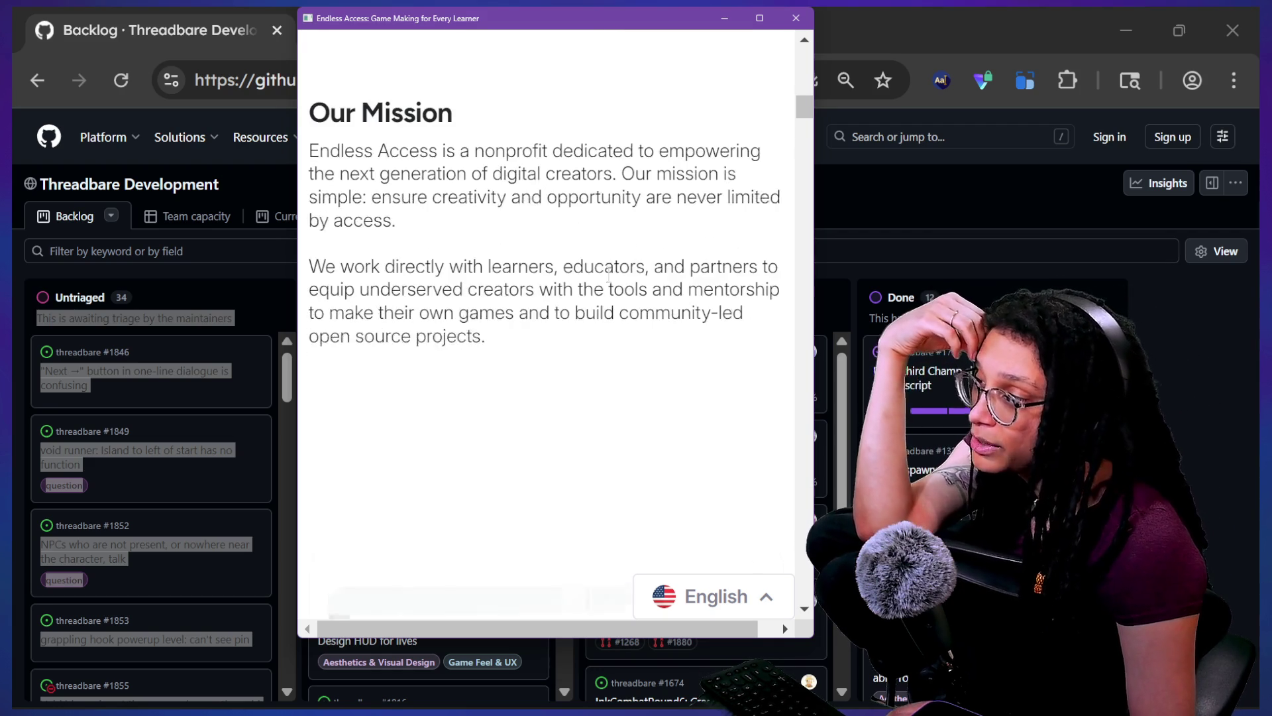
pyautogui.scroll(-1, 608, 275)
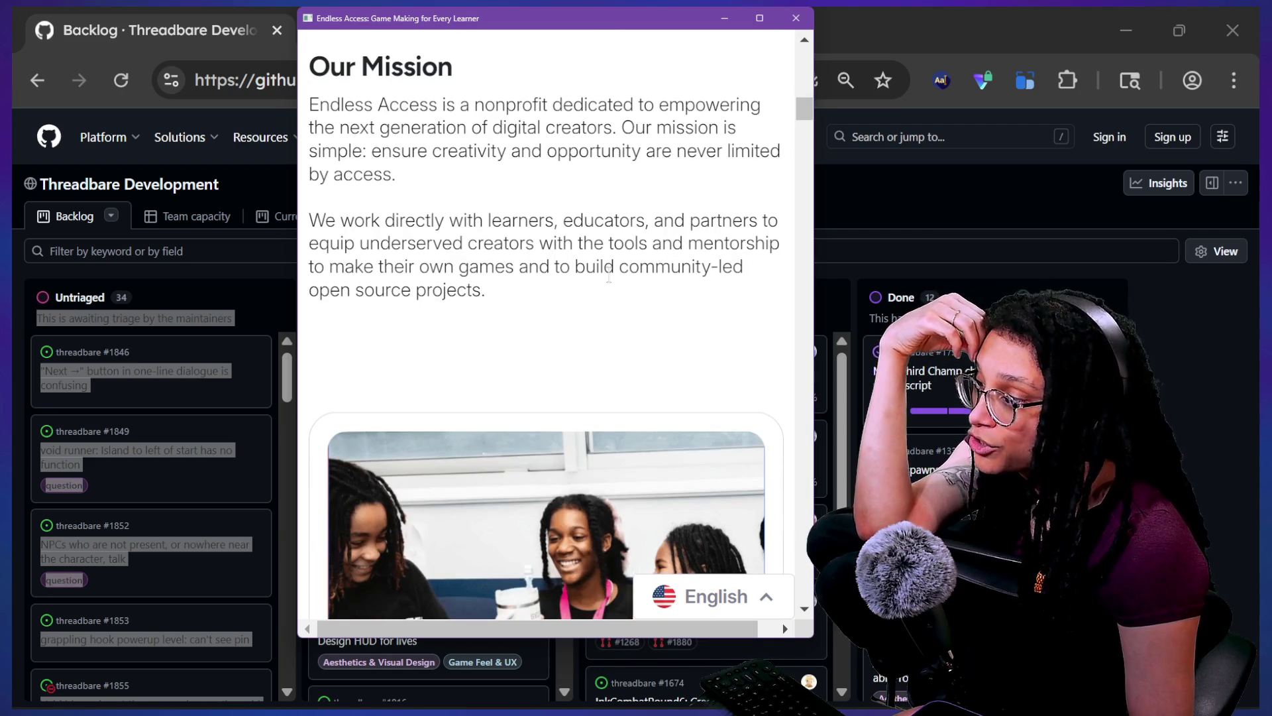
pyautogui.scroll(-1, 609, 276)
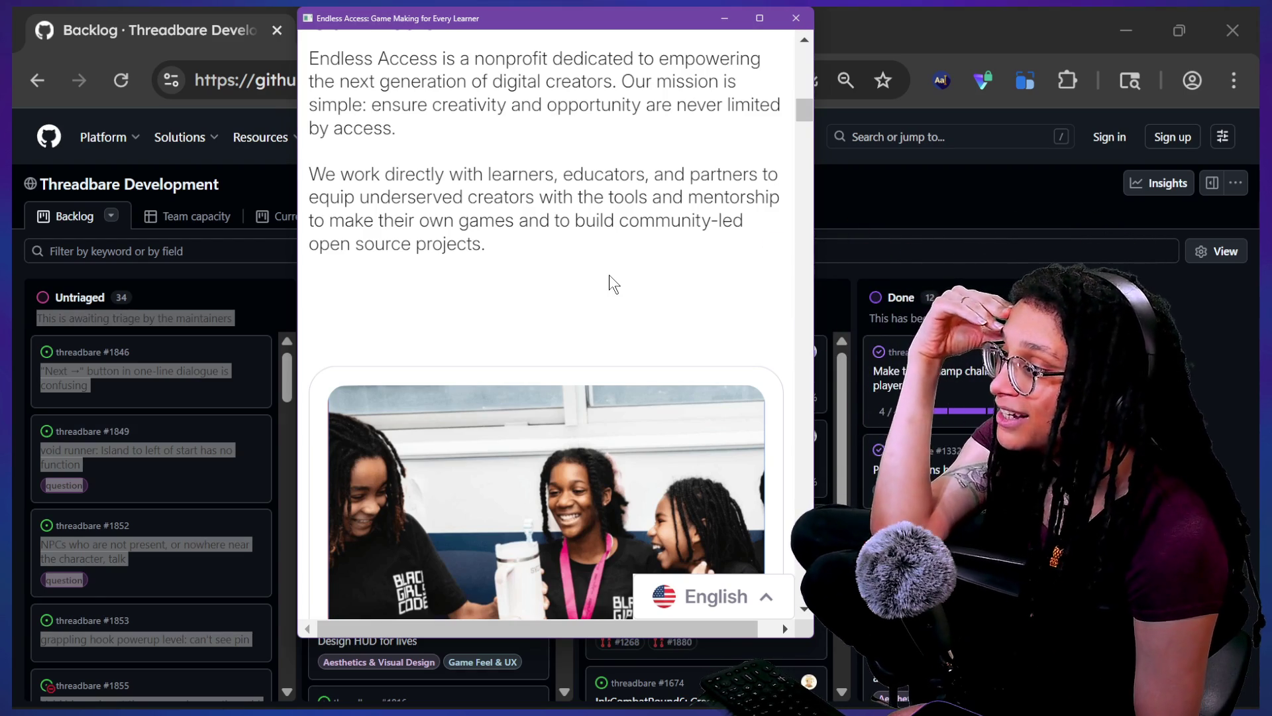
pyautogui.scroll(-1, 610, 276)
pyautogui.scroll(-3, 610, 276)
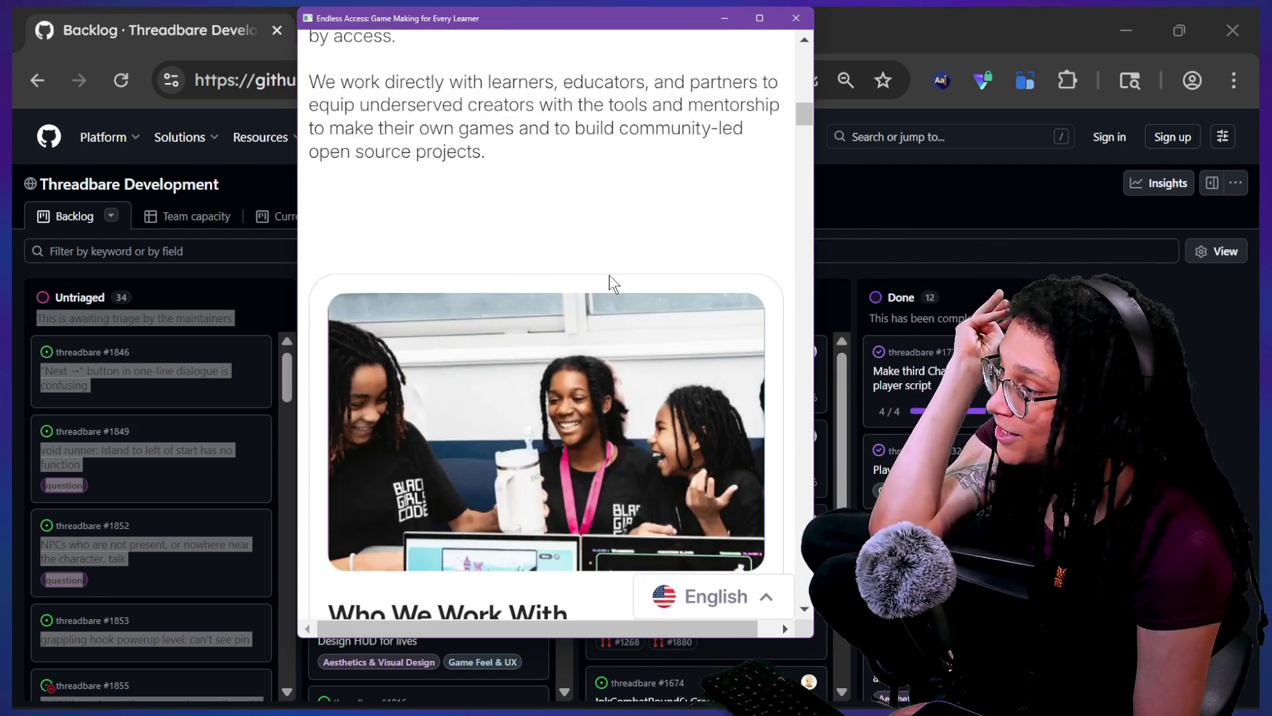
pyautogui.scroll(-1, 609, 274)
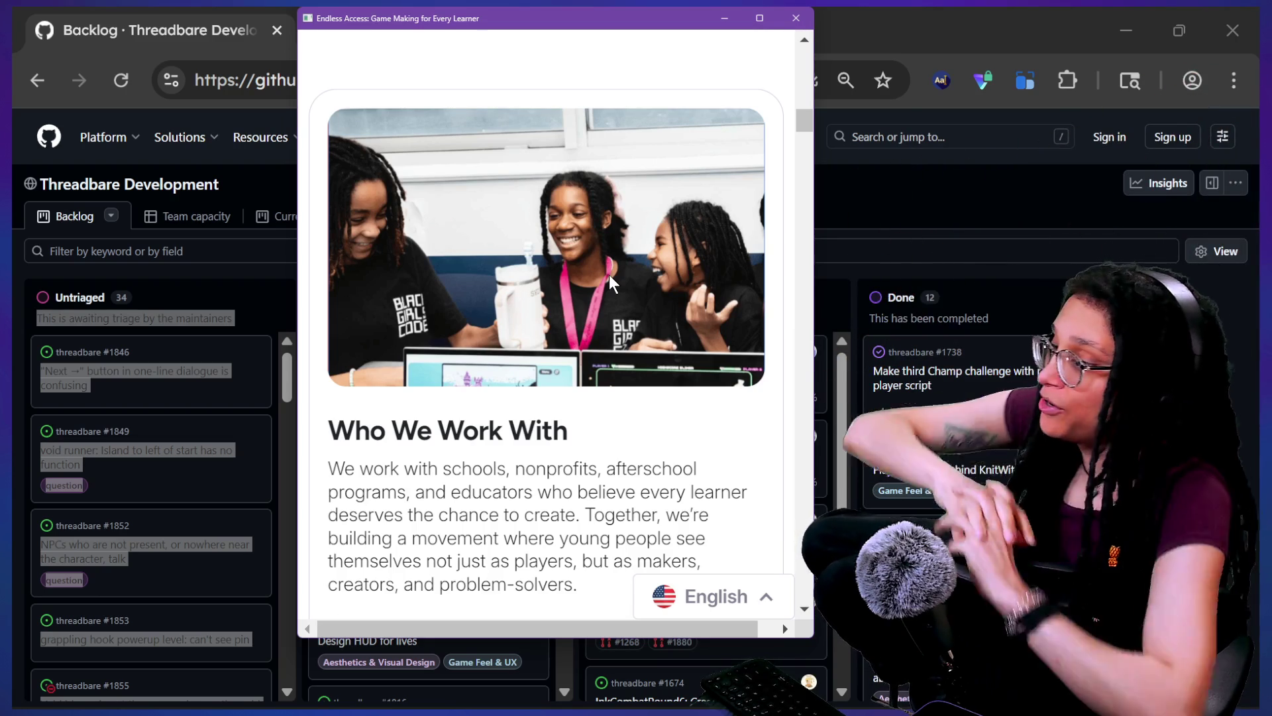
pyautogui.scroll(-3, 610, 274)
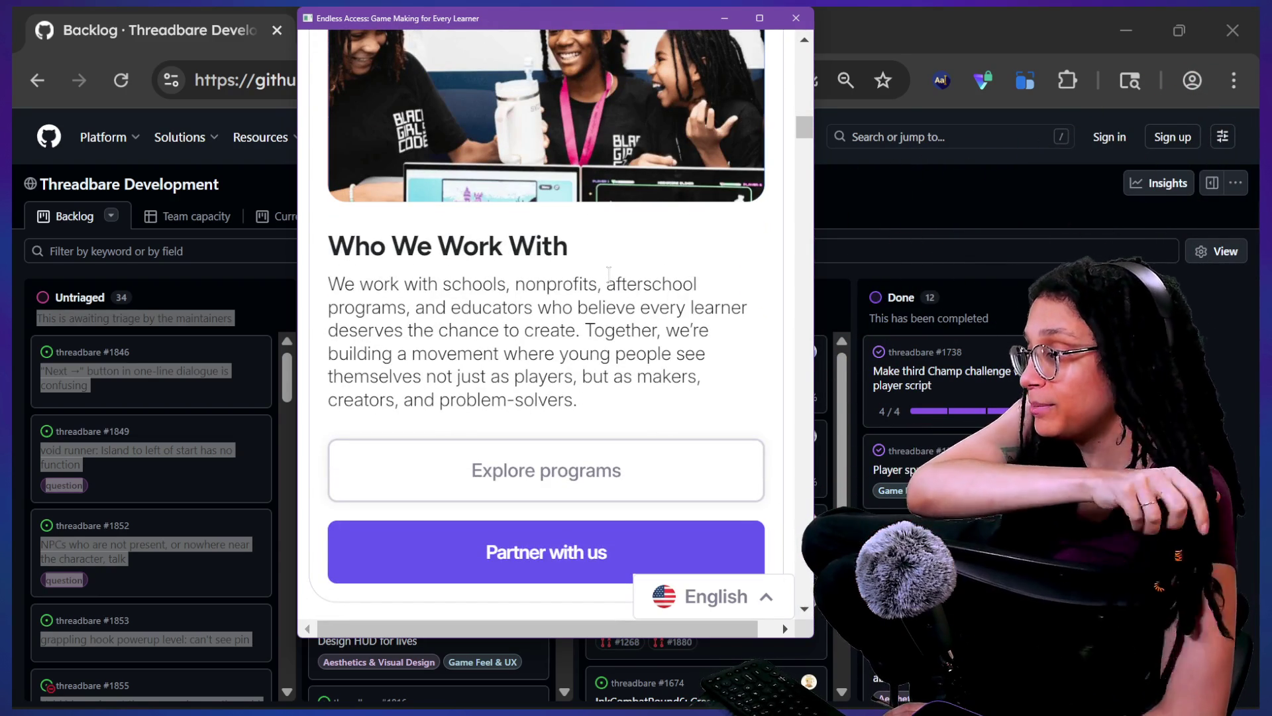
pyautogui.scroll(-2, 609, 273)
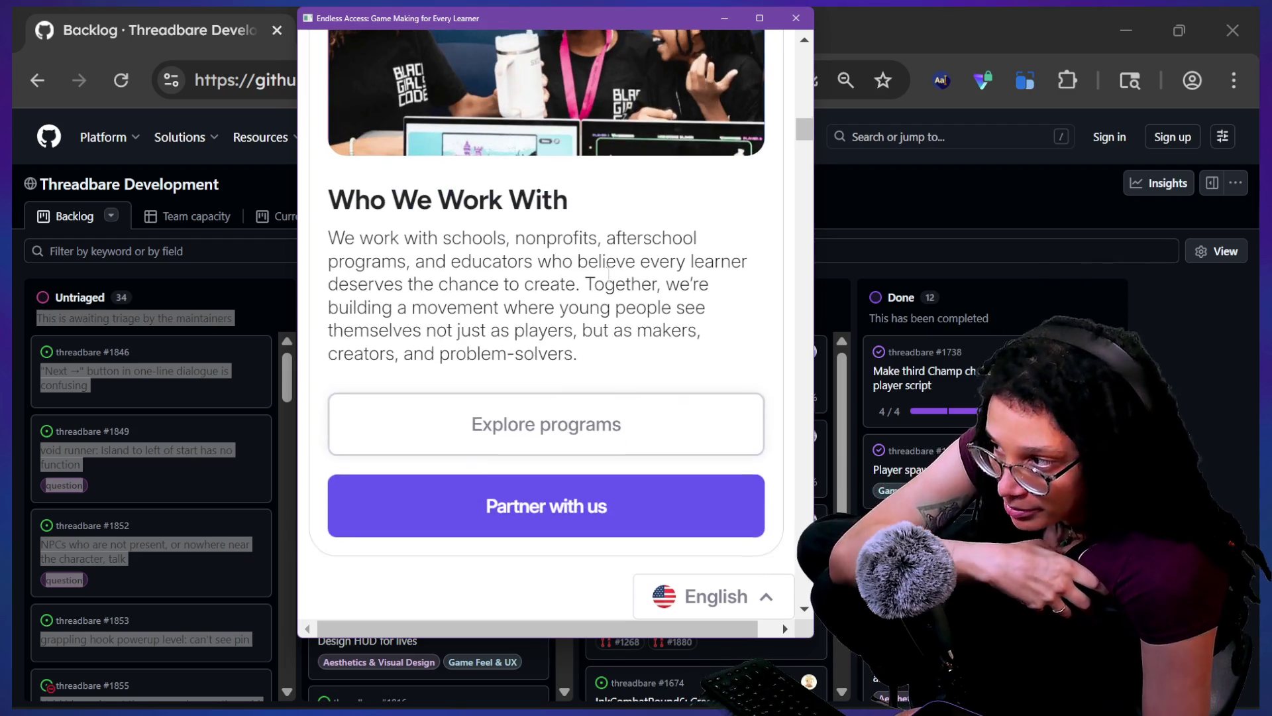
pyautogui.scroll(-2, 609, 274)
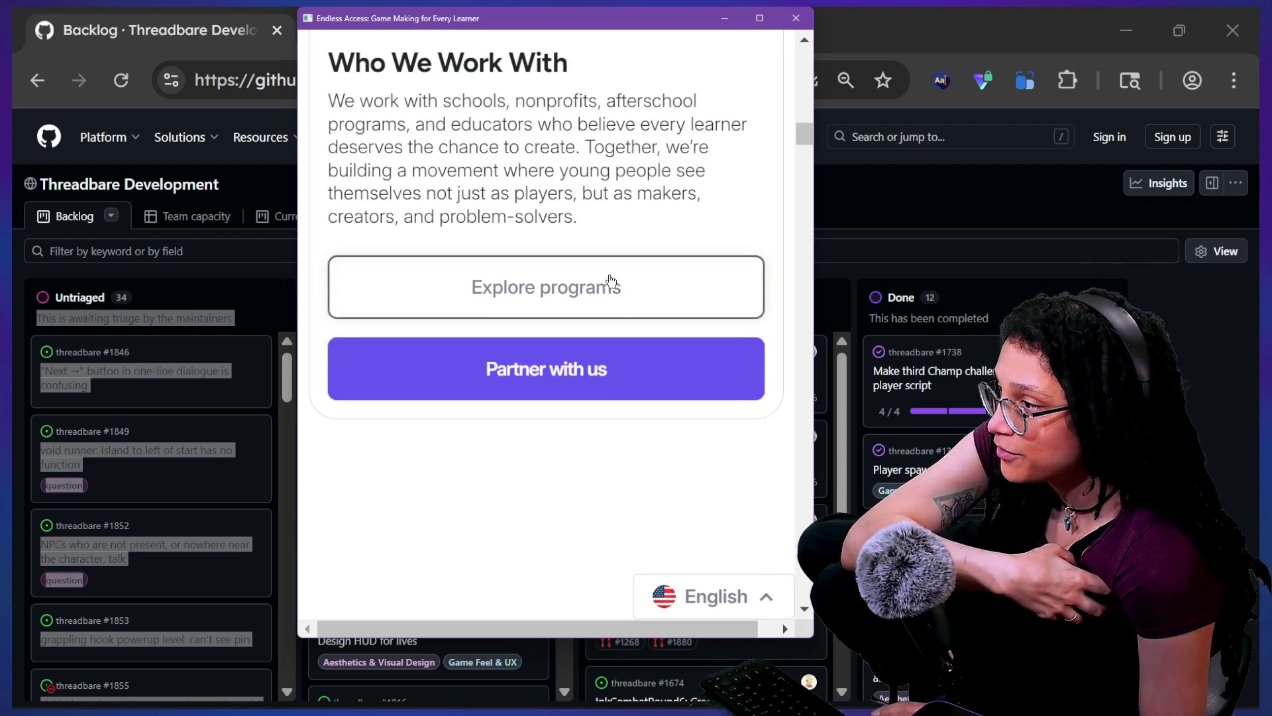
pyautogui.scroll(4, 610, 275)
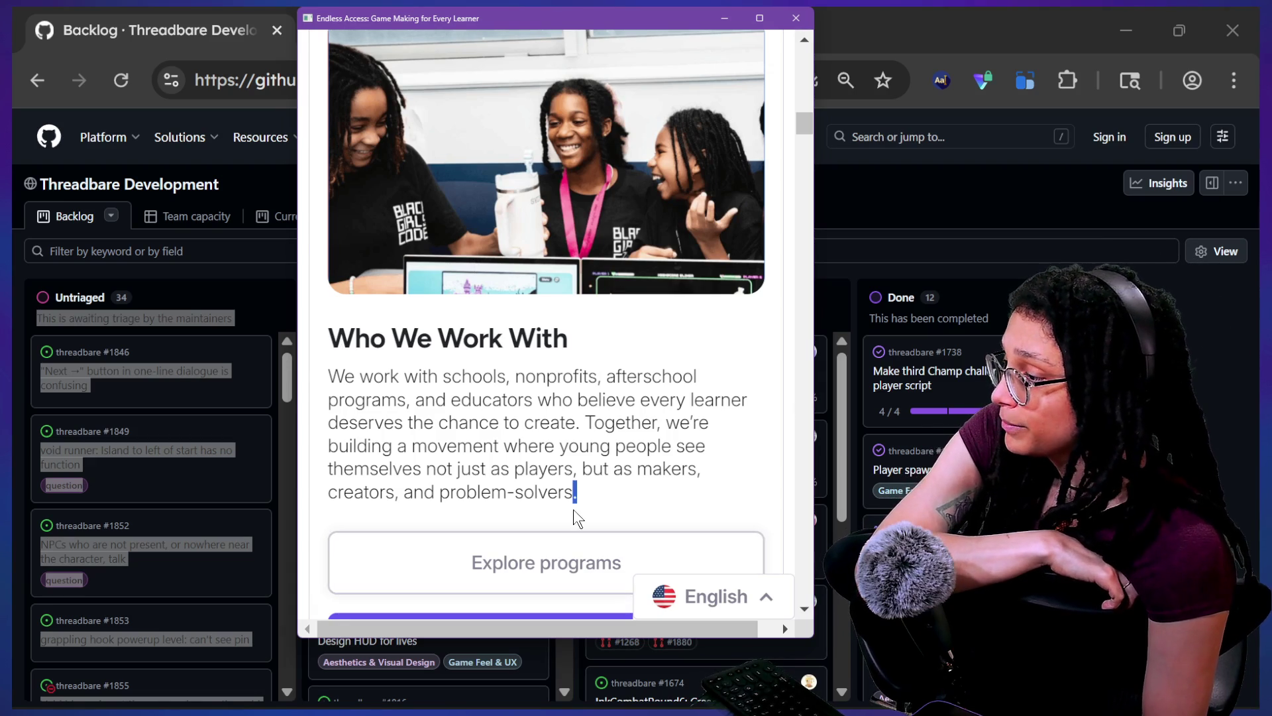
# - Jump to Our Learning Programs, view the Core program, then scroll back up to the top
pyautogui.scroll(-2, 574, 510)
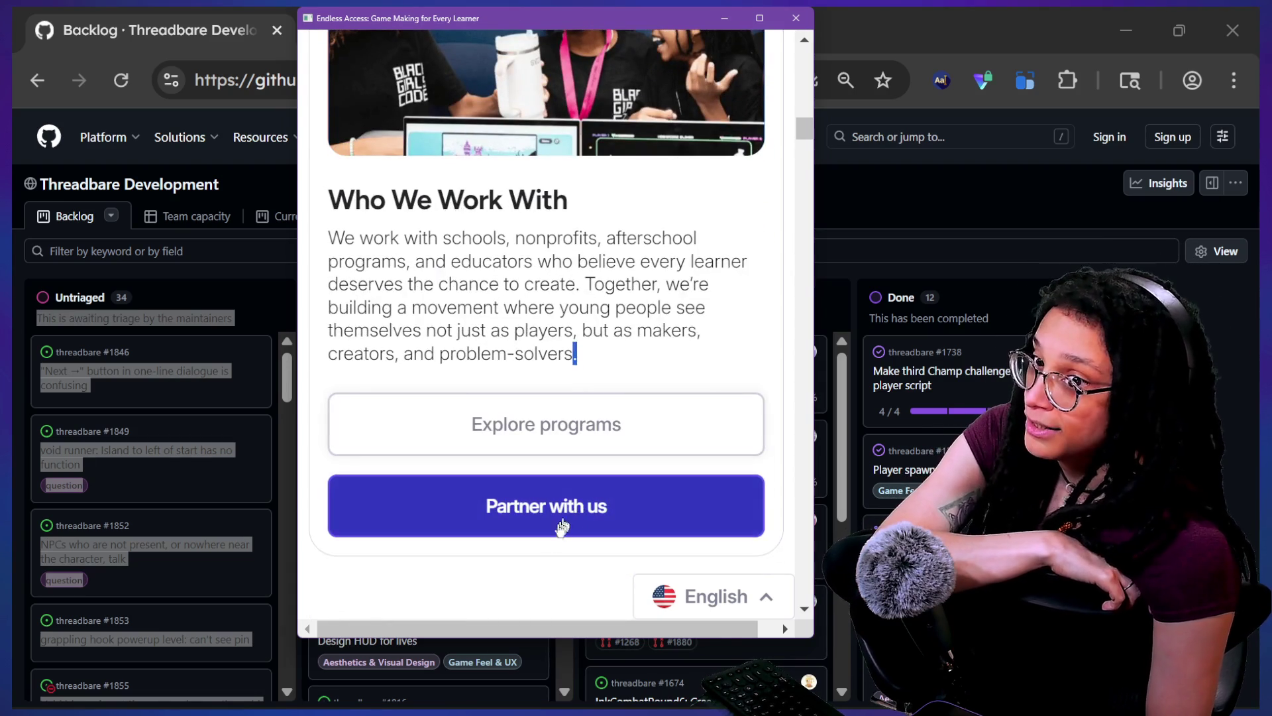
pyautogui.click(527, 577)
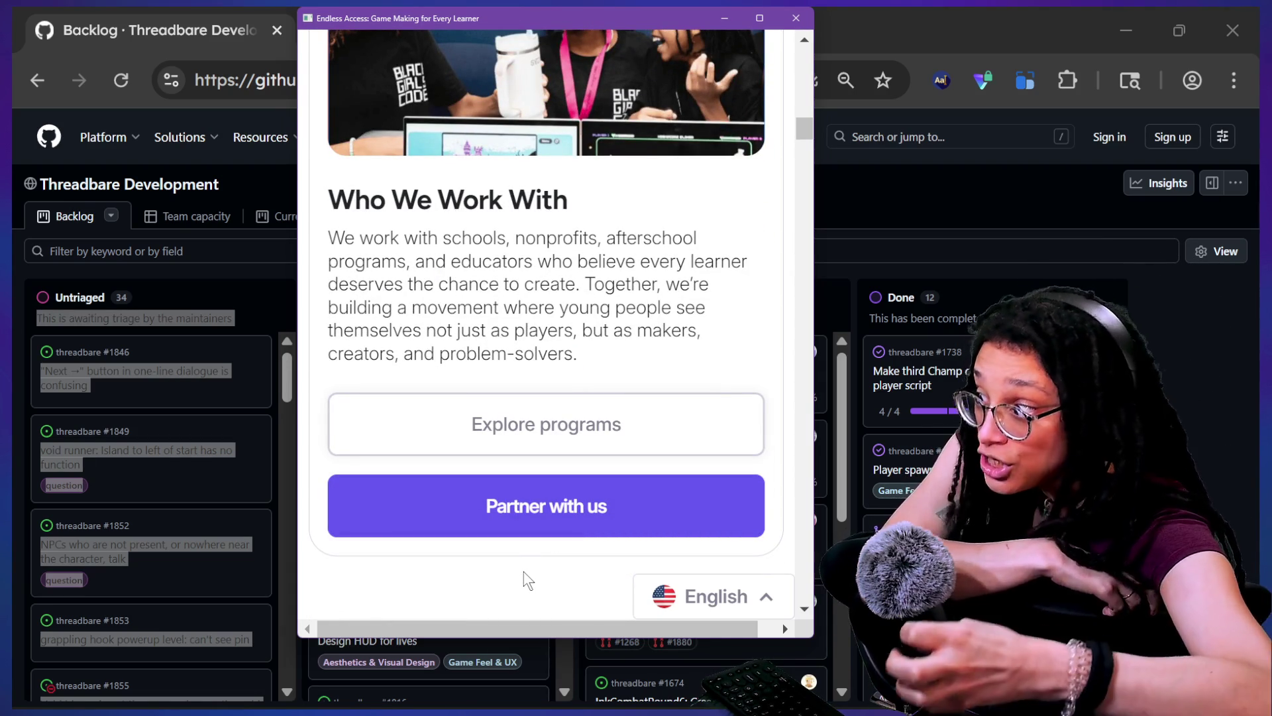
pyautogui.click(456, 434)
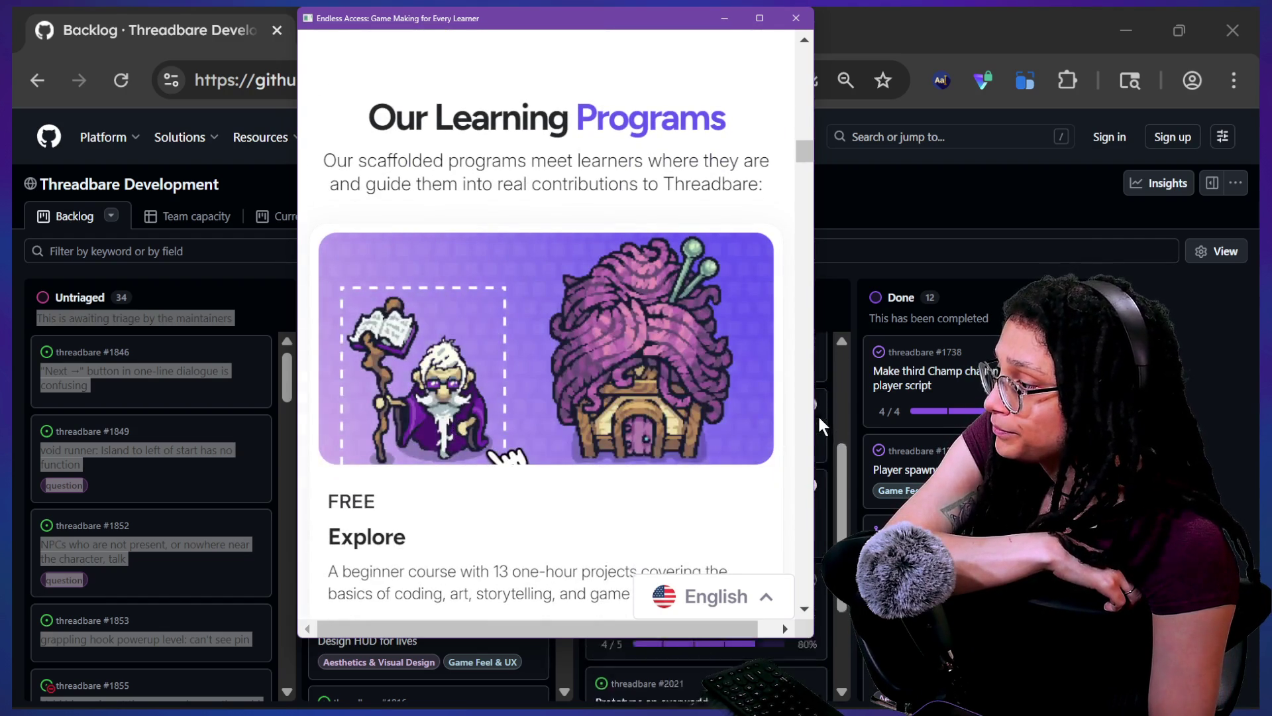
pyautogui.scroll(-10, 654, 356)
pyautogui.scroll(15, 655, 355)
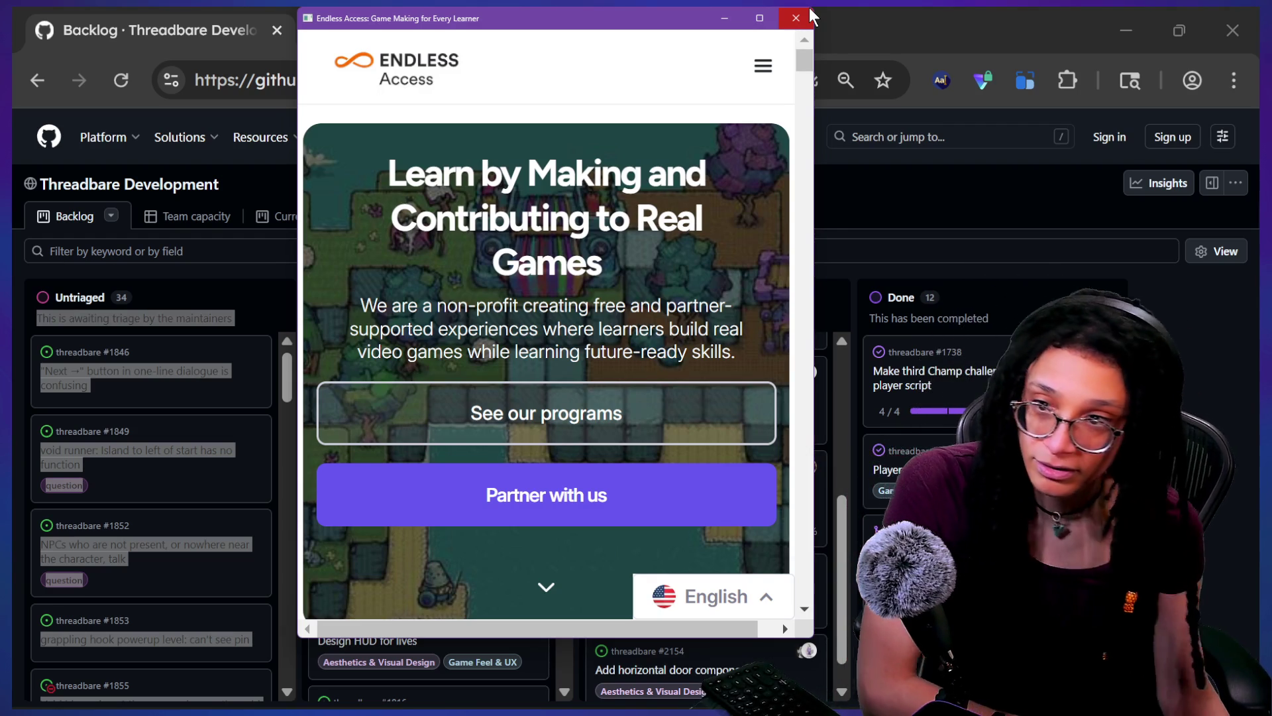
# - Close the Endless Access window and return to Godot's bonus_thought script editor
pyautogui.click(809, 8)
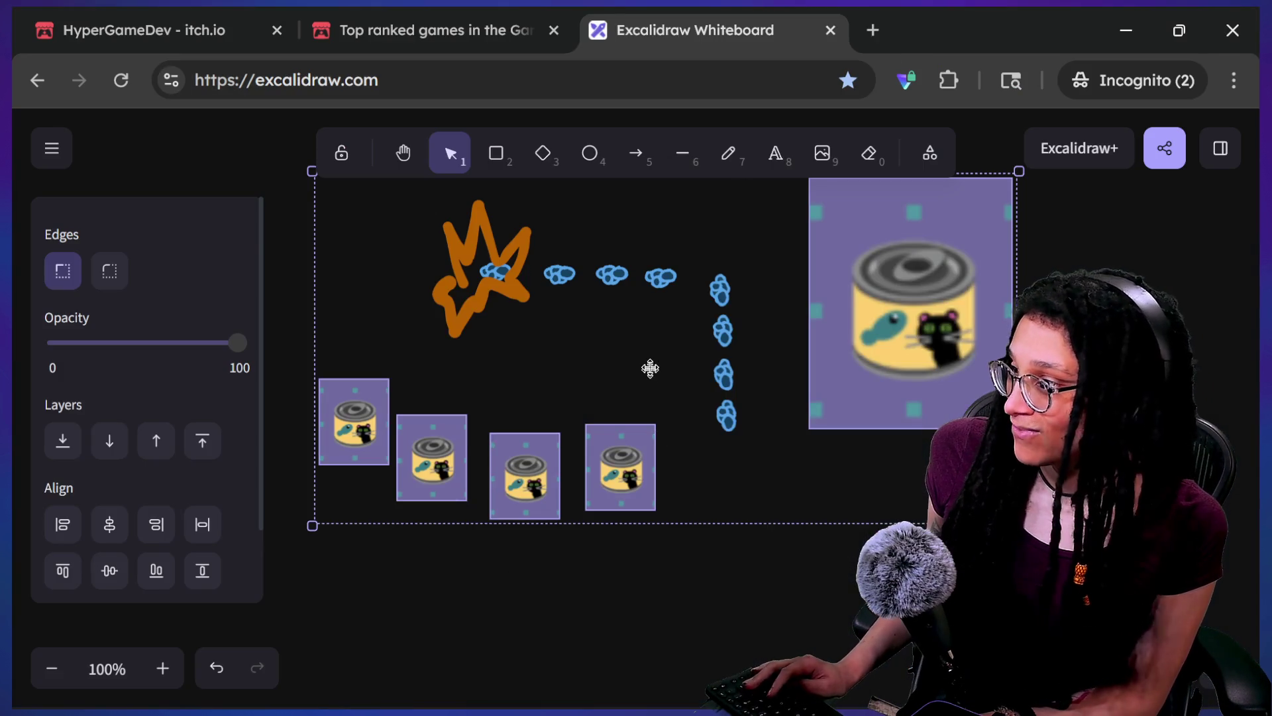
pyautogui.hotkey('alt', 'Tab')
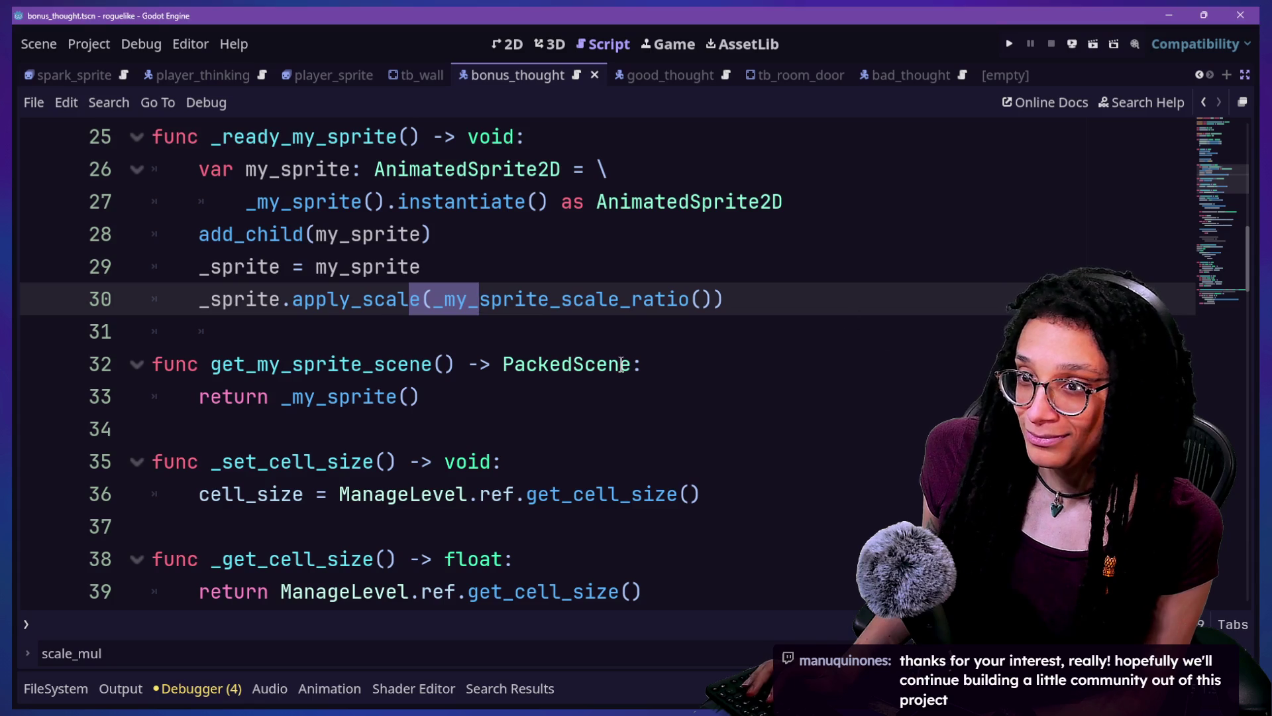
pyautogui.moveTo(622, 364)
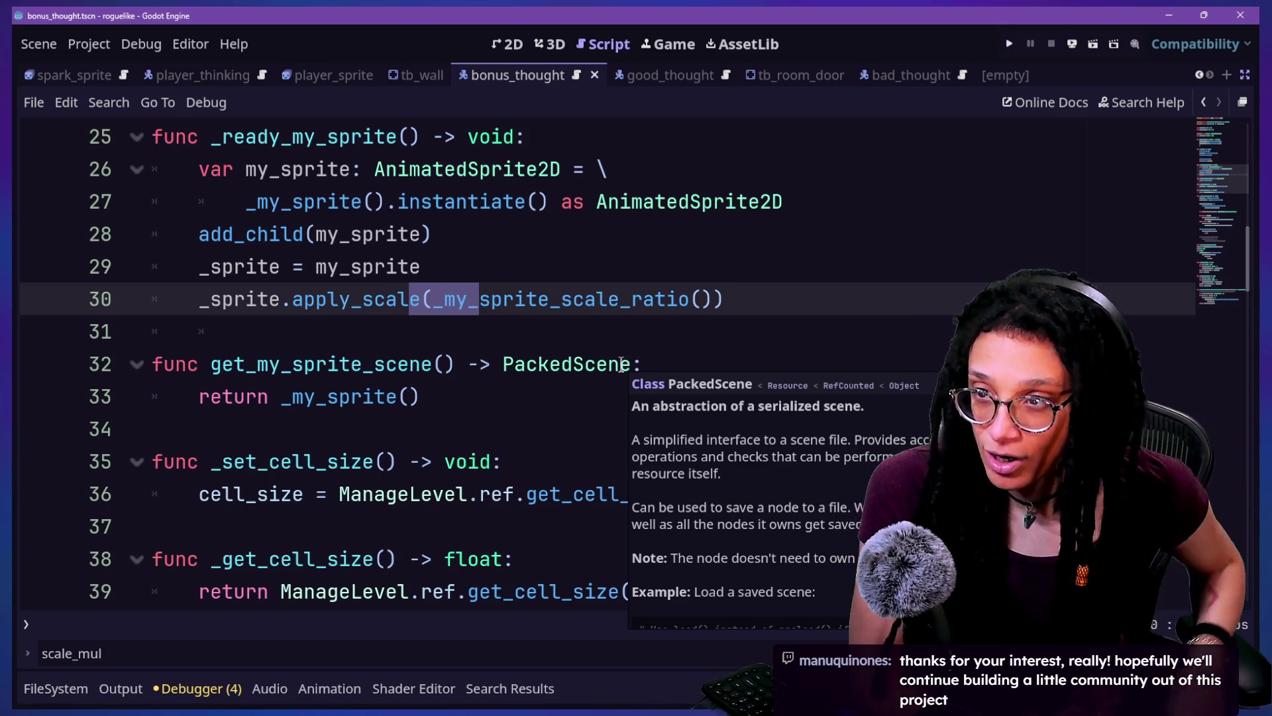
pyautogui.click(533, 325)
pyautogui.press('Down')
pyautogui.press('Down')
pyautogui.press('Down')
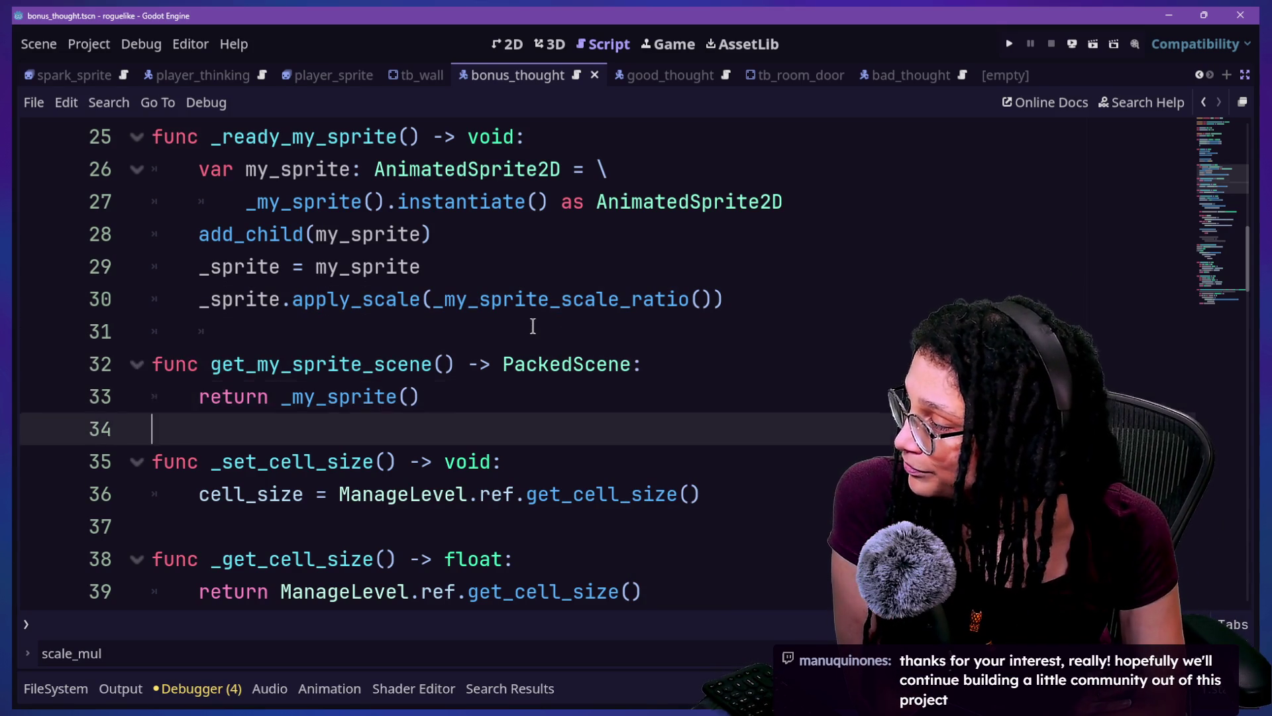
pyautogui.press('Up')
pyautogui.press('Up')
pyautogui.press('Up')
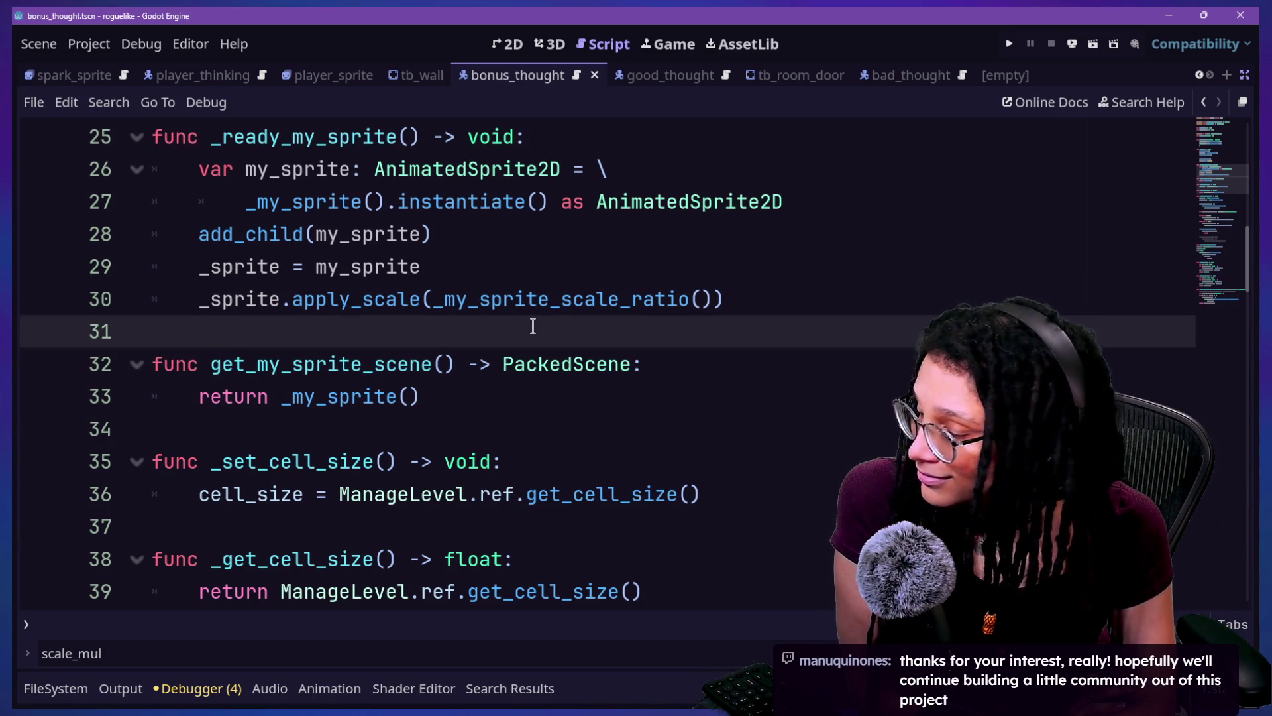
pyautogui.press('Up')
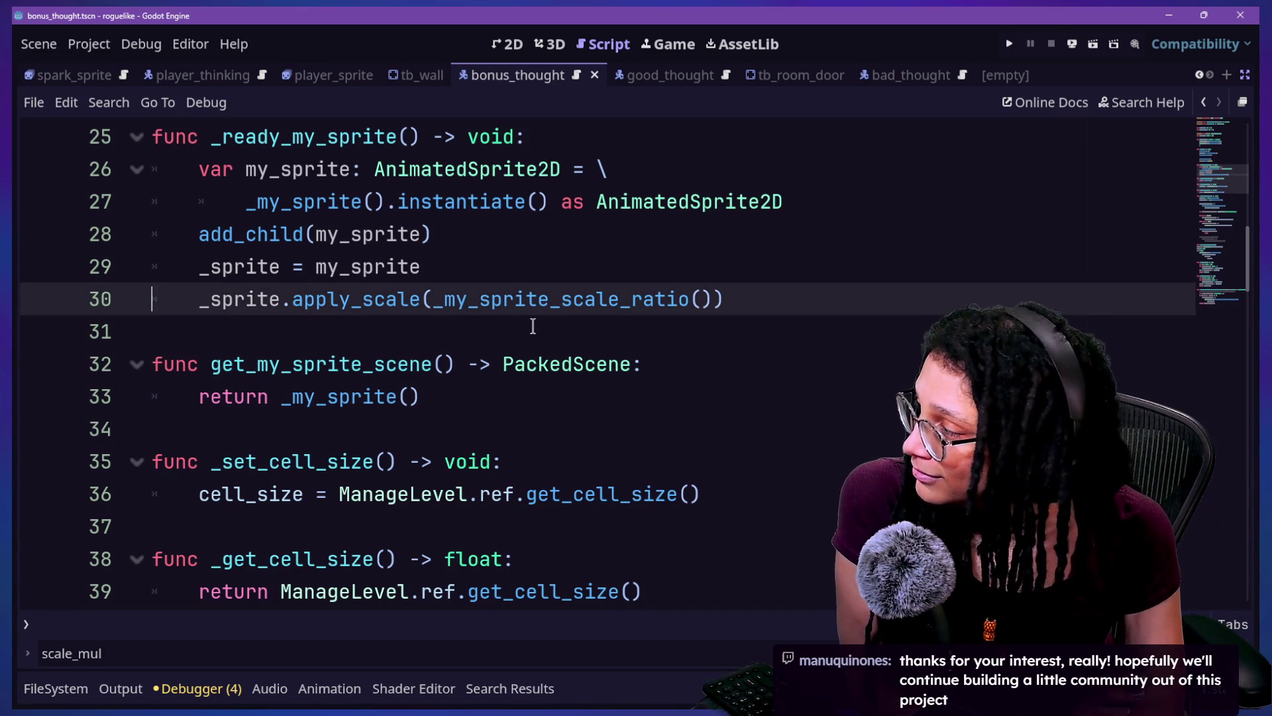
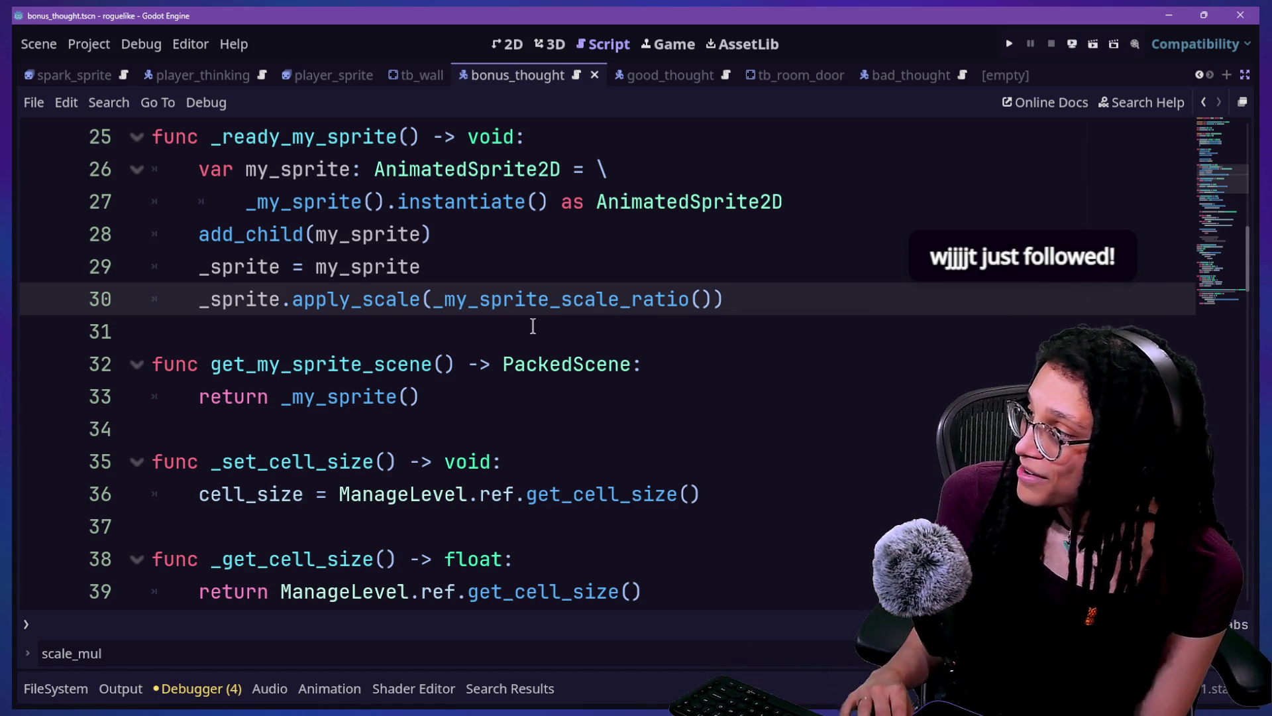
# - Review the sprite setup code around lines 31-32 and the PackedScene return type
pyautogui.click(532, 326)
pyautogui.click(553, 366)
pyautogui.moveTo(555, 372)
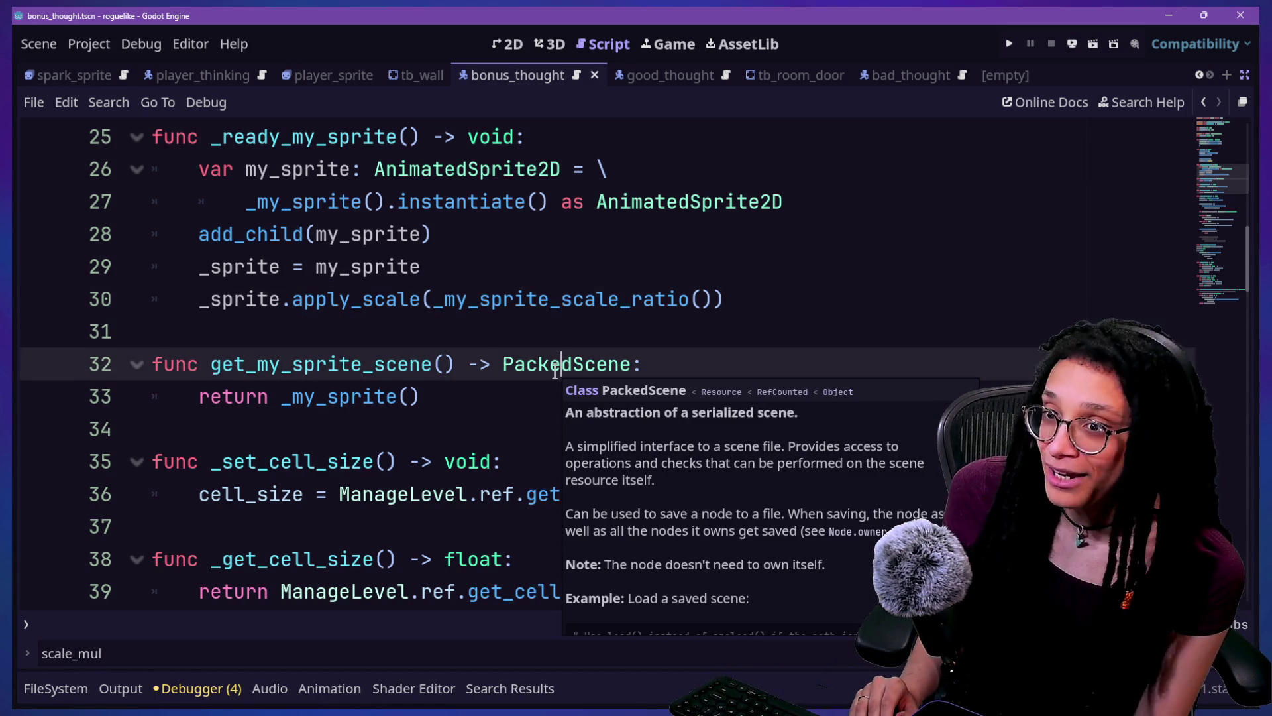
pyautogui.press('Up')
pyautogui.press('Up')
pyautogui.press('Down')
pyautogui.press('Up')
pyautogui.press('Up')
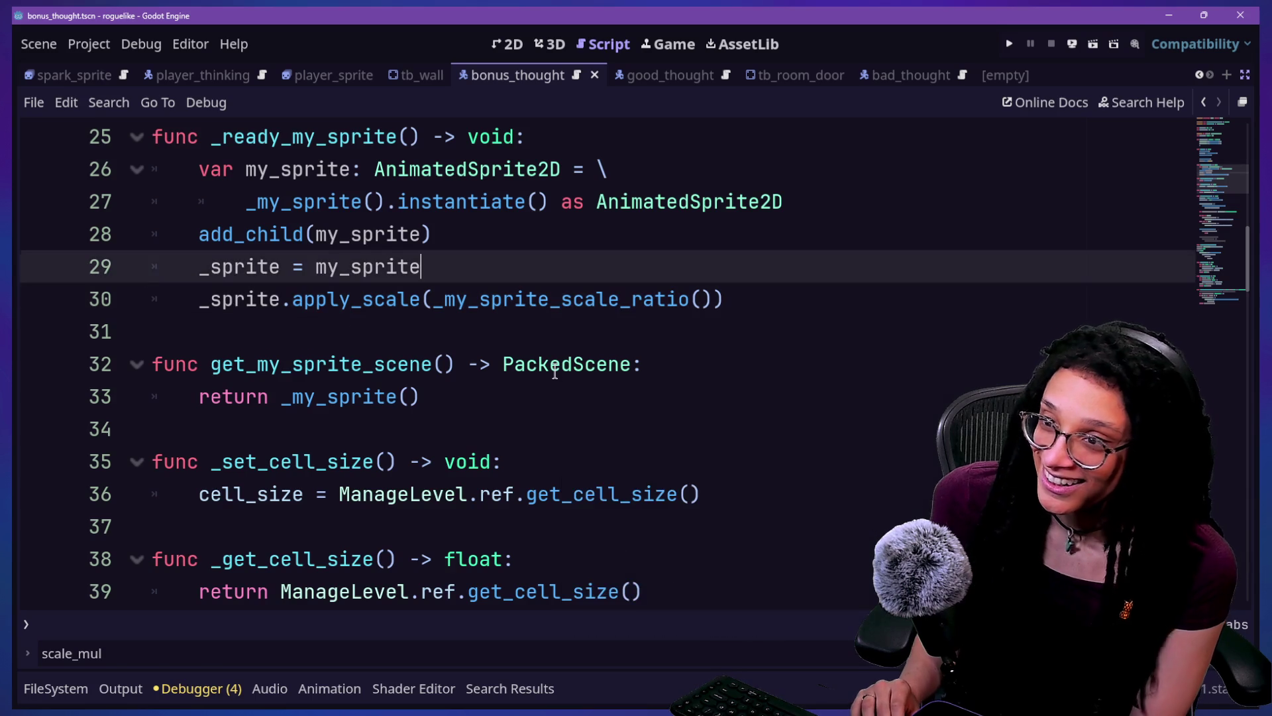
pyautogui.press('Down')
pyautogui.press('Down')
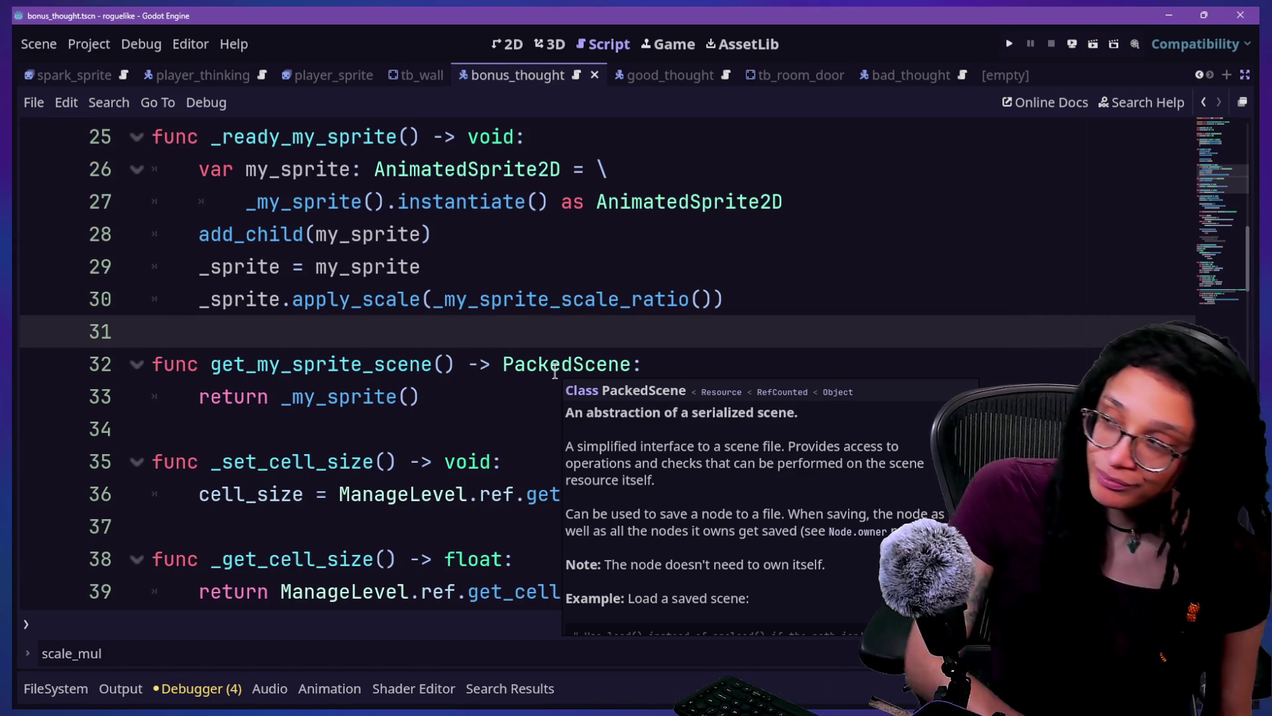
# - Check the cell size setter and get_my_sprite_scene lines, then run the project to test
pyautogui.click(372, 505)
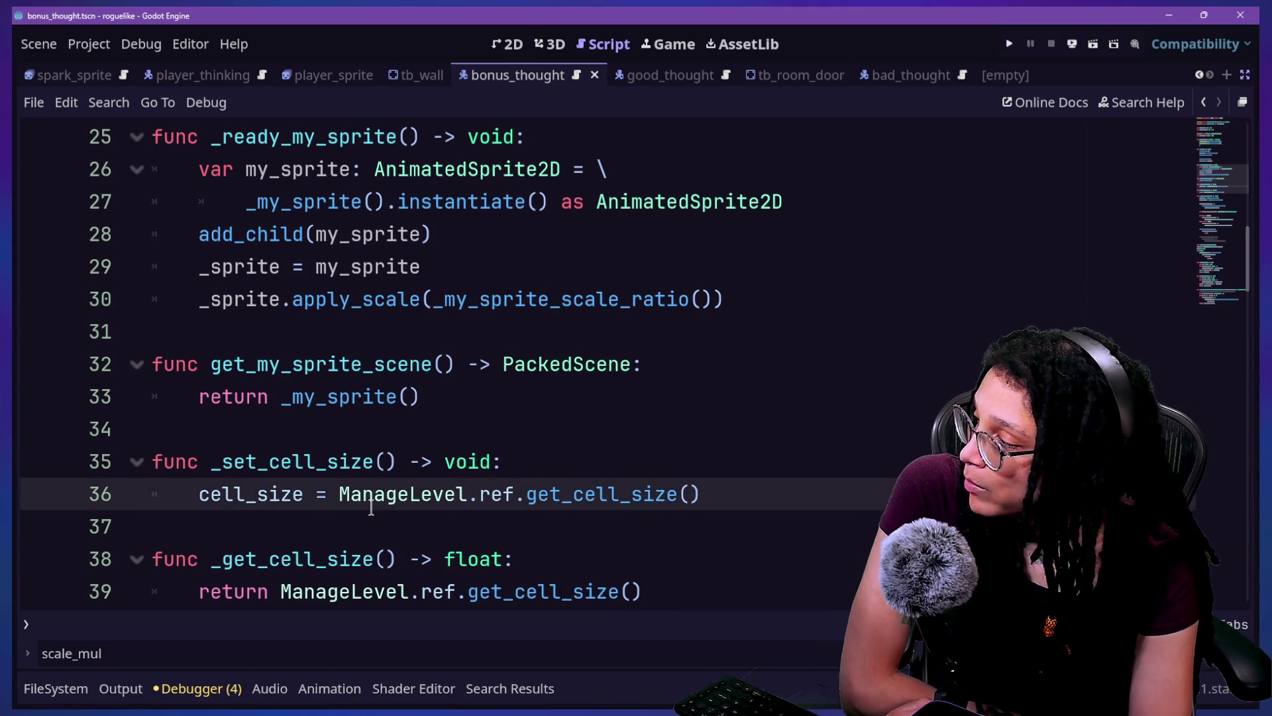
pyautogui.press('Down')
pyautogui.press('Up')
pyautogui.press('Up')
pyautogui.press('Up')
pyautogui.press('Up')
pyautogui.press('Down')
pyautogui.moveTo(372, 508)
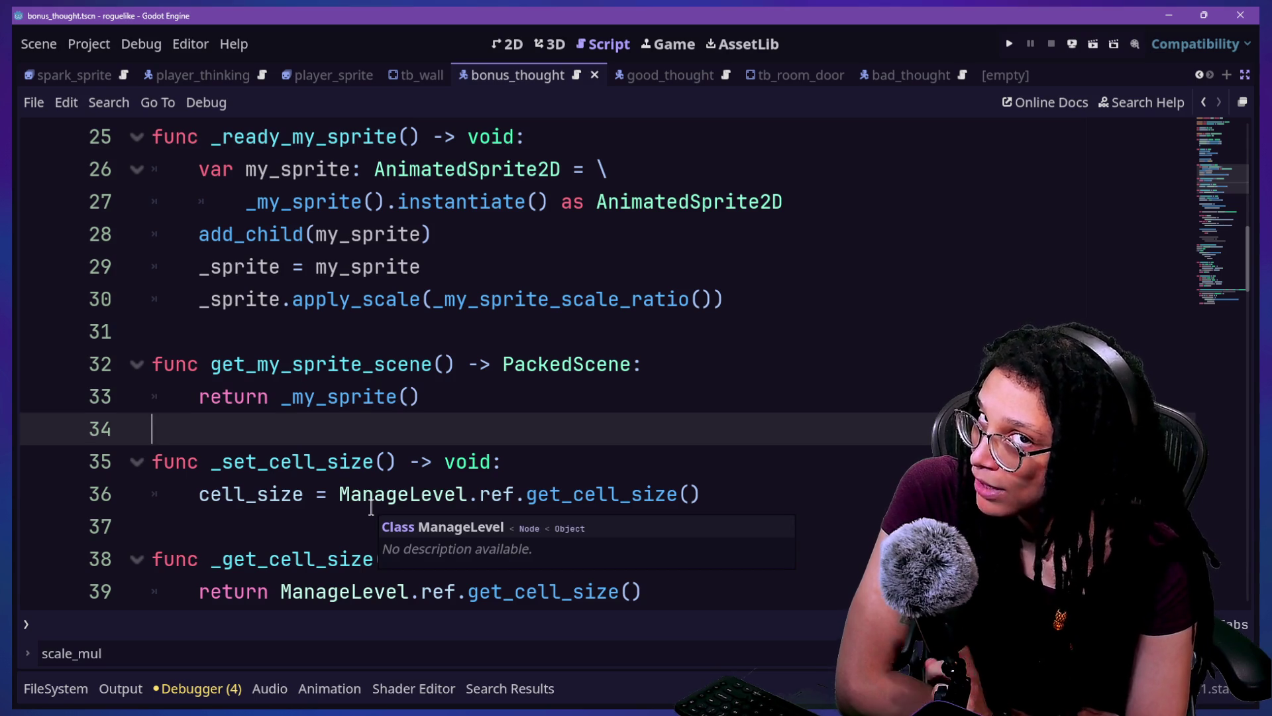
pyautogui.press('Up')
pyautogui.press('Up')
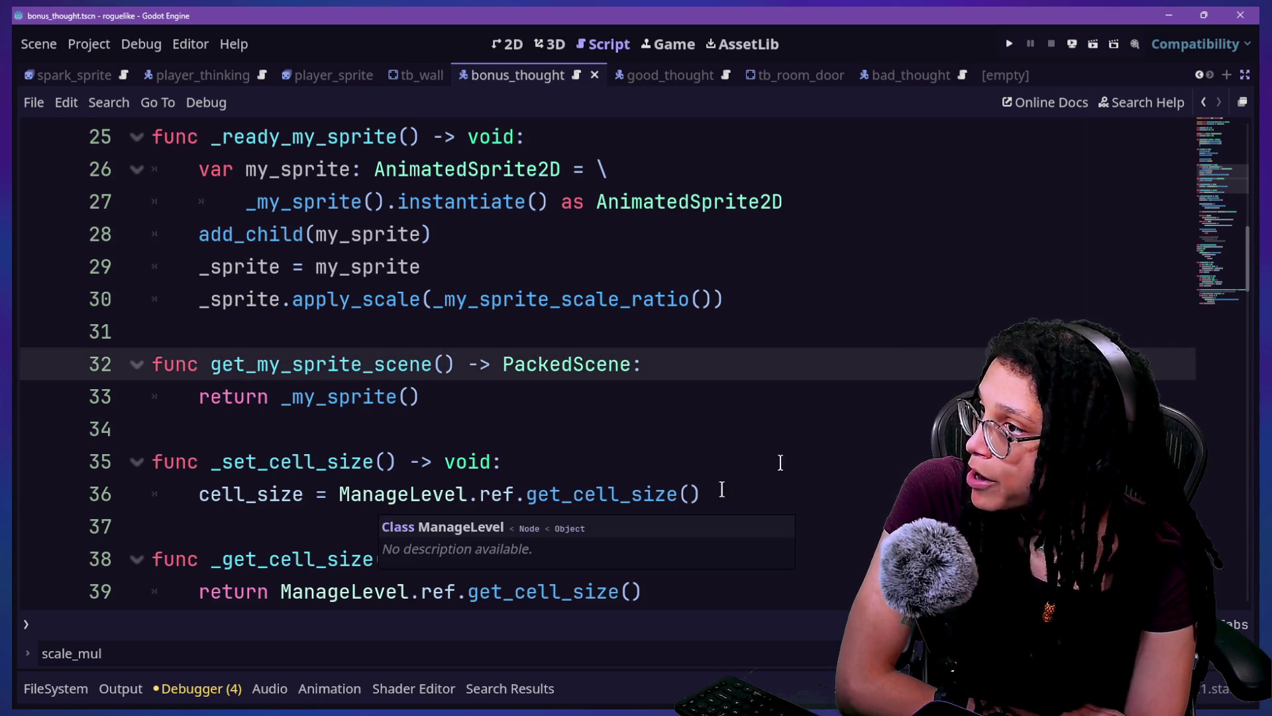
pyautogui.click(1008, 45)
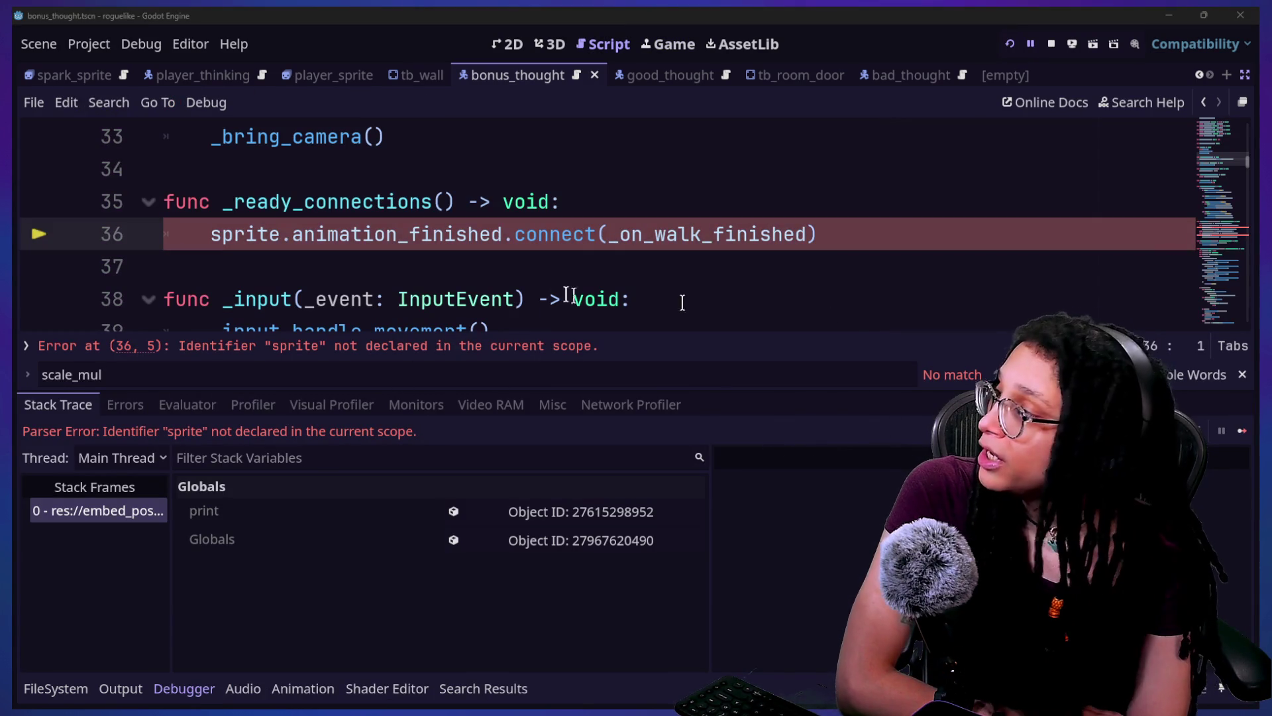
pyautogui.click(550, 289)
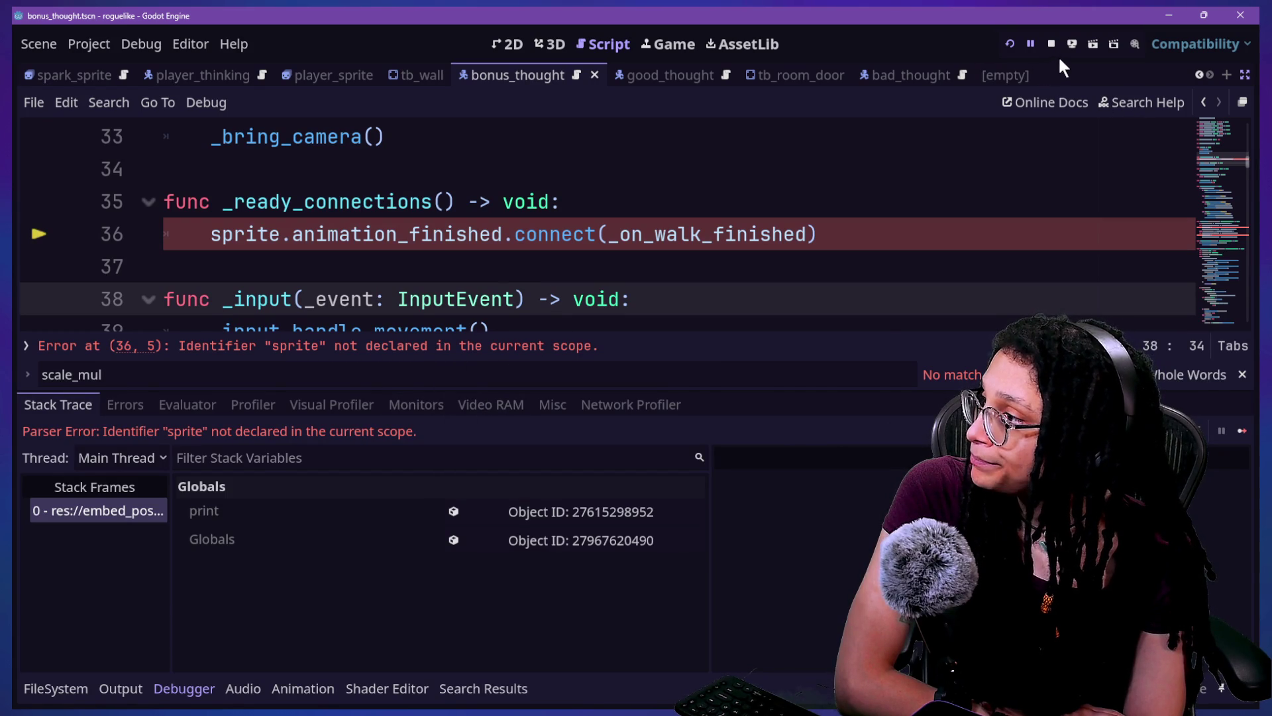
# - Change sprite to _sprite on error line 36
pyautogui.click(201, 240)
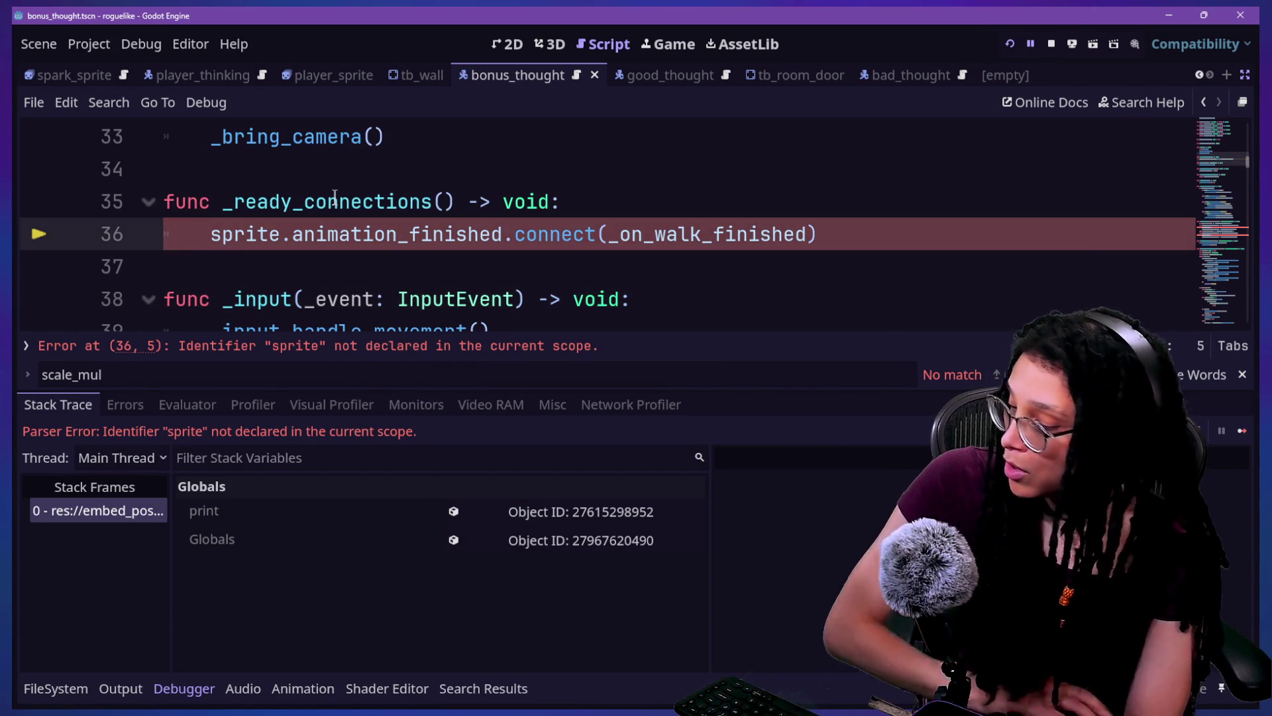
pyautogui.hotkey('ctrl', 'j')
pyautogui.write('_')
pyautogui.press('Escape')
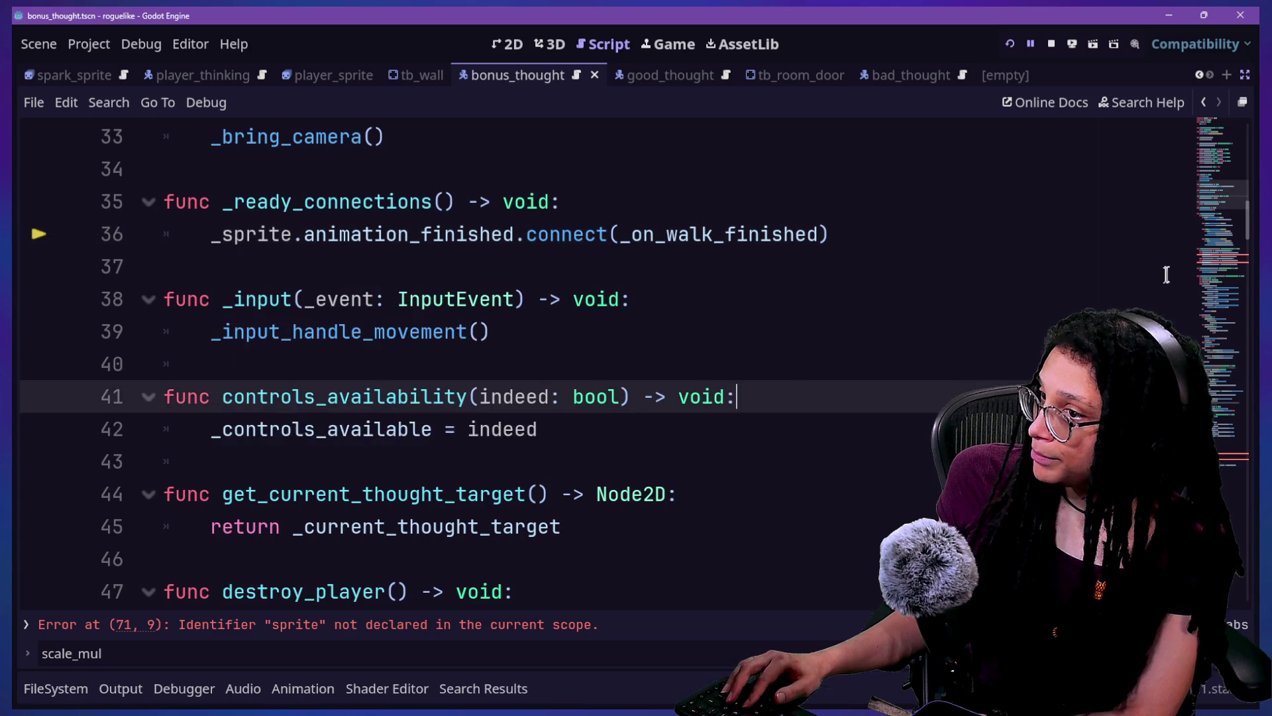
# - Rename sprite to _sprite on lines 71 and 75 at once with two carets
pyautogui.click(1181, 260)
pyautogui.click(253, 234)
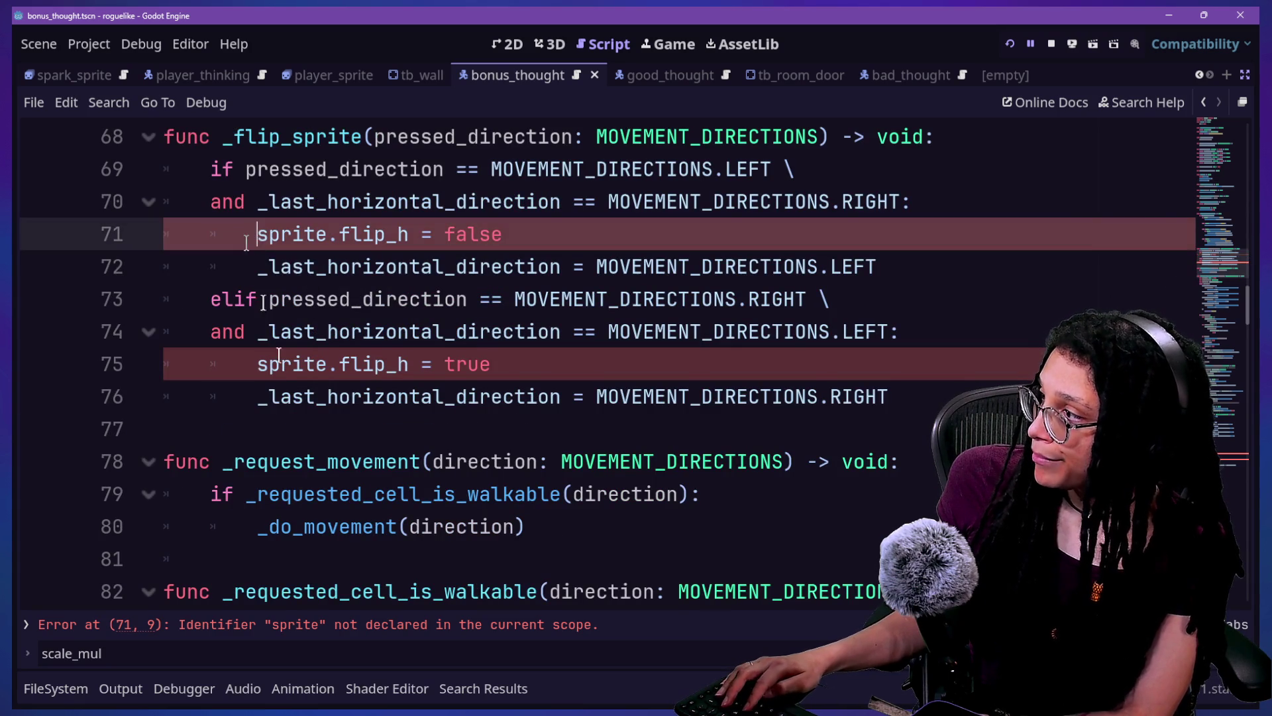
pyautogui.keyDown('alt'); pyautogui.click(254, 365); pyautogui.keyUp('alt')
pyautogui.write('_')
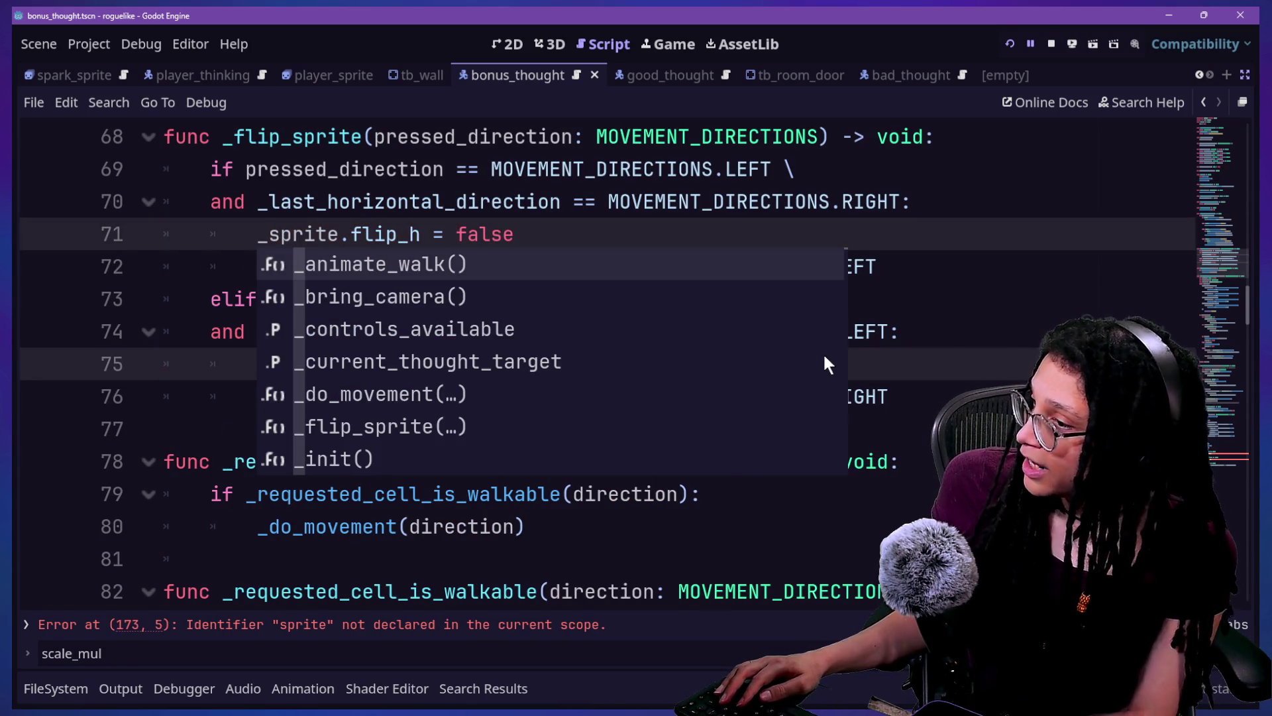
pyautogui.press('Escape')
# - Prefix sprite with an underscore on lines 173 and 176
pyautogui.scroll(-3, 542, 550)
pyautogui.scroll(-20, 542, 550)
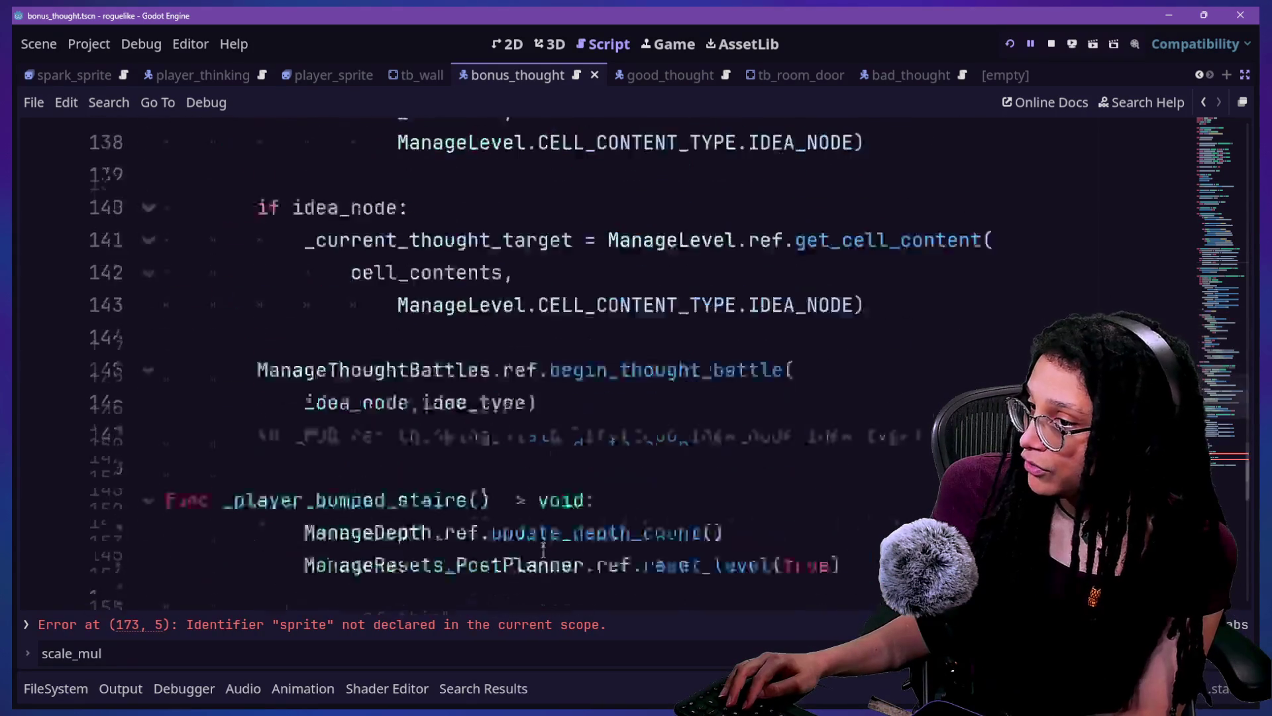
pyautogui.click(210, 526)
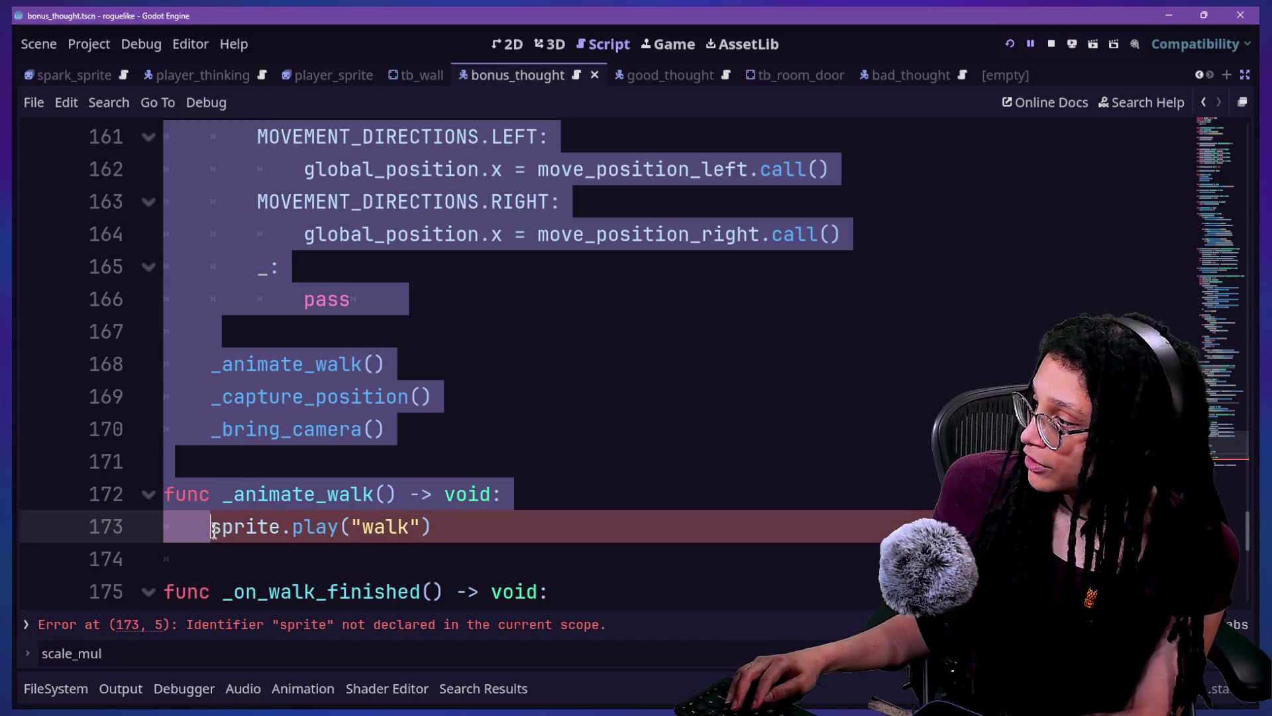
pyautogui.write('_')
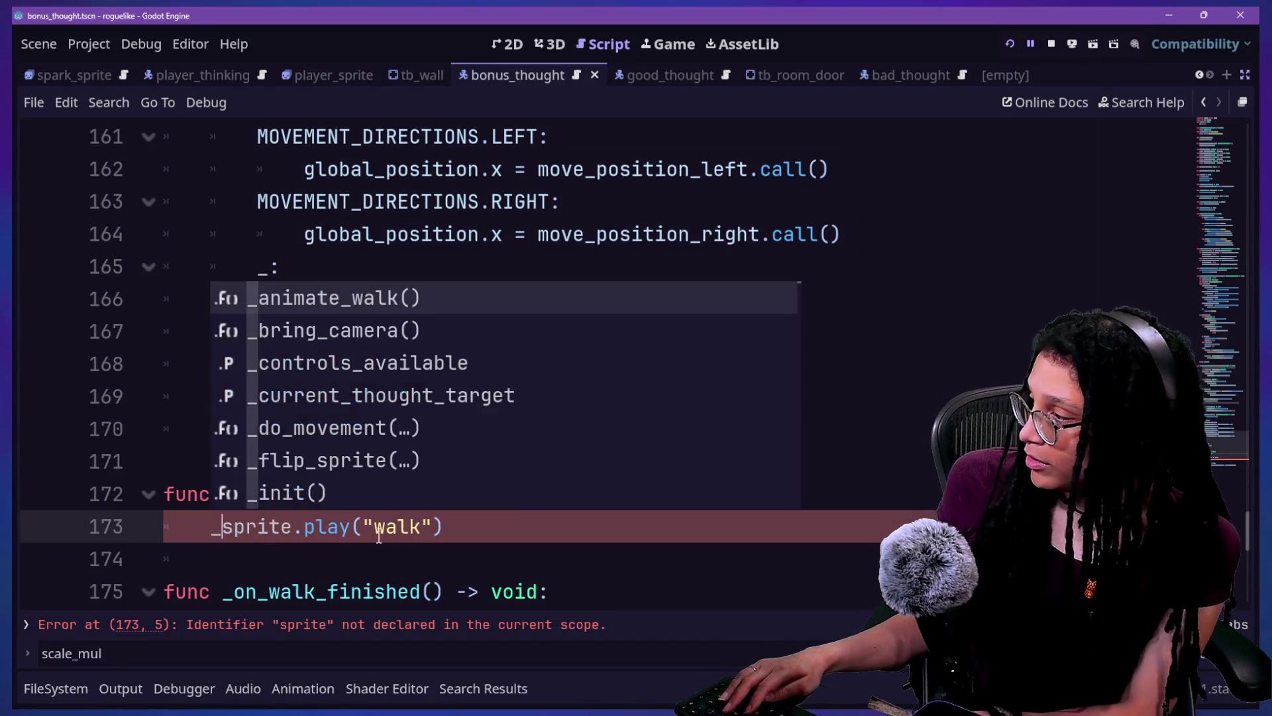
pyautogui.press('Escape')
pyautogui.scroll(-3, 379, 535)
pyautogui.click(211, 332)
pyautogui.write('_sprite.play("idle')
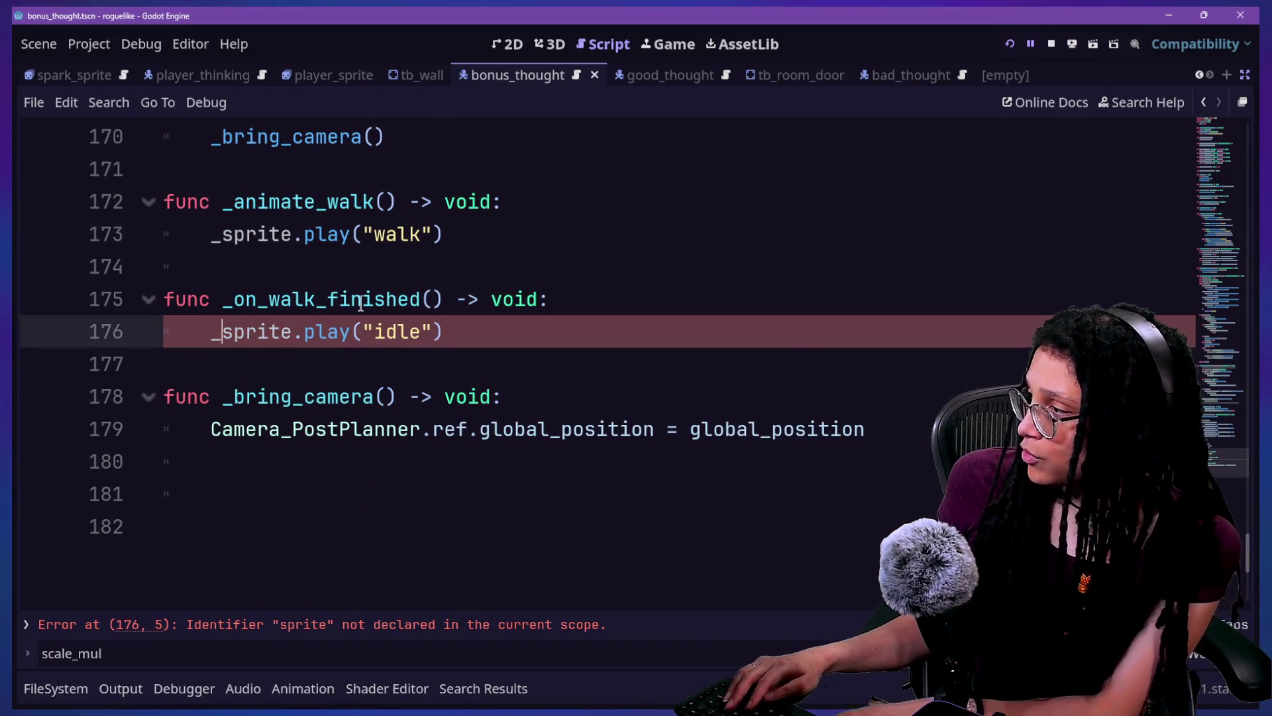
# - Save the script and relaunch the project to check the fixes
pyautogui.moveTo(729, 301); pyautogui.dragTo(782, 281)
pyautogui.hotkey('ctrl', 's')
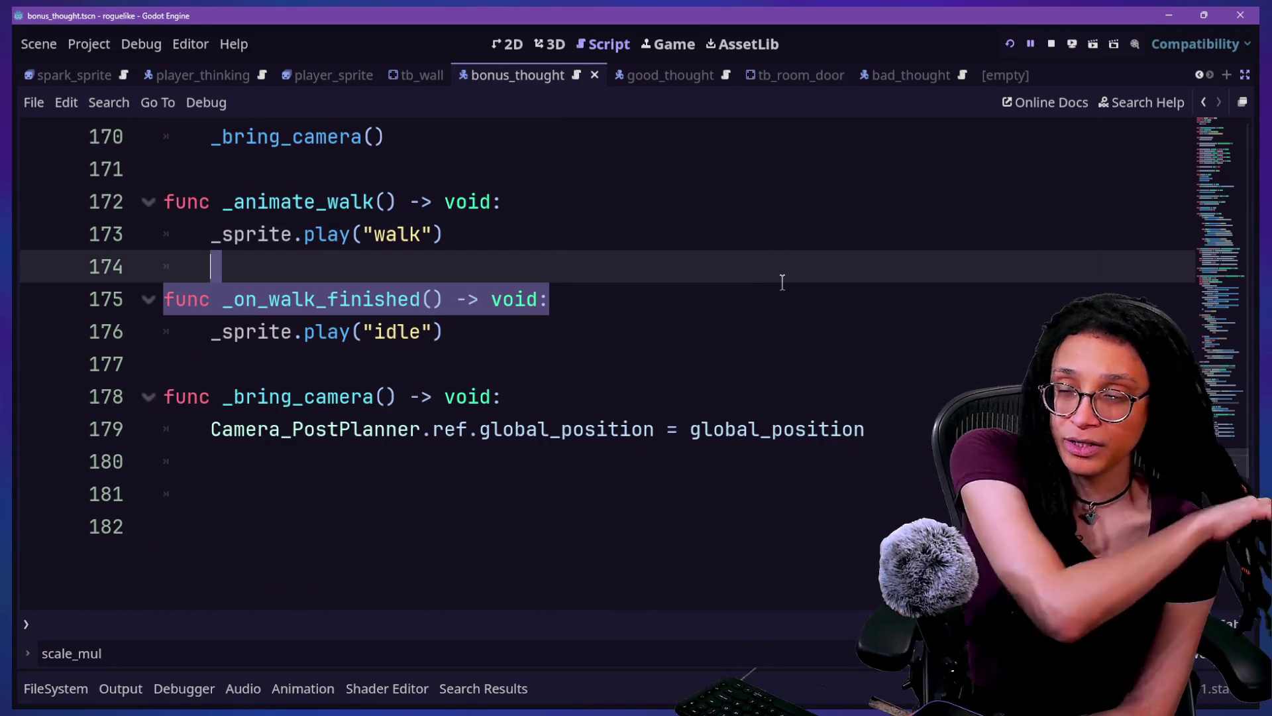
pyautogui.scroll(5, 782, 281)
pyautogui.scroll(20, 782, 282)
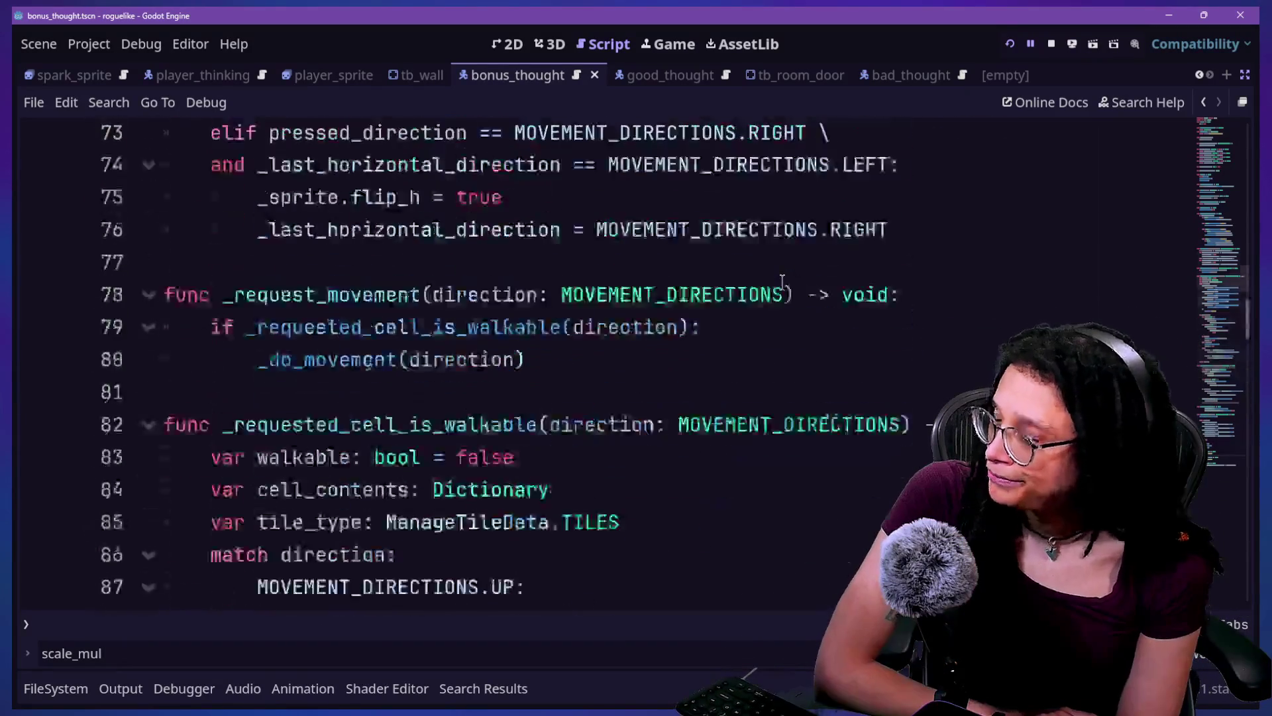
pyautogui.scroll(-5, 782, 281)
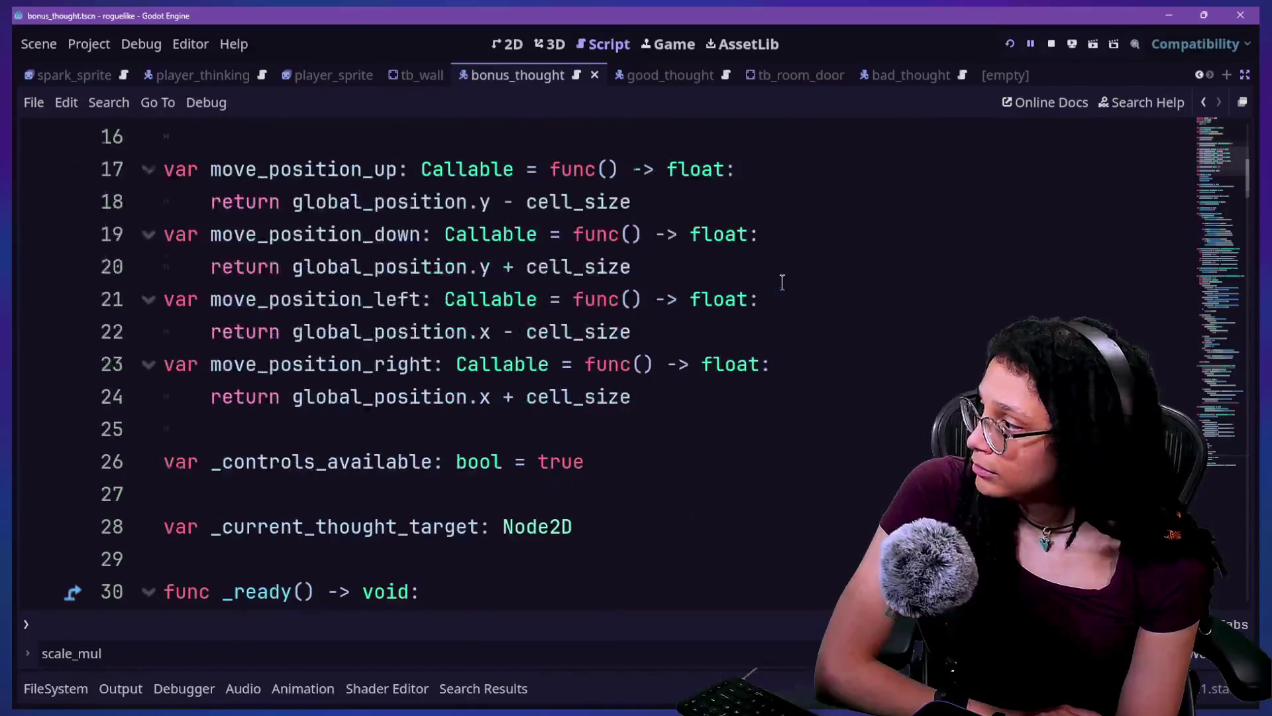
pyautogui.scroll(-4, 782, 282)
pyautogui.press('Down')
pyautogui.press('Down')
pyautogui.press('Down')
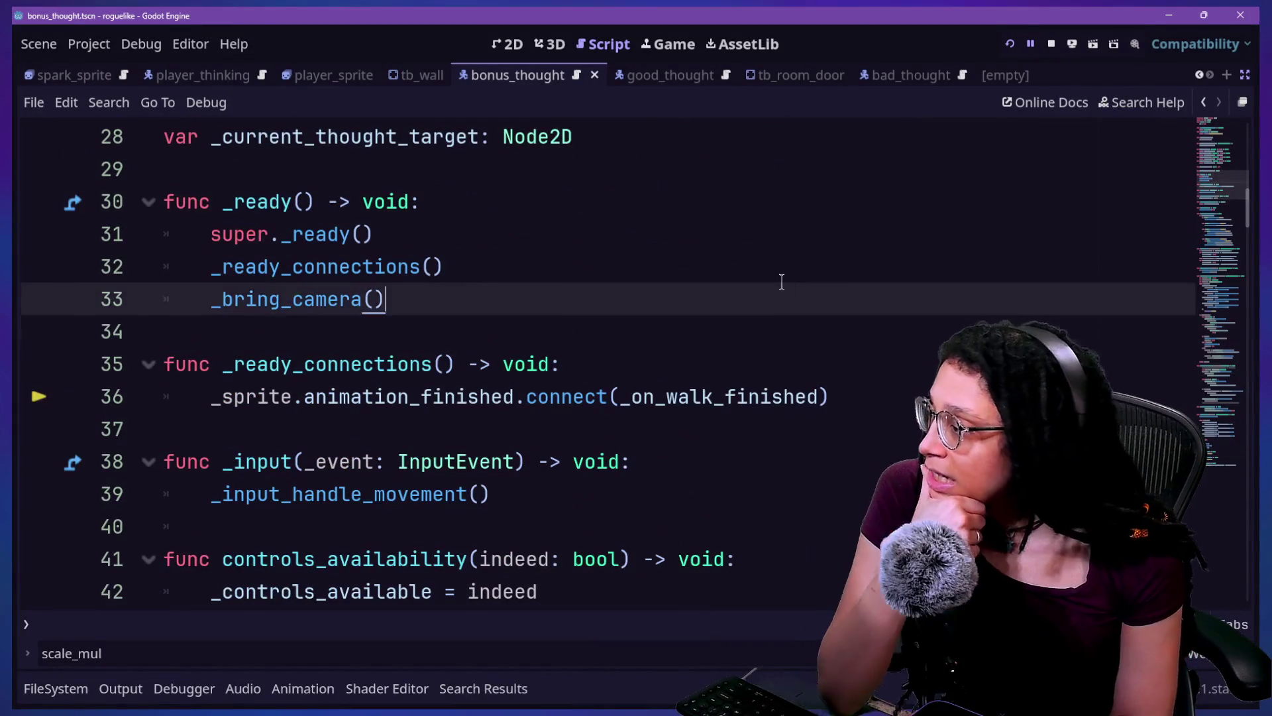
pyautogui.click(1008, 43)
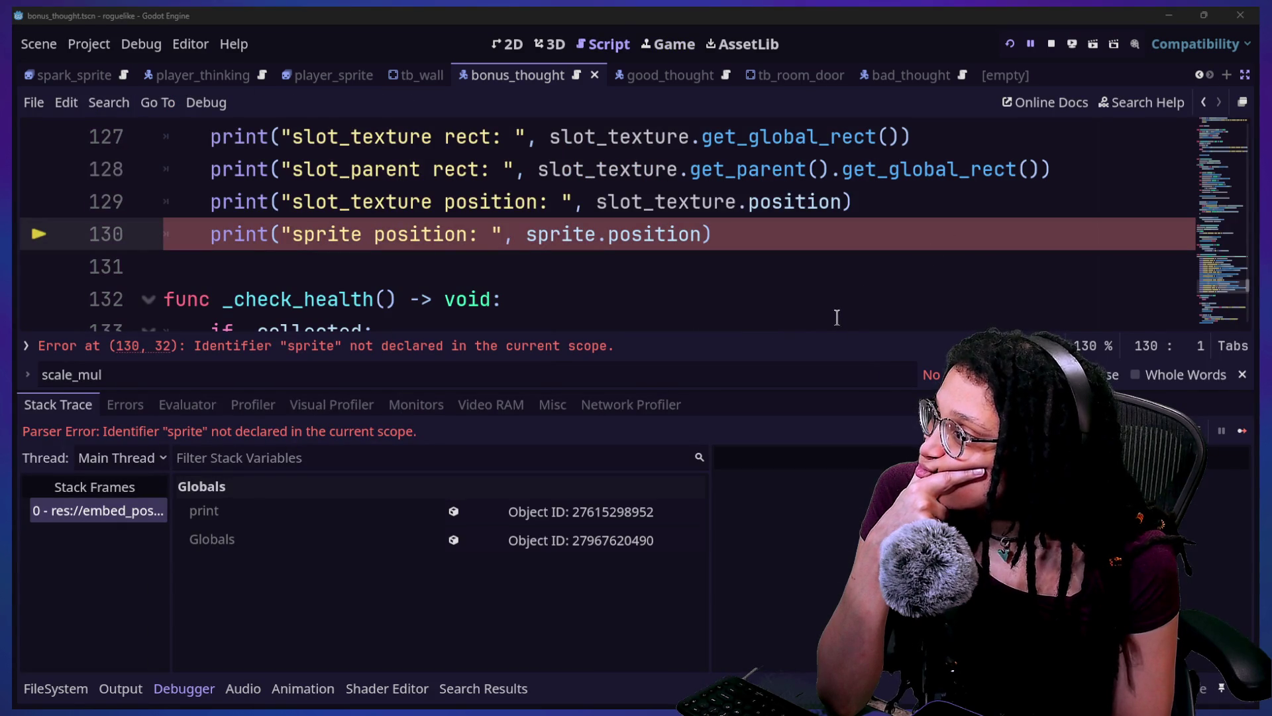
# - Make the line 130 print use _sprite.position and relaunch the game
pyautogui.click(527, 234)
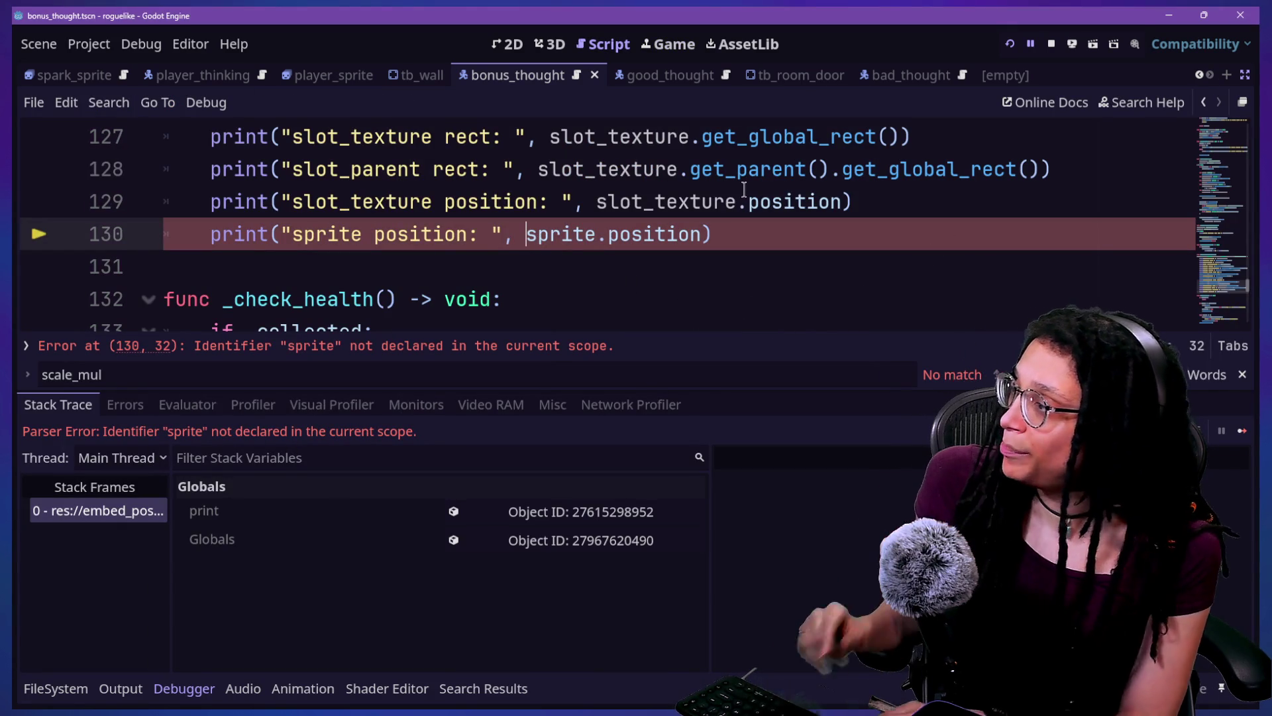
pyautogui.write('_')
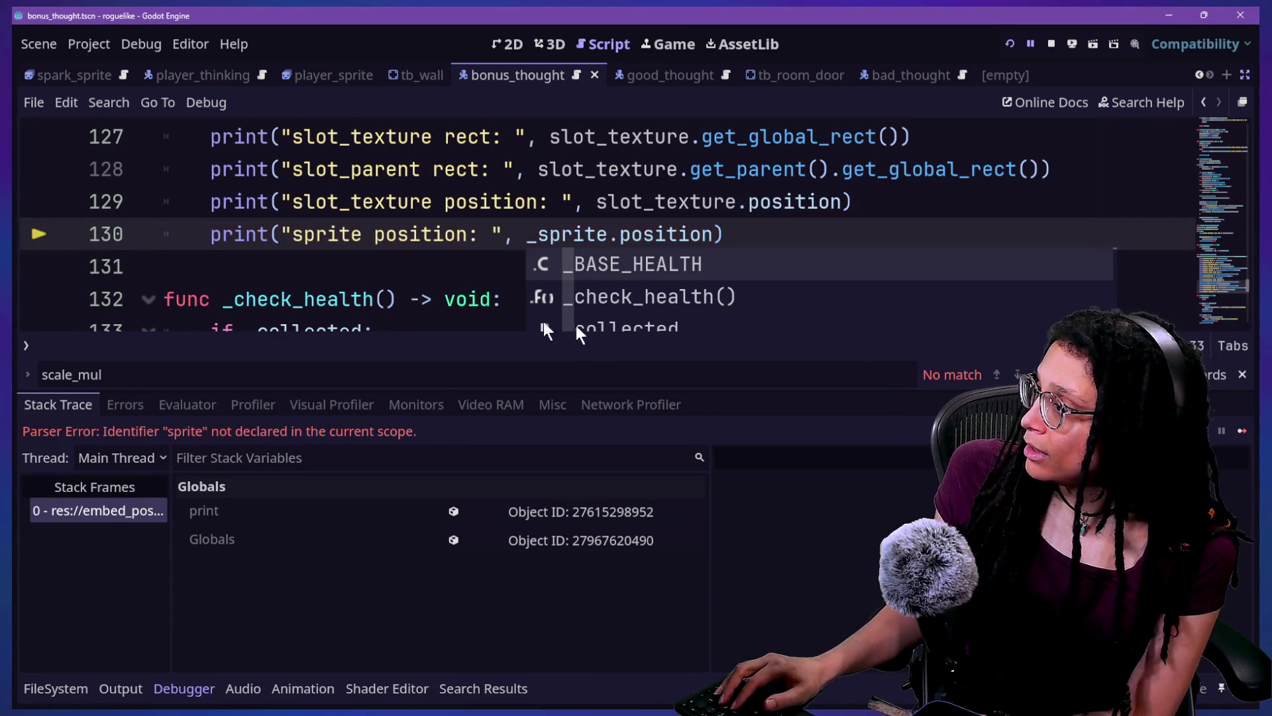
pyautogui.scroll(10, 575, 265)
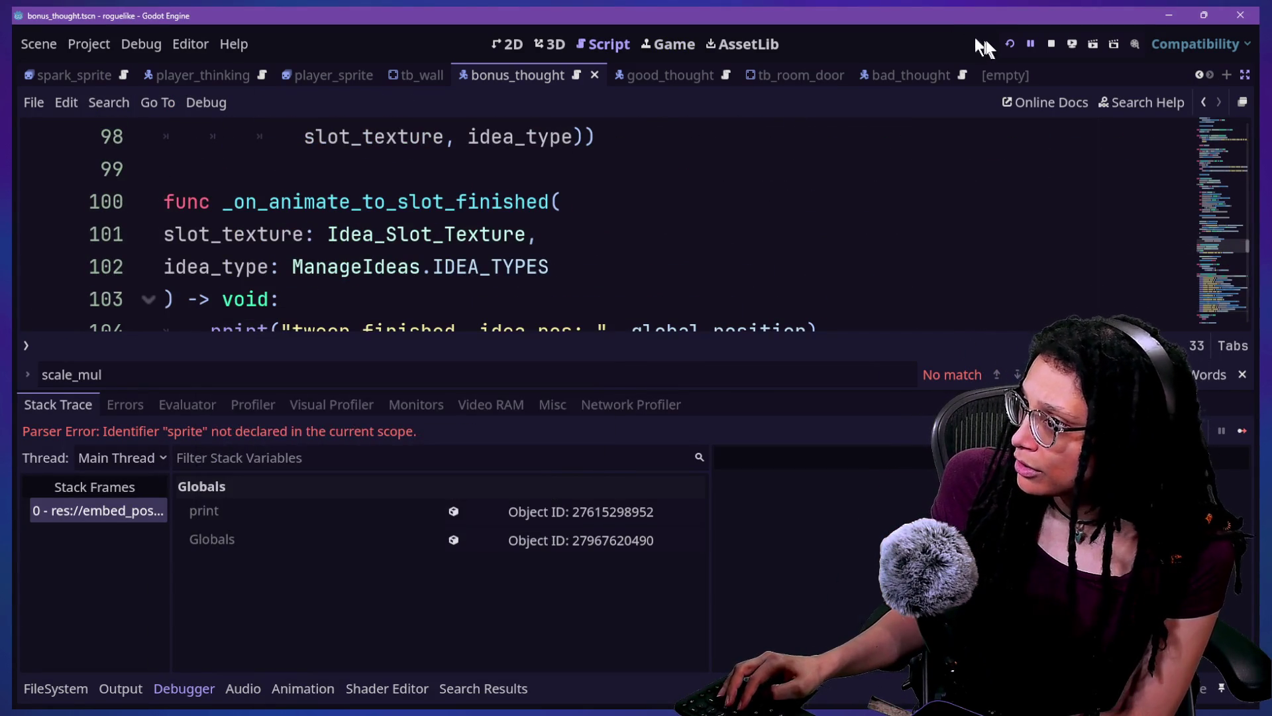
pyautogui.click(1009, 44)
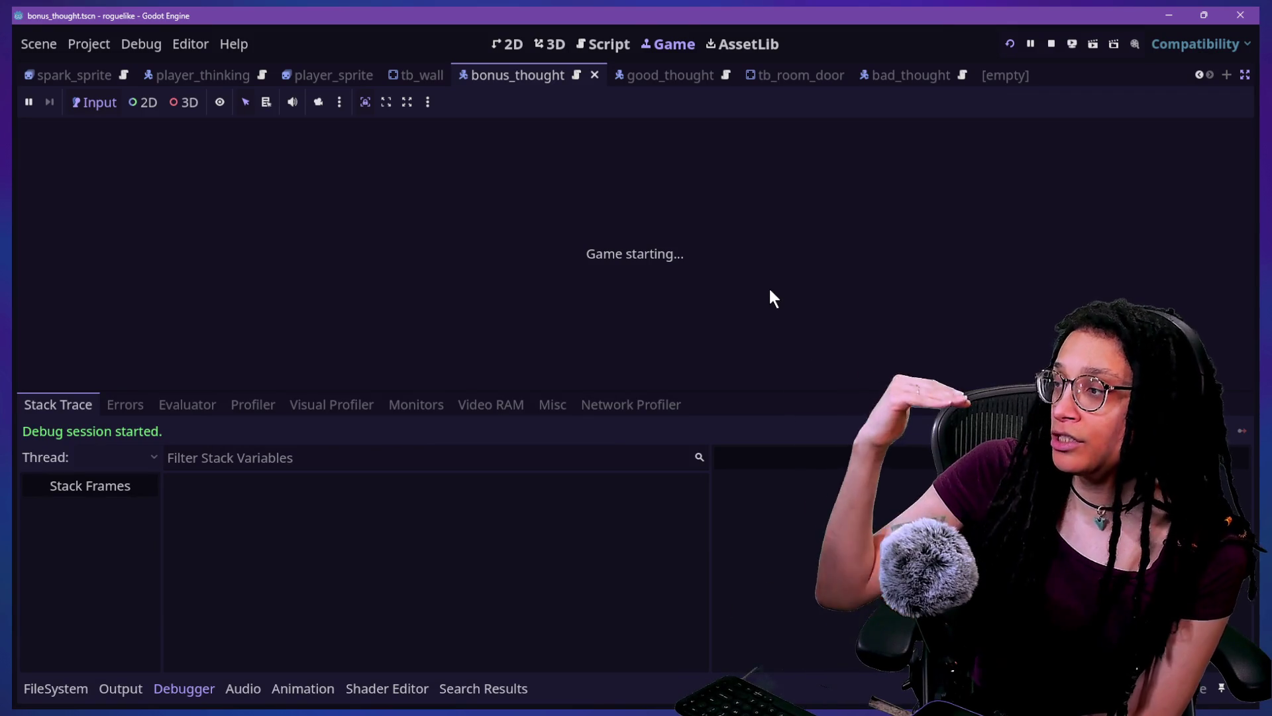
# - Start planning from the title menu and choose Catstagram as the posting platform
pyautogui.click(666, 247)
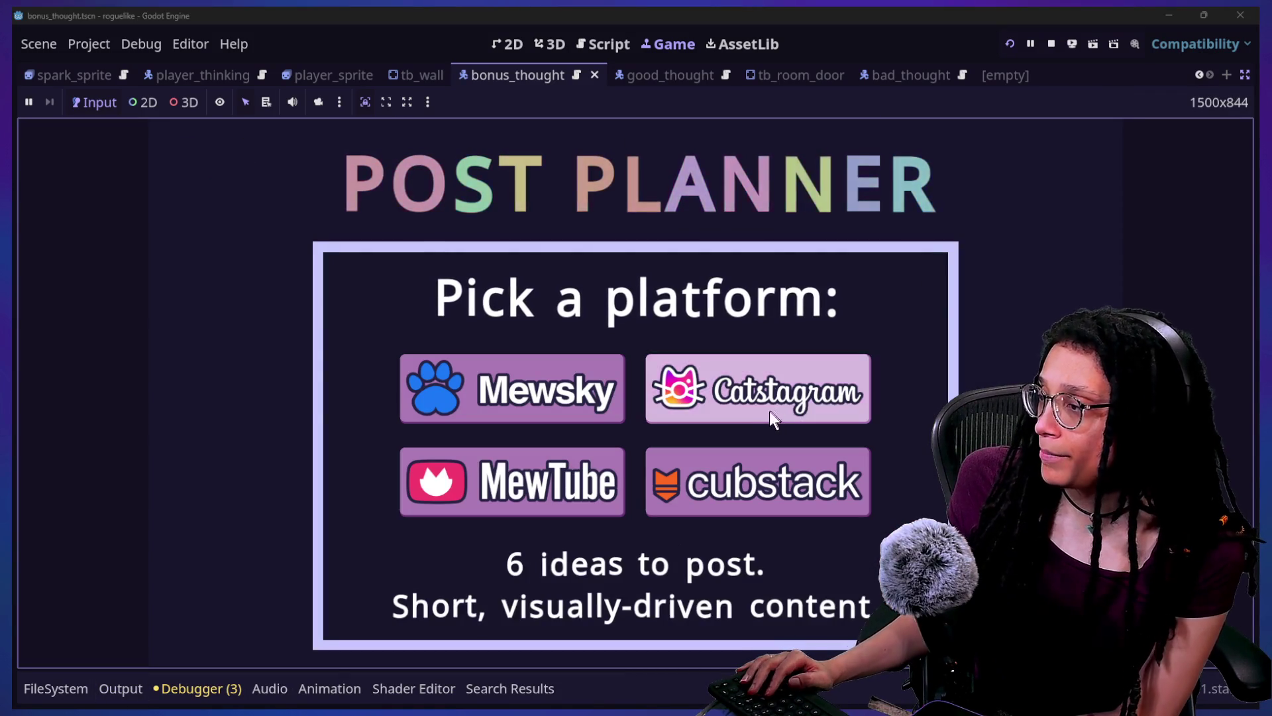
pyautogui.click(769, 405)
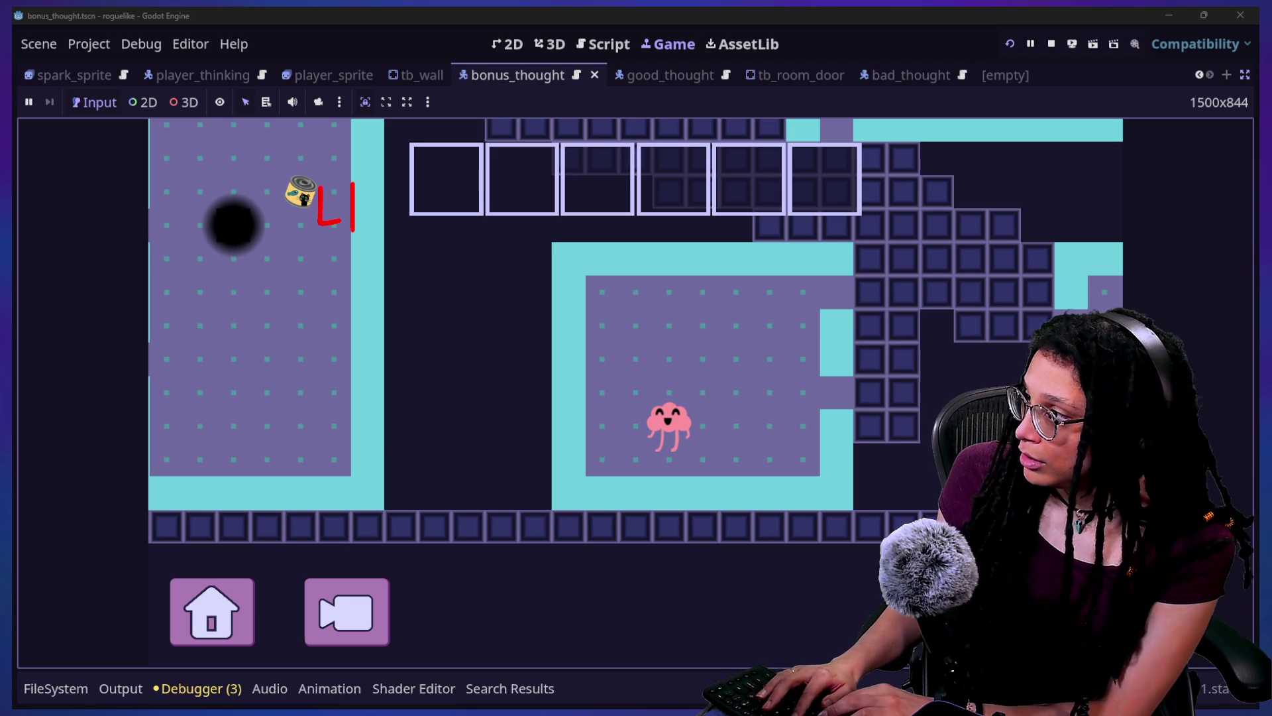
pyautogui.press('BackSpace')
# - Write 'Base Class' and 'Inherited Class' notes beside the game and draw strokes around them
pyautogui.write('Base Class ')
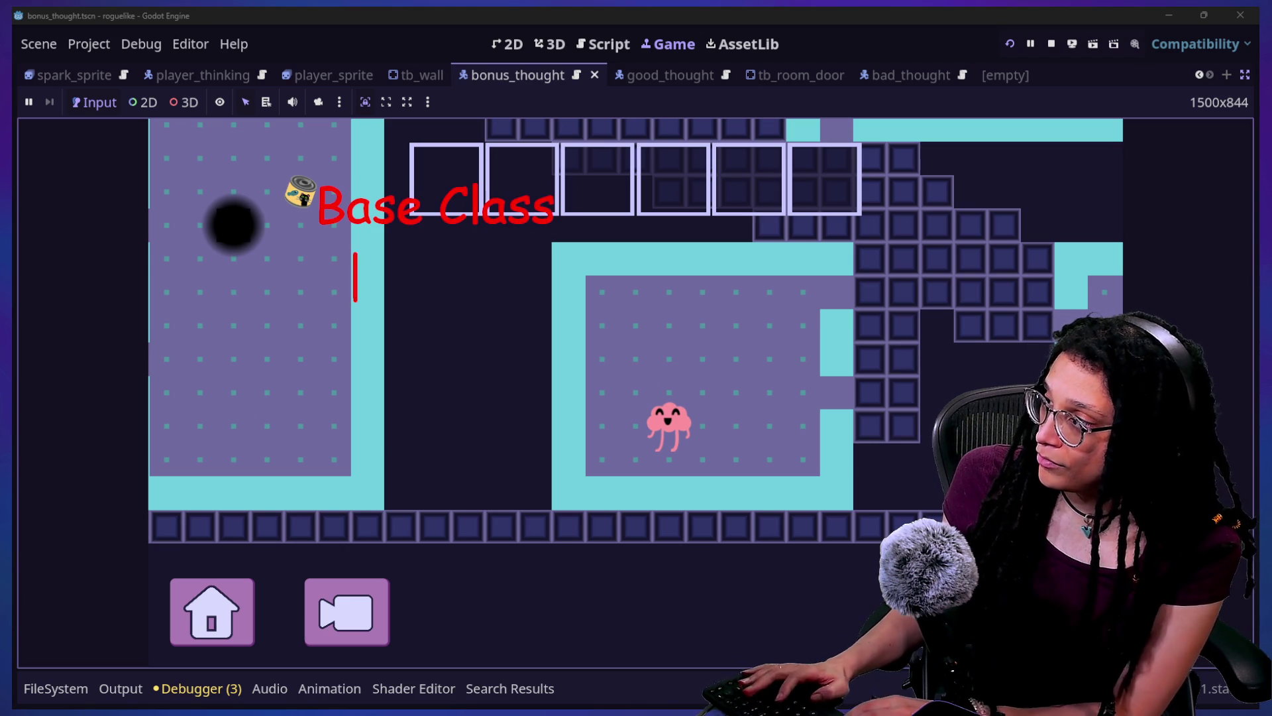
pyautogui.write('      Inh')
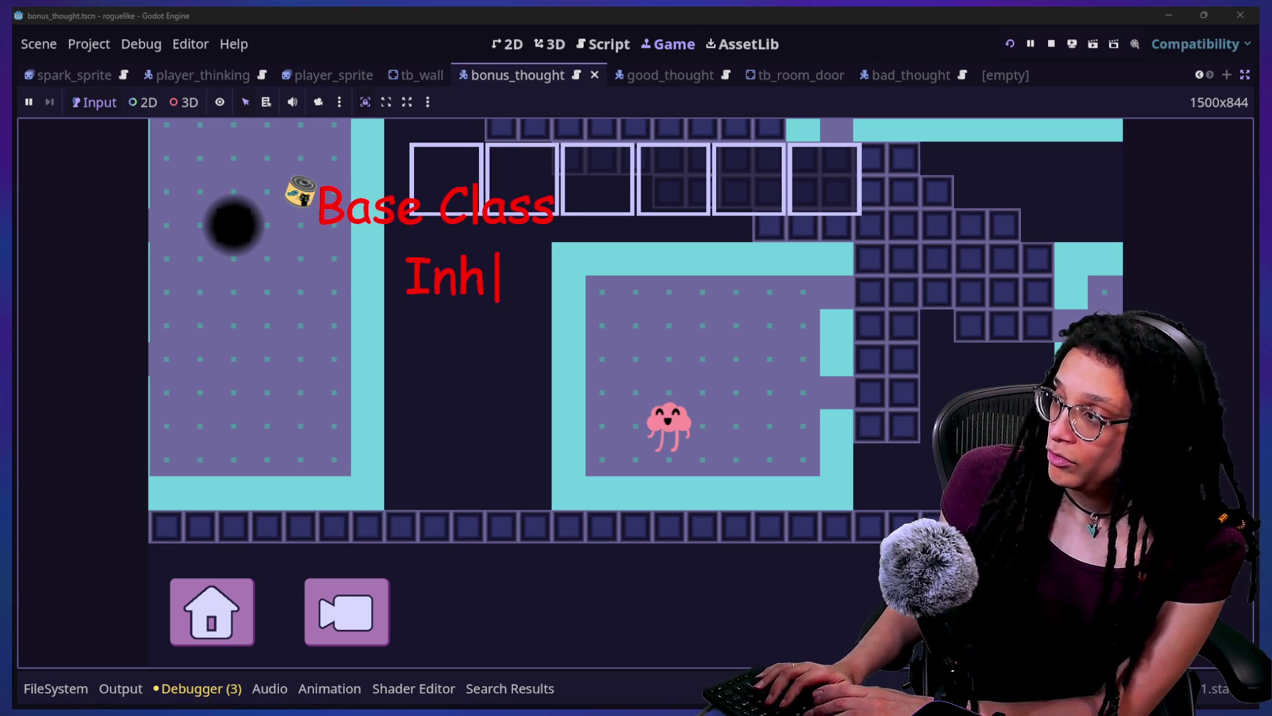
pyautogui.write('erited Class')
pyautogui.press('Return')
pyautogui.write('Inherit')
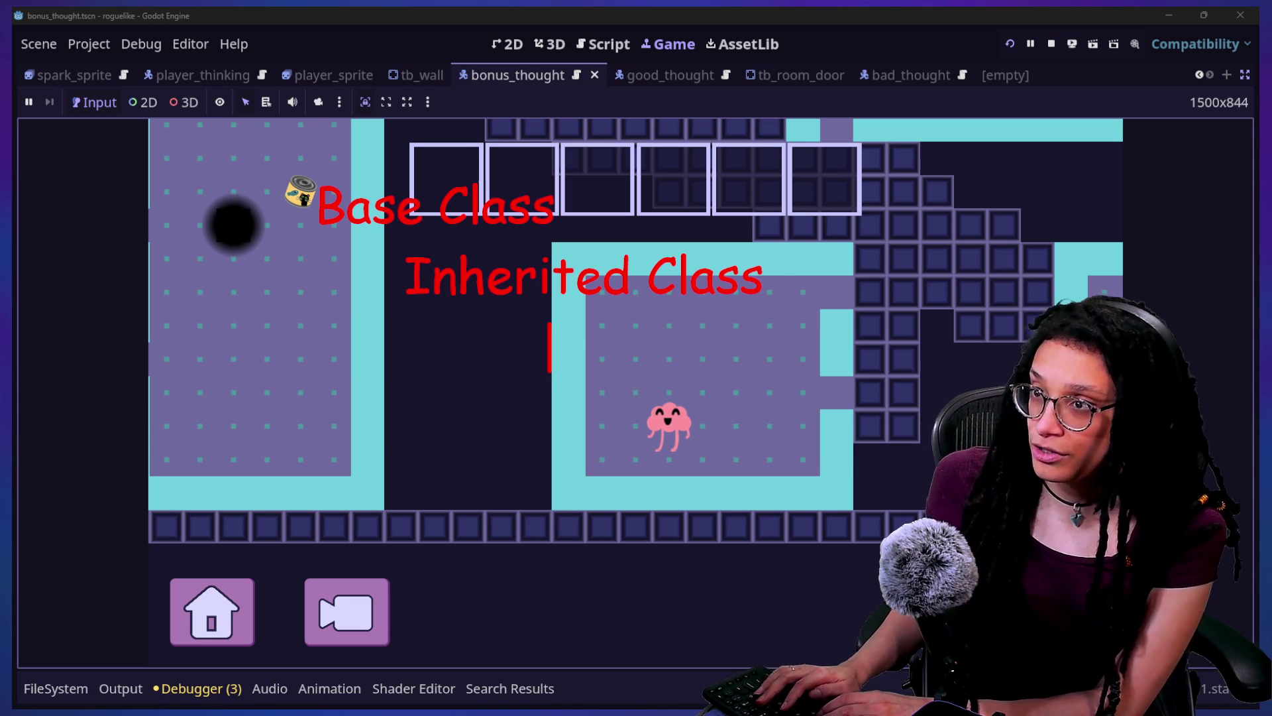
pyautogui.write('ed Class')
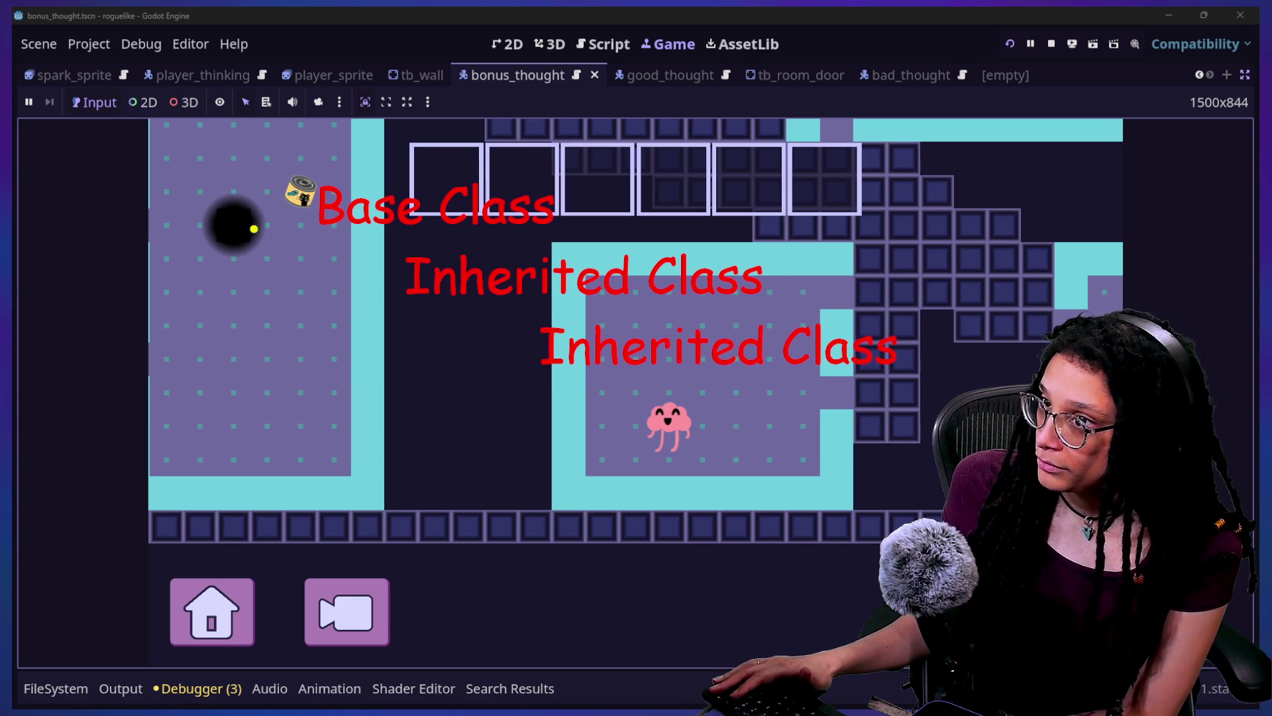
pyautogui.moveTo(323, 234); pyautogui.dragTo(604, 227)
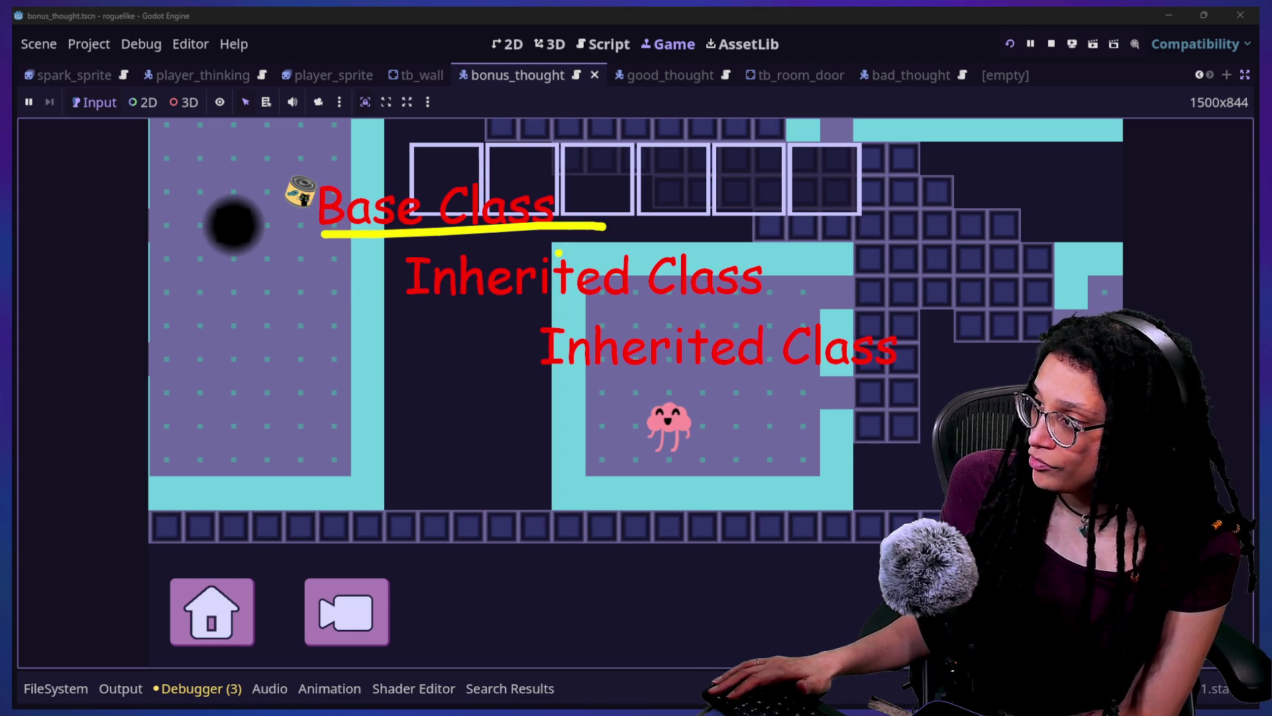
pyautogui.moveTo(378, 307); pyautogui.dragTo(872, 265)
pyautogui.hotkey('ctrl', 'z')
pyautogui.moveTo(415, 307); pyautogui.dragTo(795, 317)
pyautogui.moveTo(516, 376); pyautogui.dragTo(972, 363)
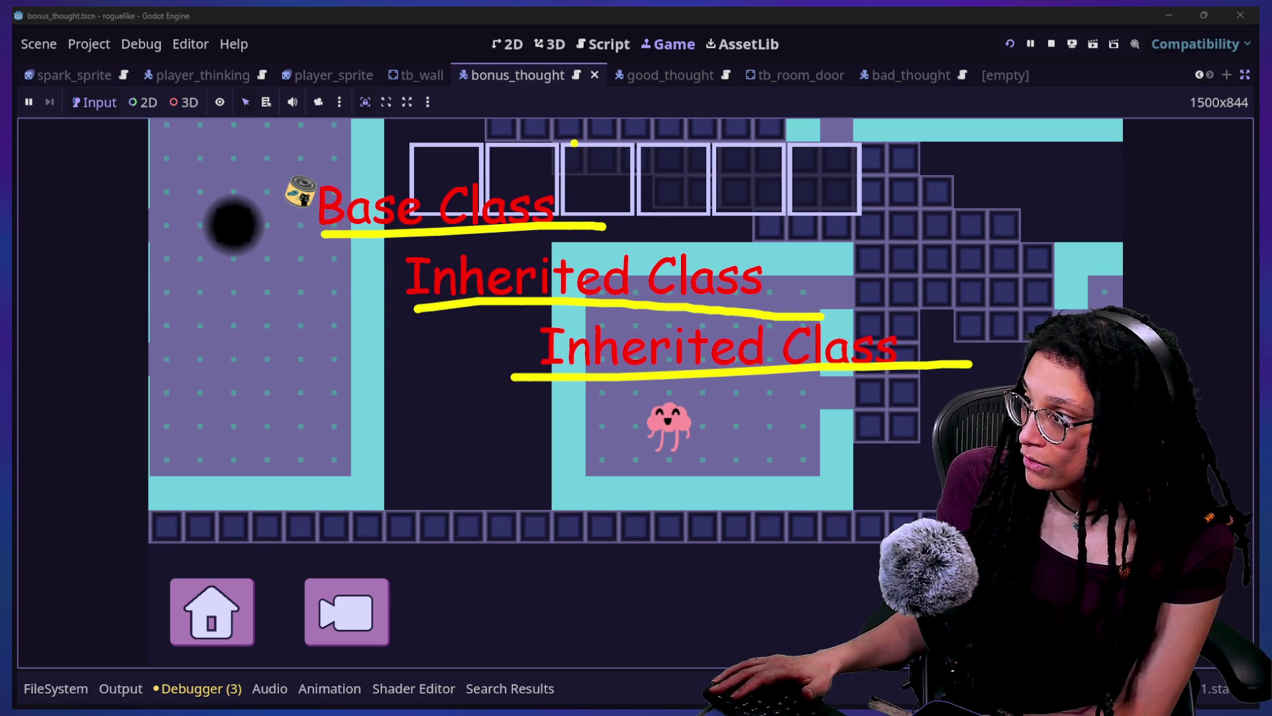
pyautogui.moveTo(583, 140); pyautogui.dragTo(599, 190)
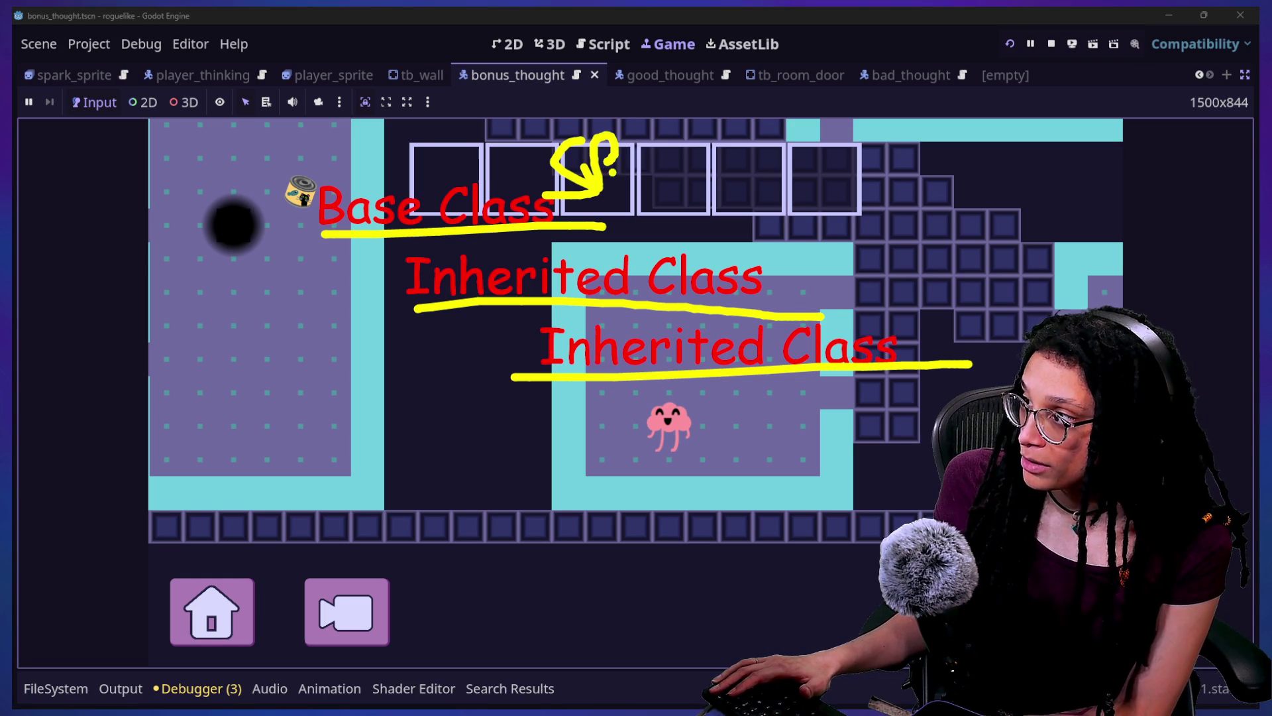
pyautogui.moveTo(682, 143)
pyautogui.mouseDown()
pyautogui.moveTo(803, 134)
pyautogui.moveTo(767, 198)
pyautogui.mouseUp()
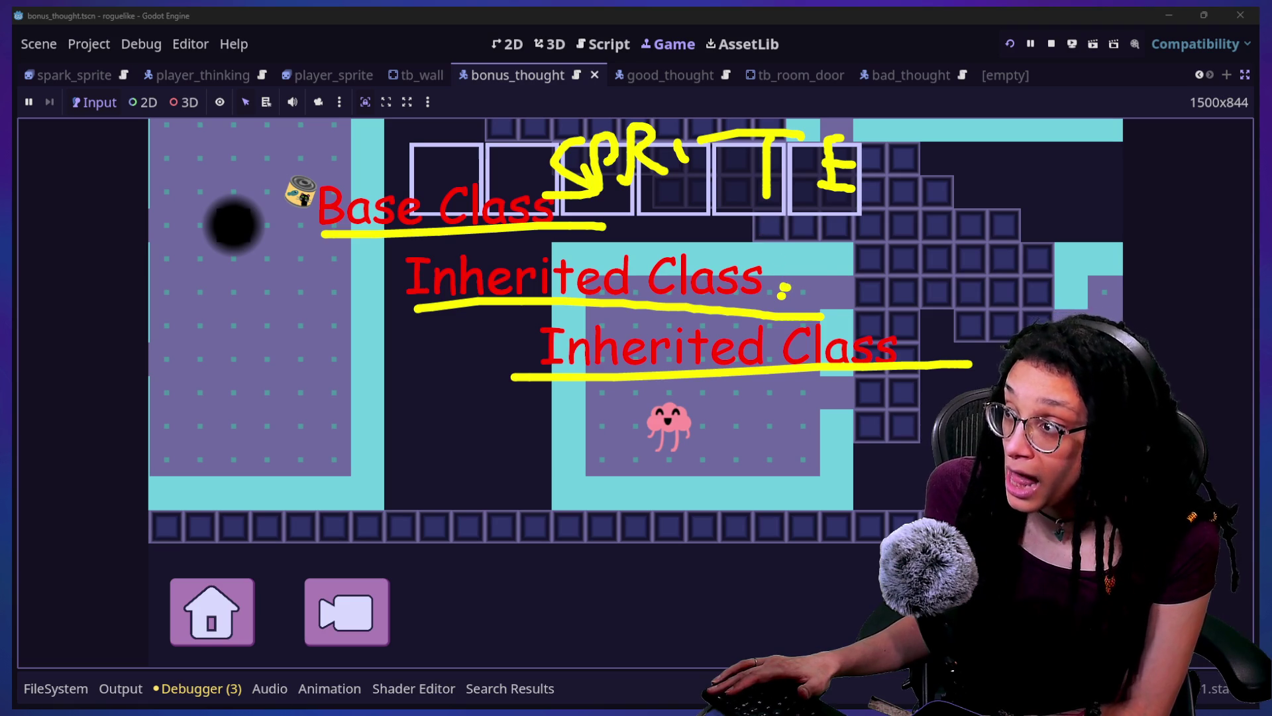
pyautogui.moveTo(931, 338)
pyautogui.mouseDown()
pyautogui.moveTo(941, 272)
pyautogui.moveTo(864, 217)
pyautogui.moveTo(937, 212)
pyautogui.mouseUp()
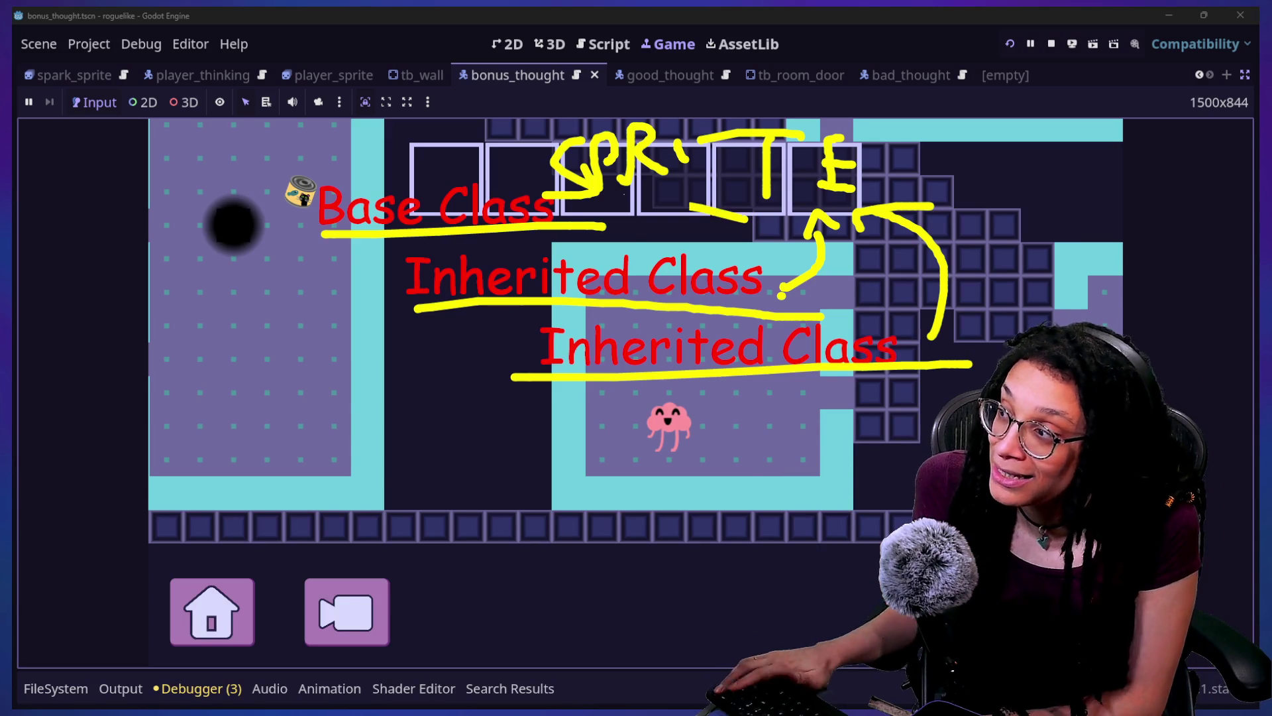
pyautogui.moveTo(411, 228); pyautogui.dragTo(405, 224)
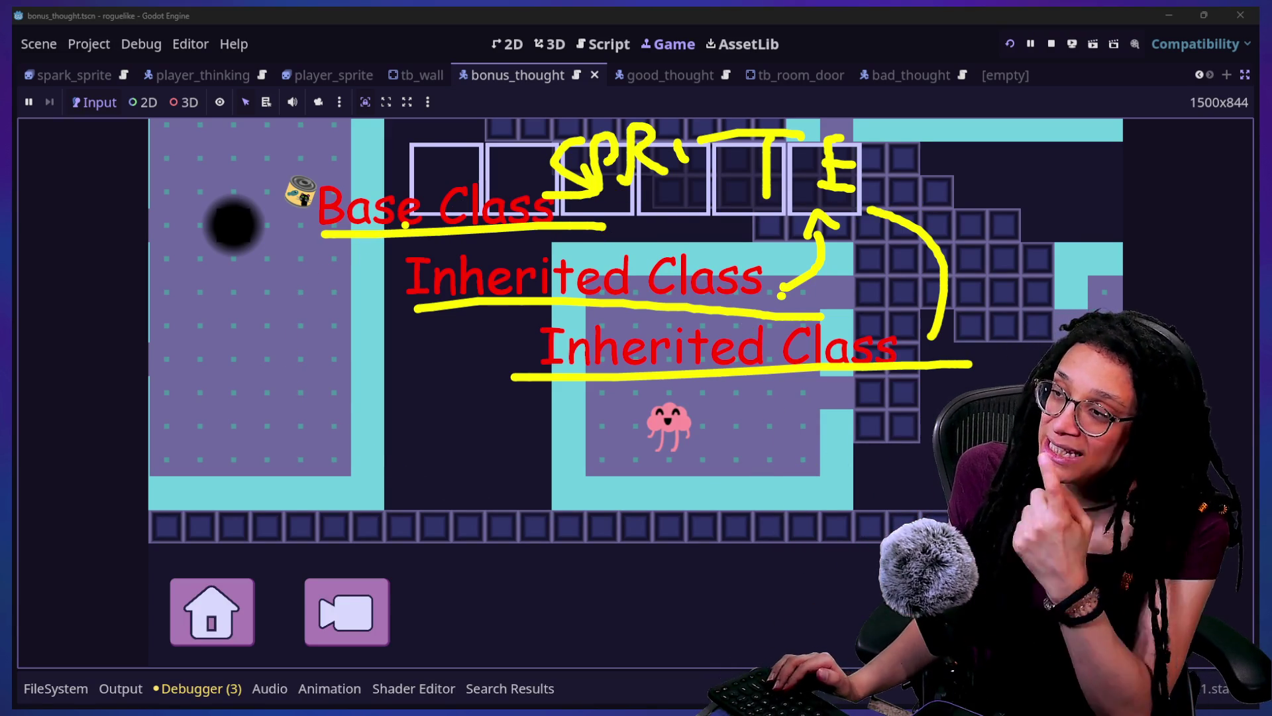
pyautogui.press('Escape')
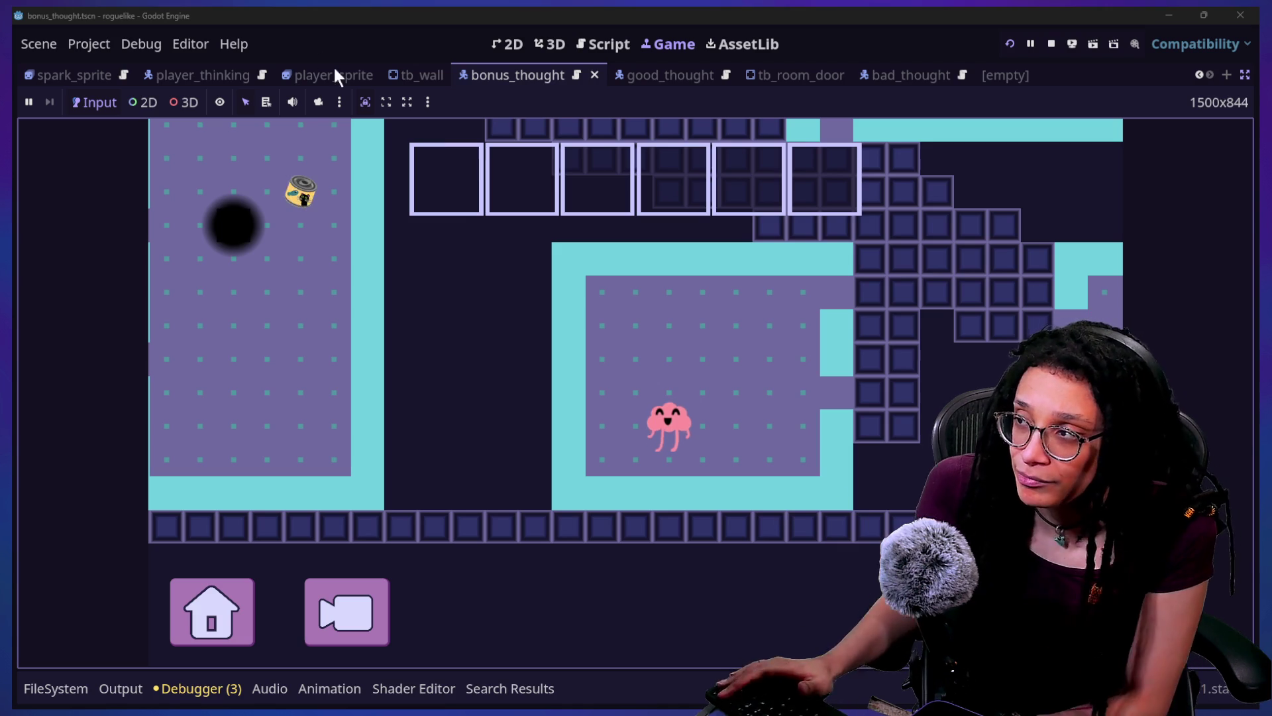
# - Walk the player right onto the can to trigger the thought bubble, then stop the game
pyautogui.click(627, 44)
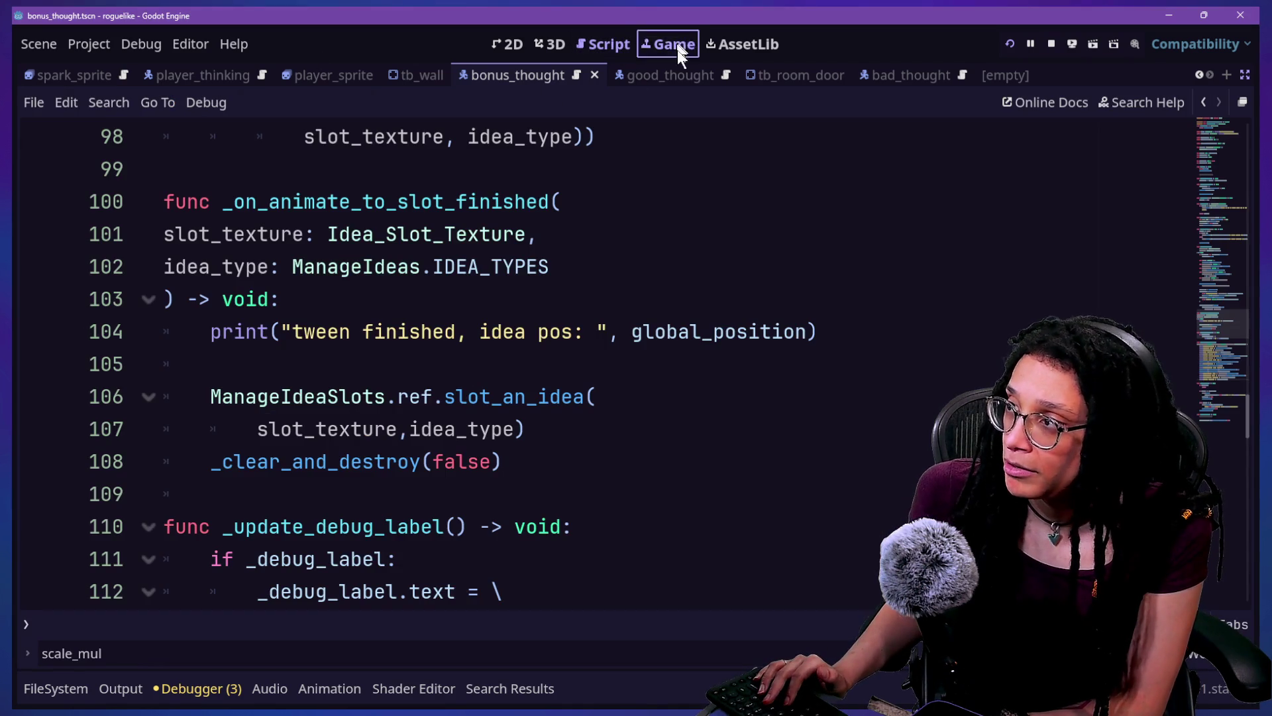
pyautogui.click(677, 47)
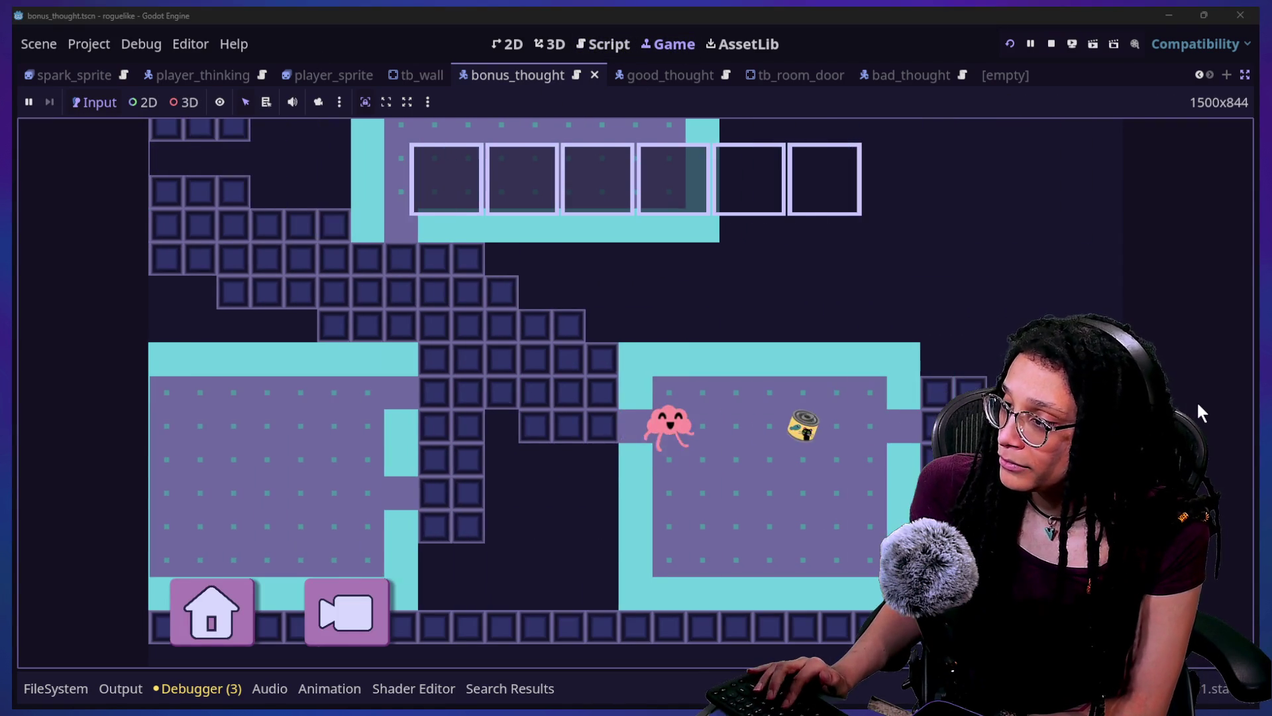
pyautogui.press('Right')
pyautogui.press('Right')
pyautogui.press('Right')
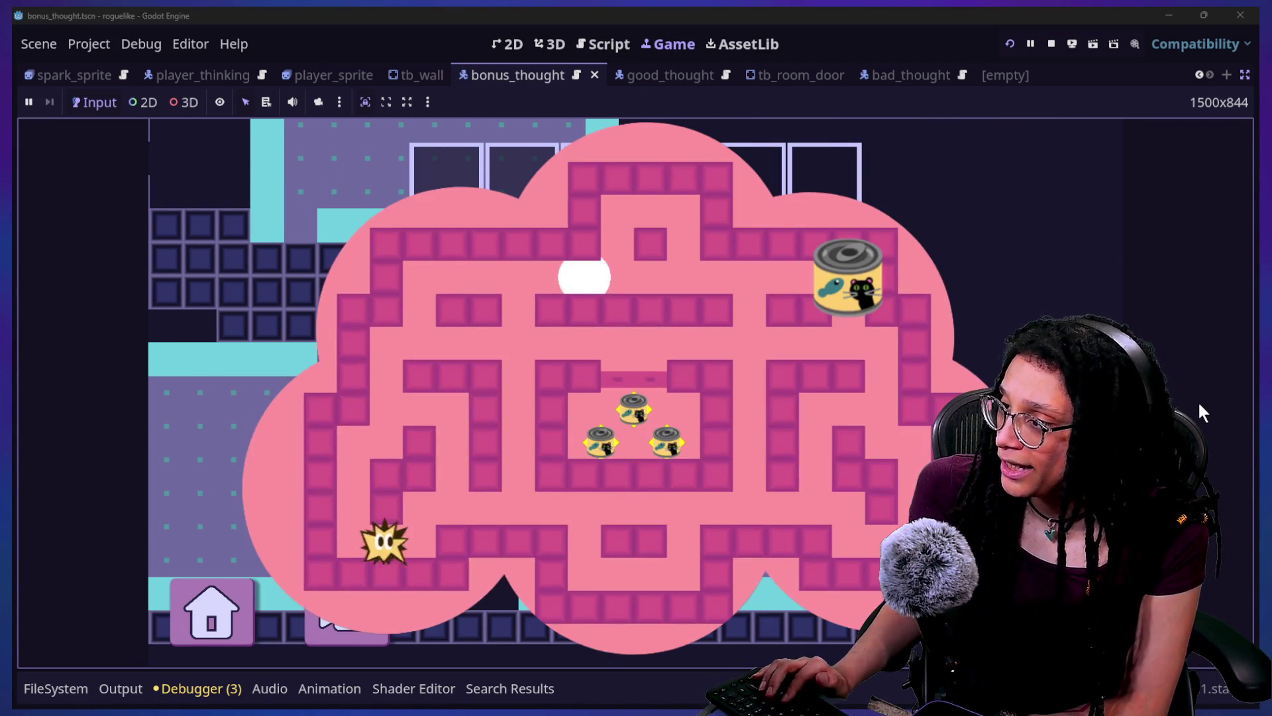
pyautogui.click(1051, 44)
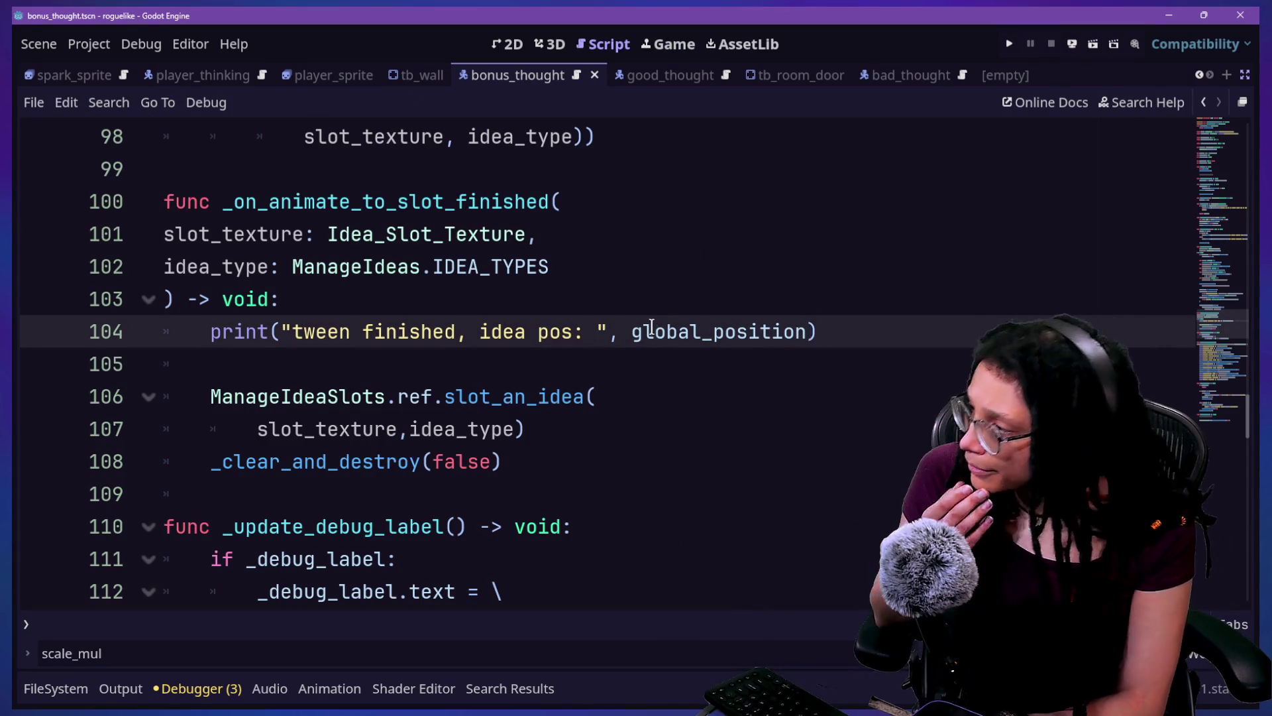
# - Step through the bonus_thought script from line 47 toward line 83, then begin a Find in Files search
pyautogui.scroll(10, 658, 312)
pyautogui.scroll(10, 659, 312)
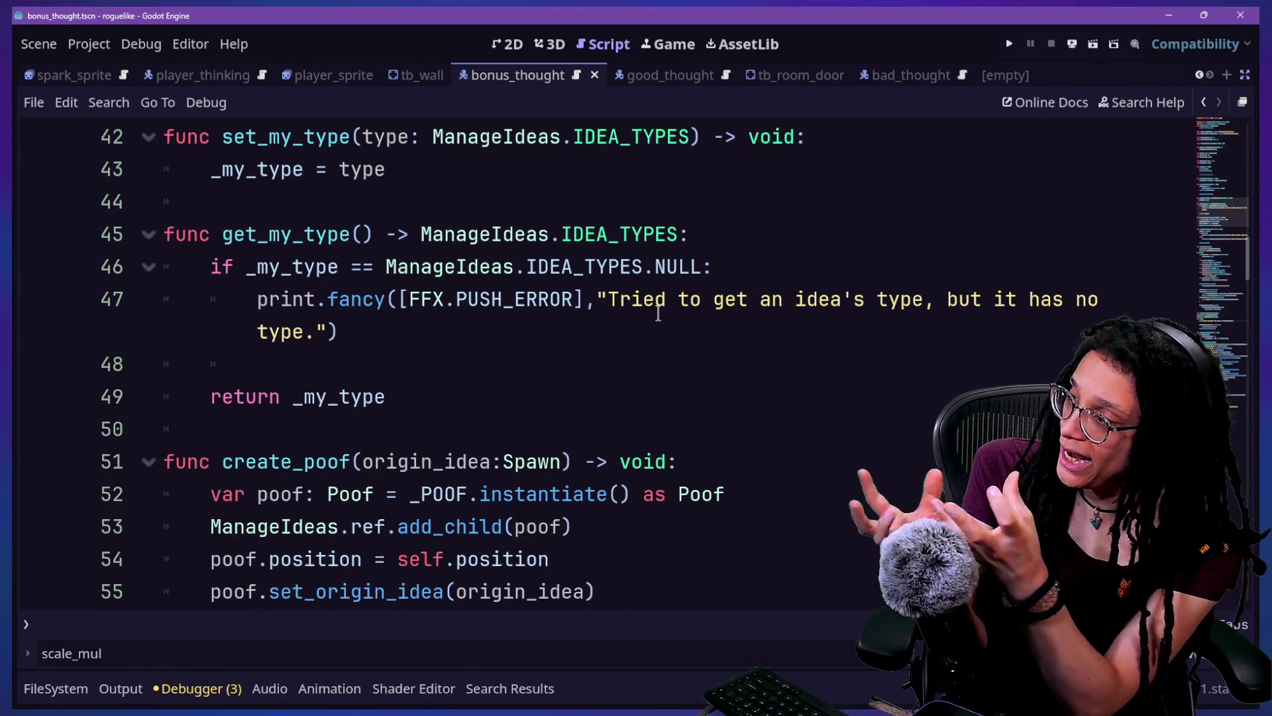
pyautogui.click(838, 333)
pyautogui.press('Down')
pyautogui.press('Down')
pyautogui.press('Down')
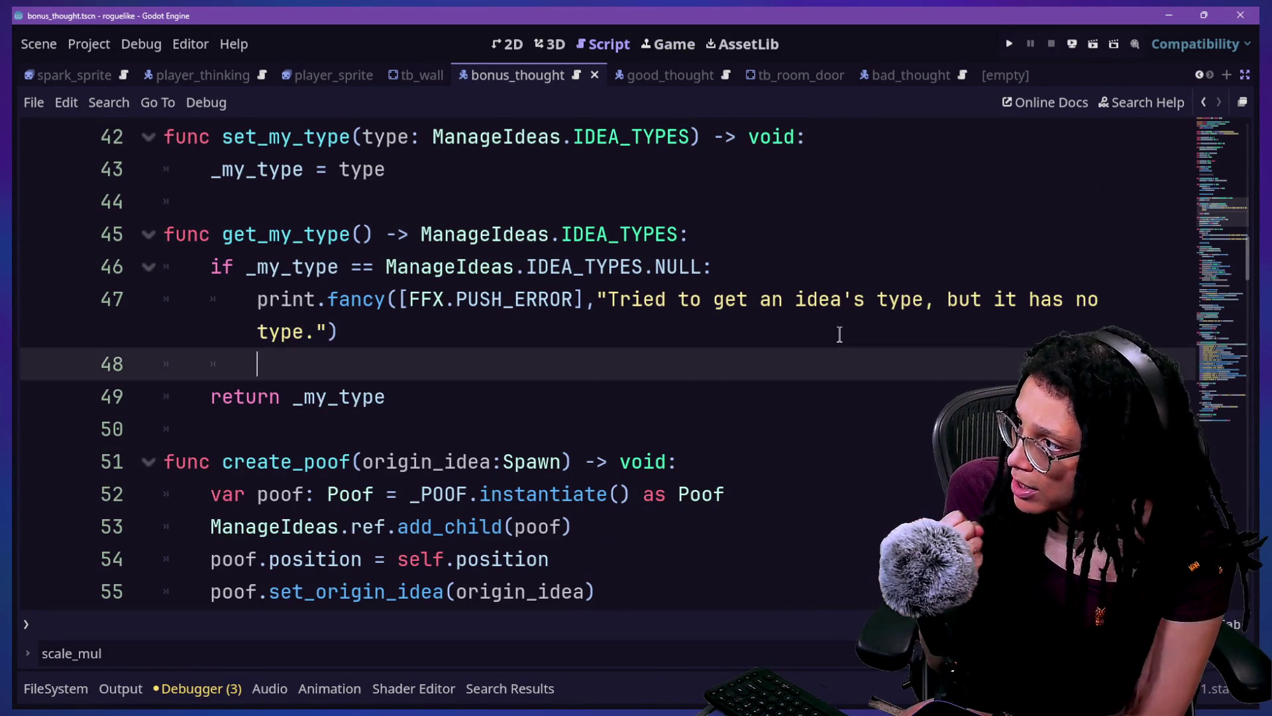
pyautogui.press('Down')
pyautogui.press('Down')
pyautogui.press('Down')
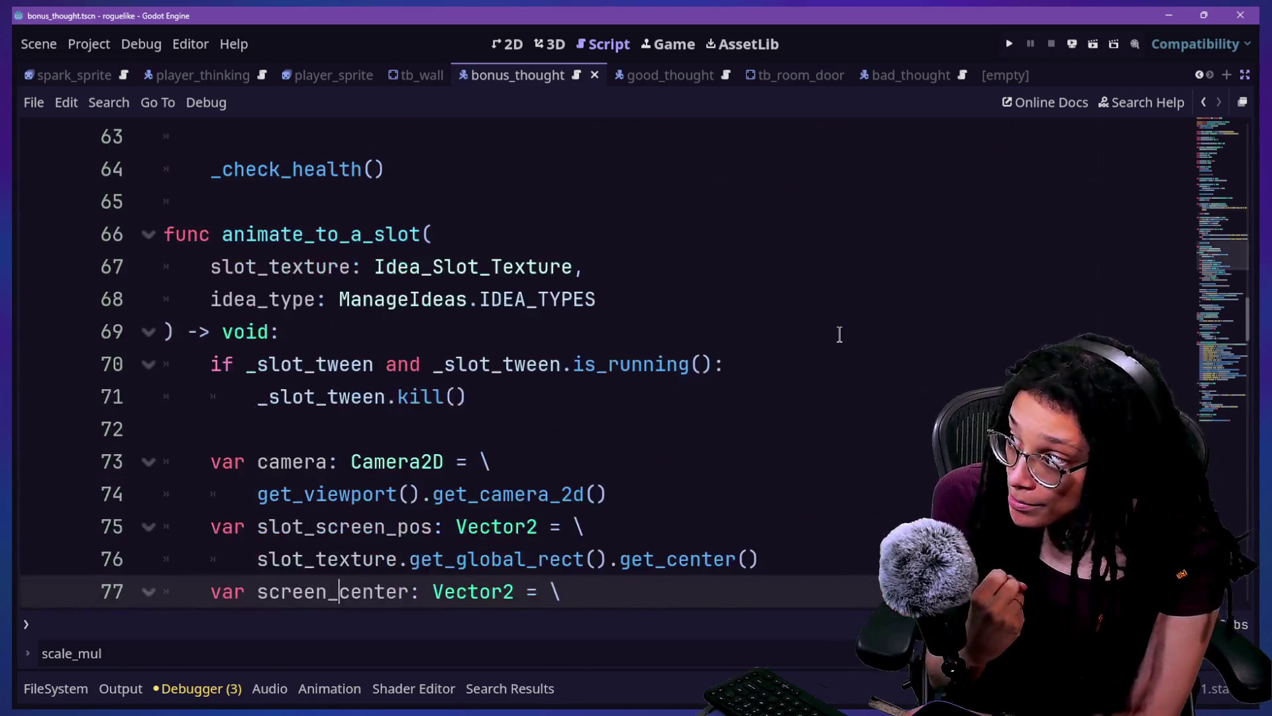
pyautogui.scroll(6, 839, 333)
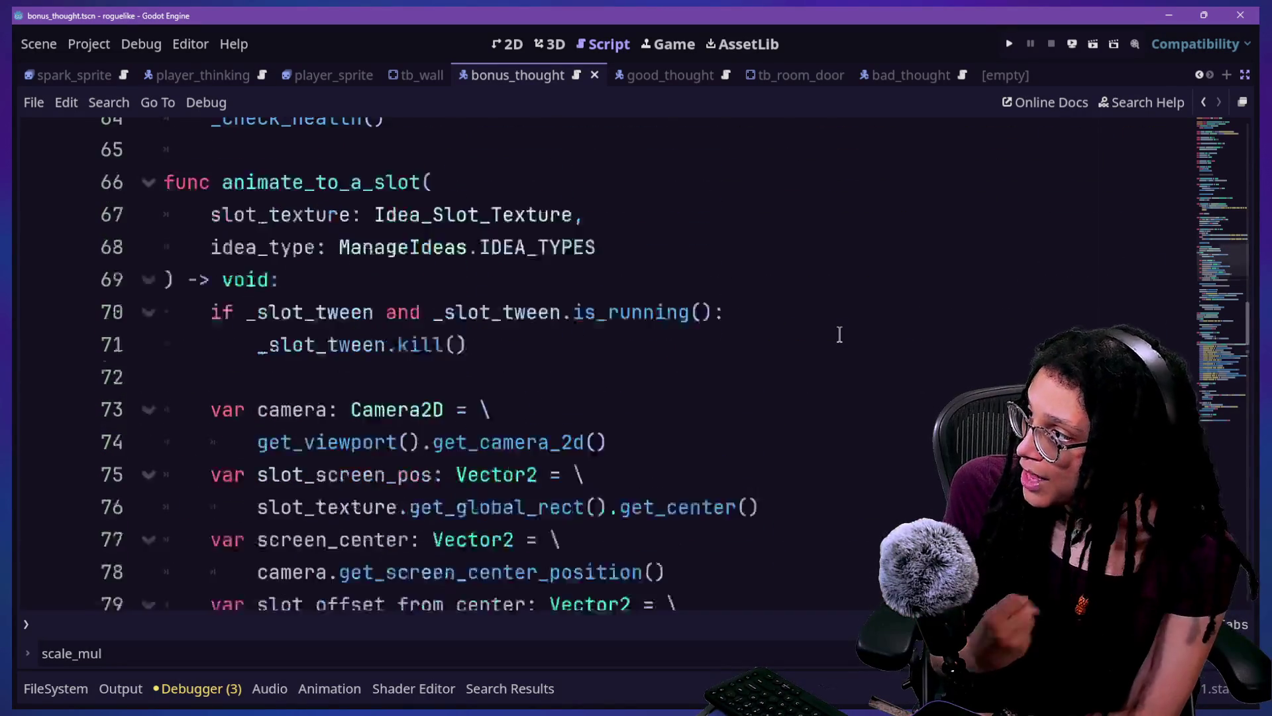
pyautogui.hotkey('ctrl', 'shift', 'f')
# - Search the project for ratio, then rerun the search with whole-word matching
pyautogui.write('s')
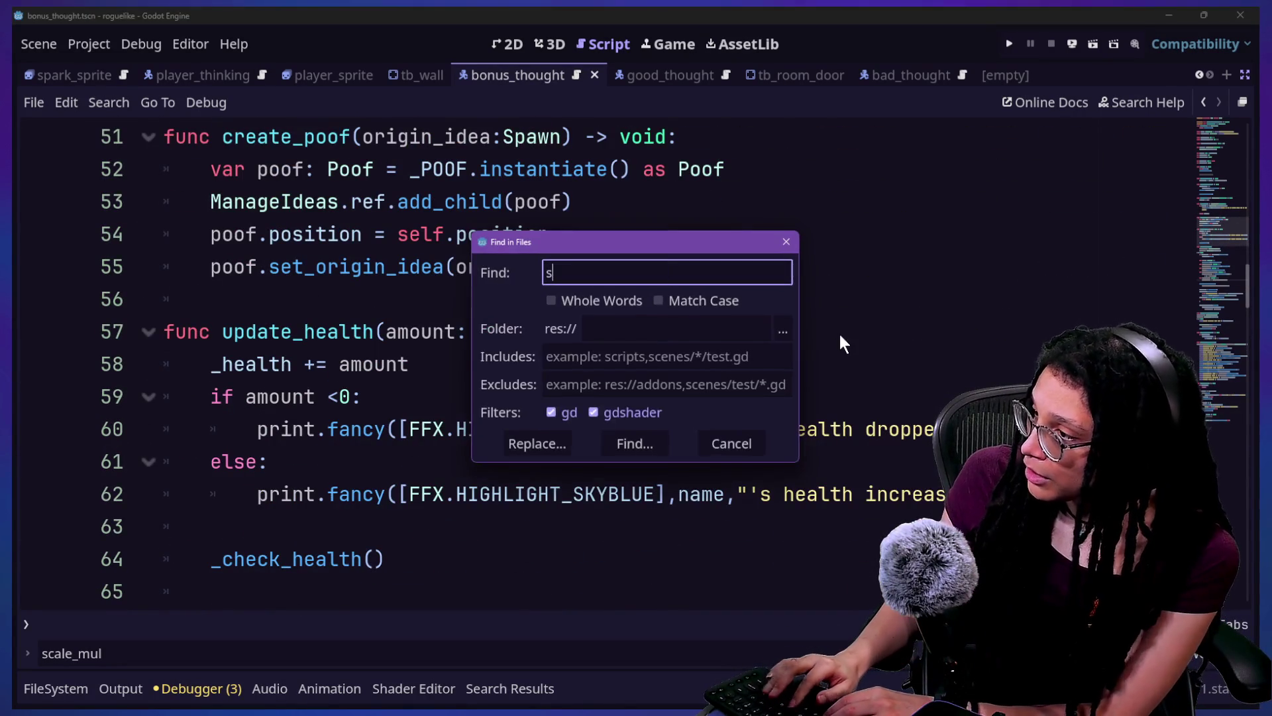
pyautogui.write('atio')
pyautogui.press('Return')
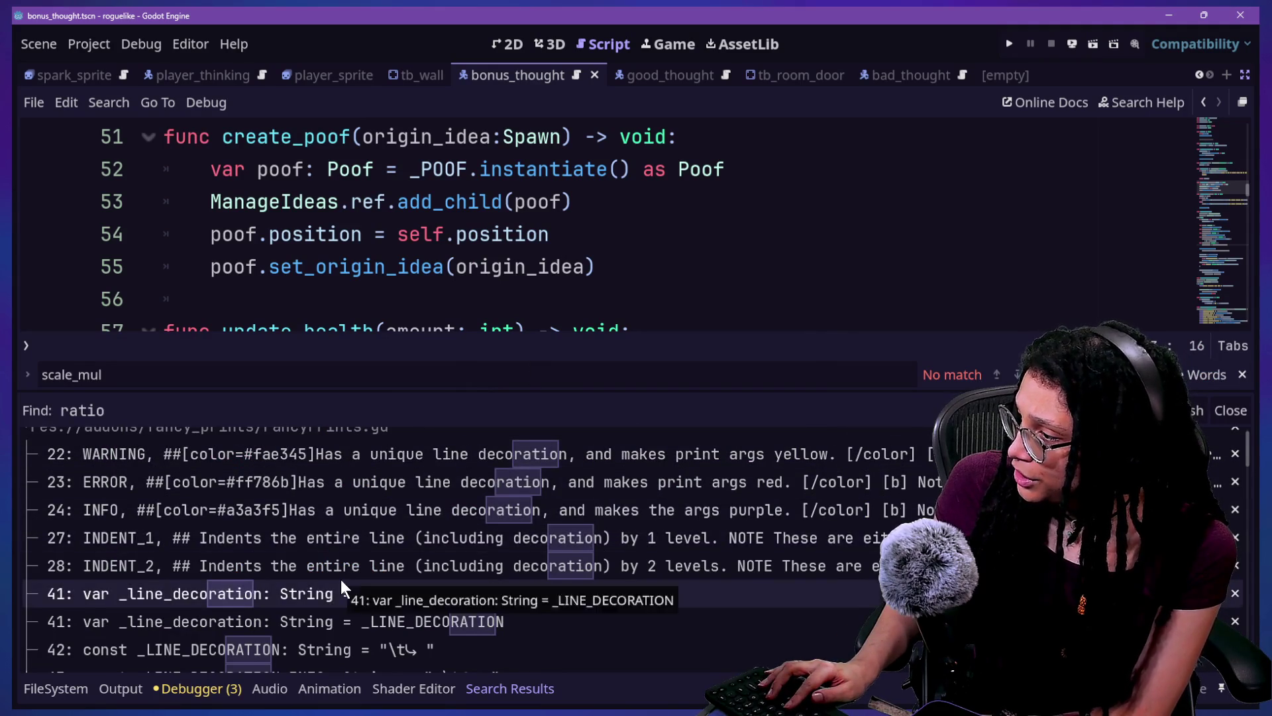
pyautogui.scroll(-3, 341, 579)
pyautogui.scroll(-5, 340, 579)
pyautogui.scroll(10, 340, 579)
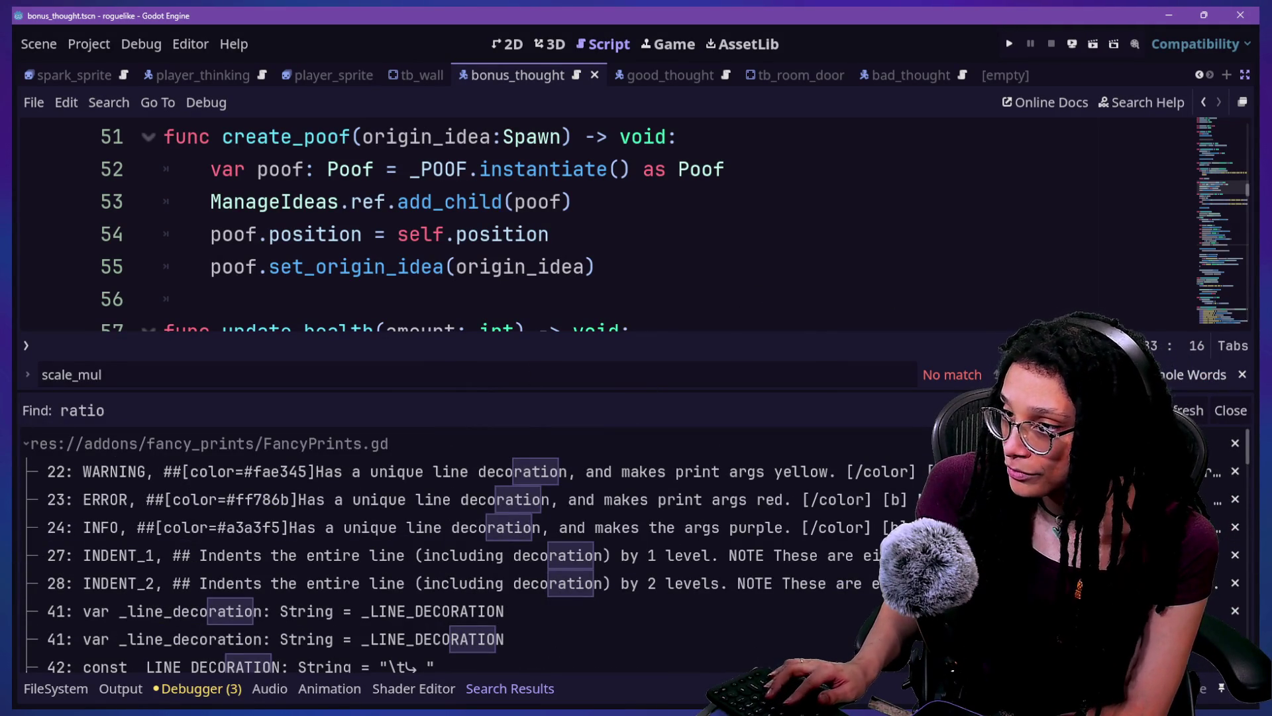
pyautogui.hotkey('ctrl', 'shift', 'f')
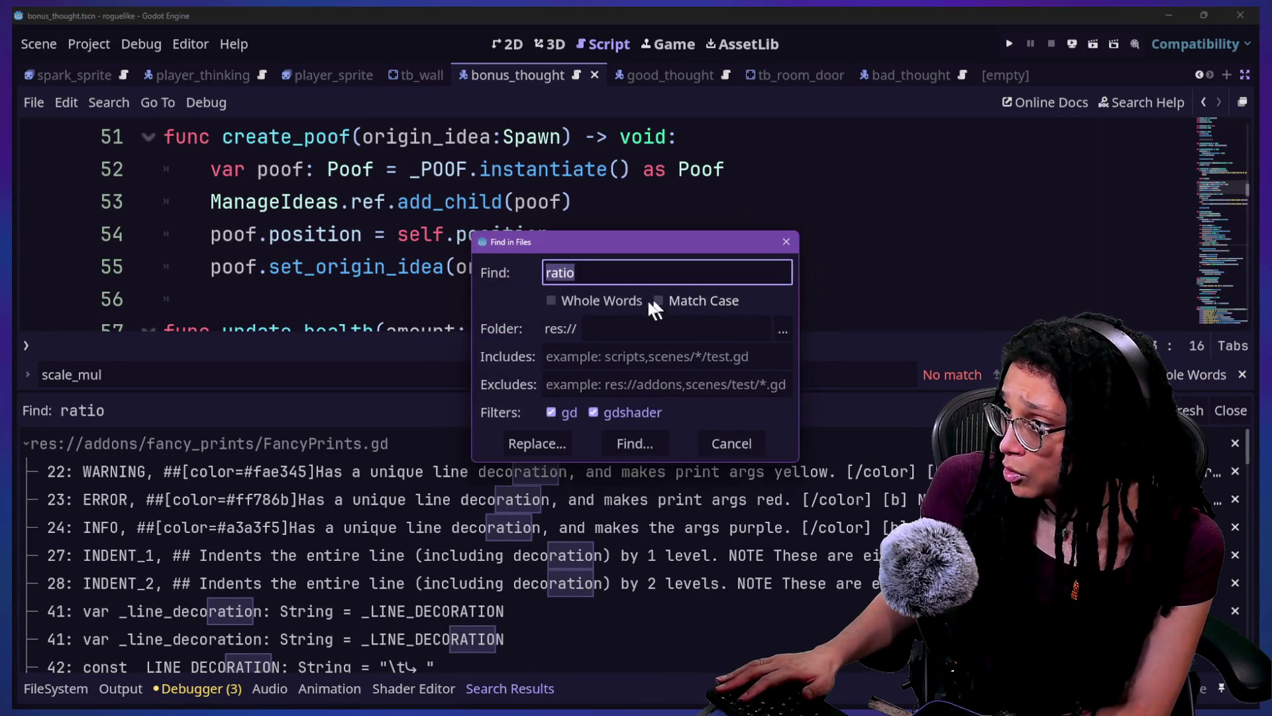
pyautogui.click(646, 303)
pyautogui.click(645, 443)
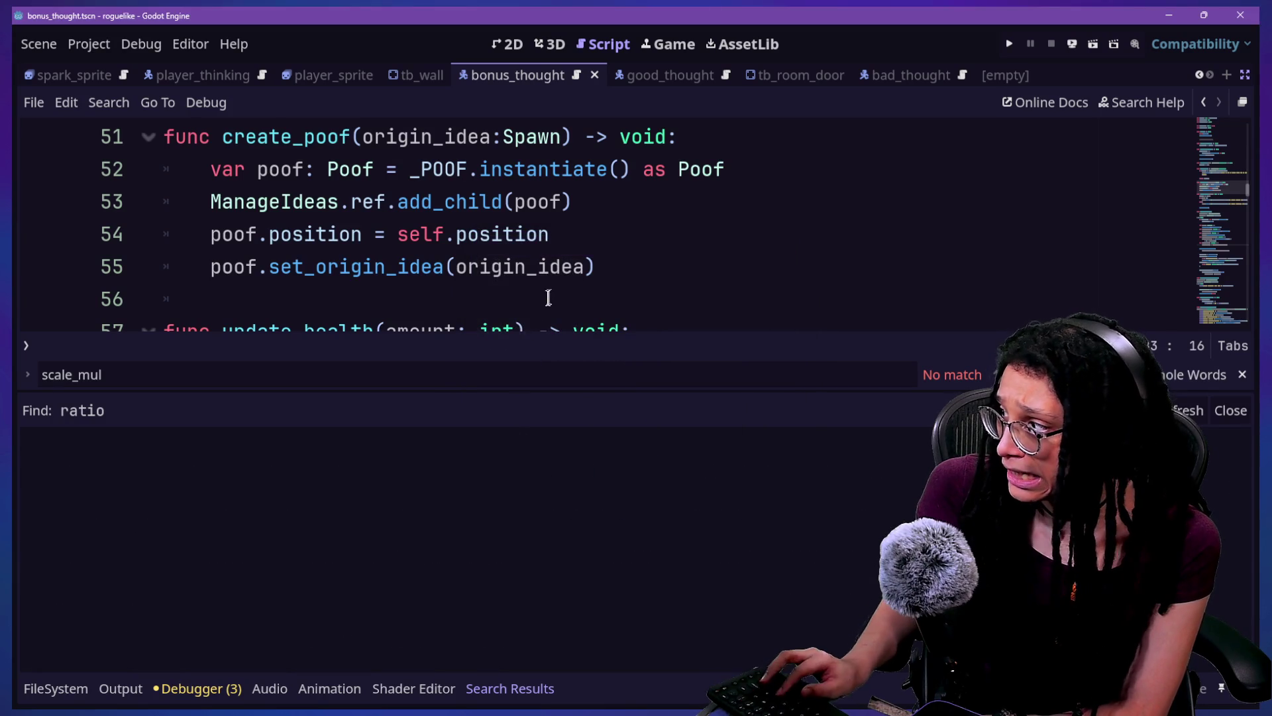
# - Search for _ratio, open line 95 in thought_battle, and hide the bottom panel
pyautogui.hotkey('ctrl', 'shift', 'f')
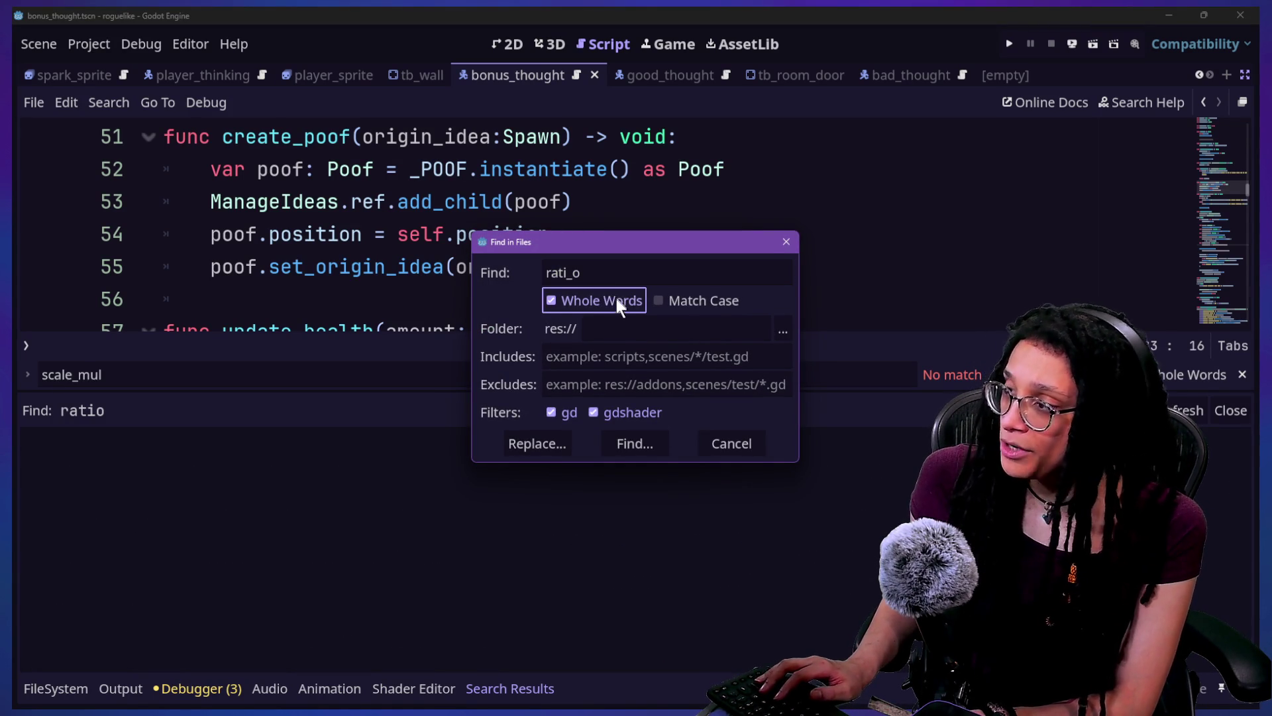
pyautogui.doubleClick(622, 274)
pyautogui.write('_ratio')
pyautogui.press('Return')
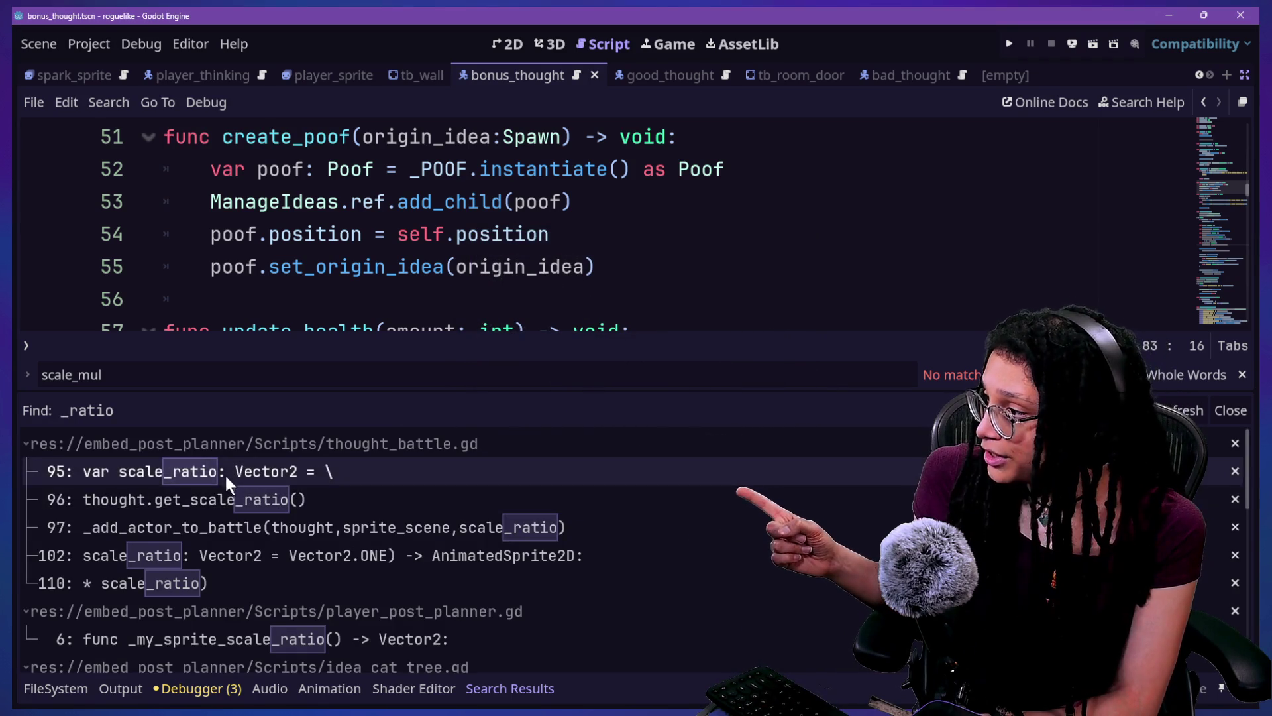
pyautogui.click(225, 471)
pyautogui.scroll(-2, 367, 265)
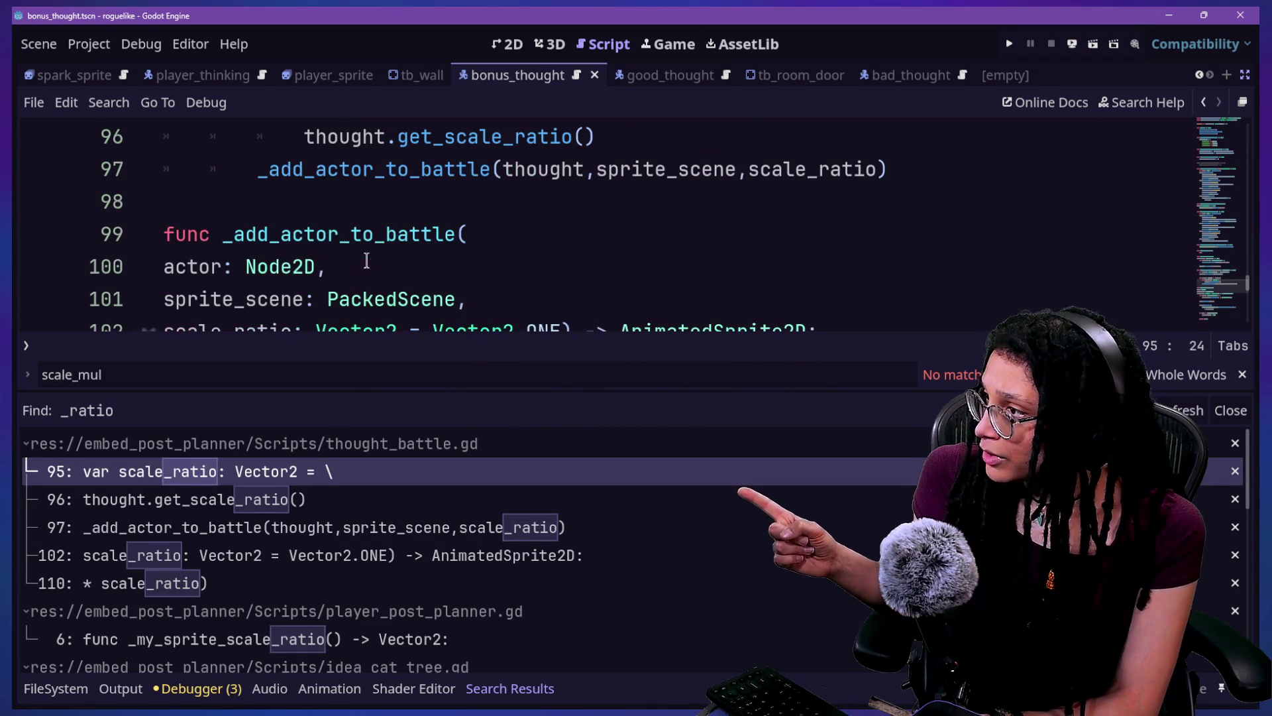
pyautogui.scroll(1, 368, 249)
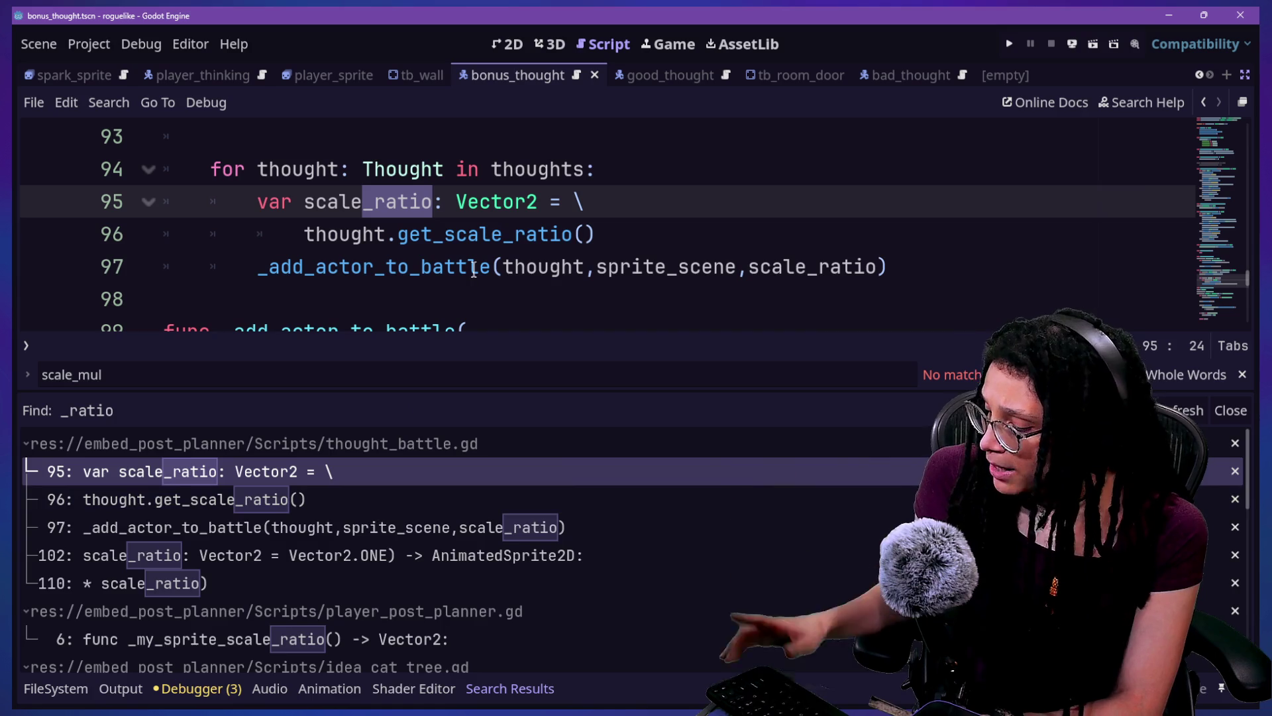
pyautogui.hotkey('alt', 'o')
pyautogui.hotkey('alt', 'o')
pyautogui.scroll(1, 470, 265)
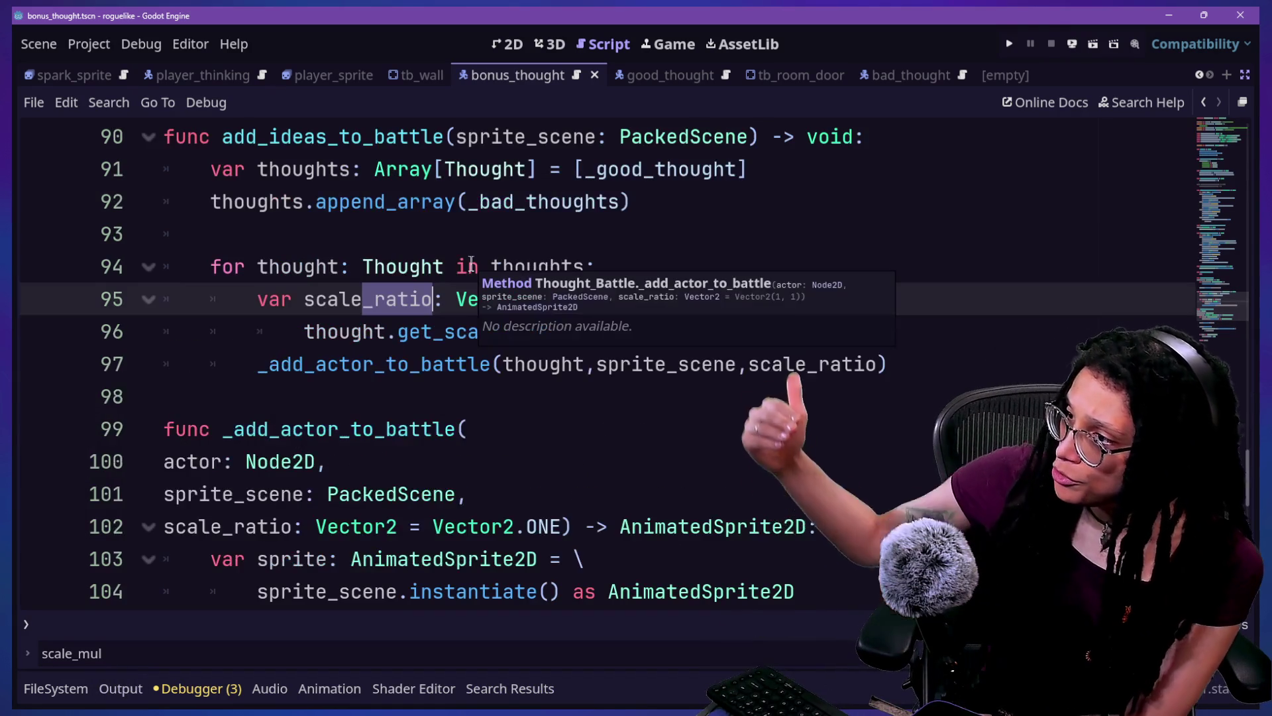
pyautogui.scroll(1, 585, 295)
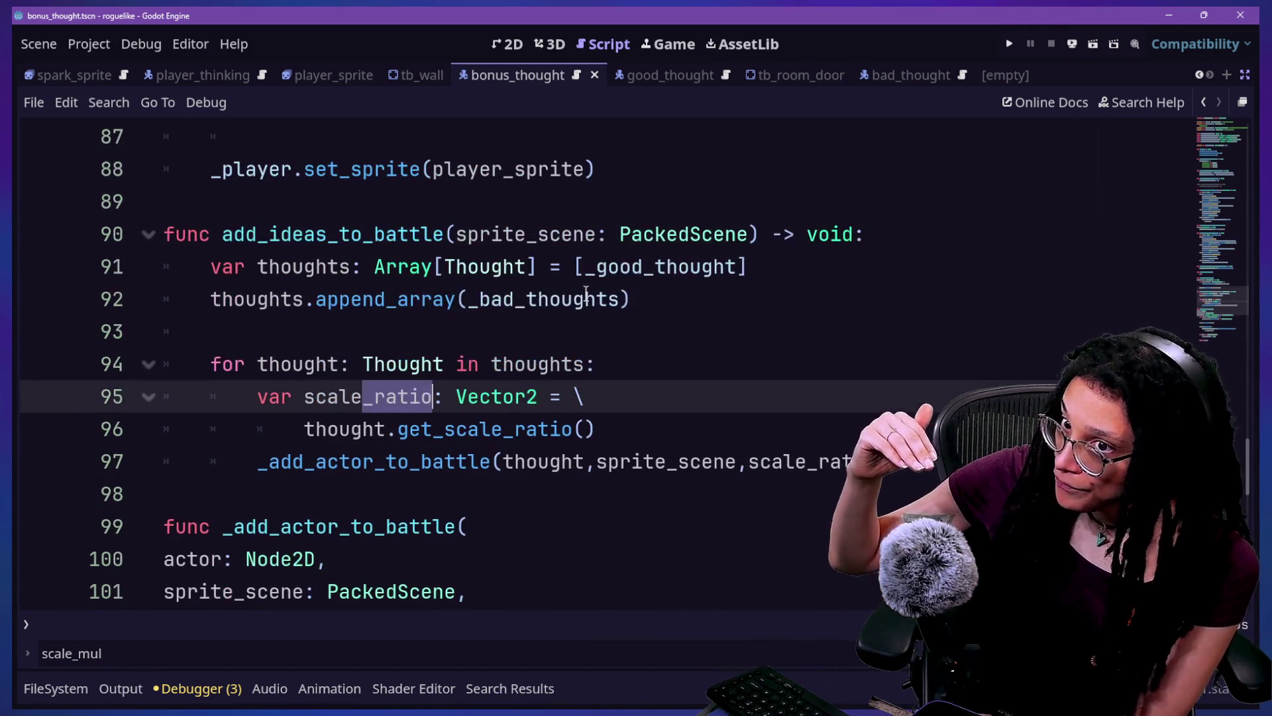
pyautogui.hotkey('ctrl', 'shift', 'f')
# - Search the project for idea_scene and open the _fetch_idea_scene definition at line 100
pyautogui.write('idea_scene')
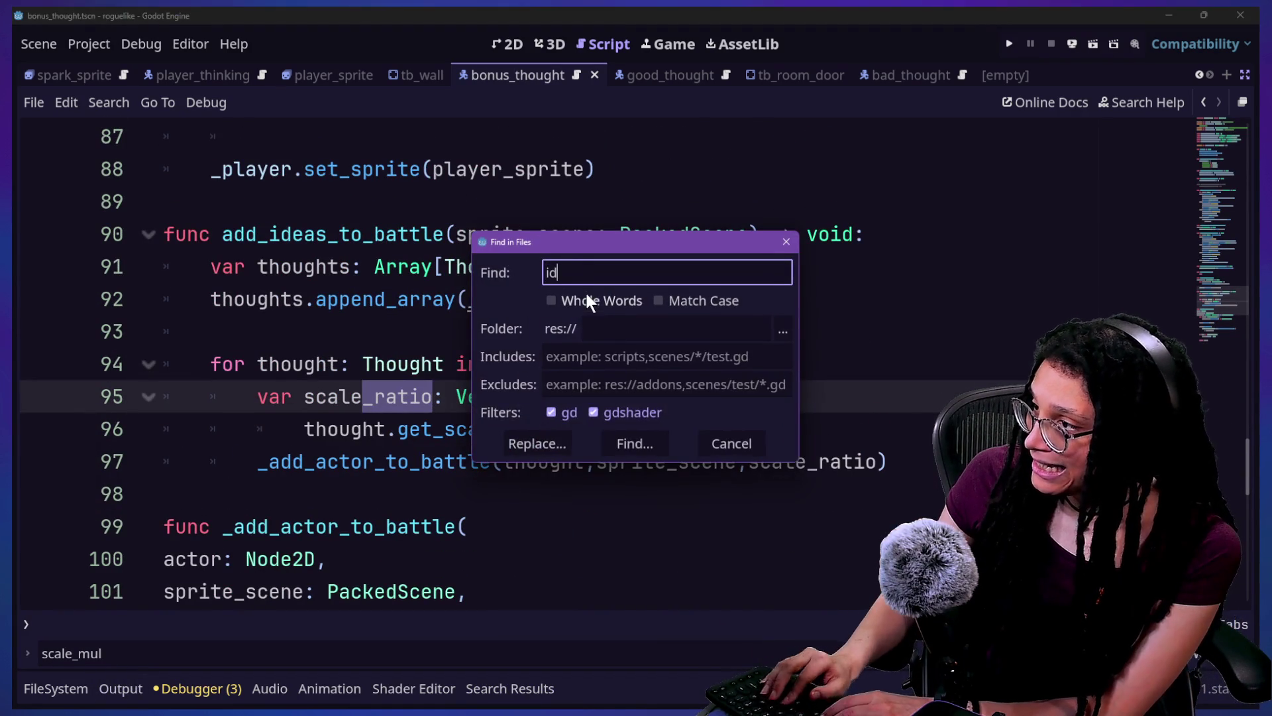
pyautogui.press('Return')
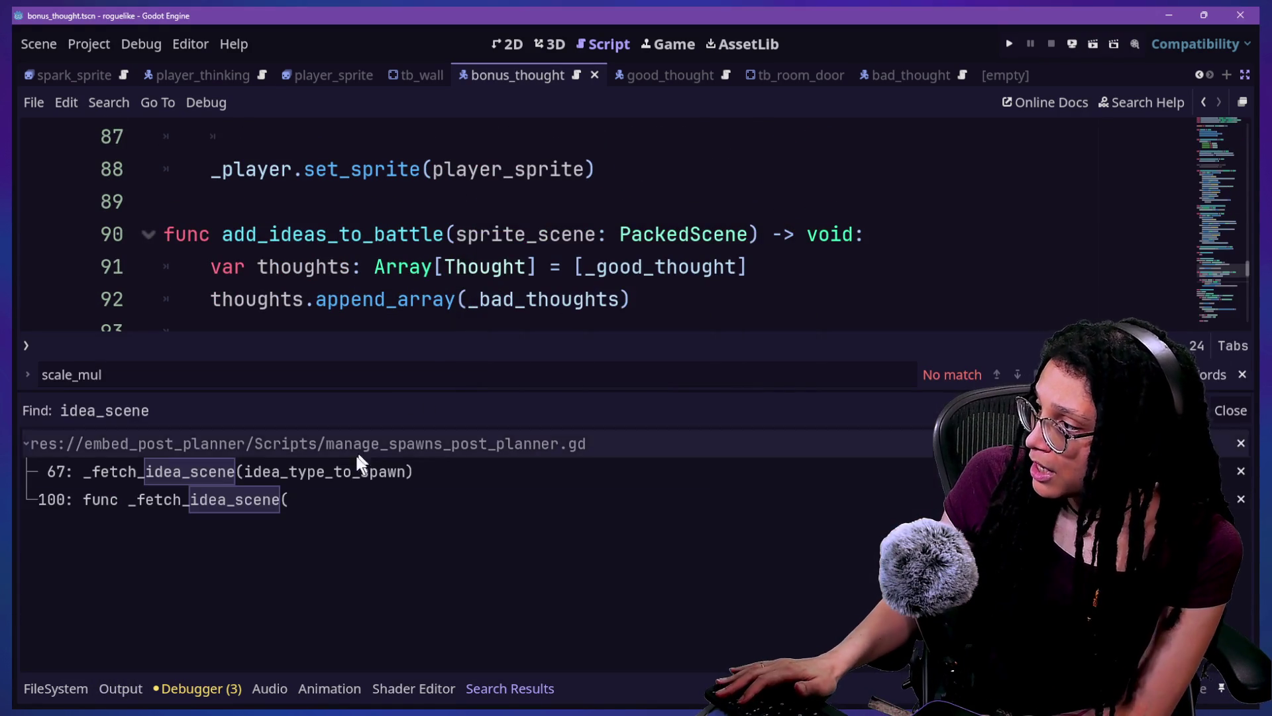
pyautogui.click(295, 499)
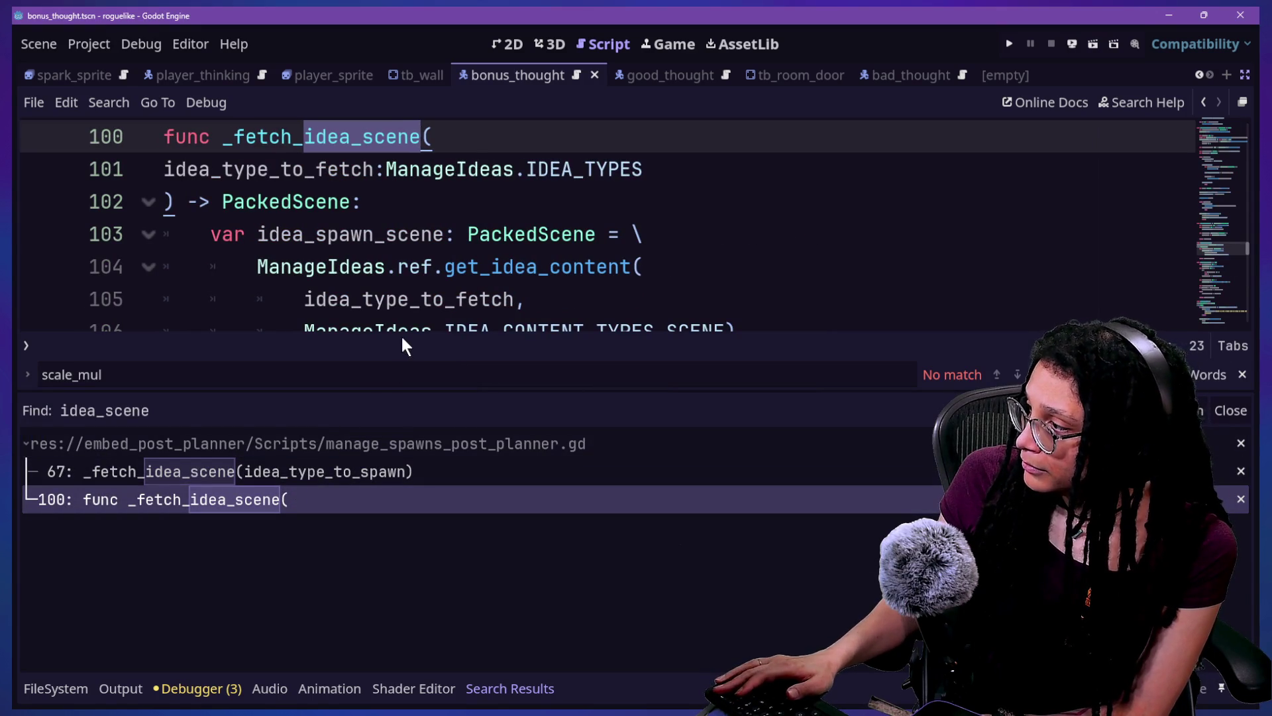
pyautogui.press('F8')
pyautogui.hotkey('ctrl', 'j')
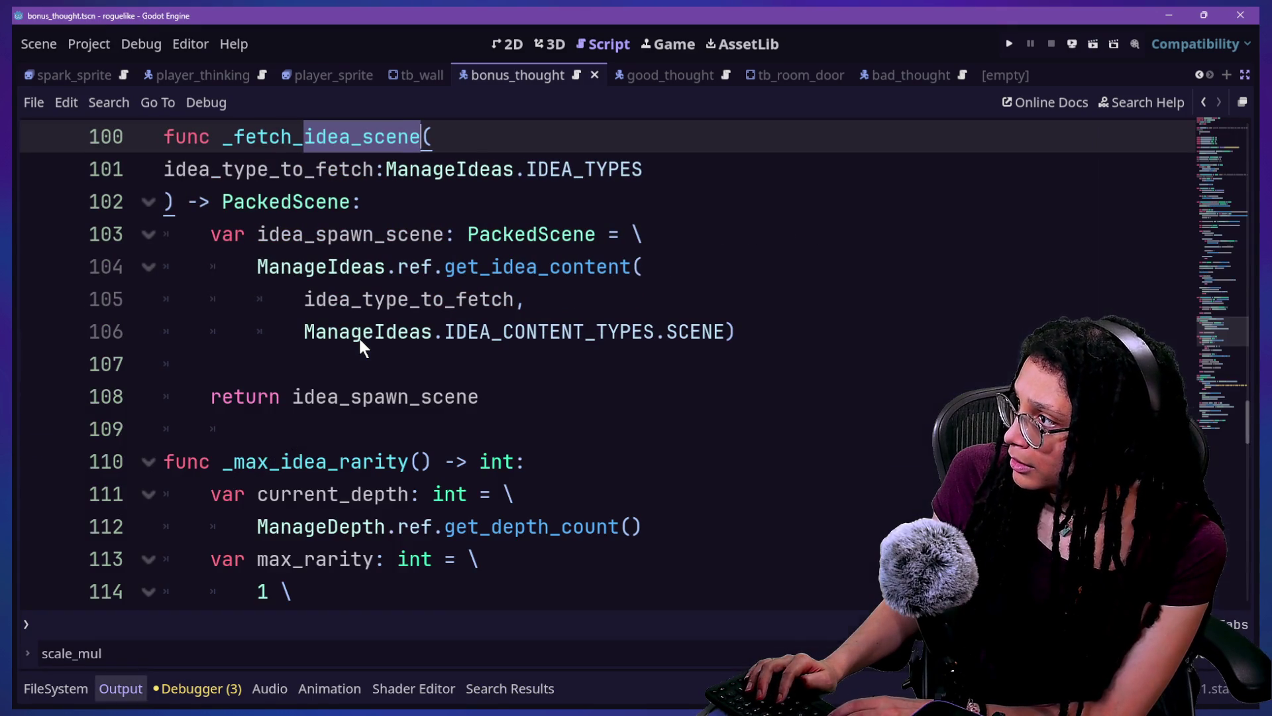
pyautogui.scroll(2, 312, 312)
pyautogui.click(468, 319)
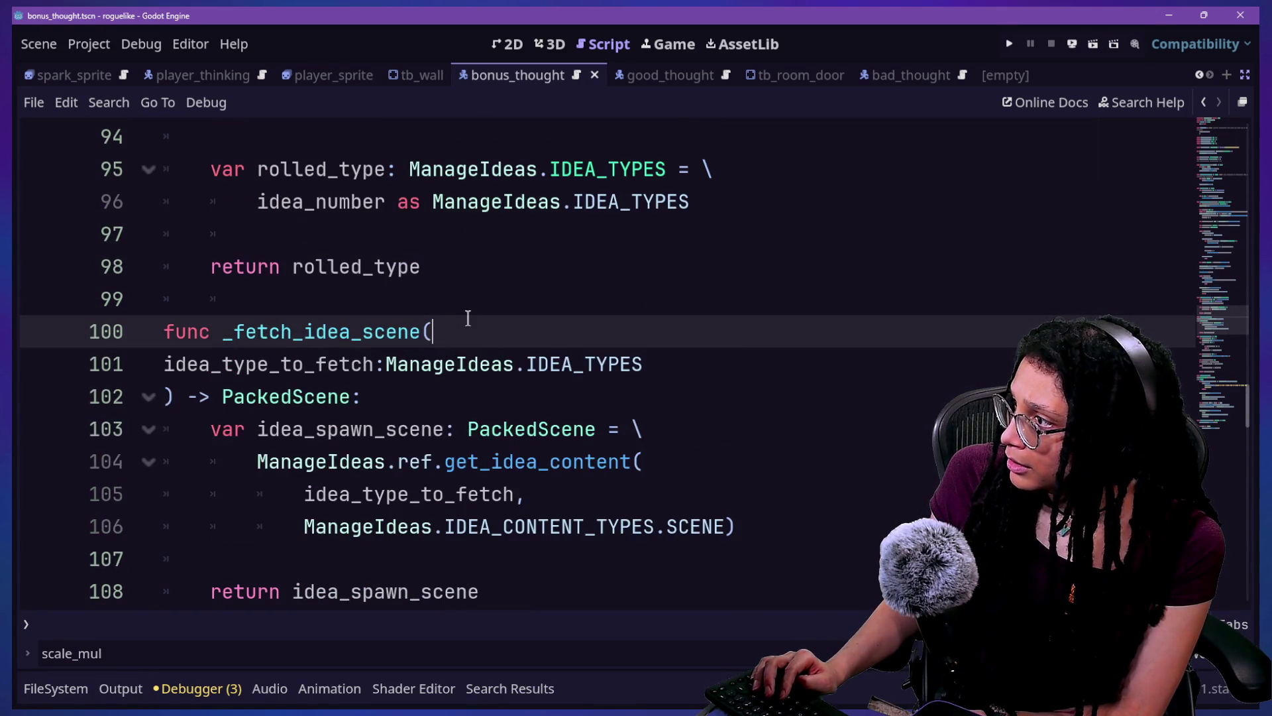
# - Scroll through the function and filter the quick file finder by 'idea'
pyautogui.scroll(-10, 468, 319)
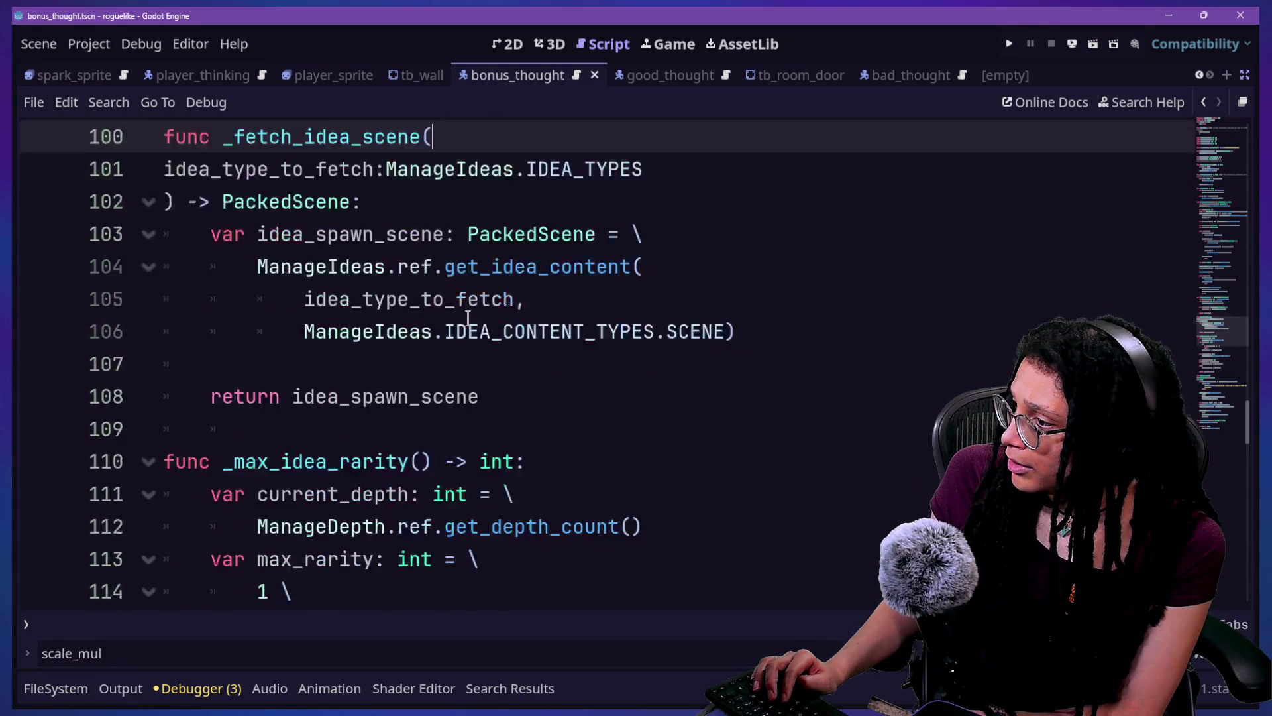
pyautogui.scroll(-9, 468, 319)
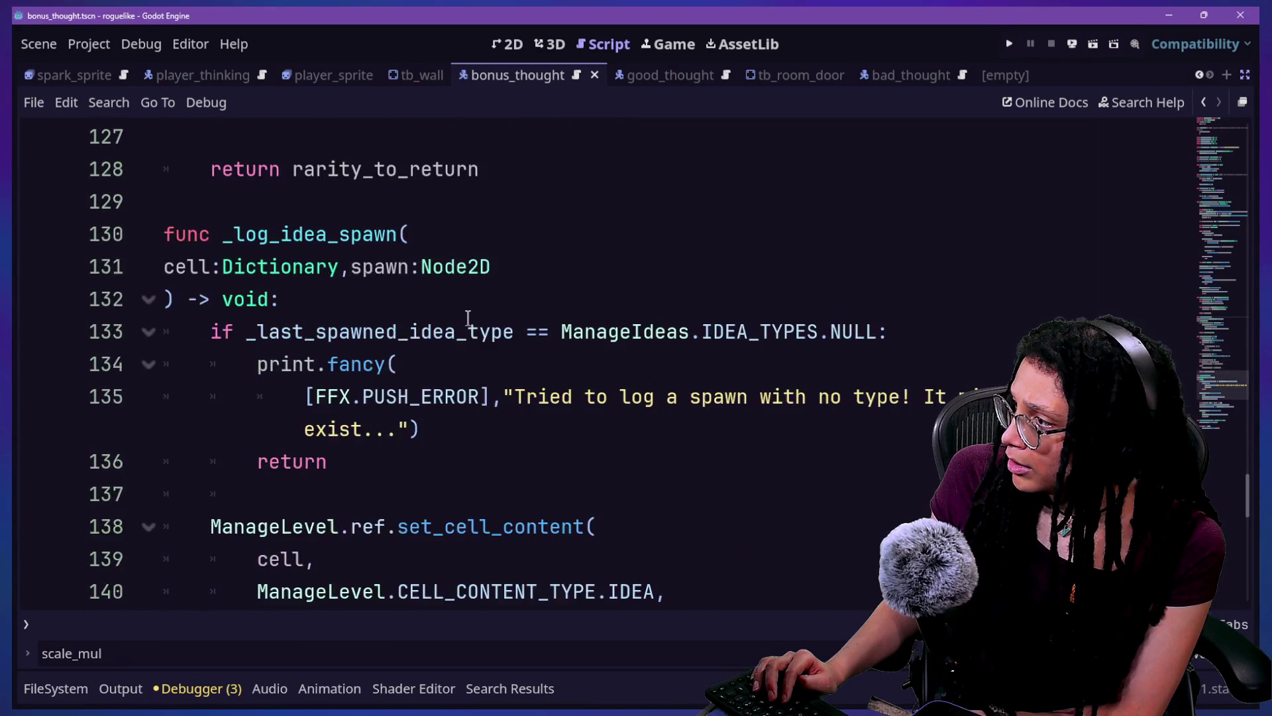
pyautogui.scroll(-2, 468, 318)
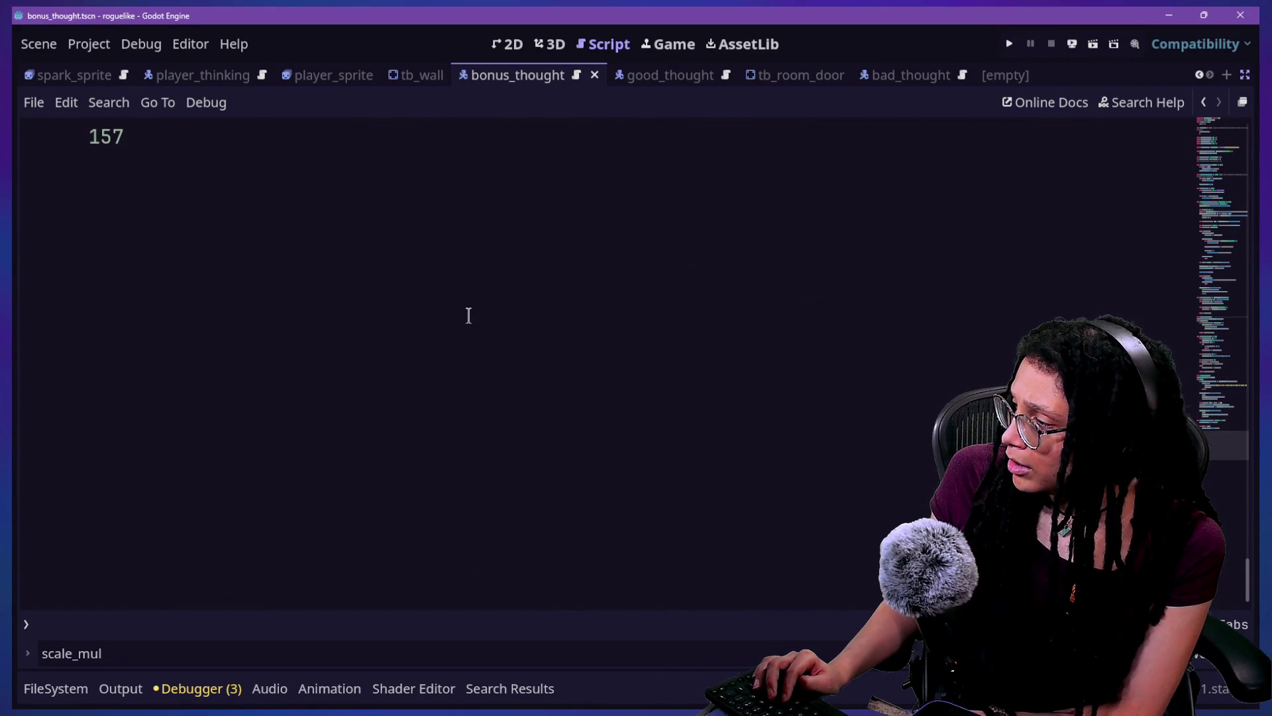
pyautogui.hotkey('shift', 'alt', 'o')
pyautogui.write('idea')
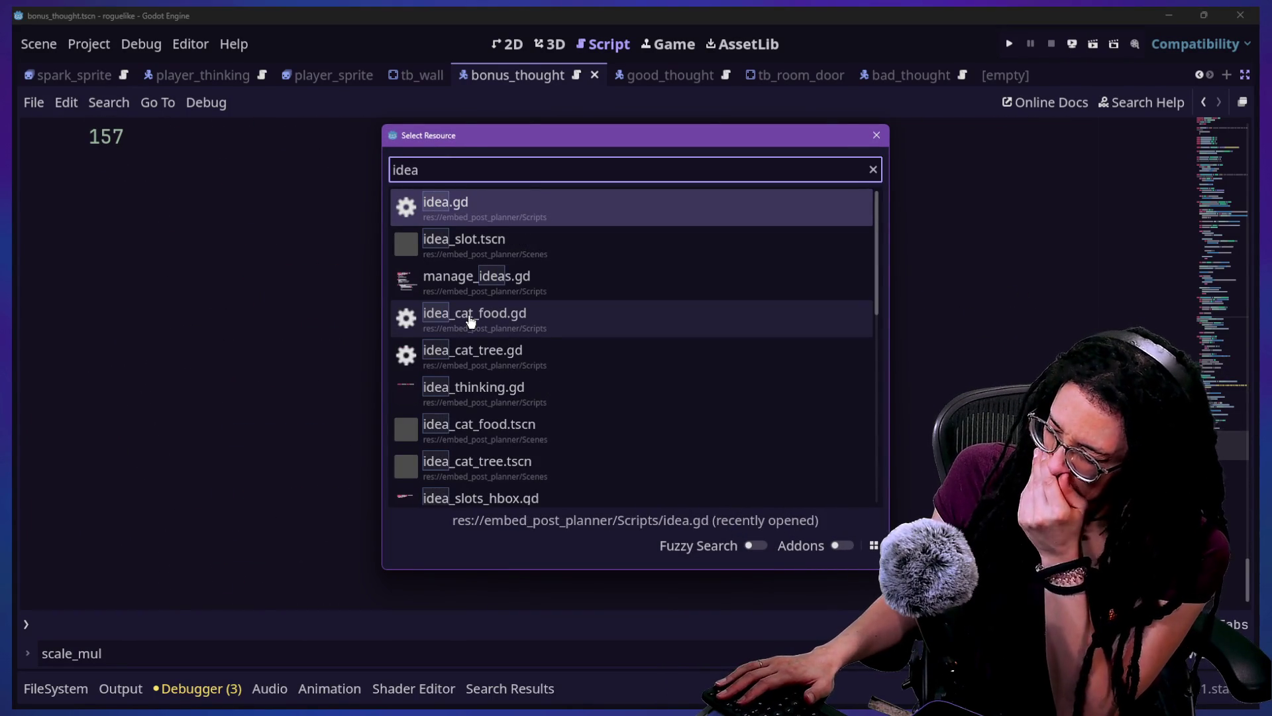
# - Close the file finder and search the whole project for _ratio
pyautogui.press('Escape')
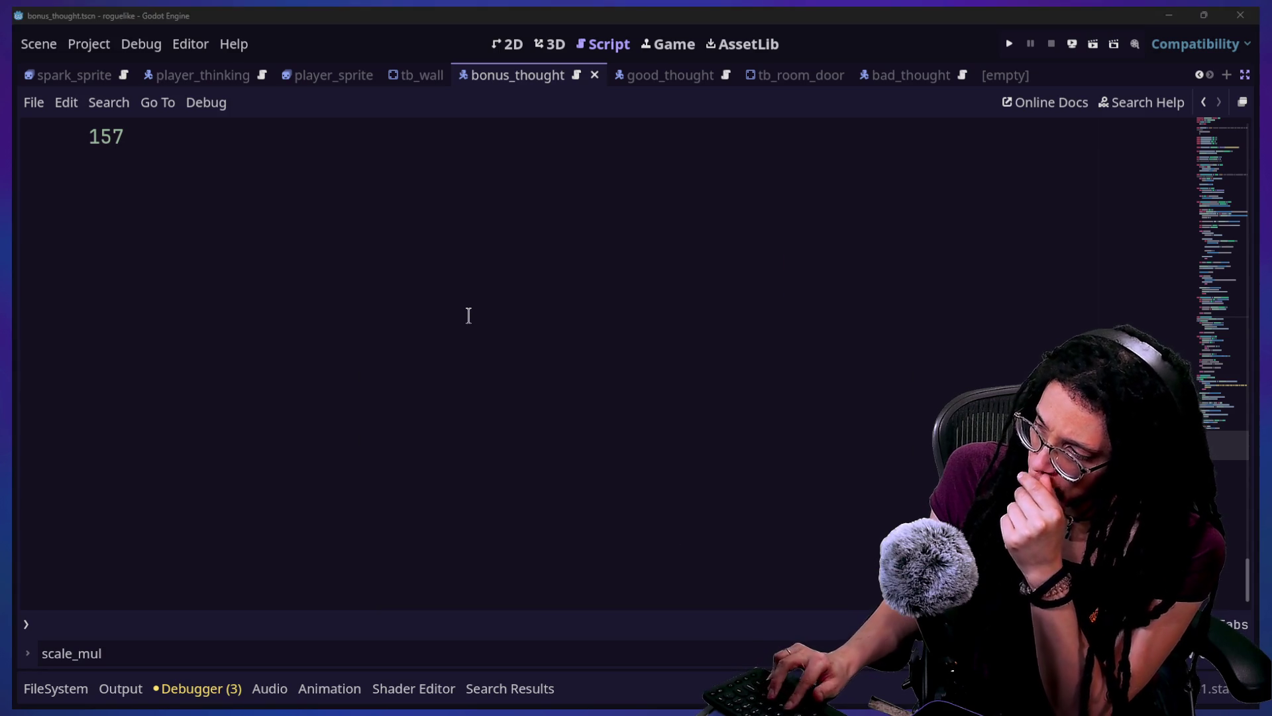
pyautogui.hotkey('ctrl', 'shift', 'f')
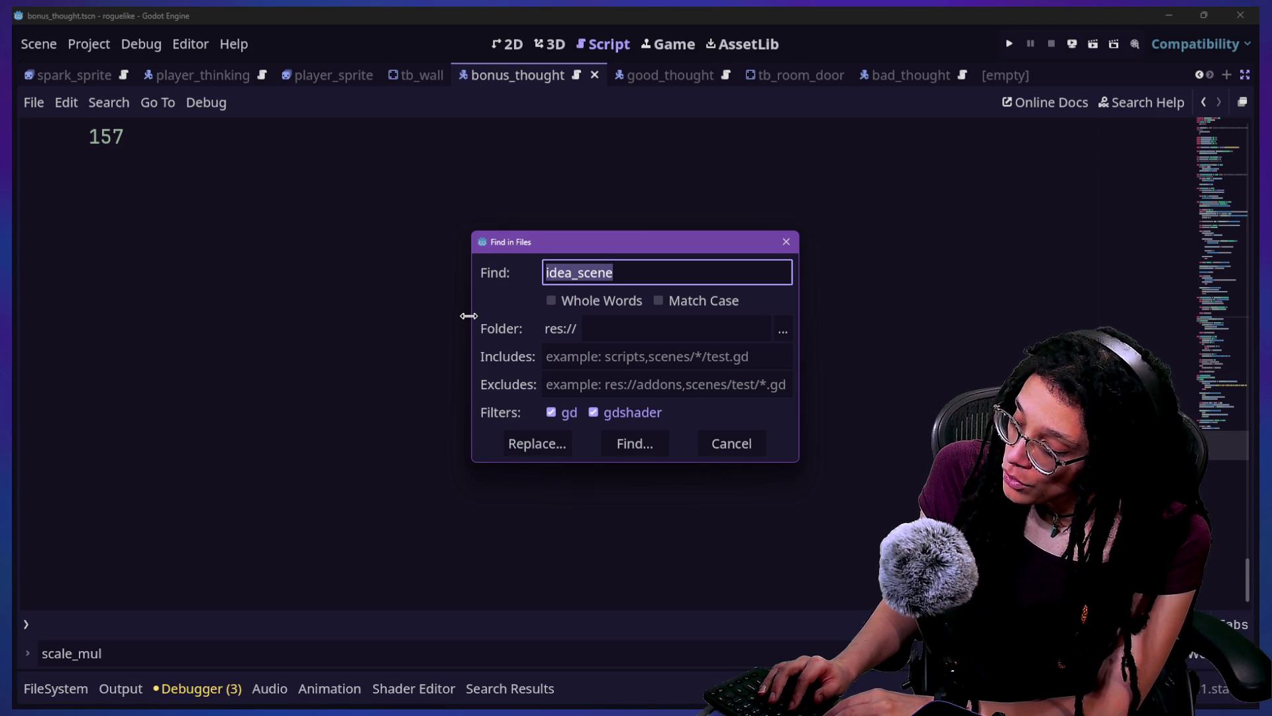
pyautogui.press('BackSpace')
pyautogui.write('_ratio')
pyautogui.press('Return')
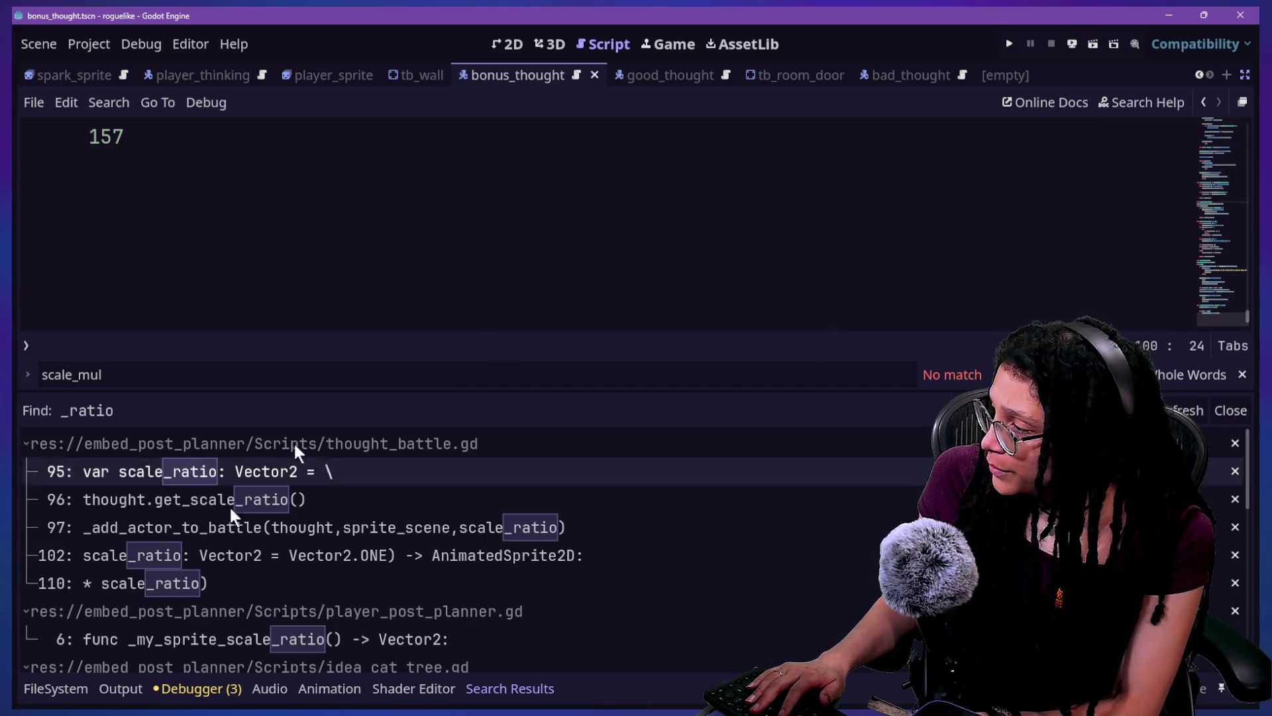
# - Open the _my_sprite_scale_ratio declaration, its line 30 use, and get_scale_ratio in Abstract_thought
pyautogui.scroll(-1, 198, 599)
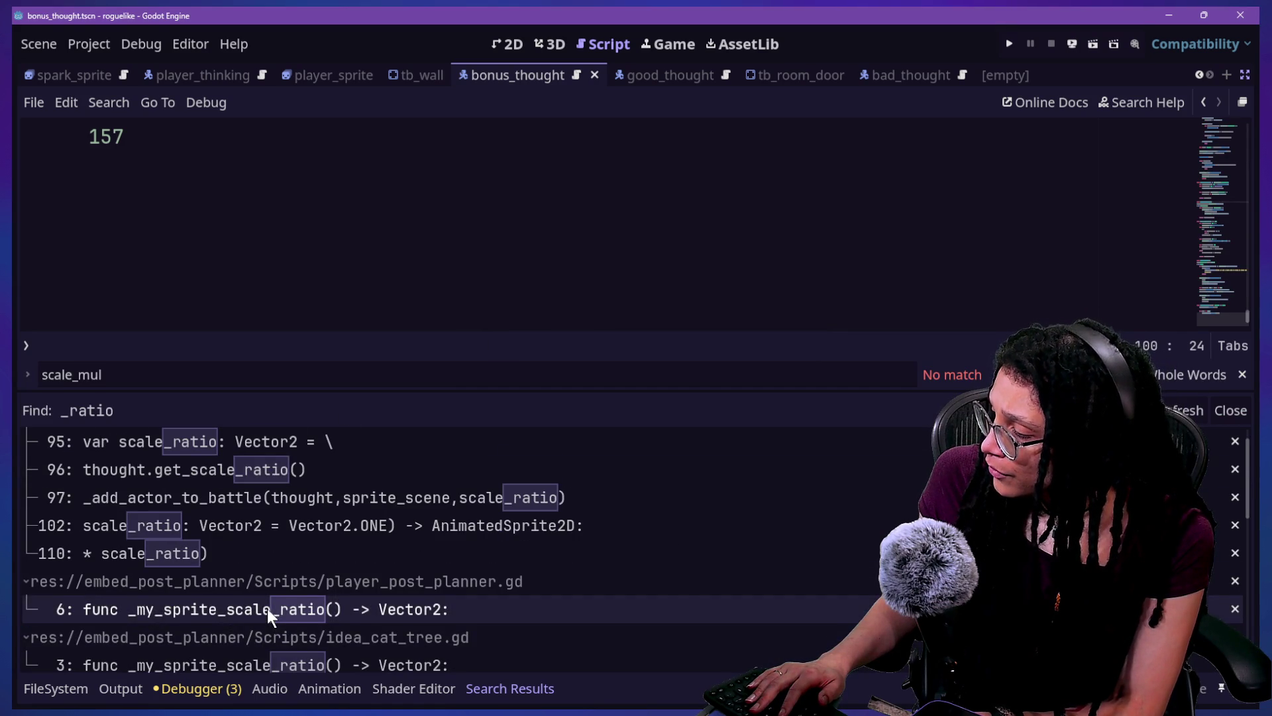
pyautogui.scroll(-5, 268, 608)
pyautogui.scroll(-5, 267, 566)
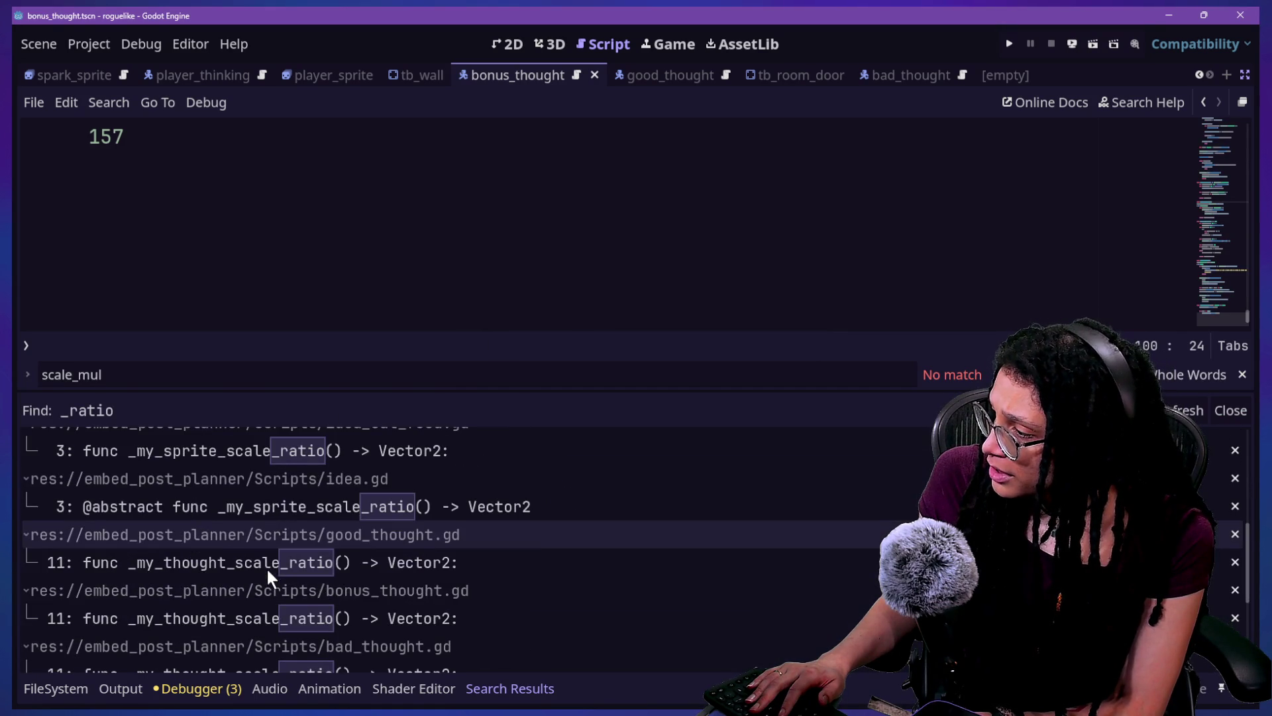
pyautogui.scroll(-3, 281, 586)
pyautogui.scroll(-1, 281, 586)
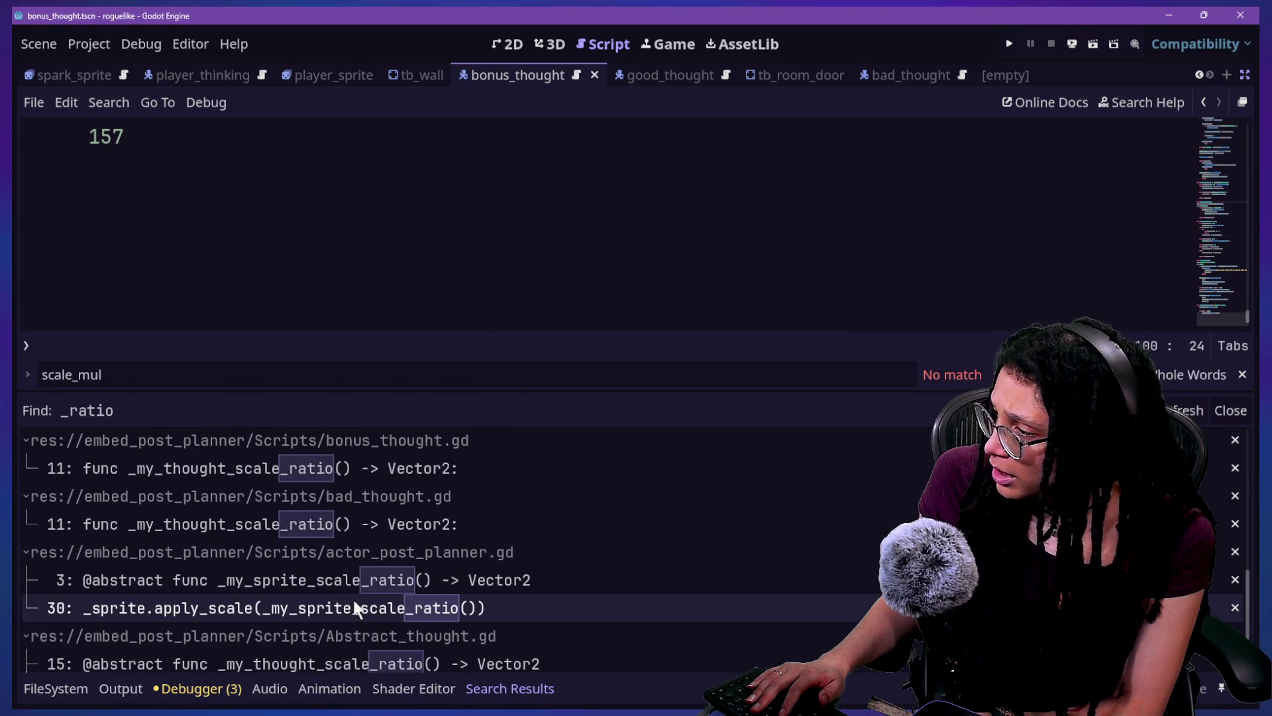
pyautogui.scroll(-1, 353, 597)
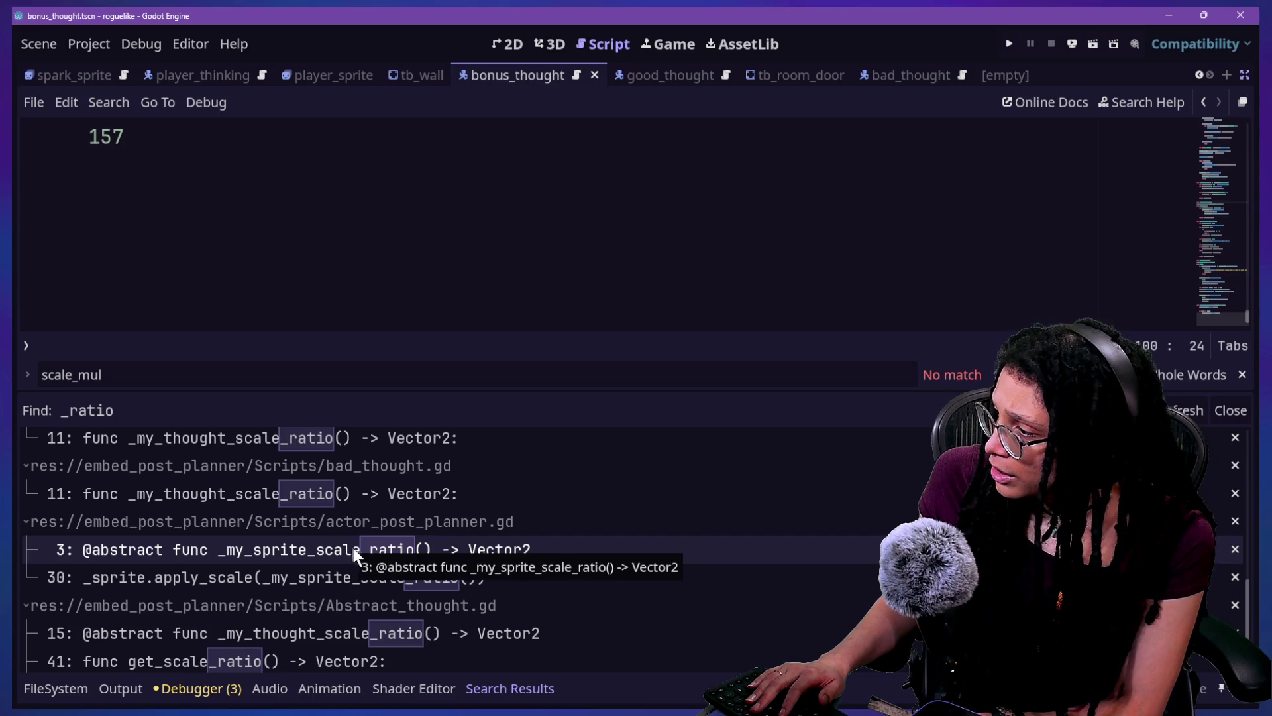
pyautogui.click(384, 559)
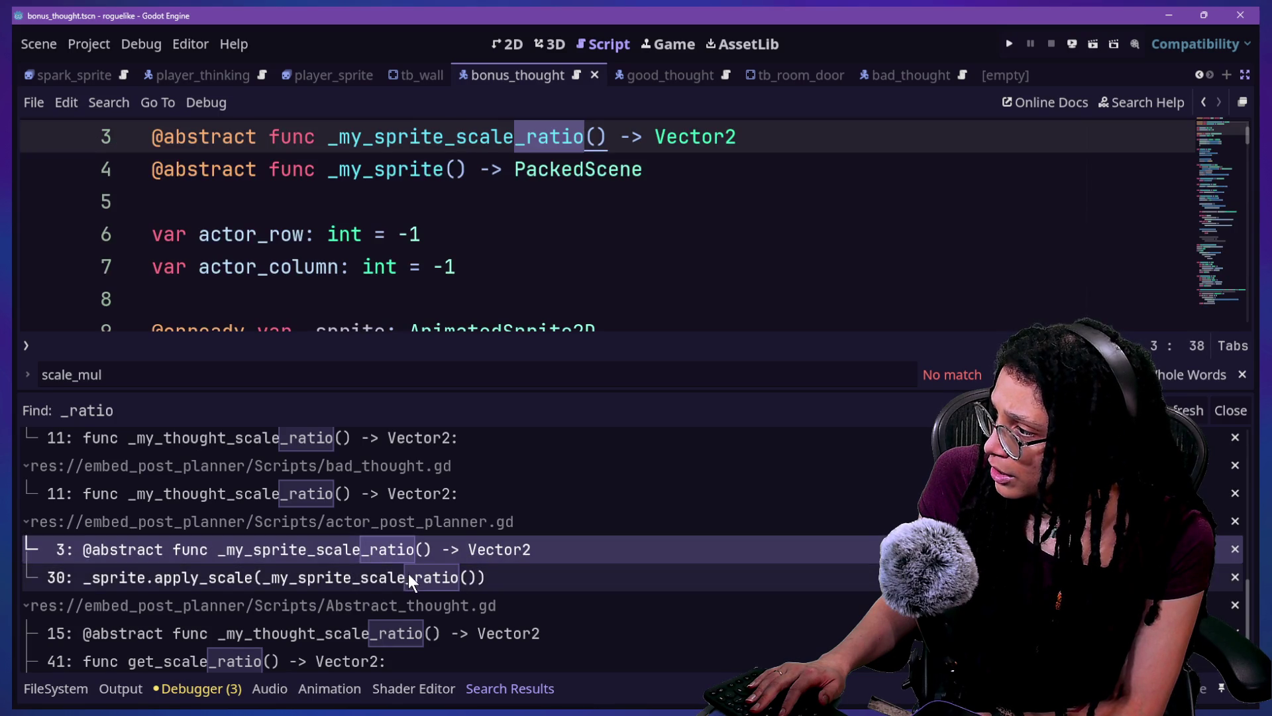
pyautogui.click(408, 574)
pyautogui.scroll(-1, 394, 647)
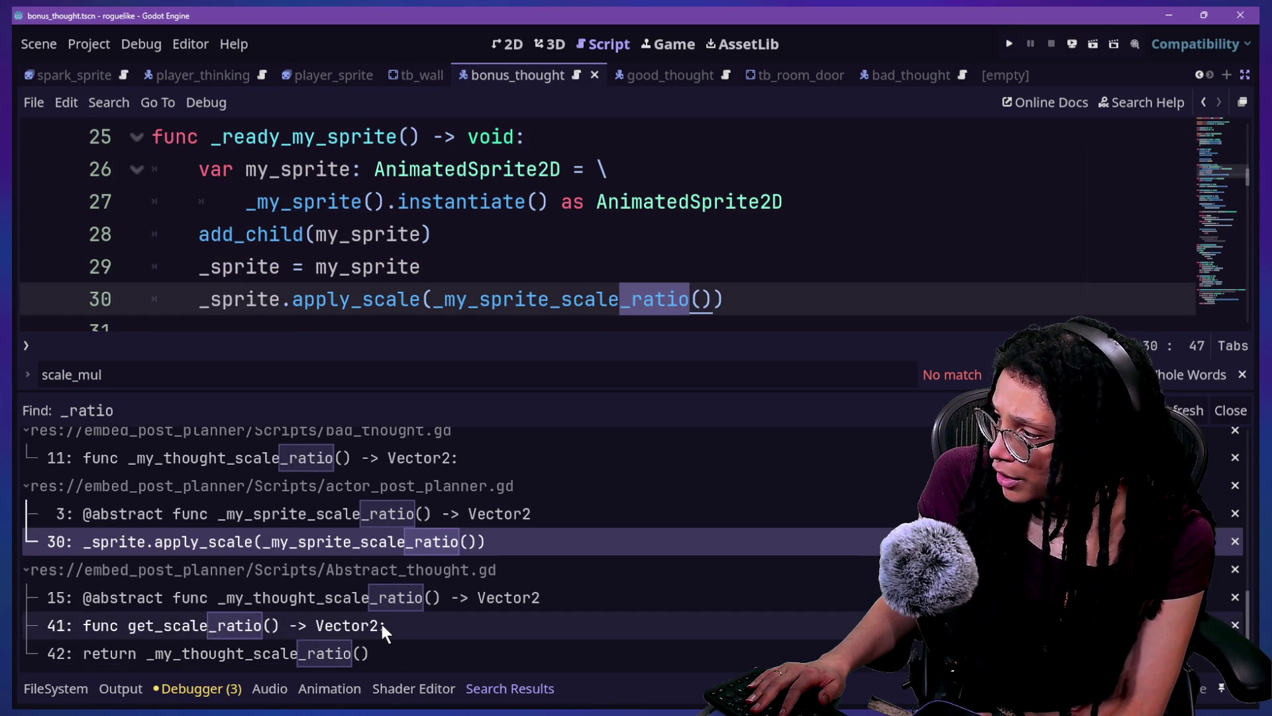
pyautogui.click(382, 625)
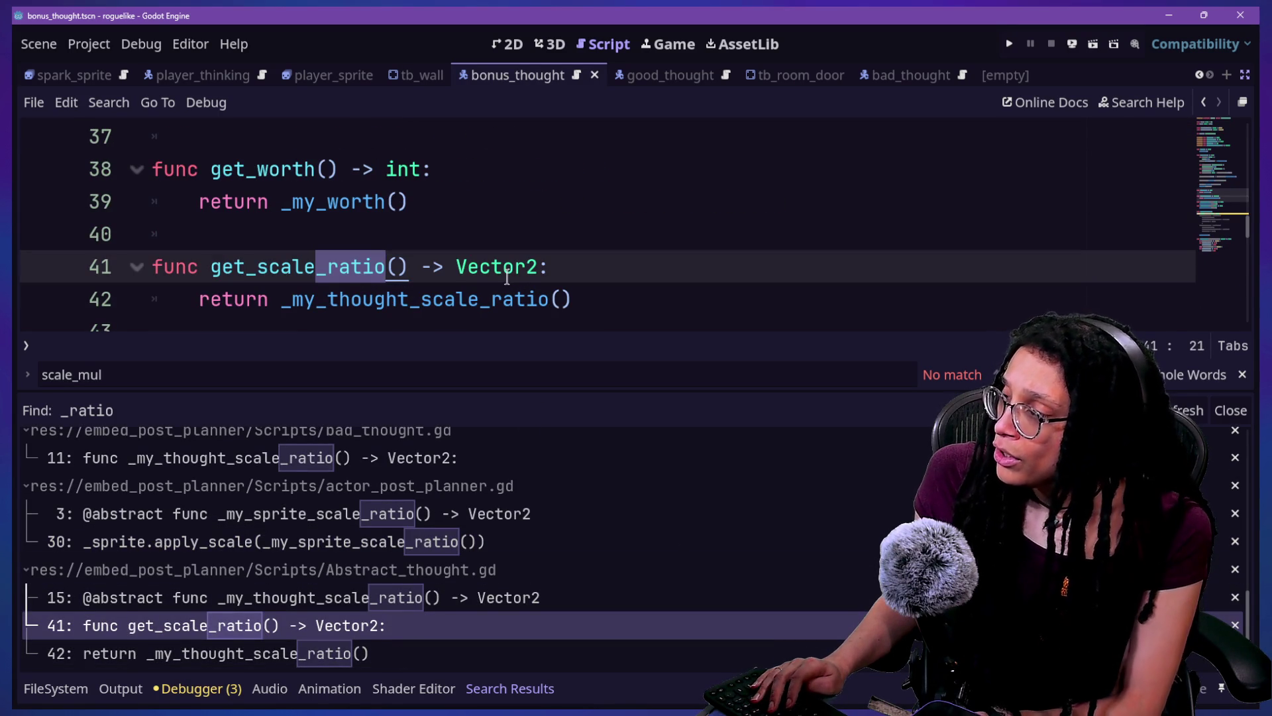
# - Hide the search results and search the Thought script for add_
pyautogui.hotkey('ctrl', 'j')
pyautogui.scroll(10, 507, 277)
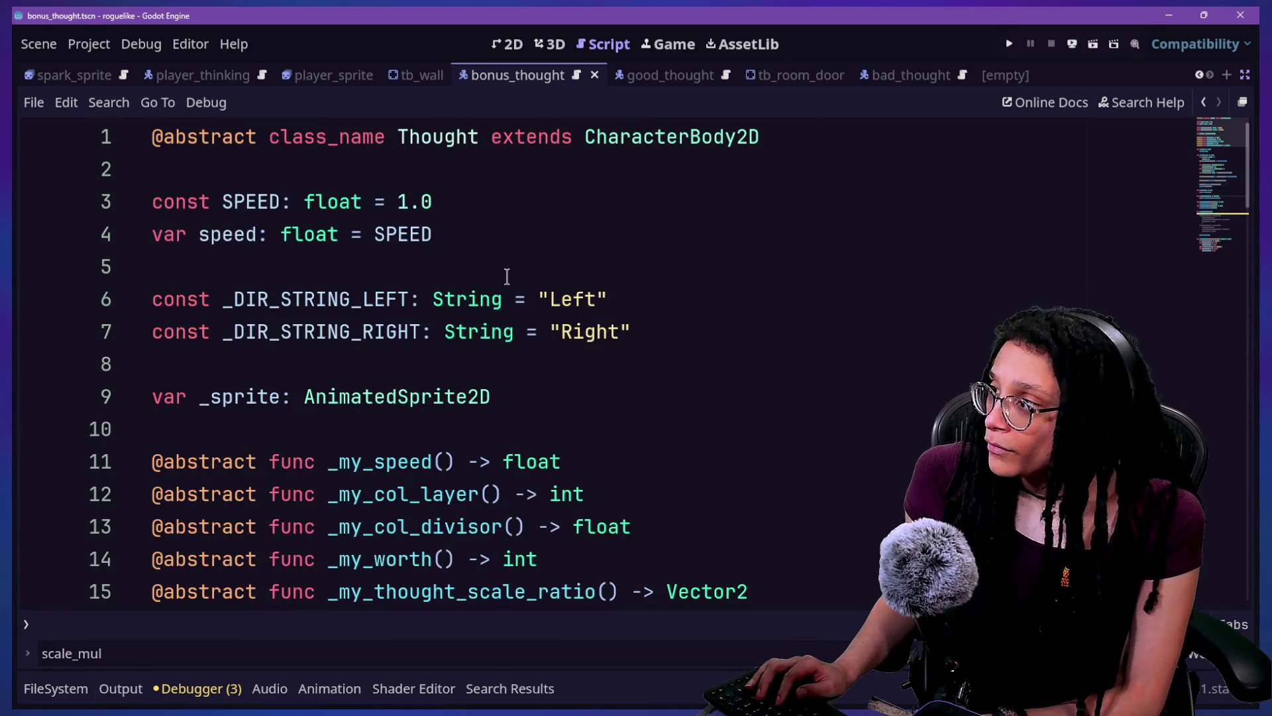
pyautogui.scroll(-1, 507, 277)
pyautogui.scroll(2, 426, 162)
pyautogui.scroll(-8, 424, 157)
pyautogui.scroll(-5, 424, 157)
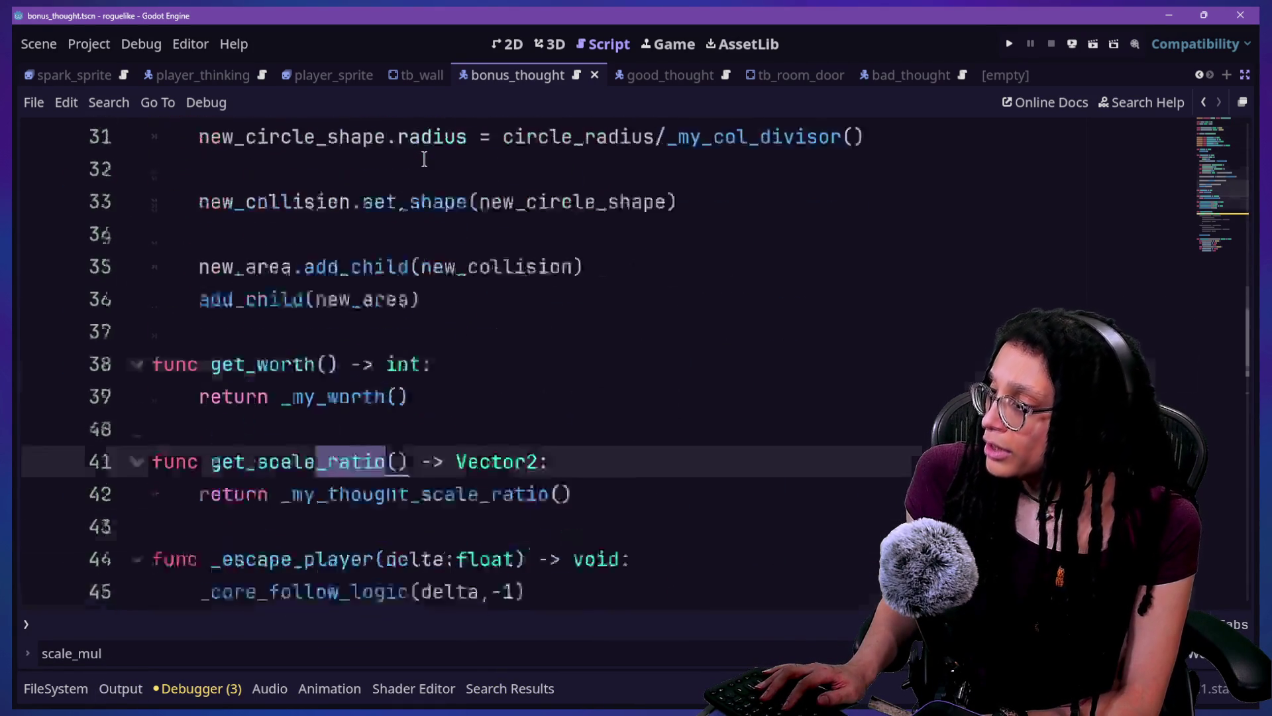
pyautogui.hotkey('ctrl', 'f')
pyautogui.write('add_ad')
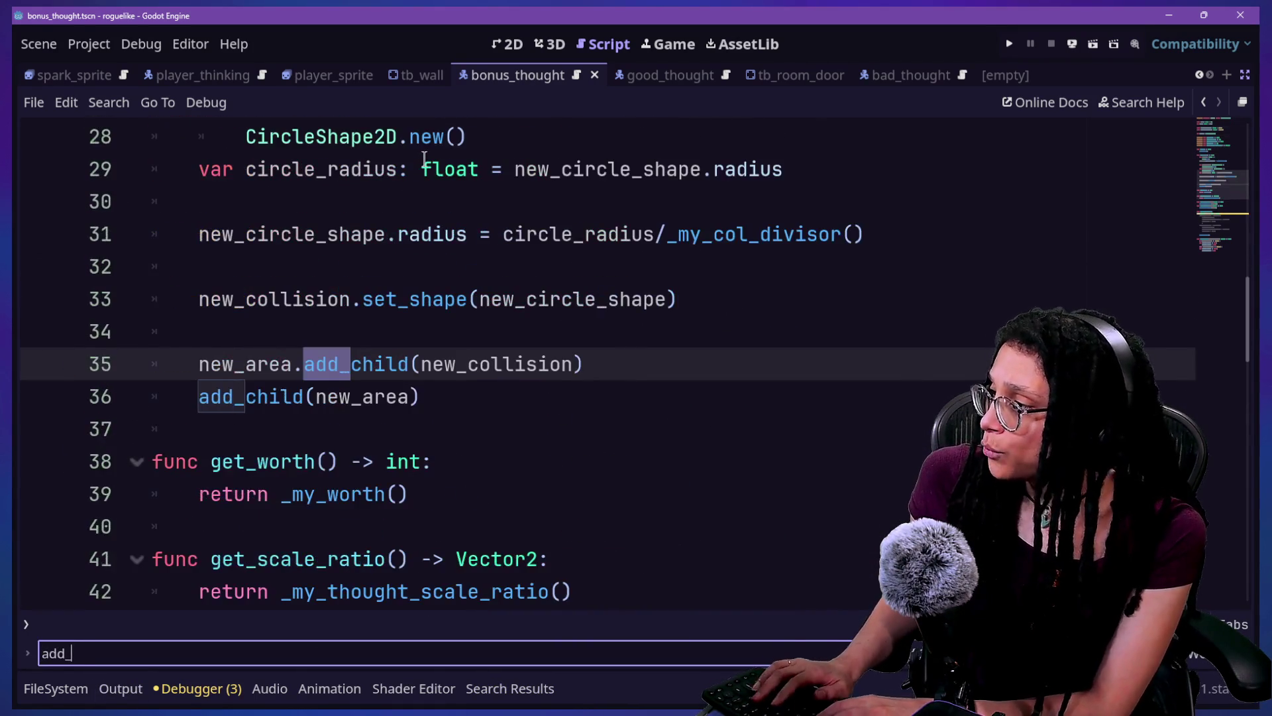
pyautogui.hotkey('ctrl', 'shift', 'f')
# - Search the project for add_idea and open the line 65 call in manage_thought_battles.gd
pyautogui.write('add_ac')
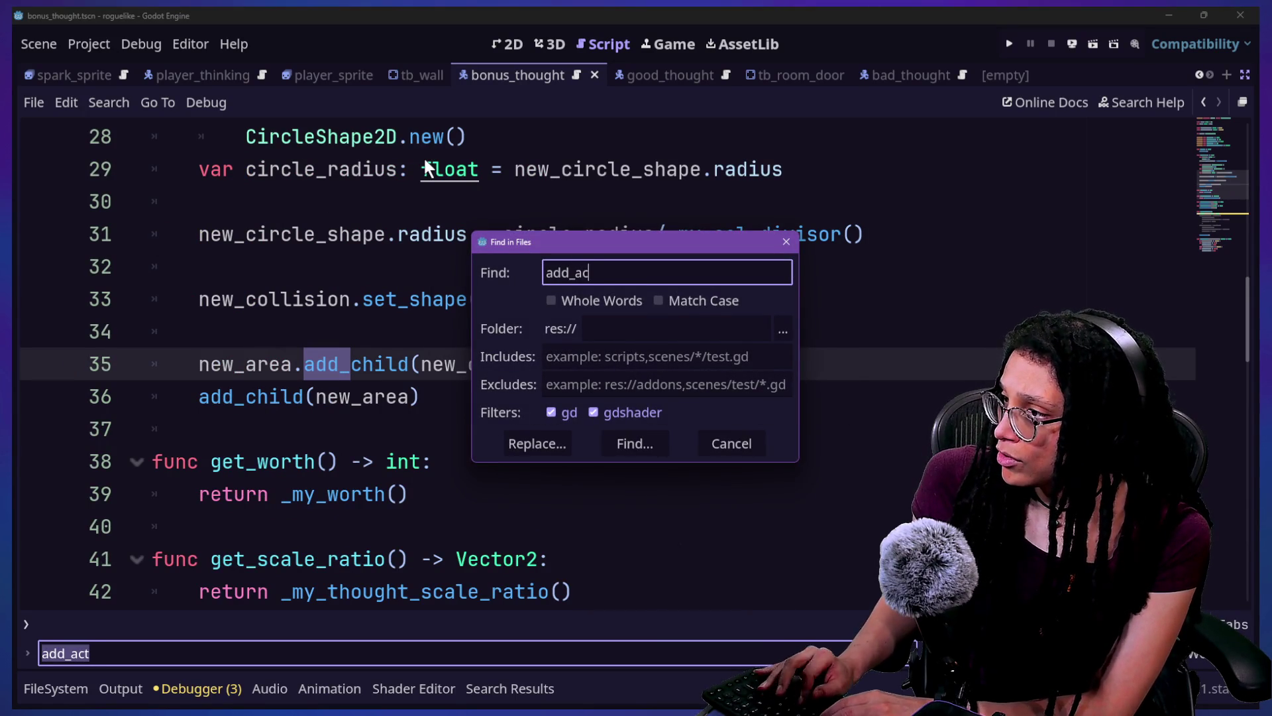
pyautogui.write('a')
pyautogui.press('Return')
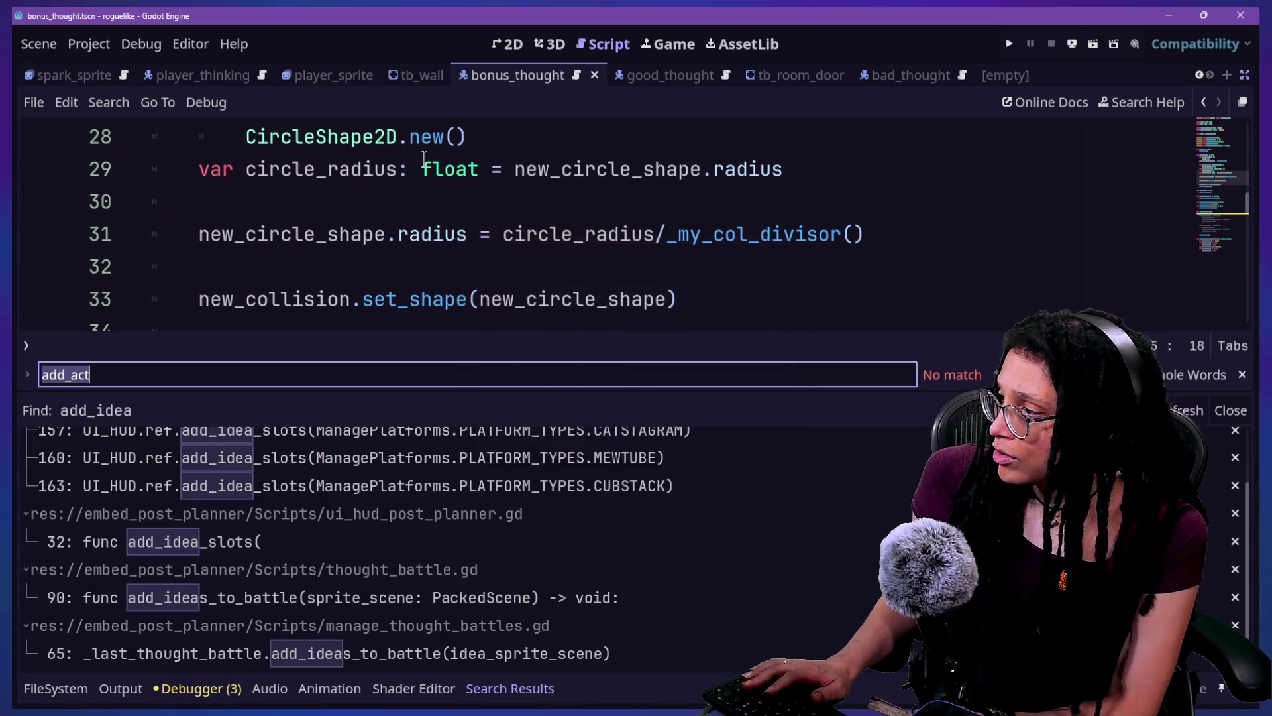
pyautogui.click(351, 651)
pyautogui.hotkey('ctrl', 'j')
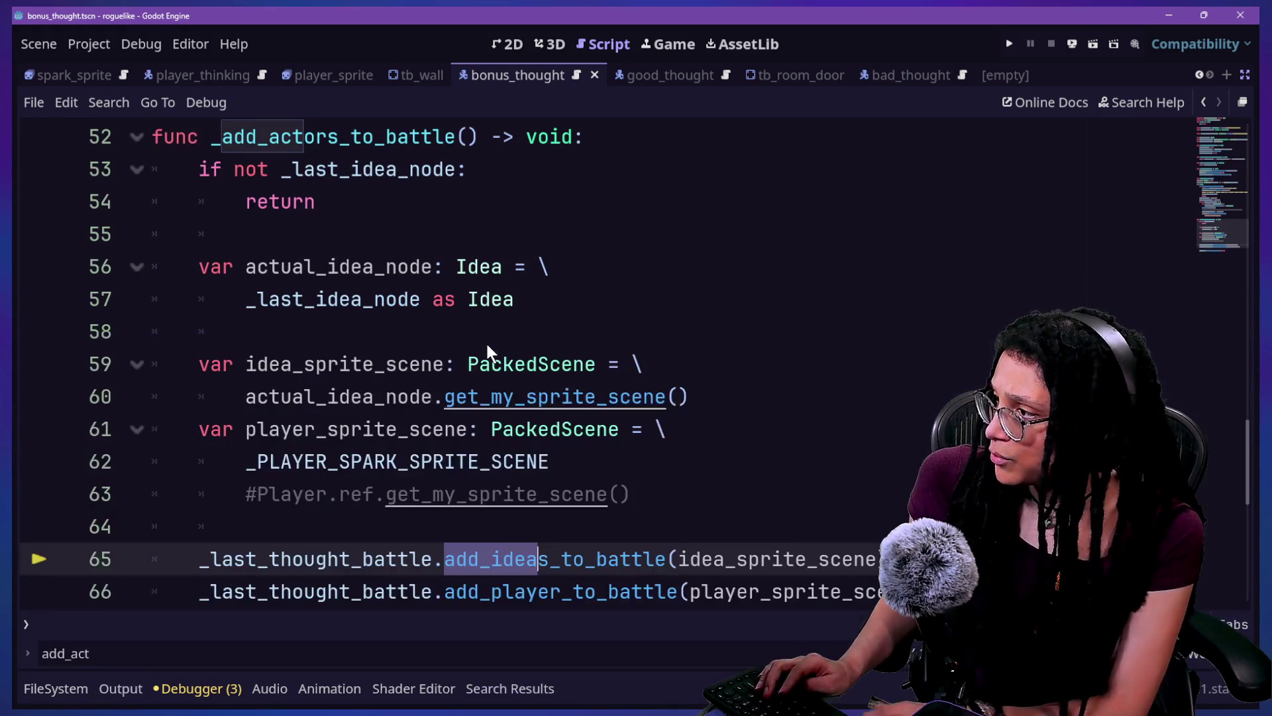
# - Highlight the two add-to-battle calls on lines 65–66
pyautogui.scroll(-2, 201, 467)
pyautogui.moveTo(210, 364); pyautogui.dragTo(374, 408)
pyautogui.click(656, 462)
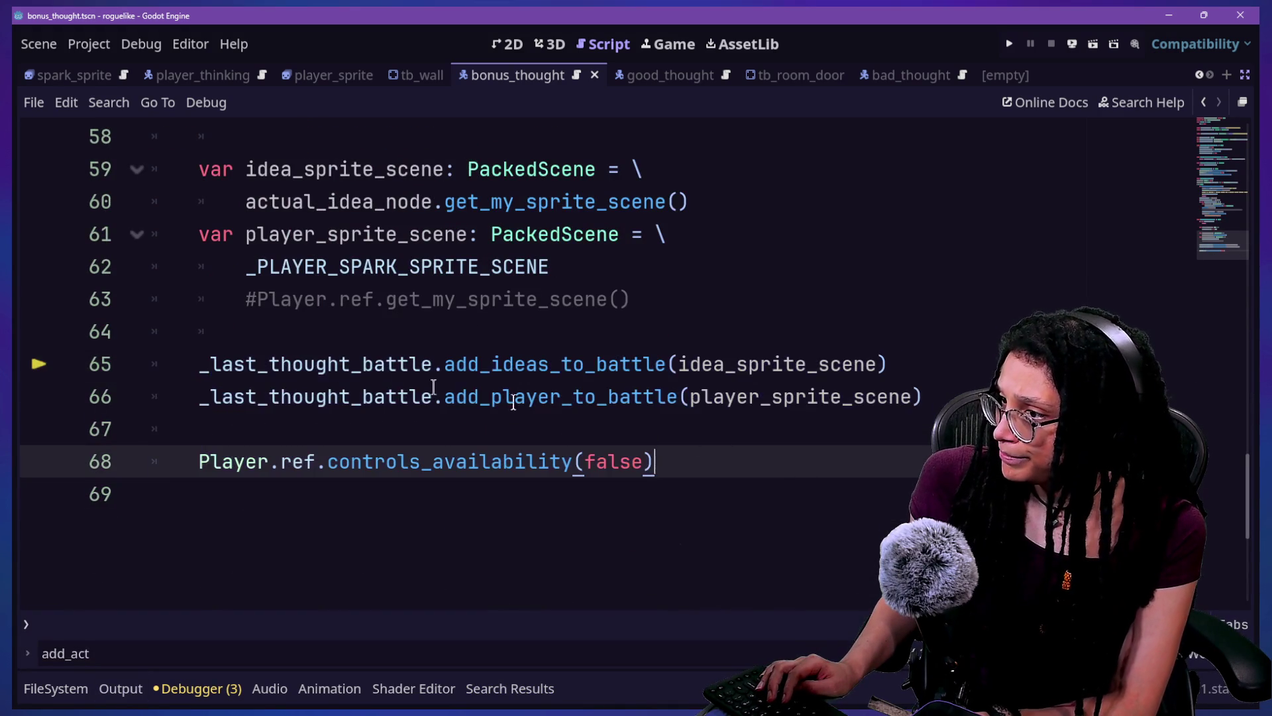
pyautogui.scroll(5, 341, 376)
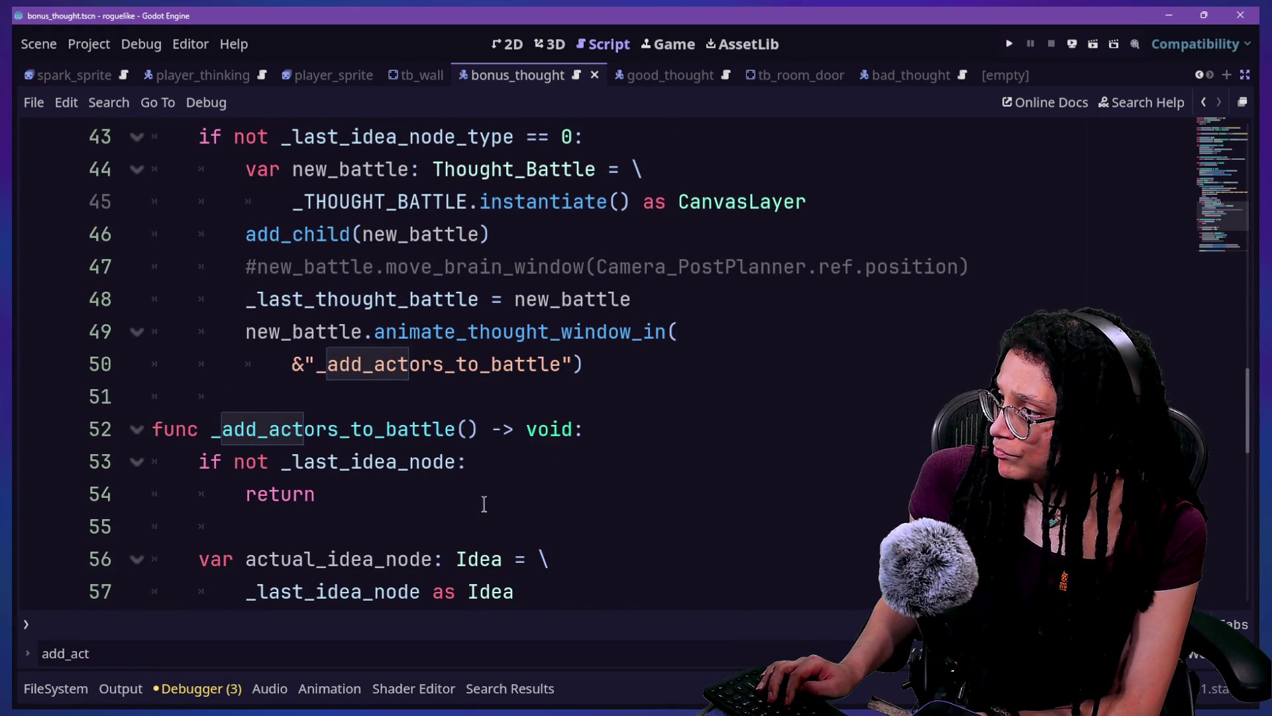
pyautogui.scroll(-2, 484, 505)
pyautogui.scroll(6, 484, 505)
pyautogui.scroll(8, 484, 504)
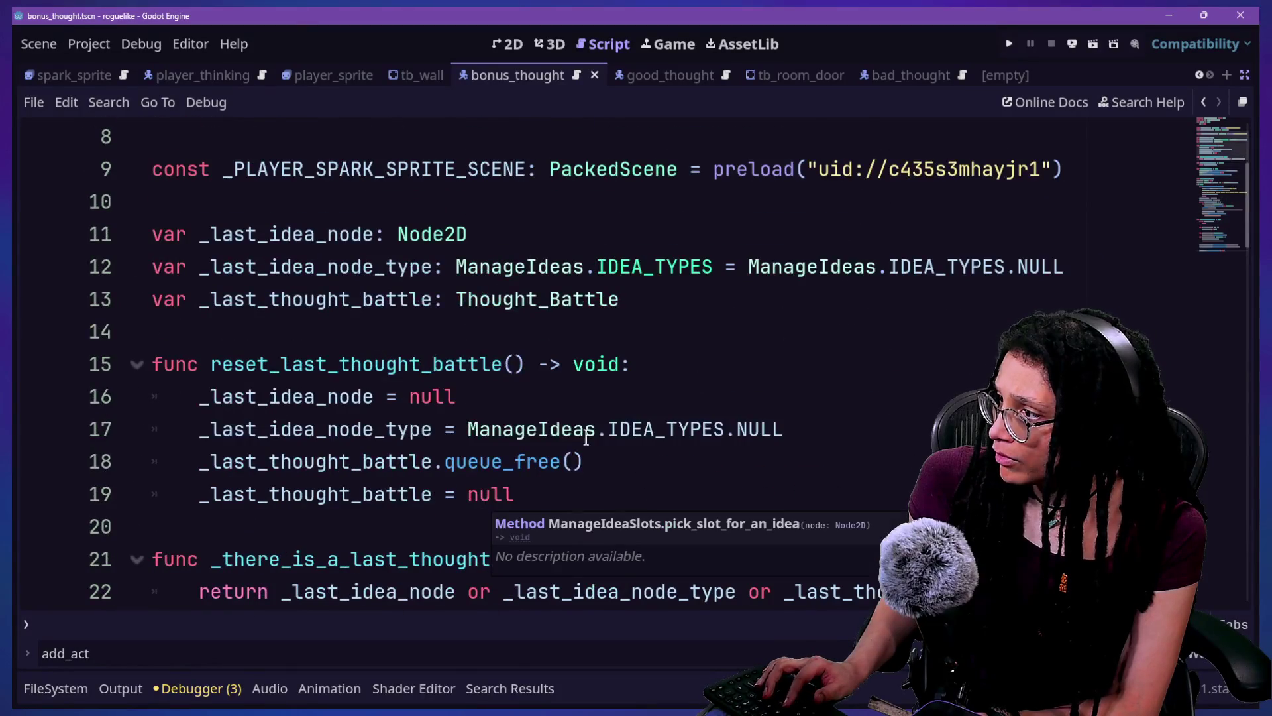
pyautogui.scroll(3, 585, 437)
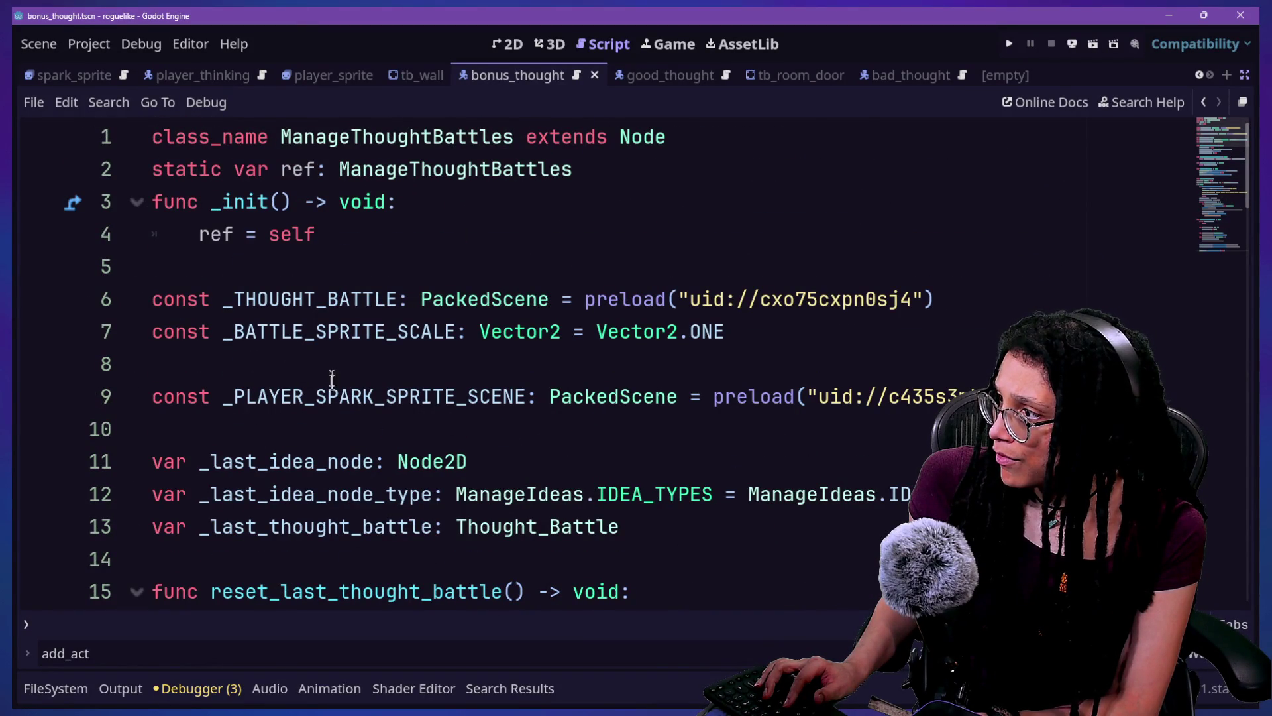
# - Highlight the _BATTLE_SPRITE_SCALE constant on line 7
pyautogui.click(321, 331)
pyautogui.moveTo(841, 299); pyautogui.dragTo(701, 331)
pyautogui.click(665, 334)
pyautogui.moveTo(223, 331); pyautogui.dragTo(663, 335)
pyautogui.click(679, 350)
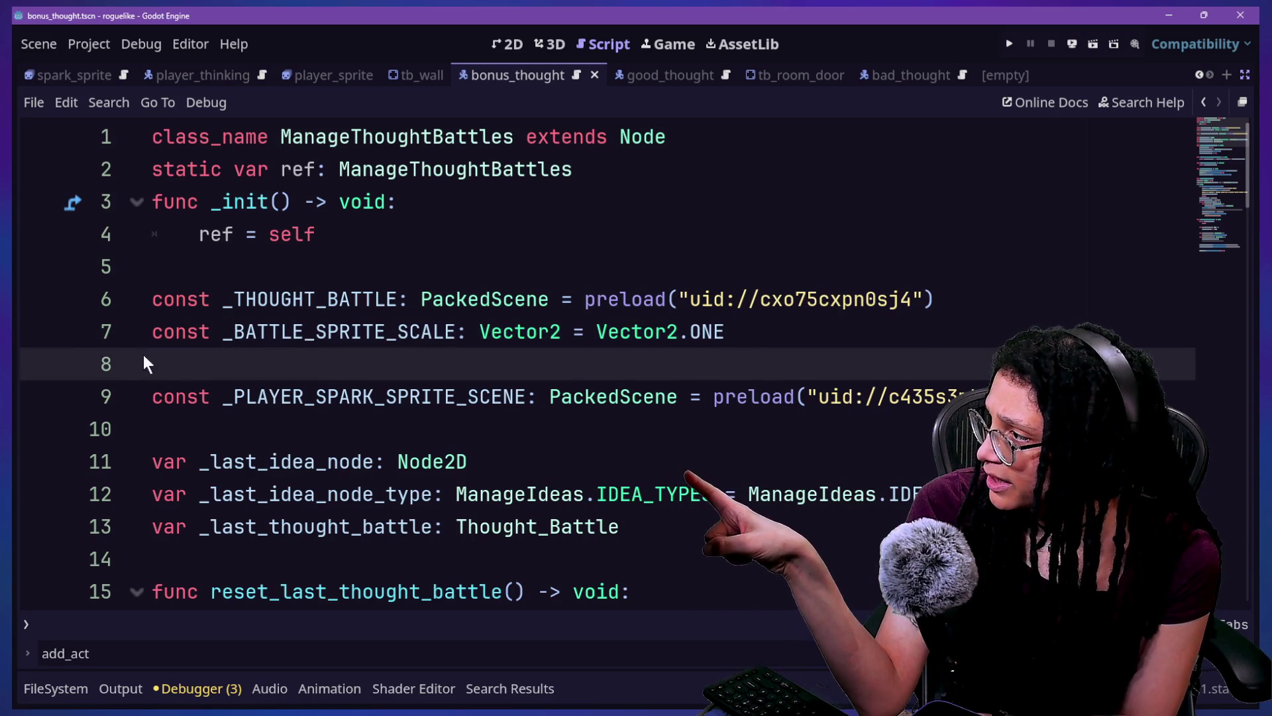
# - Select the get_battle_sprite_scale function on lines 24–25 with its blank line above
pyautogui.scroll(-6, 227, 327)
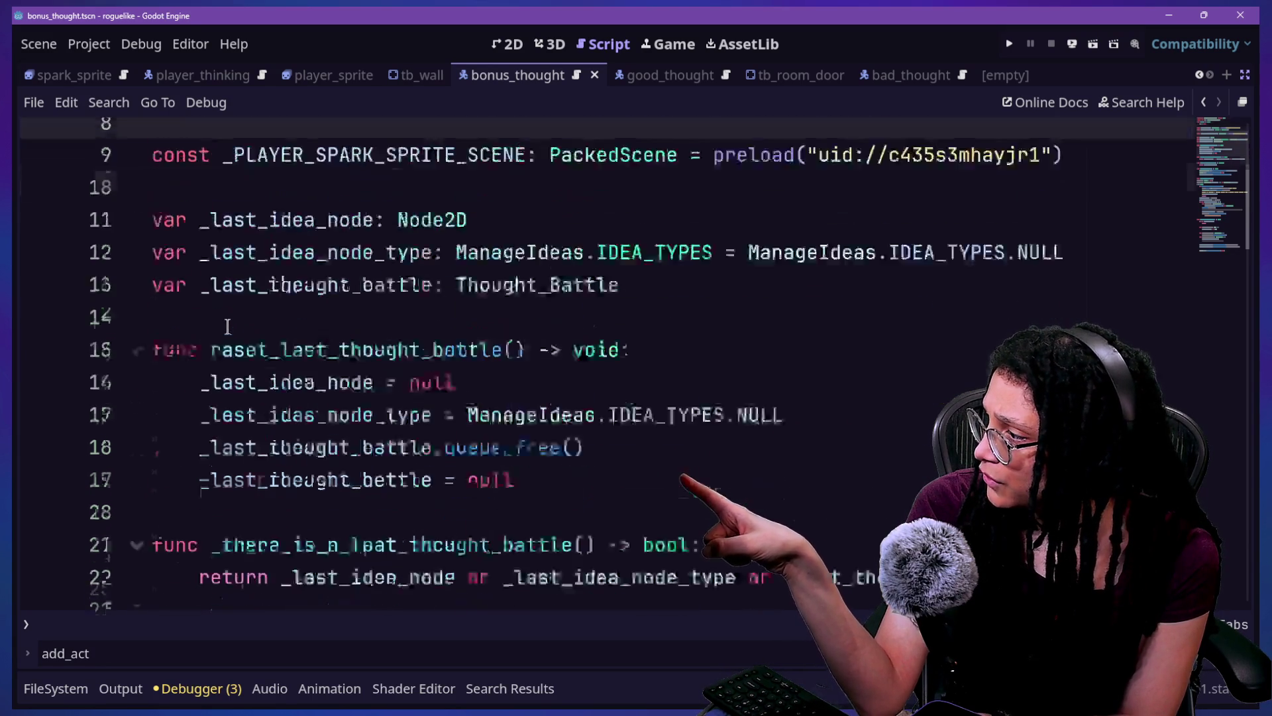
pyautogui.moveTo(156, 268)
pyautogui.mouseDown()
pyautogui.moveTo(528, 331)
pyautogui.moveTo(147, 279)
pyautogui.mouseUp()
pyautogui.click(568, 332)
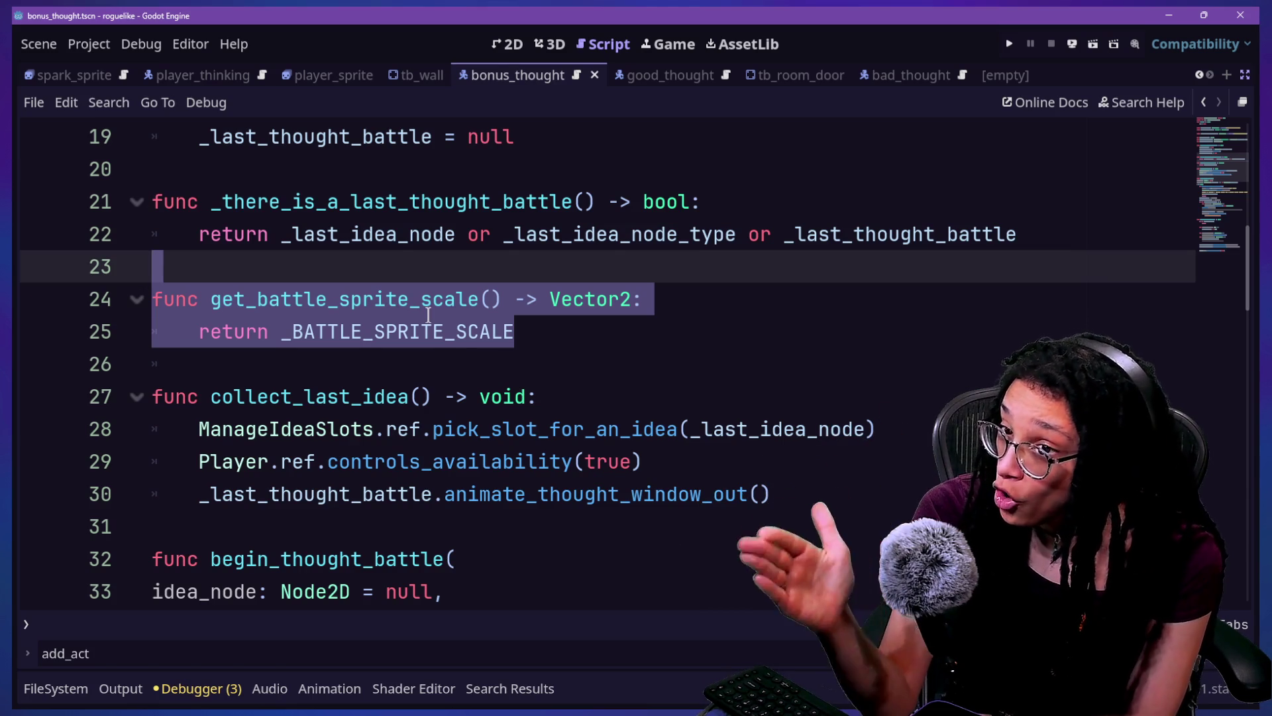
pyautogui.click(284, 332)
pyautogui.moveTo(270, 269); pyautogui.dragTo(516, 339)
pyautogui.scroll(-6, 516, 339)
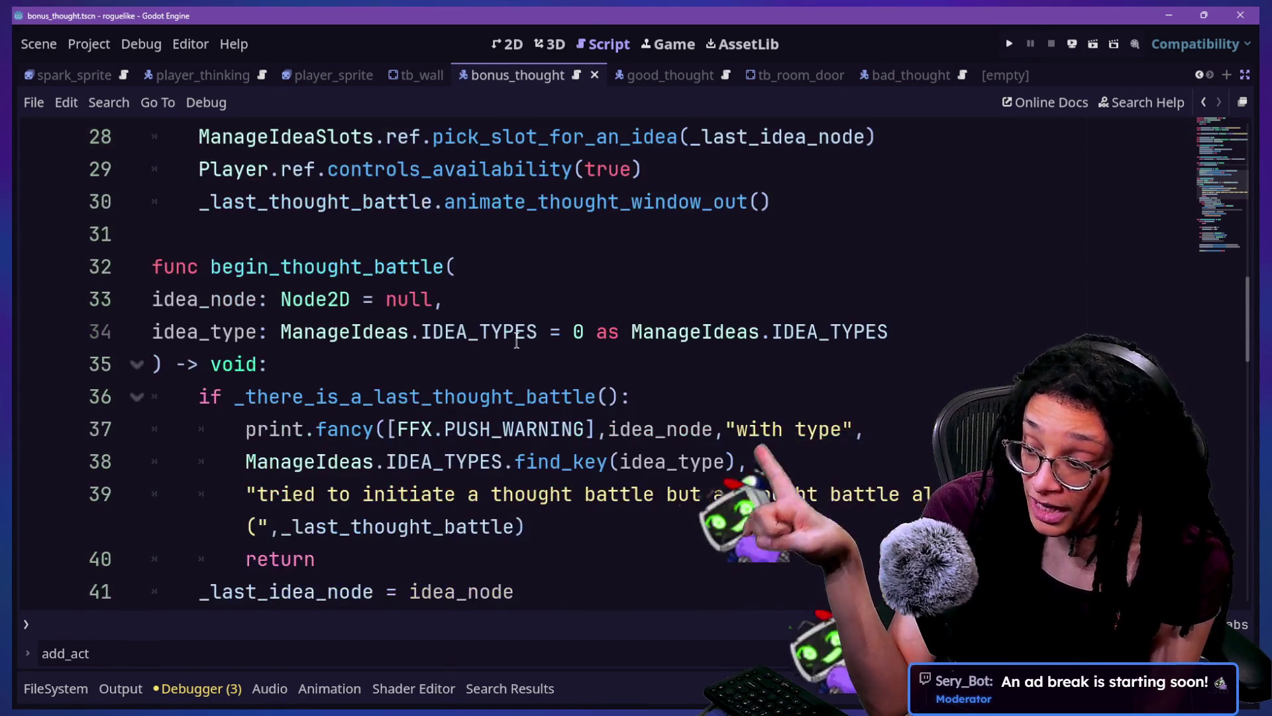
pyautogui.scroll(-2, 516, 339)
pyautogui.scroll(12, 516, 339)
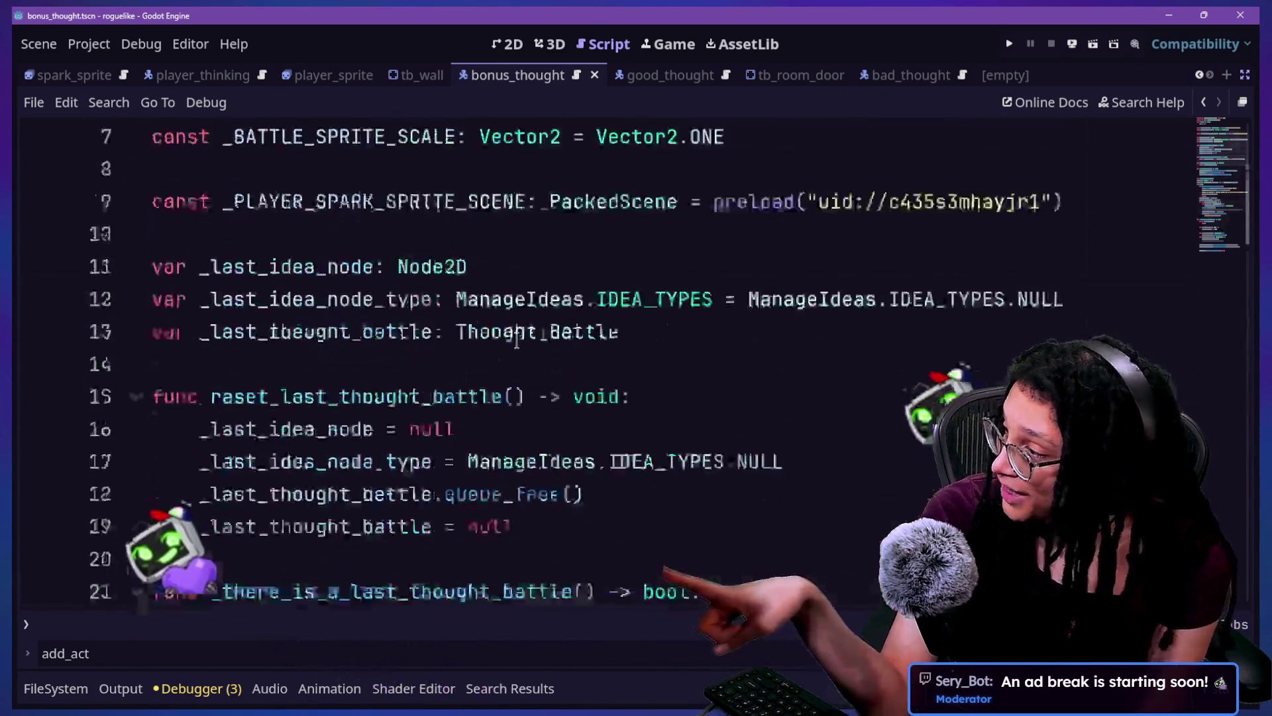
pyautogui.scroll(-8, 516, 339)
pyautogui.scroll(2, 517, 341)
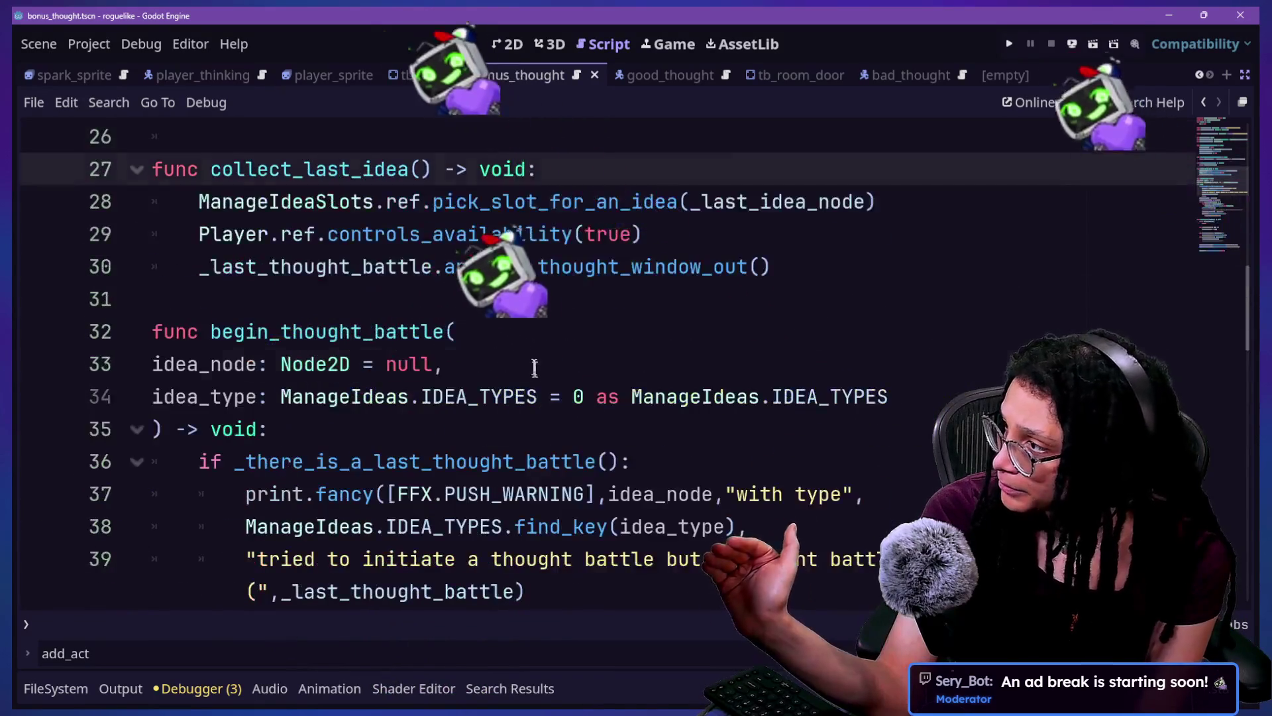
# - Inspect begin_thought_battle's parameters and the idea_sprite_scene argument on line 65
pyautogui.click(534, 375)
pyautogui.scroll(-5, 533, 375)
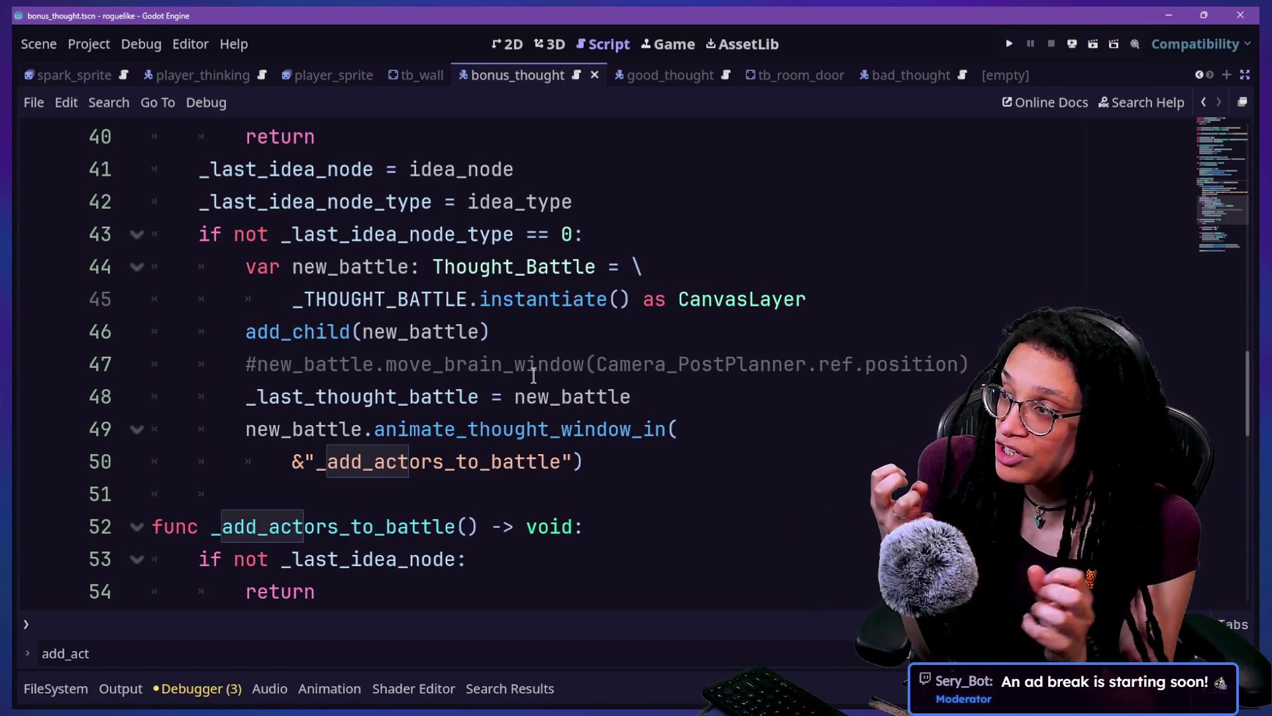
pyautogui.scroll(-7, 533, 376)
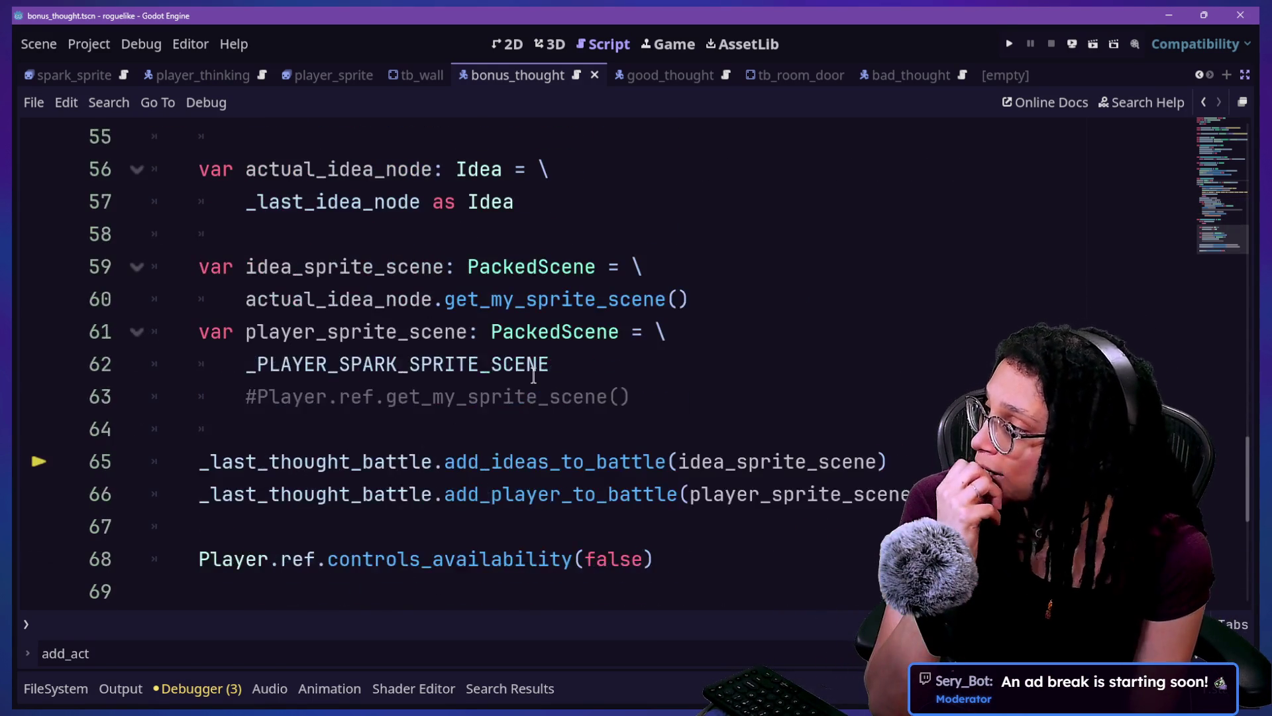
pyautogui.scroll(1, 661, 359)
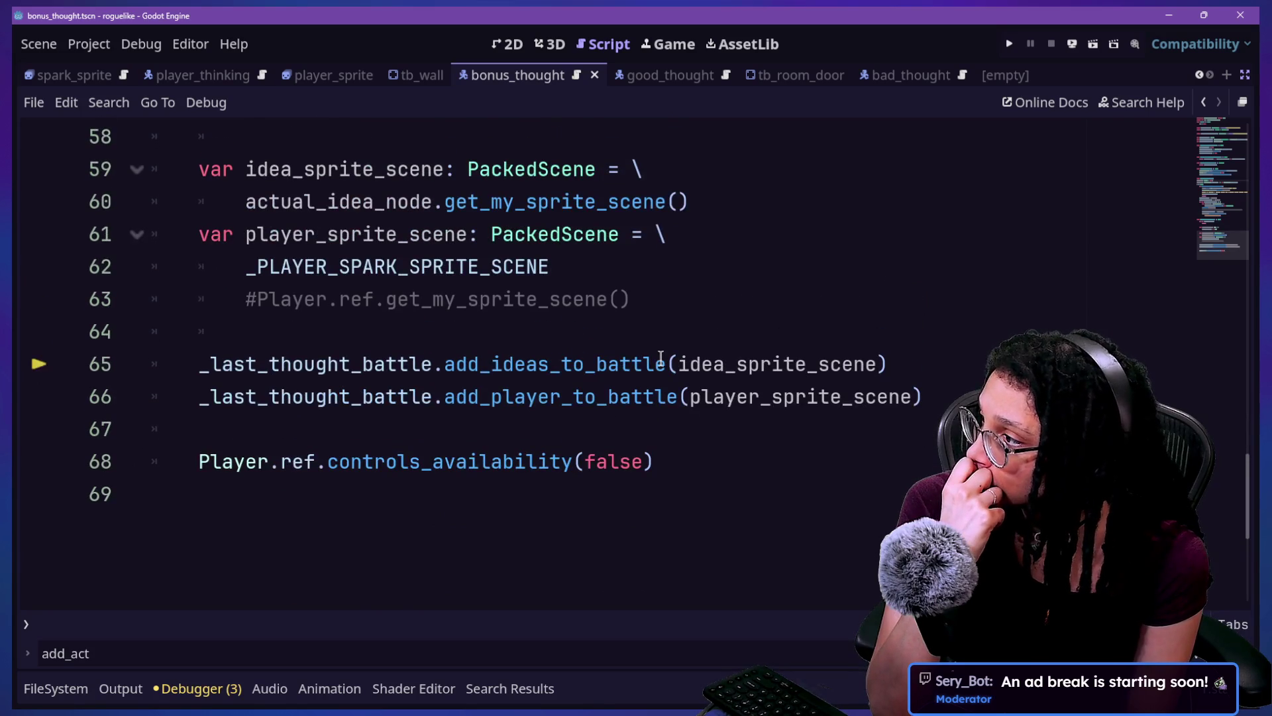
pyautogui.click(441, 364)
pyautogui.click(689, 364)
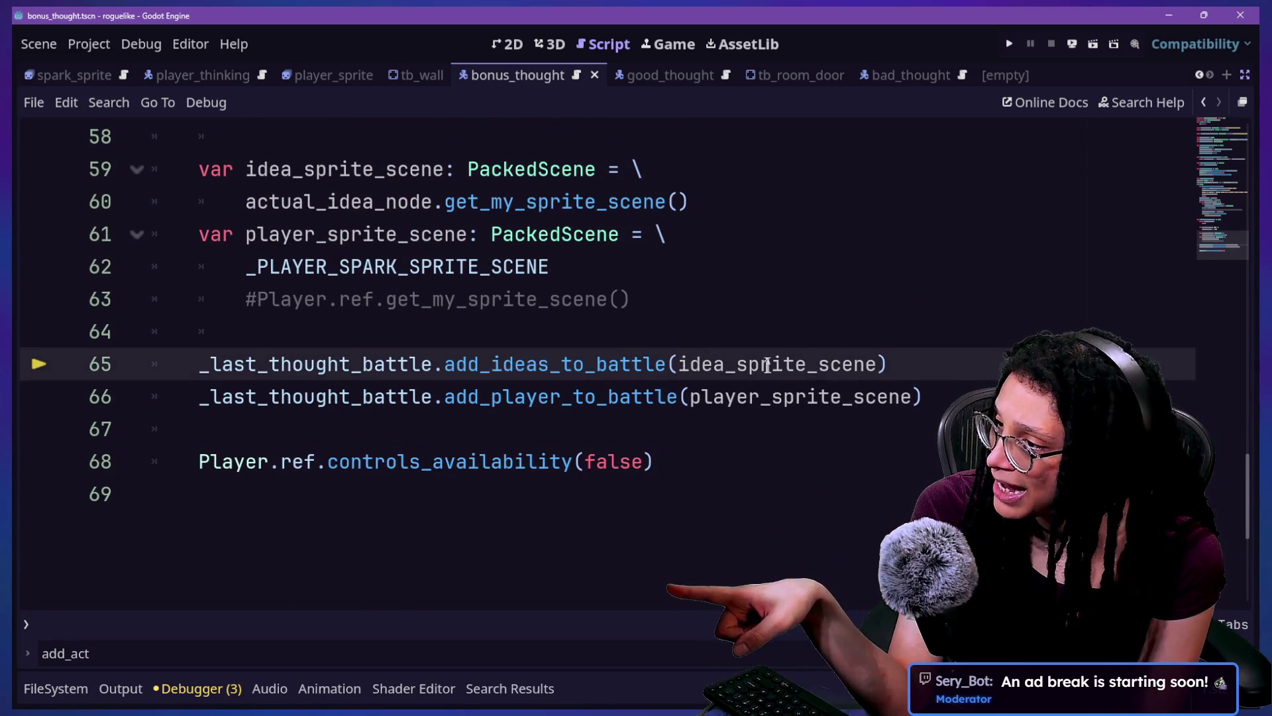
pyautogui.moveTo(677, 363); pyautogui.dragTo(888, 363)
pyautogui.click(886, 364)
# - Trace idea_sprite_scene on line 59 and get_my_sprite_scene on line 60
pyautogui.scroll(1, 670, 364)
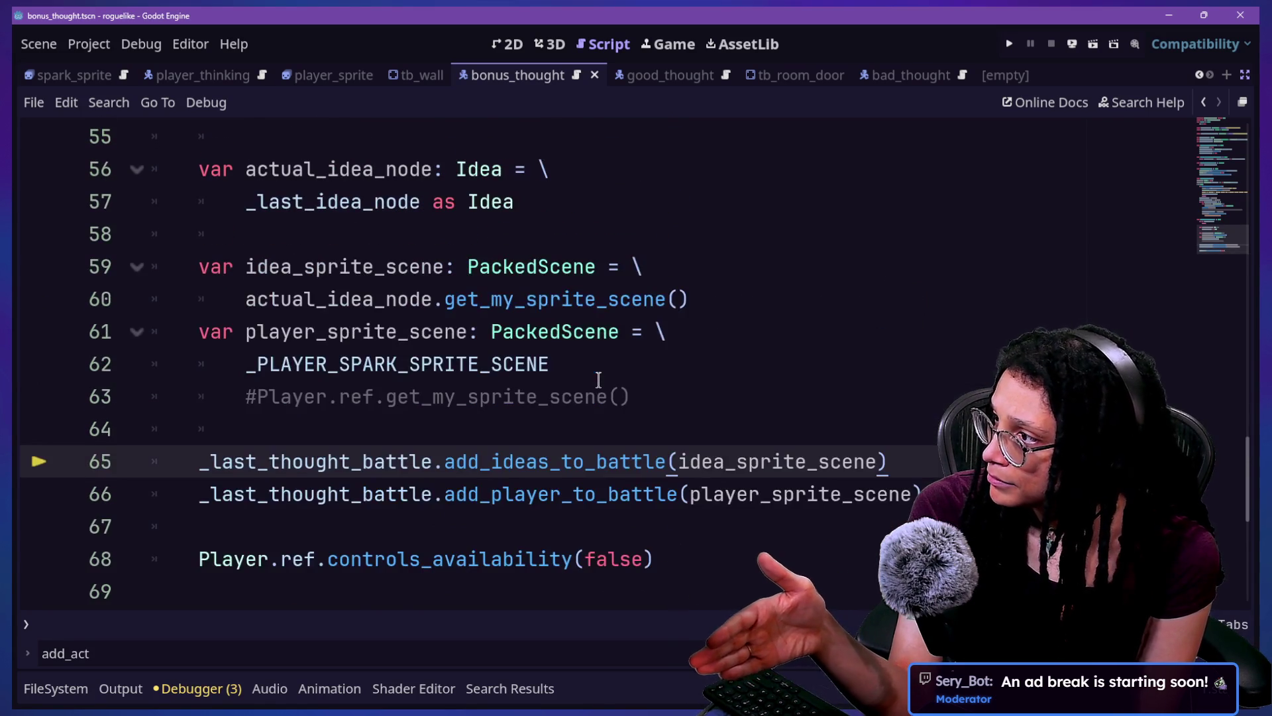
pyautogui.moveTo(328, 269); pyautogui.dragTo(356, 272)
pyautogui.scroll(4, 415, 281)
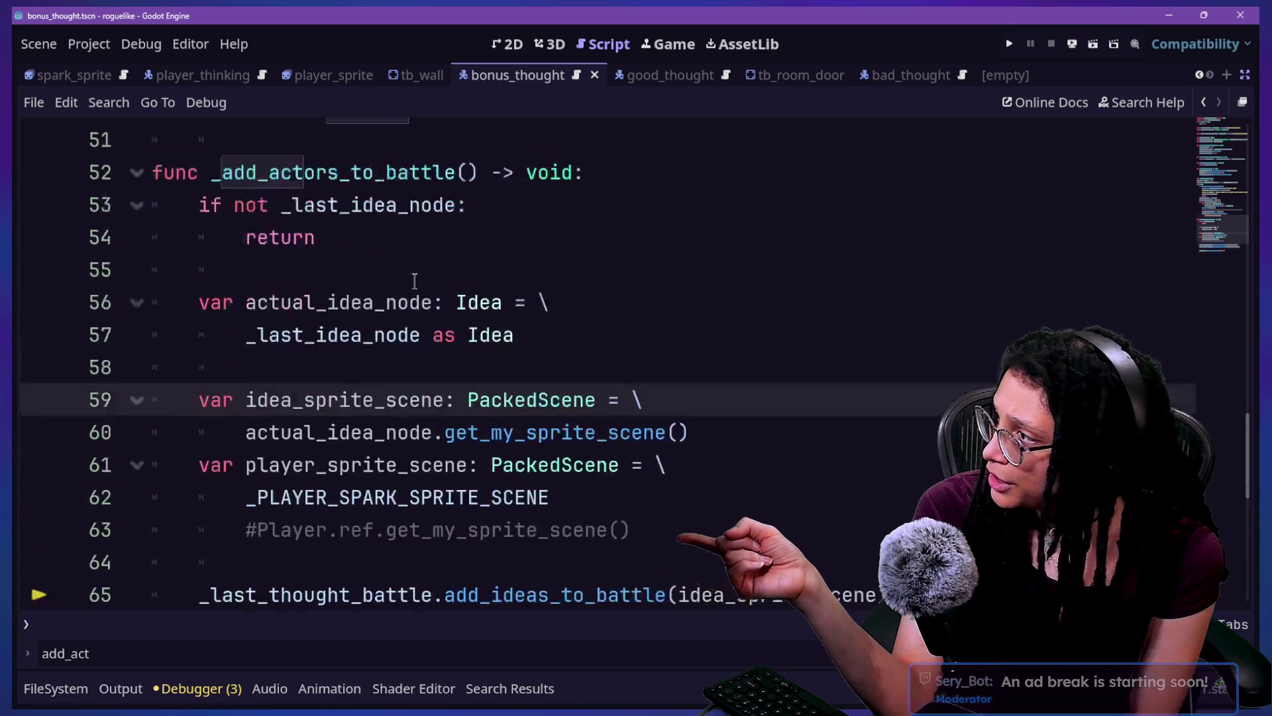
pyautogui.scroll(-1, 415, 281)
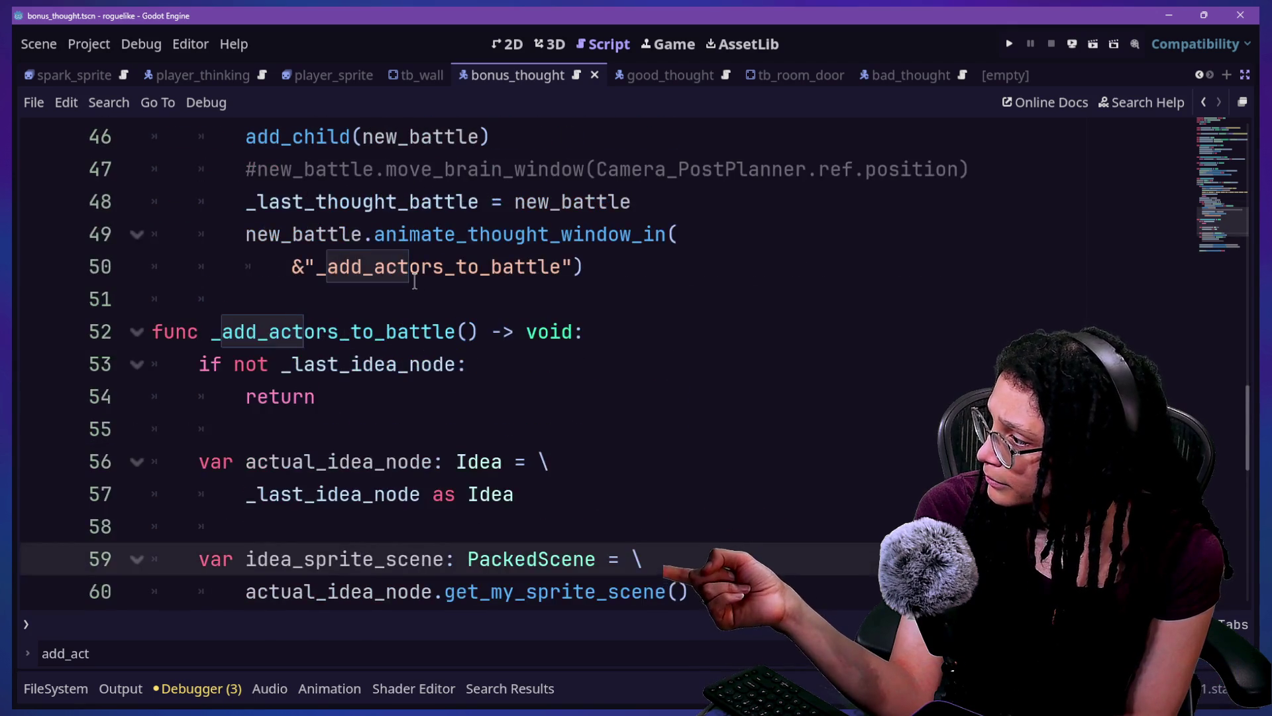
pyautogui.scroll(-1, 432, 409)
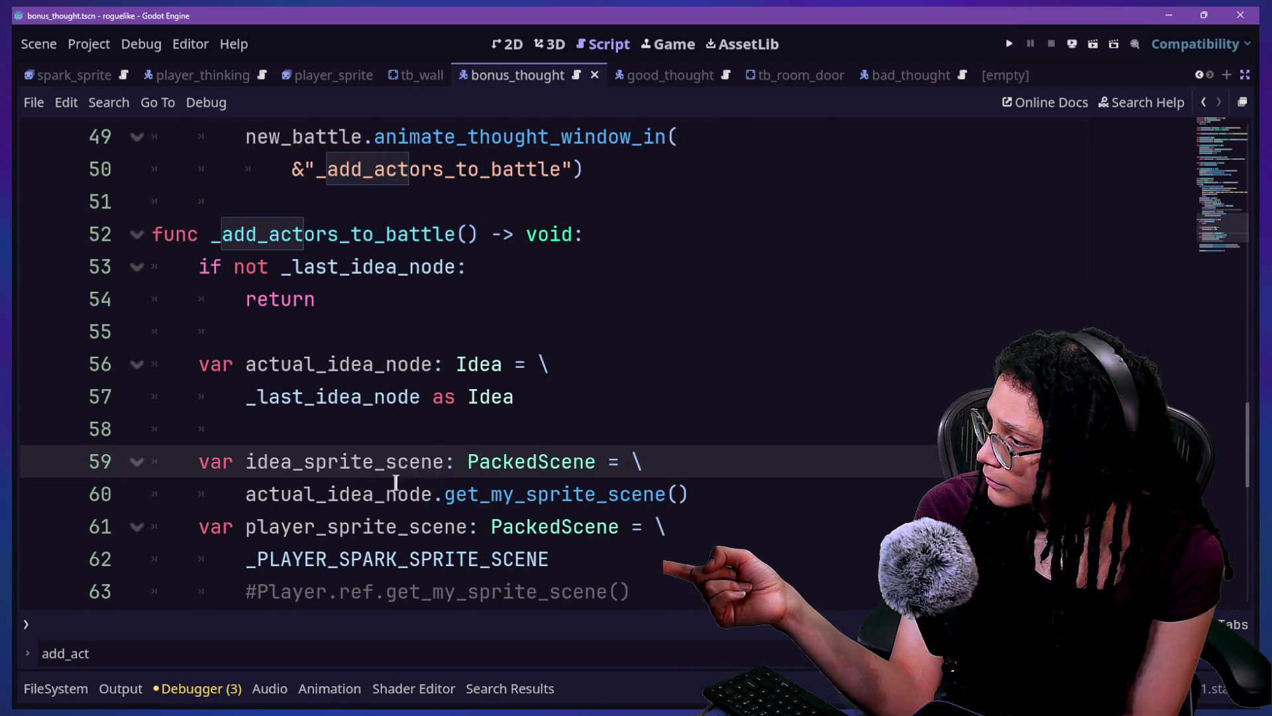
pyautogui.click(469, 489)
pyautogui.keyDown('ctrl'); pyautogui.click(478, 491); pyautogui.keyUp('ctrl')
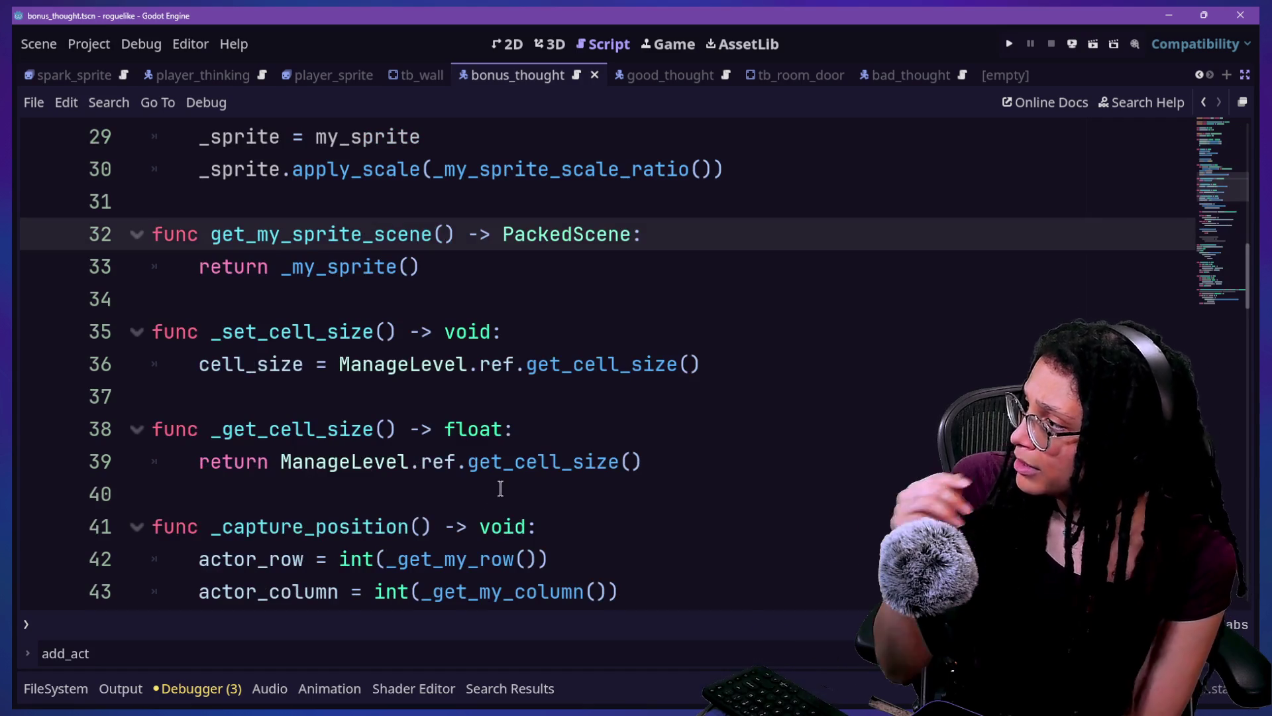
pyautogui.scroll(1, 349, 290)
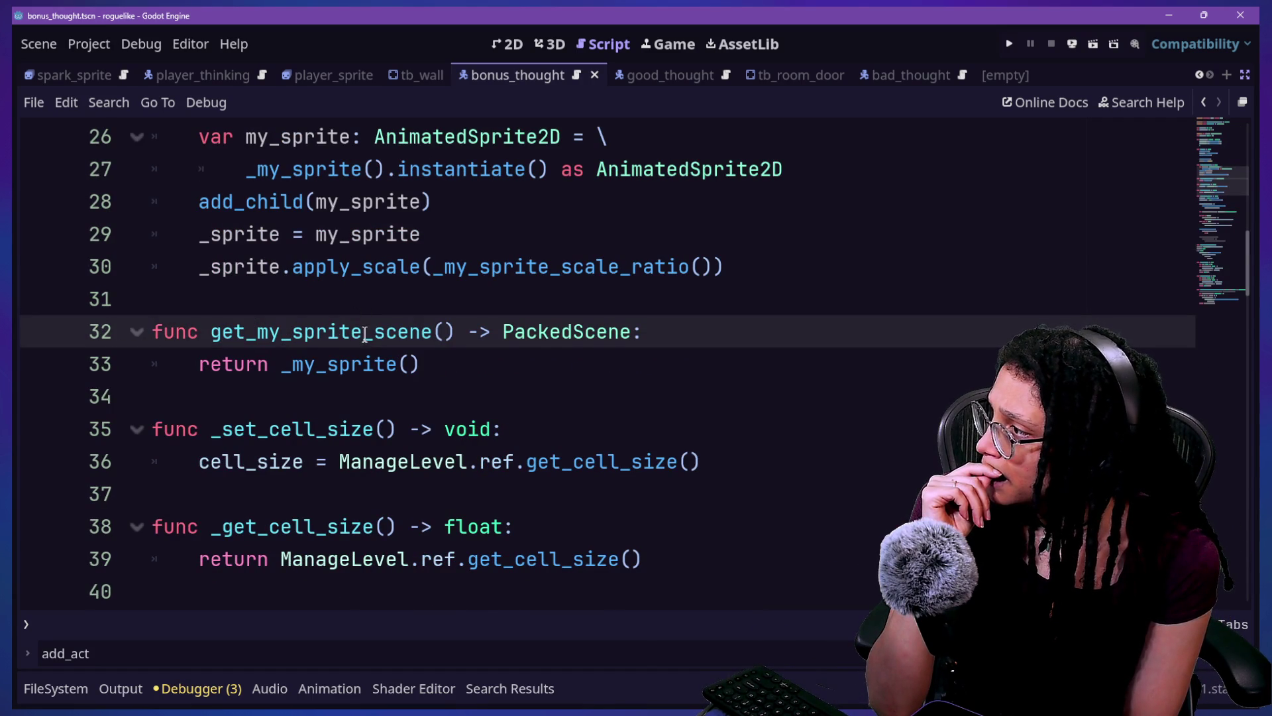
pyautogui.scroll(2, 318, 356)
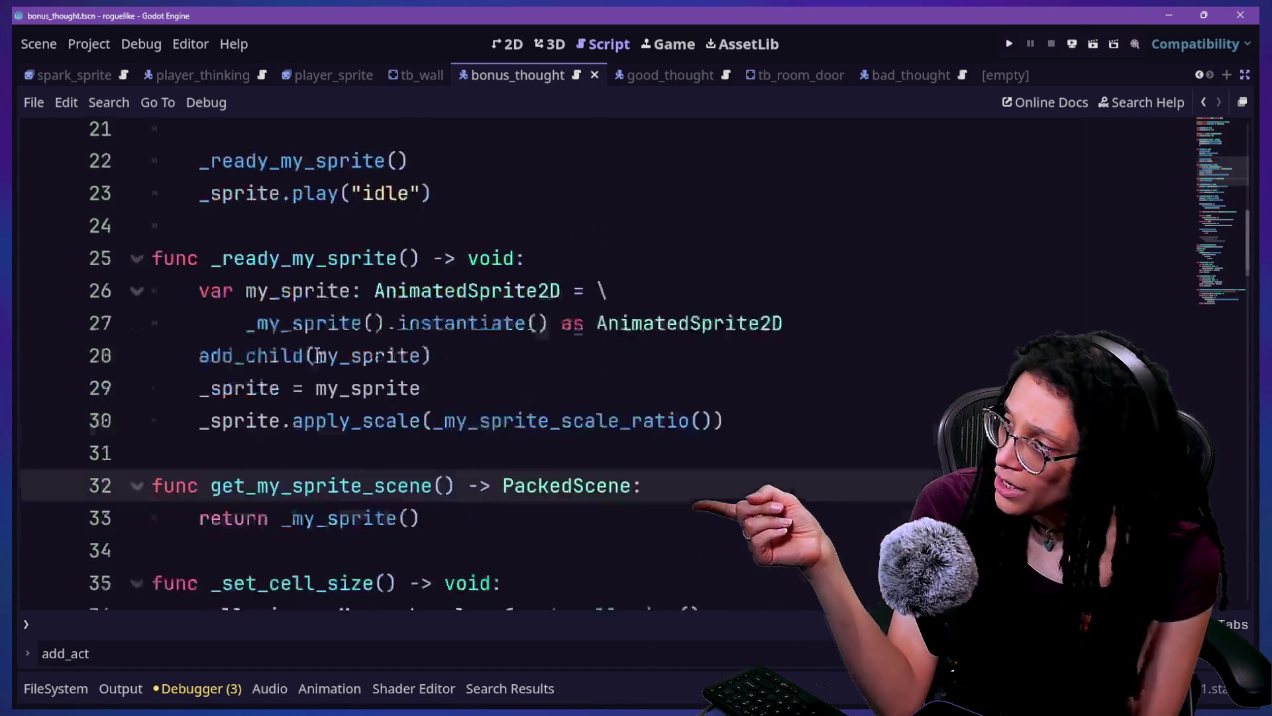
pyautogui.moveTo(317, 356)
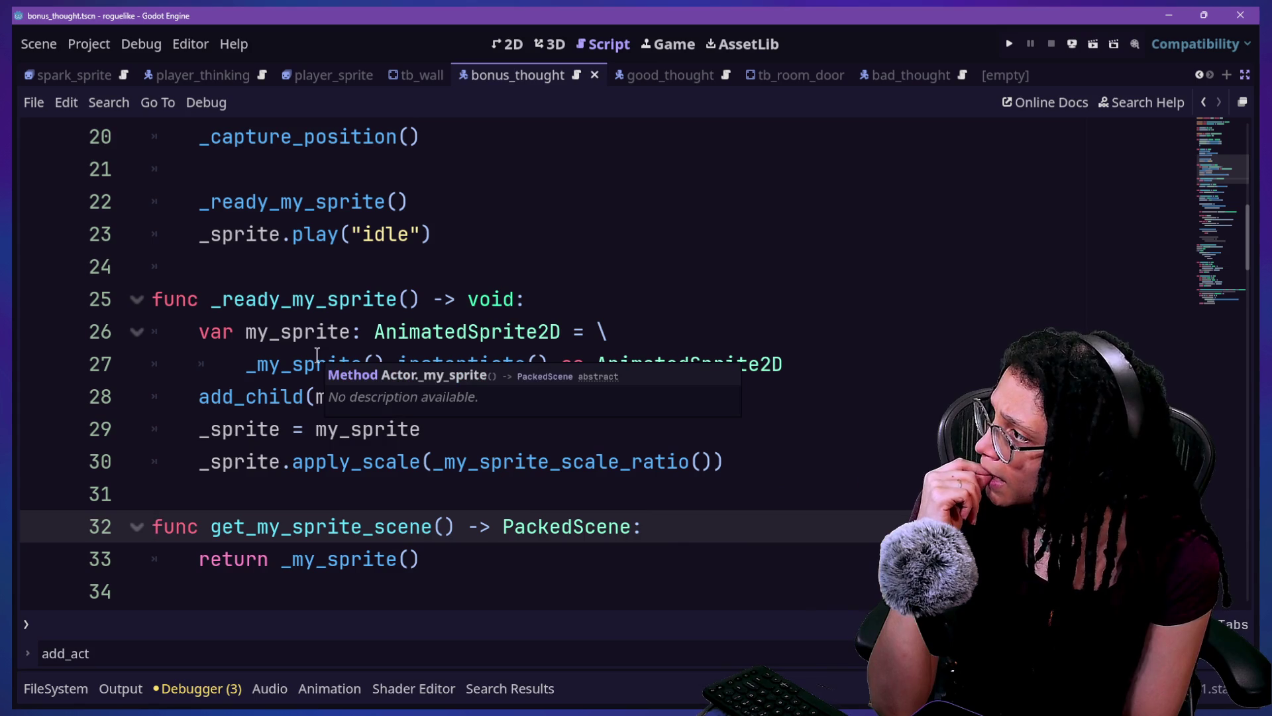
pyautogui.scroll(1, 317, 355)
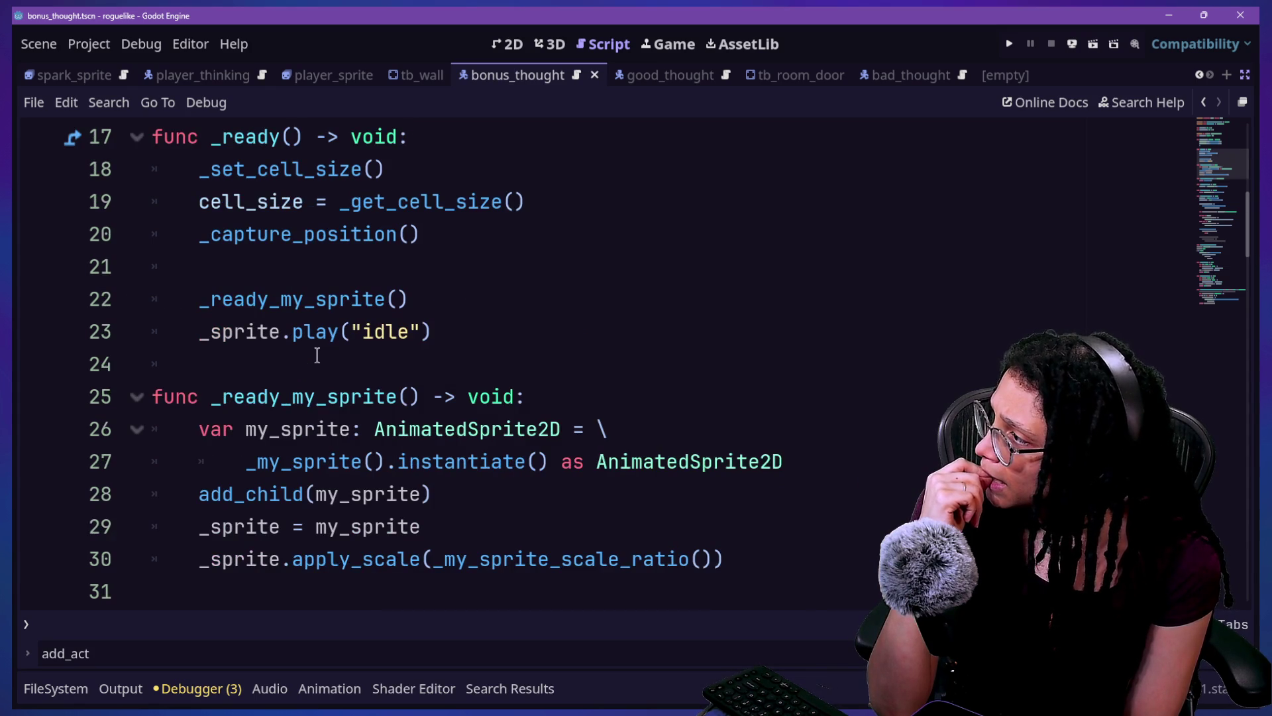
pyautogui.scroll(1, 296, 340)
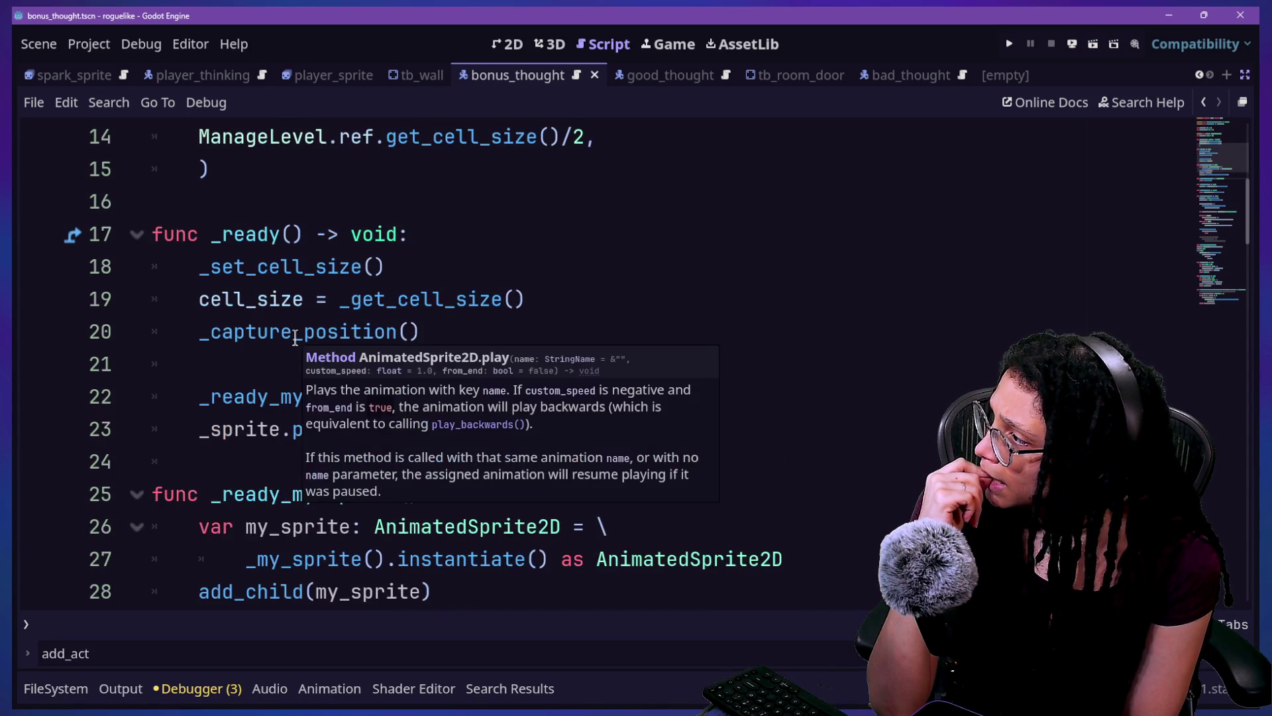
pyautogui.scroll(2, 299, 340)
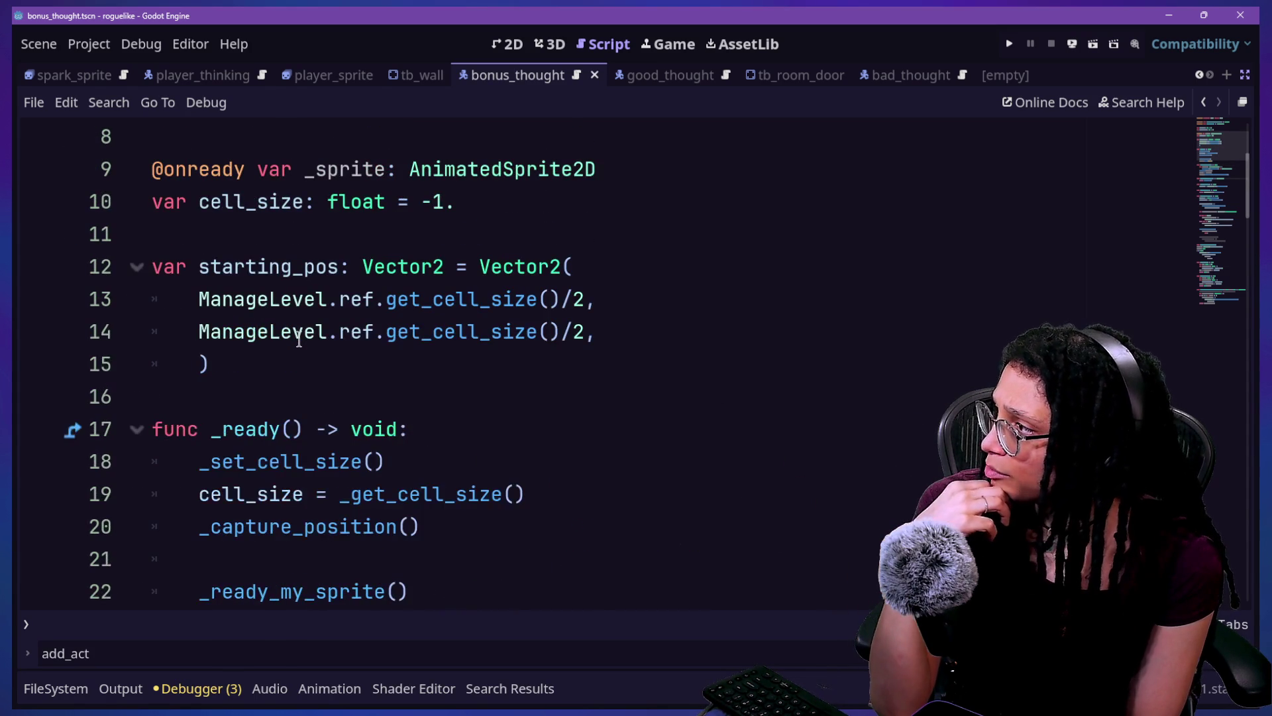
pyautogui.scroll(-1, 244, 544)
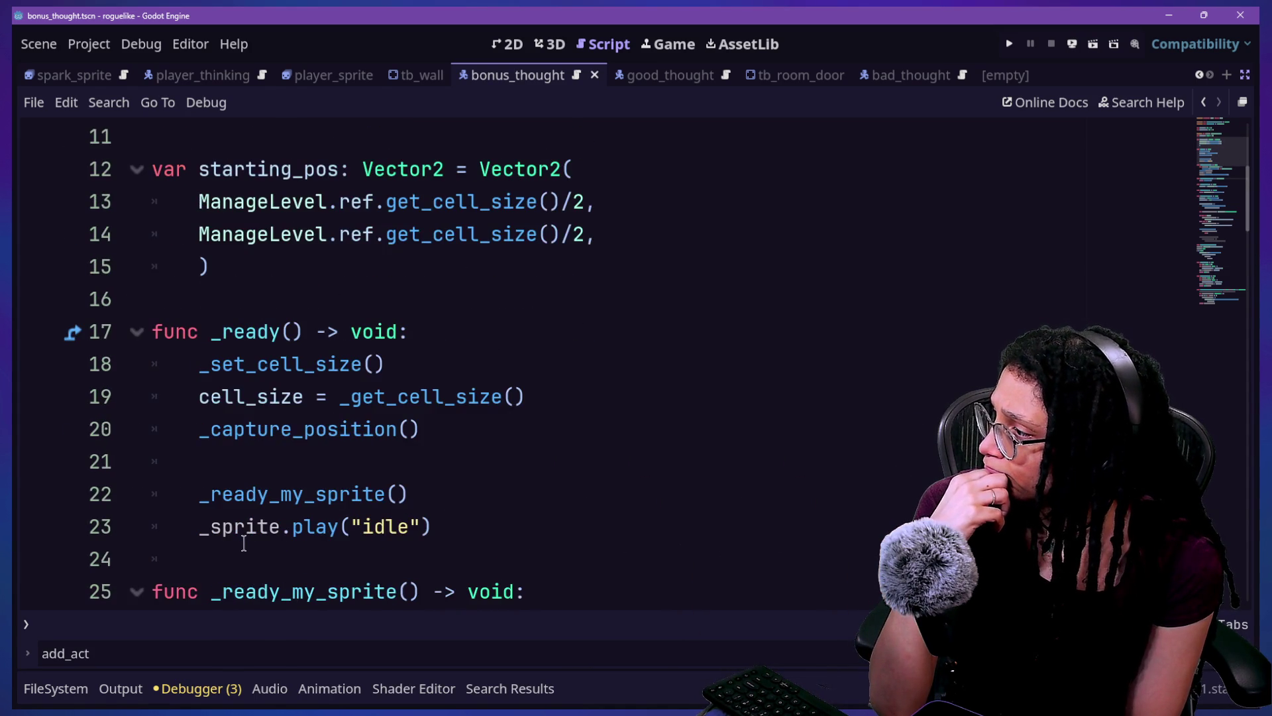
pyautogui.click(211, 399)
pyautogui.click(511, 396)
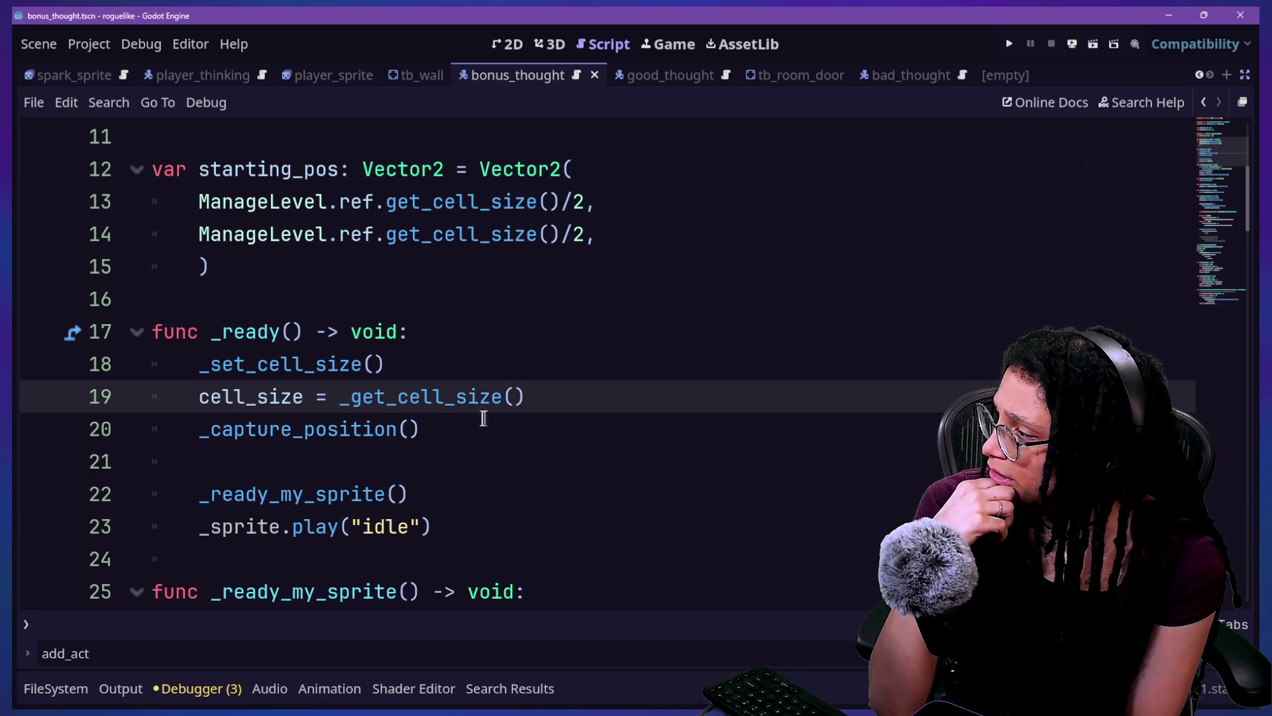
pyautogui.click(319, 494)
pyautogui.scroll(-3, 318, 493)
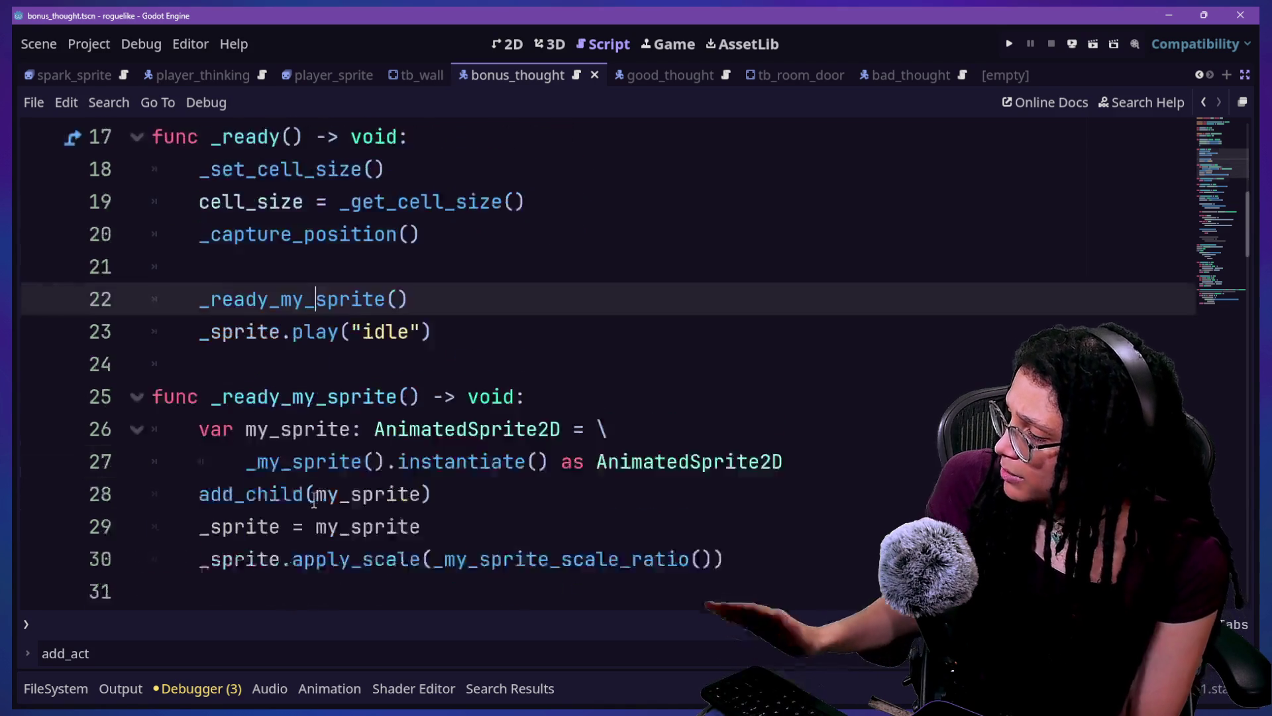
pyautogui.click(485, 335)
pyautogui.press('Down')
pyautogui.press('Down')
pyautogui.press('Down')
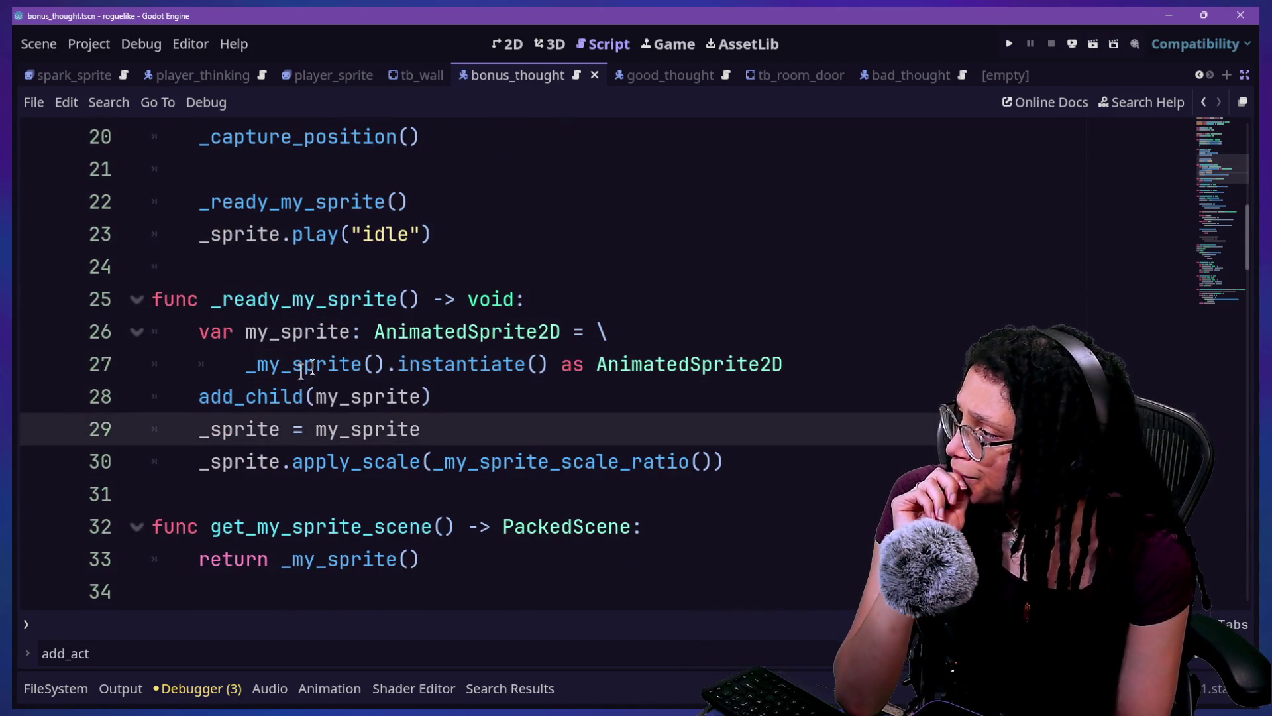
pyautogui.click(275, 492)
pyautogui.click(429, 462)
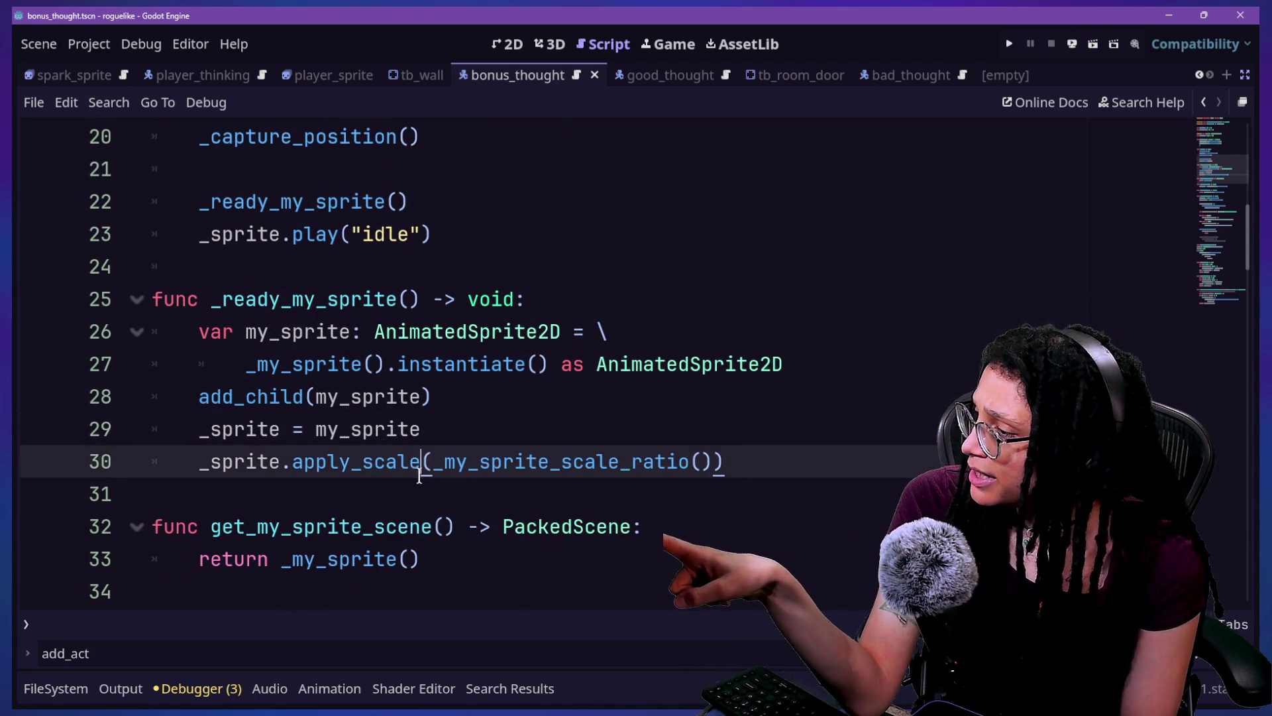
pyautogui.click(763, 456)
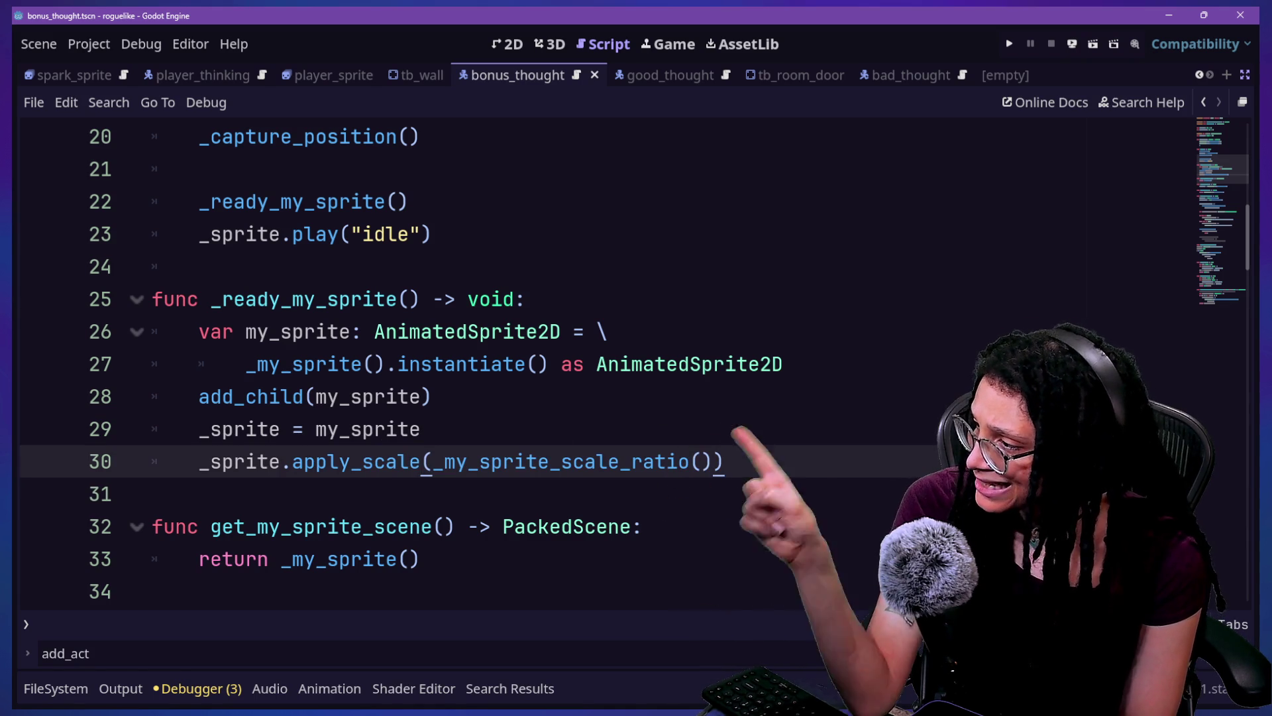
pyautogui.scroll(-1, 761, 454)
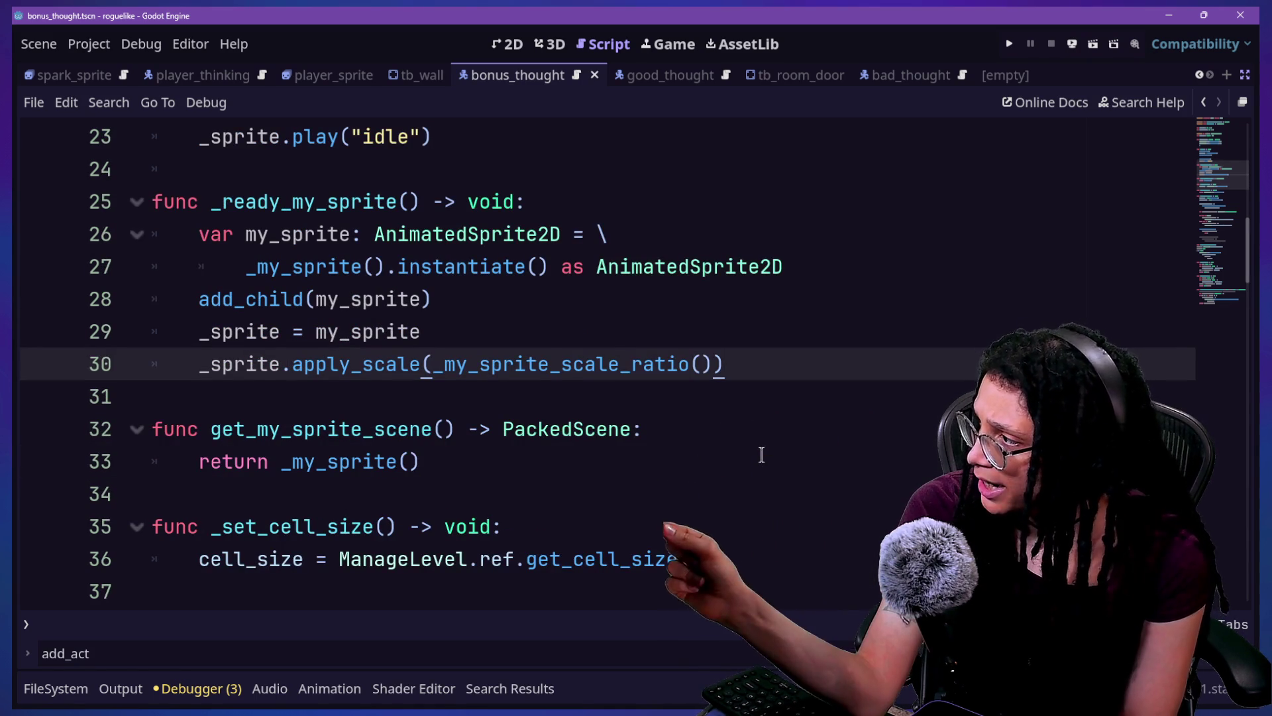
pyautogui.moveTo(204, 373); pyautogui.dragTo(292, 366)
pyautogui.scroll(-2, 371, 365)
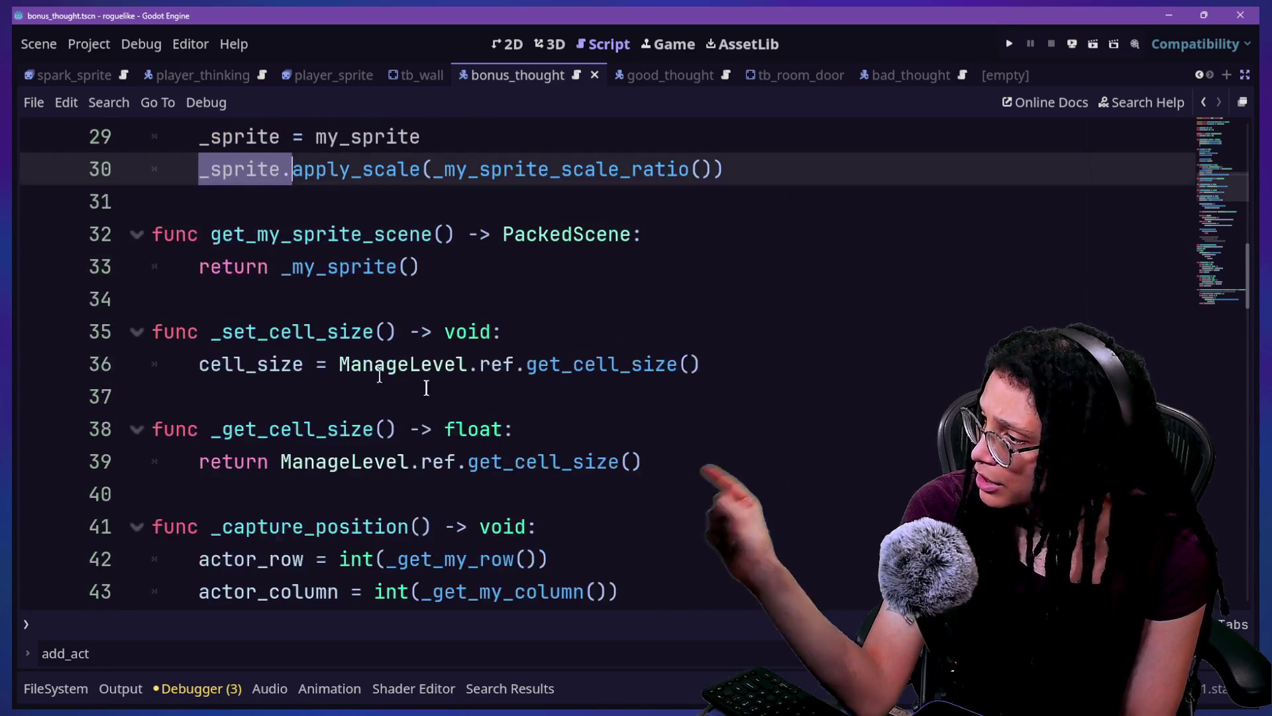
pyautogui.scroll(-3, 603, 451)
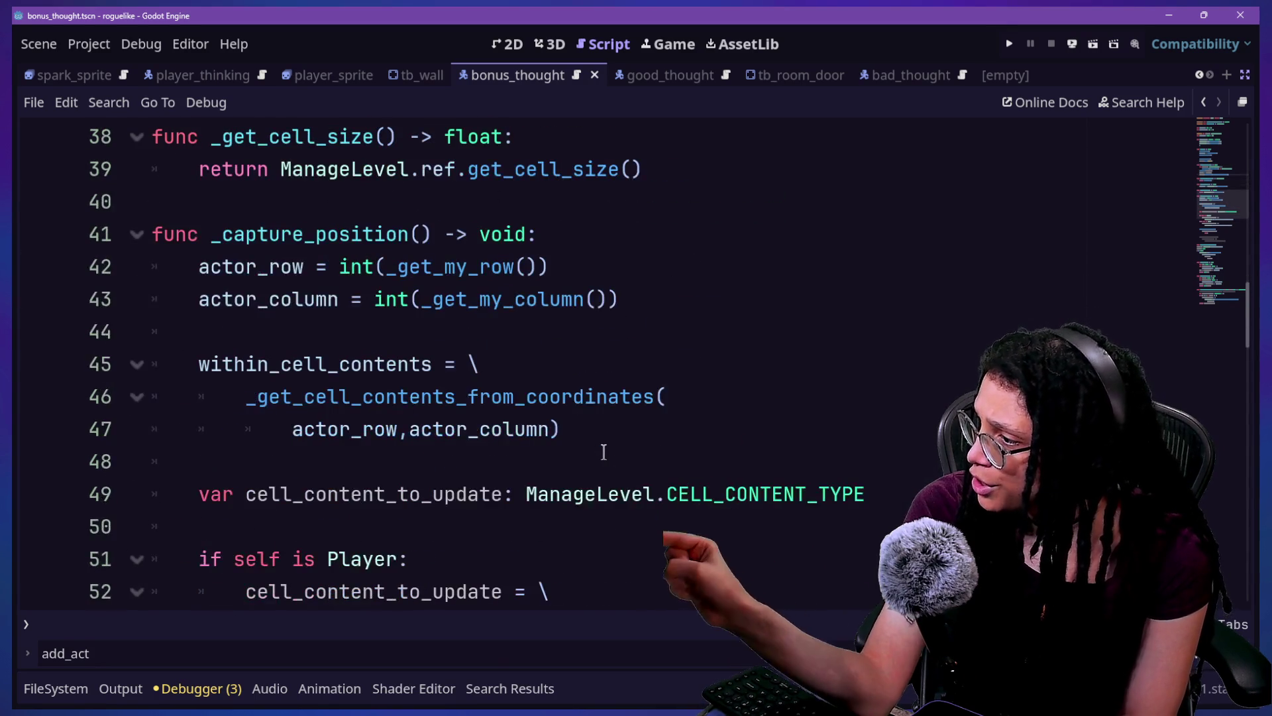
pyautogui.scroll(-3, 603, 452)
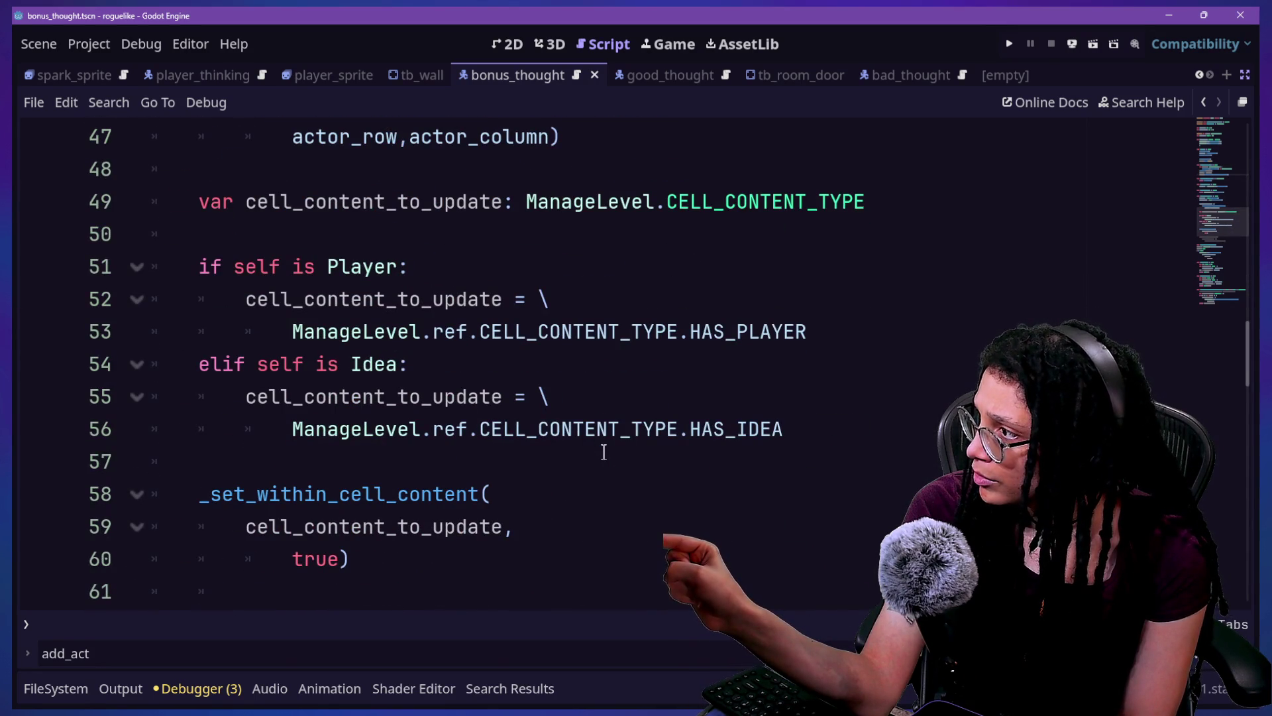
pyautogui.scroll(-7, 603, 452)
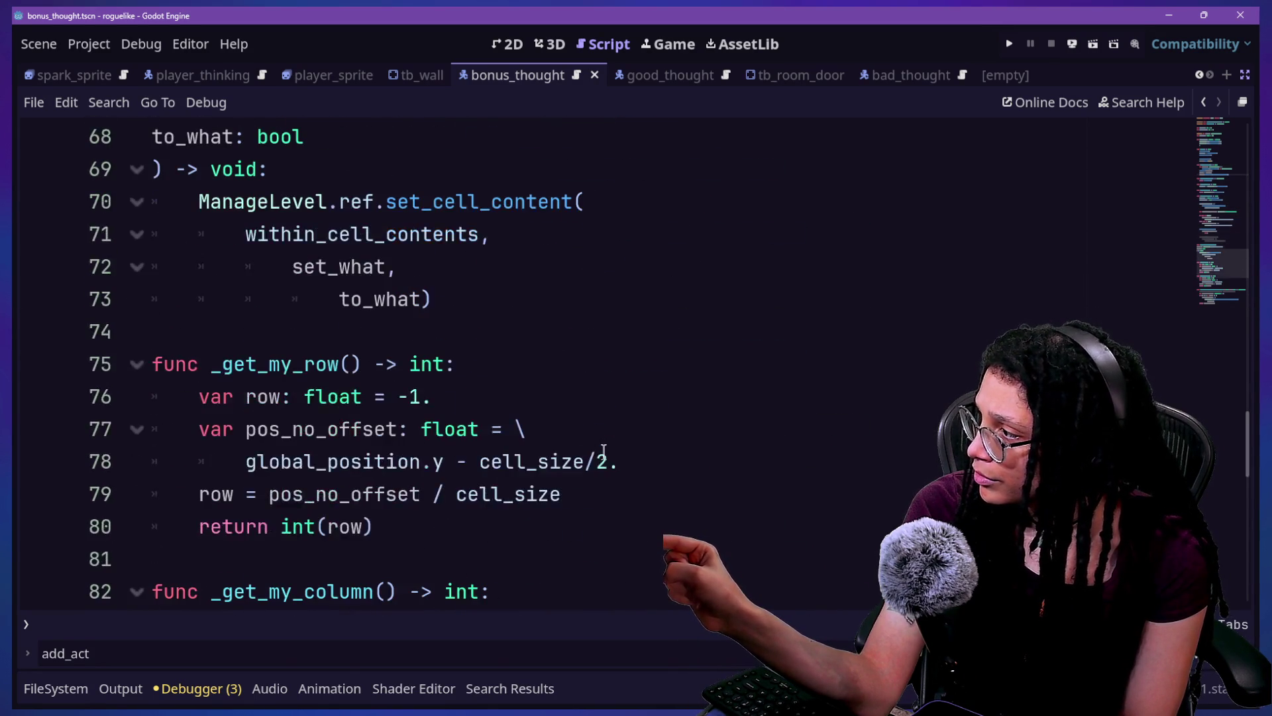
pyautogui.scroll(-8, 603, 452)
pyautogui.scroll(4, 602, 452)
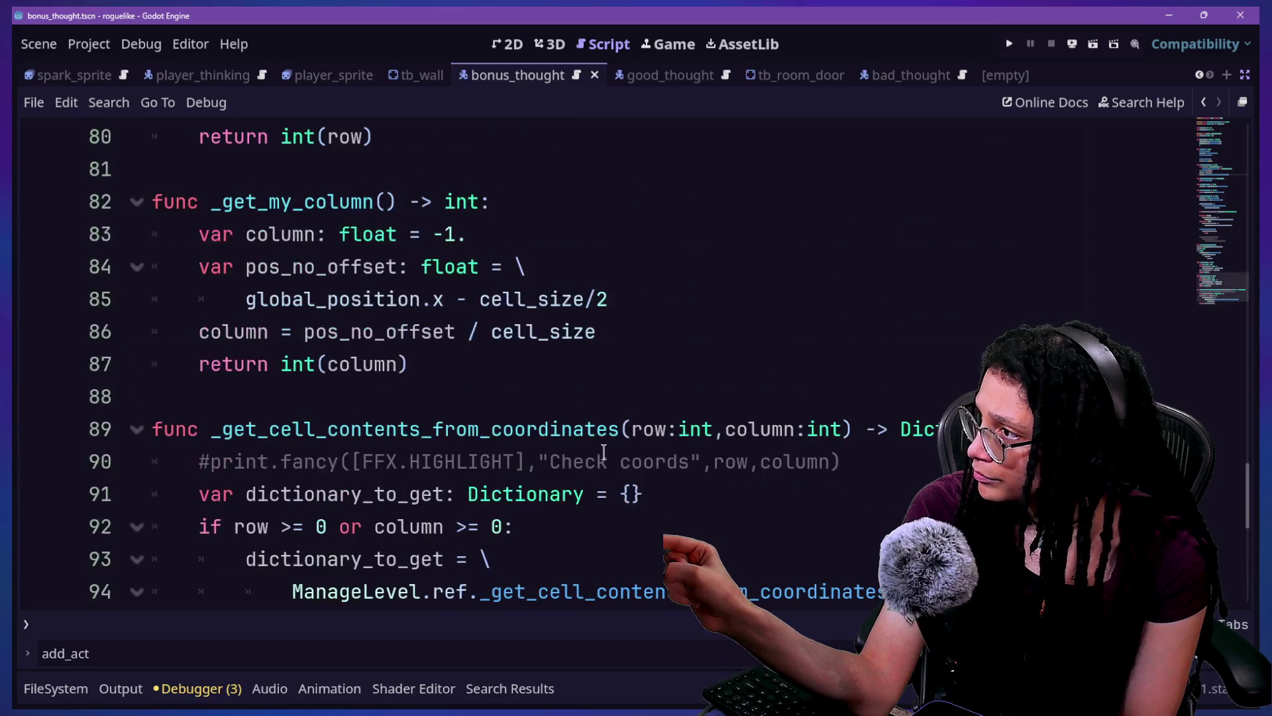
pyautogui.scroll(11, 603, 452)
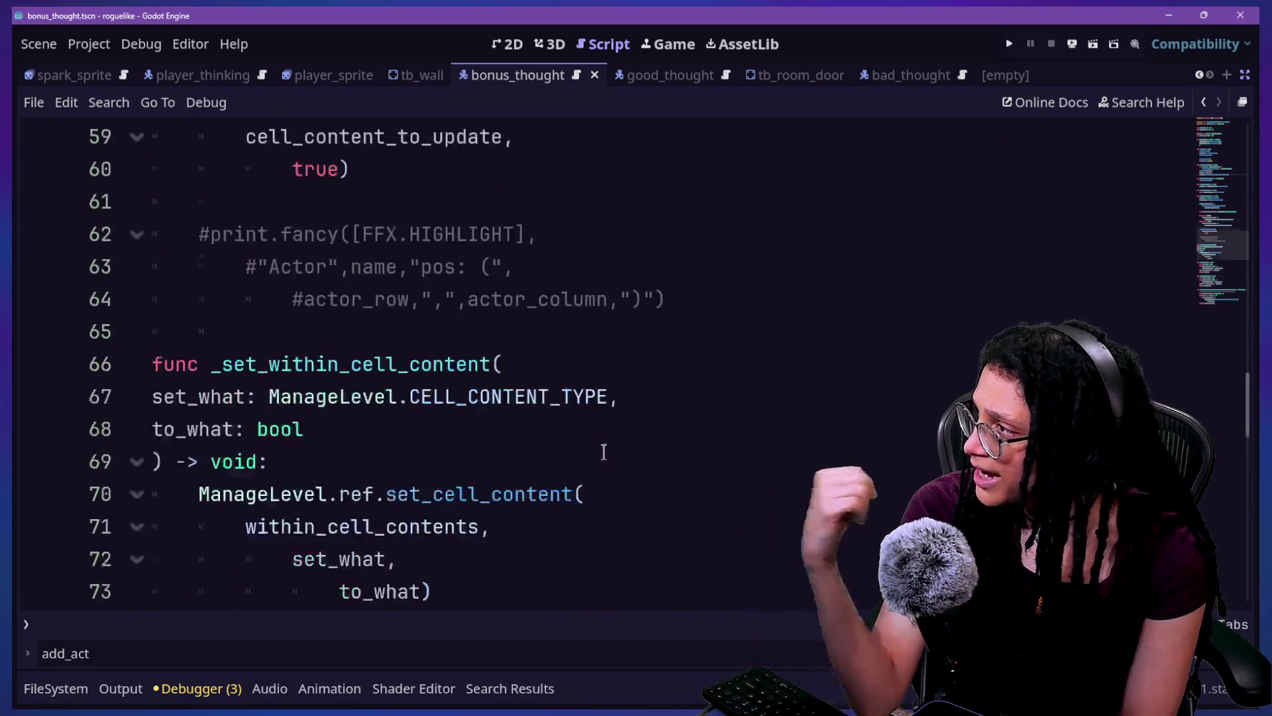
pyautogui.scroll(9, 603, 452)
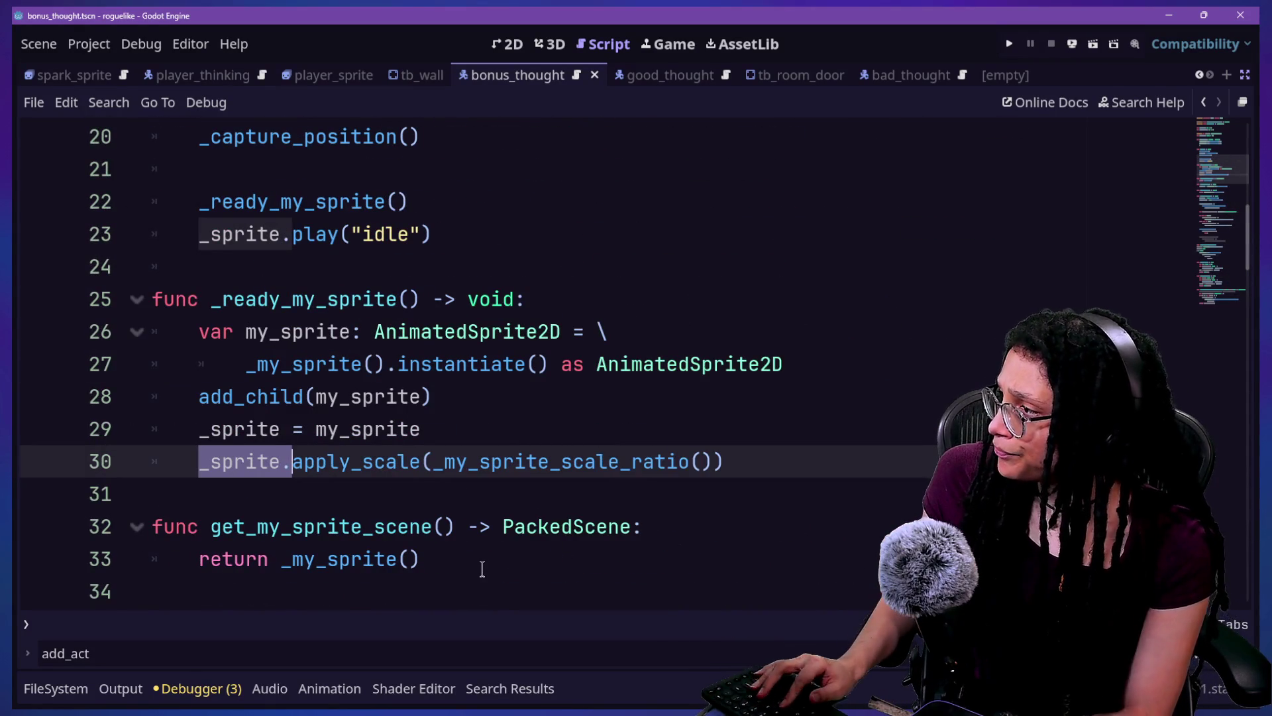
# - Start a new 'func get_my_current_sprite' declaration on line 35, below get_my_sprite_scene
pyautogui.hotkey('ctrl', 'f')
pyautogui.write('_bat')
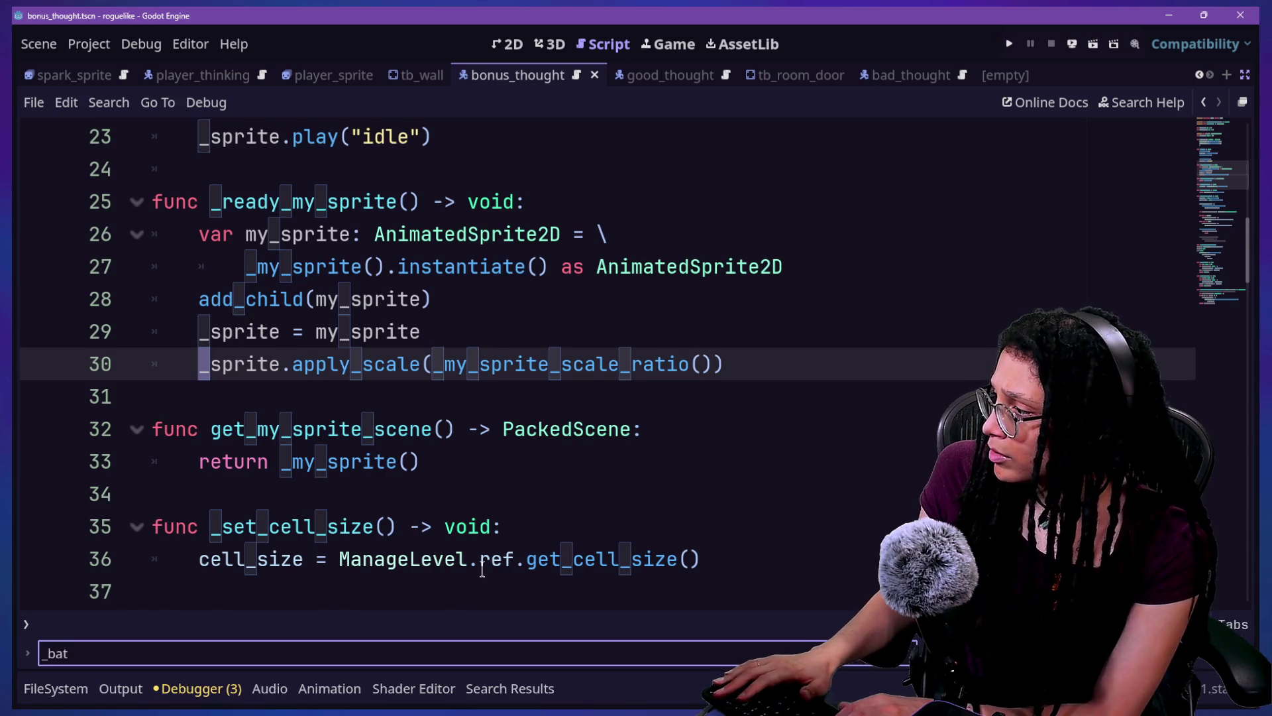
pyautogui.press('Escape')
pyautogui.moveTo(432, 442); pyautogui.dragTo(427, 453)
pyautogui.click(440, 452)
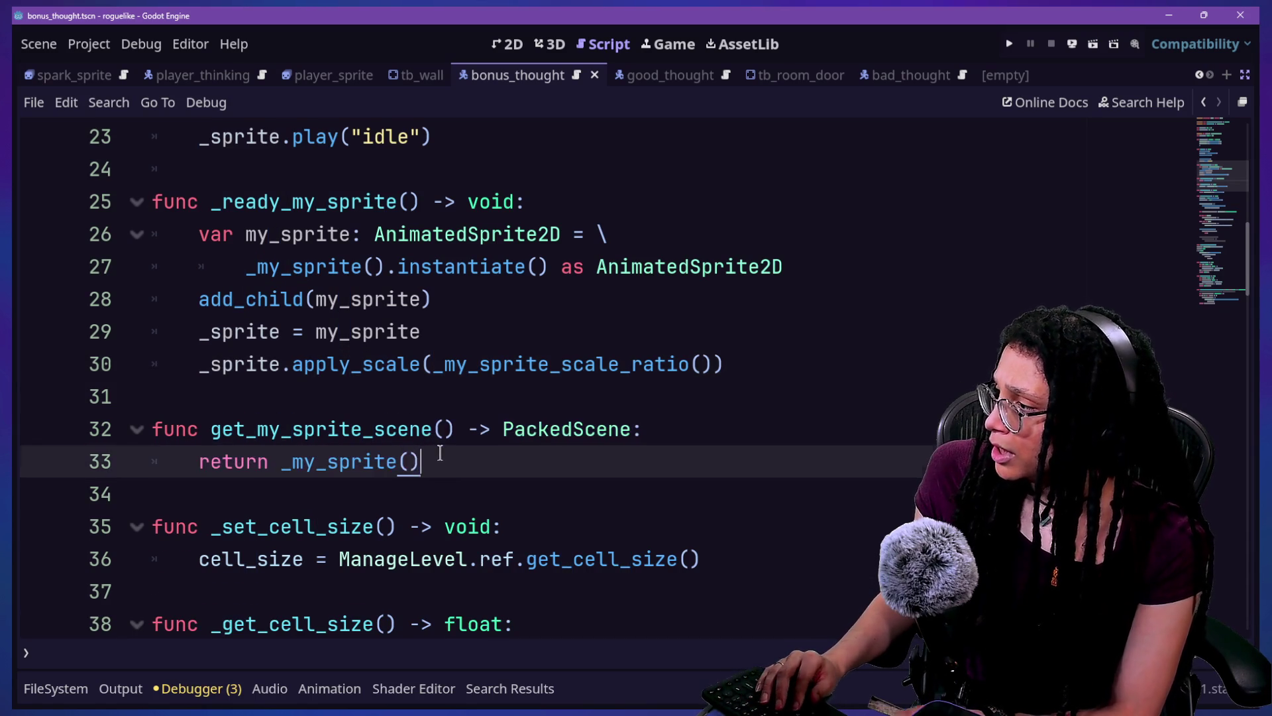
pyautogui.press('Return')
pyautogui.press('Return')
pyautogui.write('func ge')
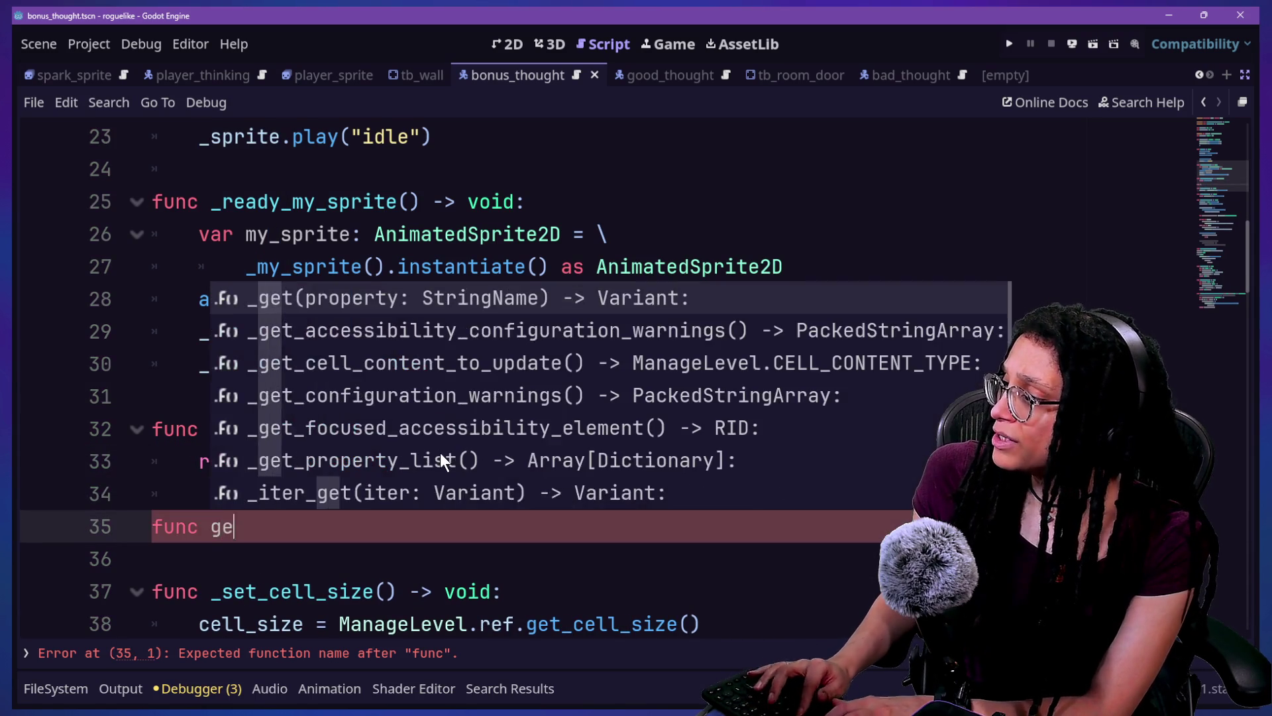
pyautogui.write('t_my_curr')
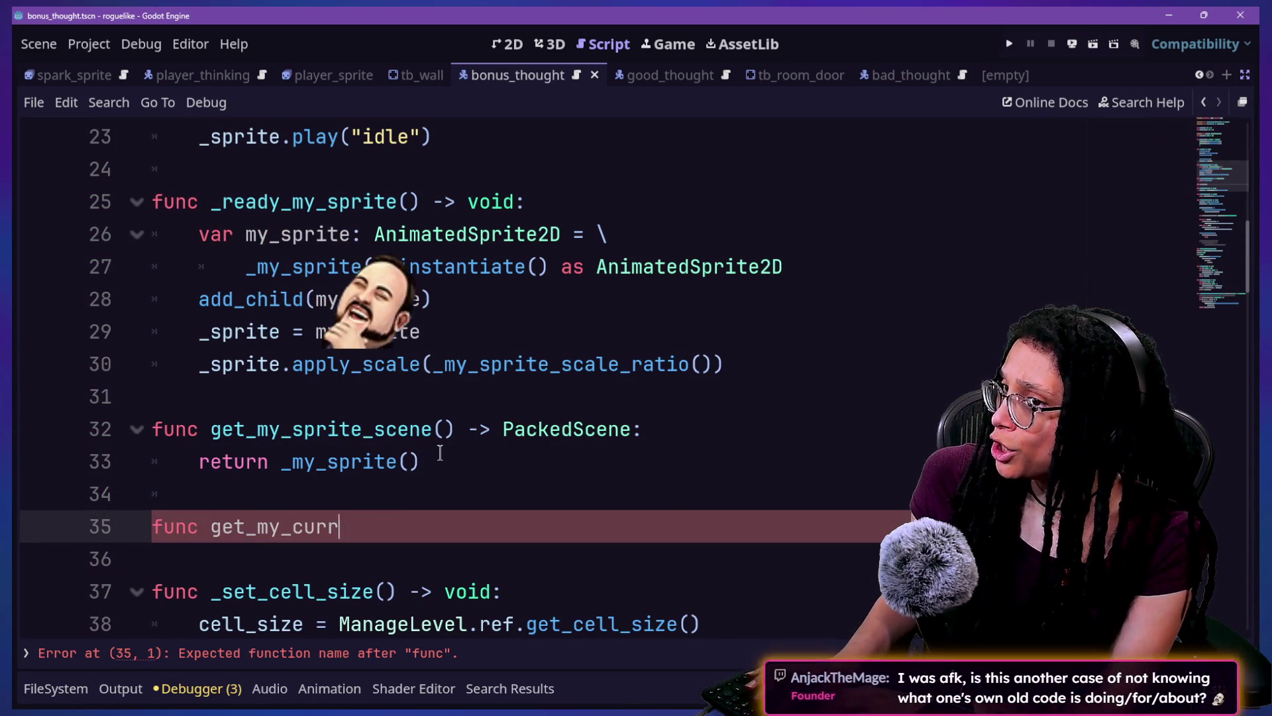
pyautogui.write('ent_sprite')
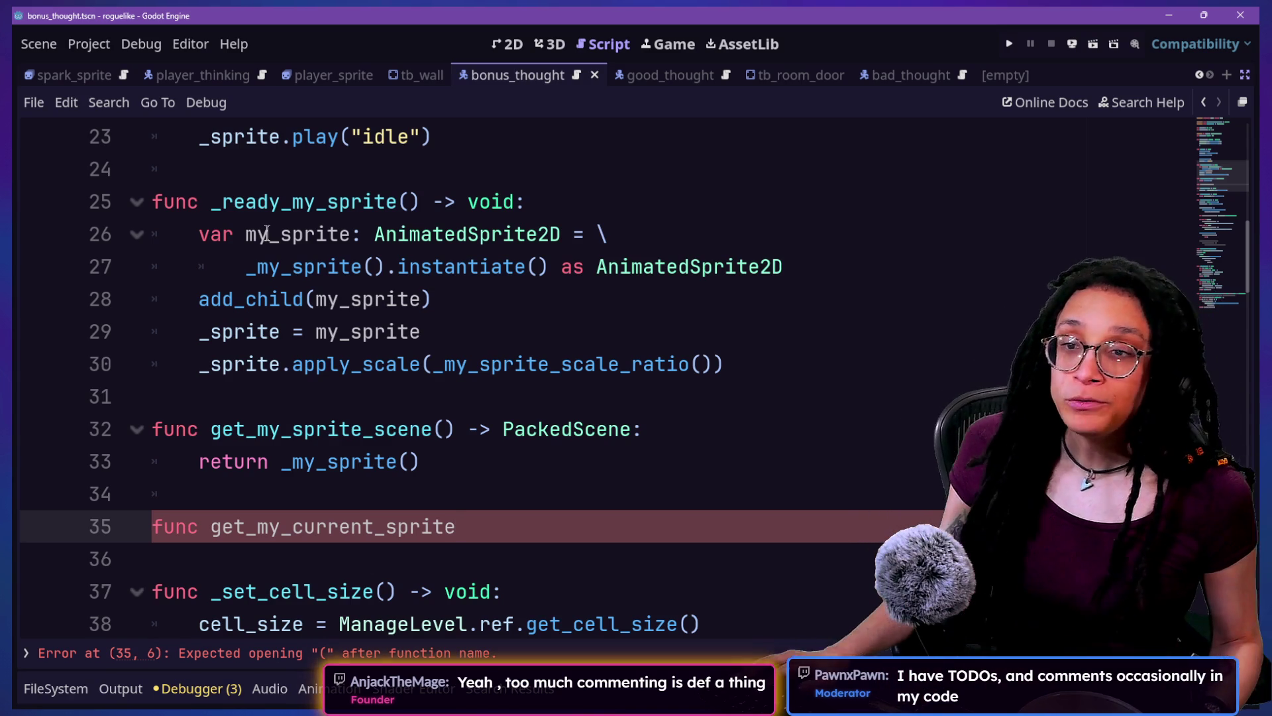
# - Bring up the project-wide Find in Files search
pyautogui.hotkey('ctrl', 'shift', 'f')
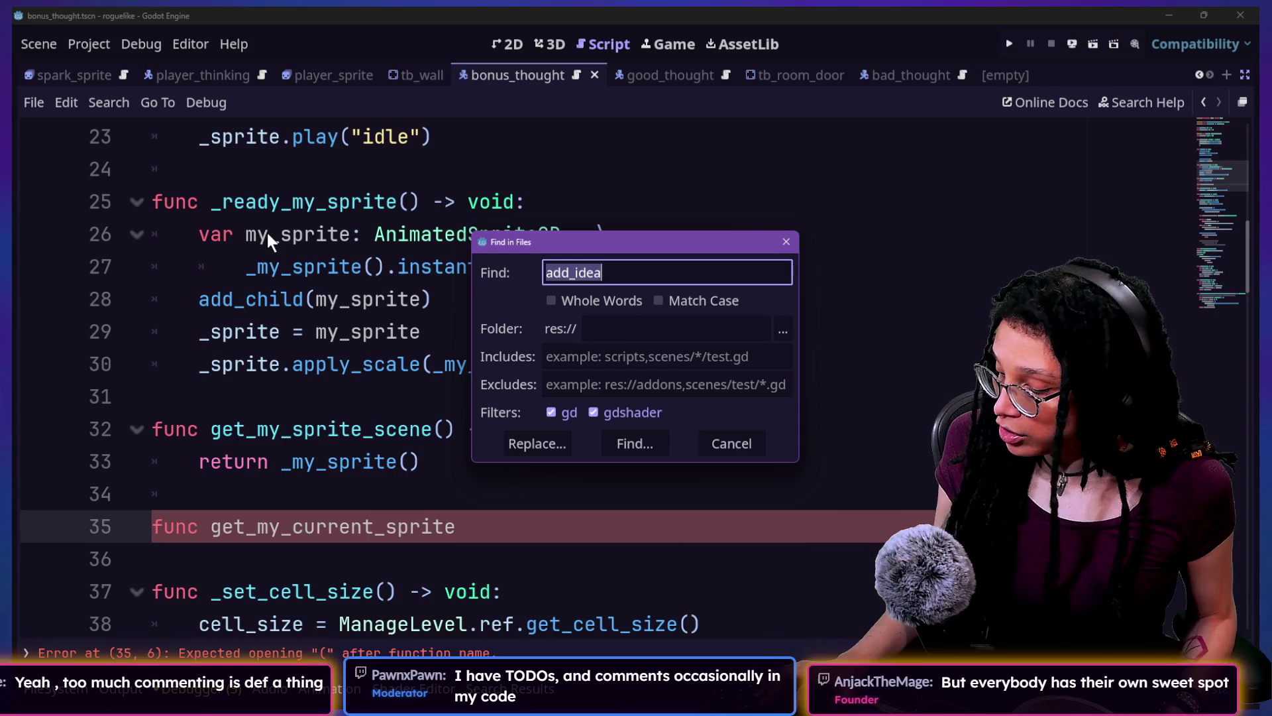
# - Search all project files for 'TODO:', listing 15 matches in 5 files
pyautogui.write('TODO:')
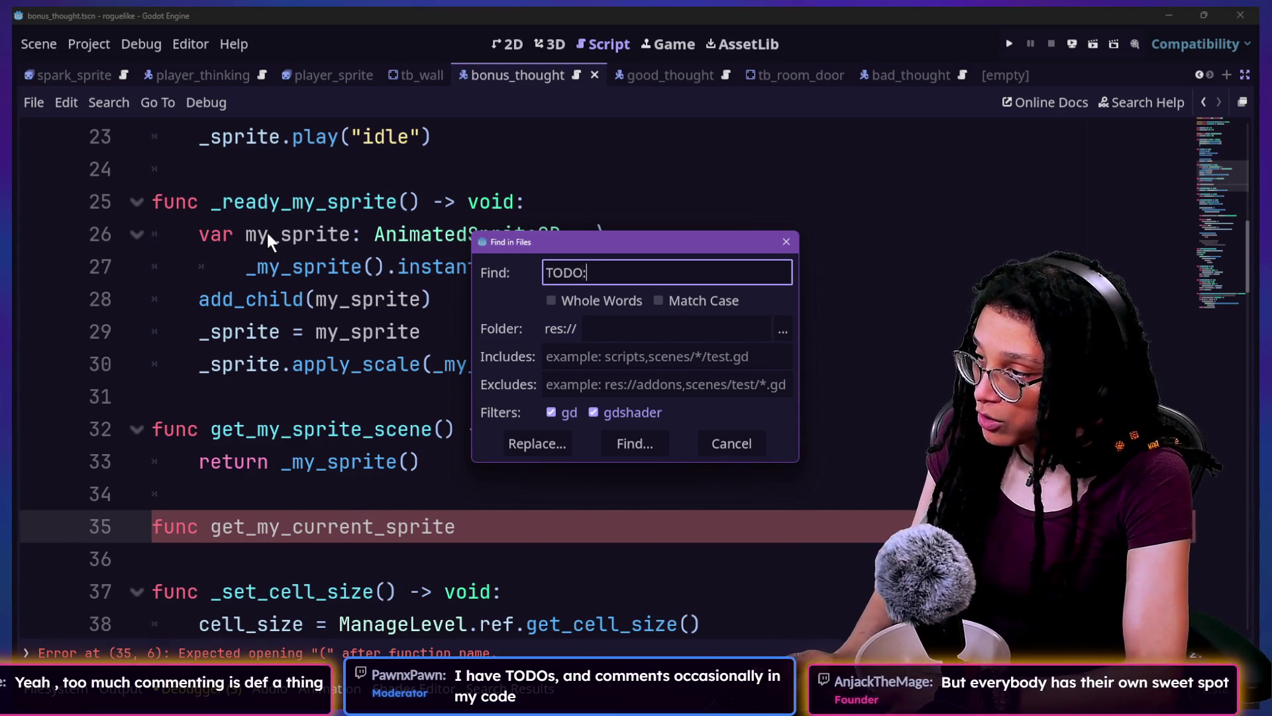
pyautogui.press('Return')
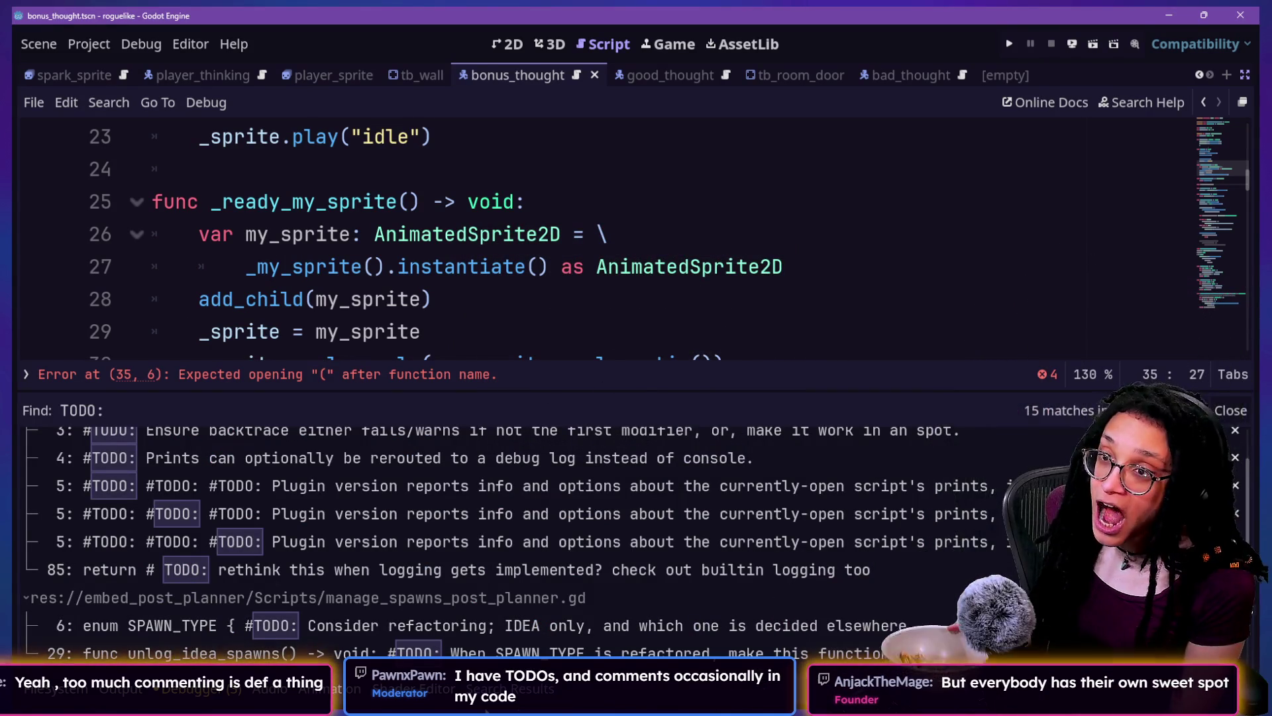
pyautogui.scroll(1, 209, 451)
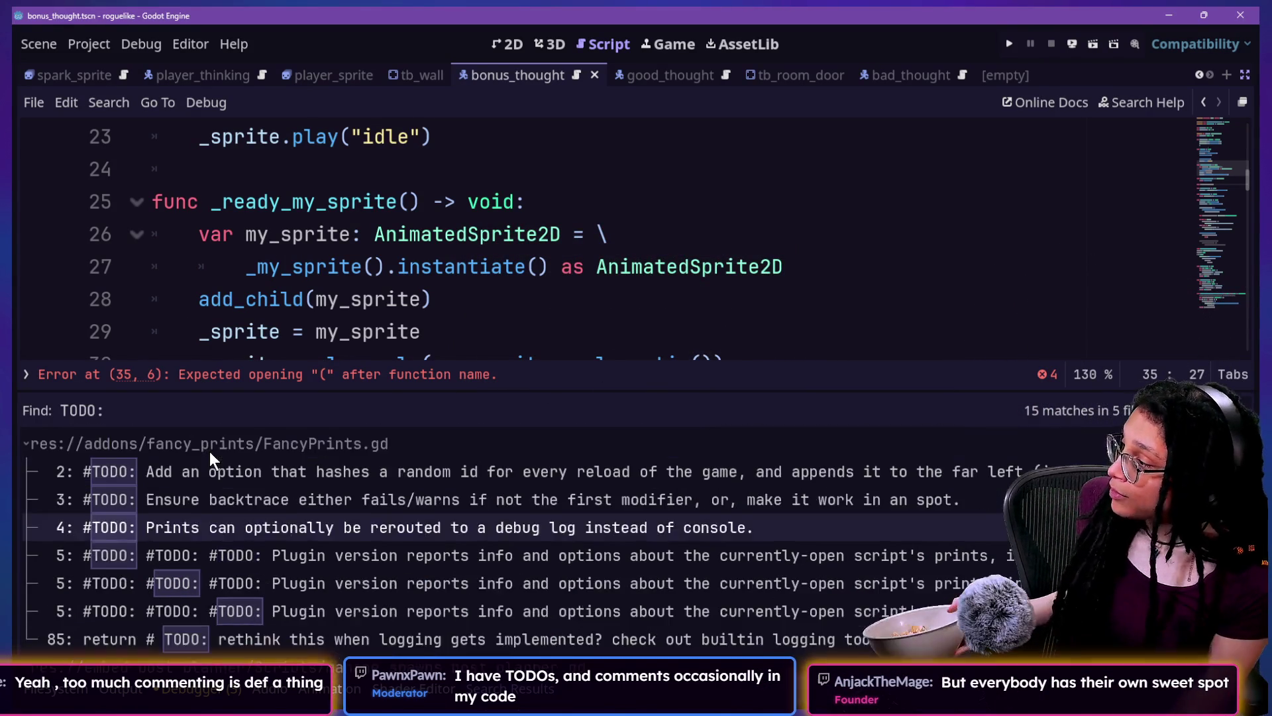
# - Review the TODO: matches in Search Results, then return the caret to the script
pyautogui.scroll(-4, 209, 451)
pyautogui.scroll(5, 268, 533)
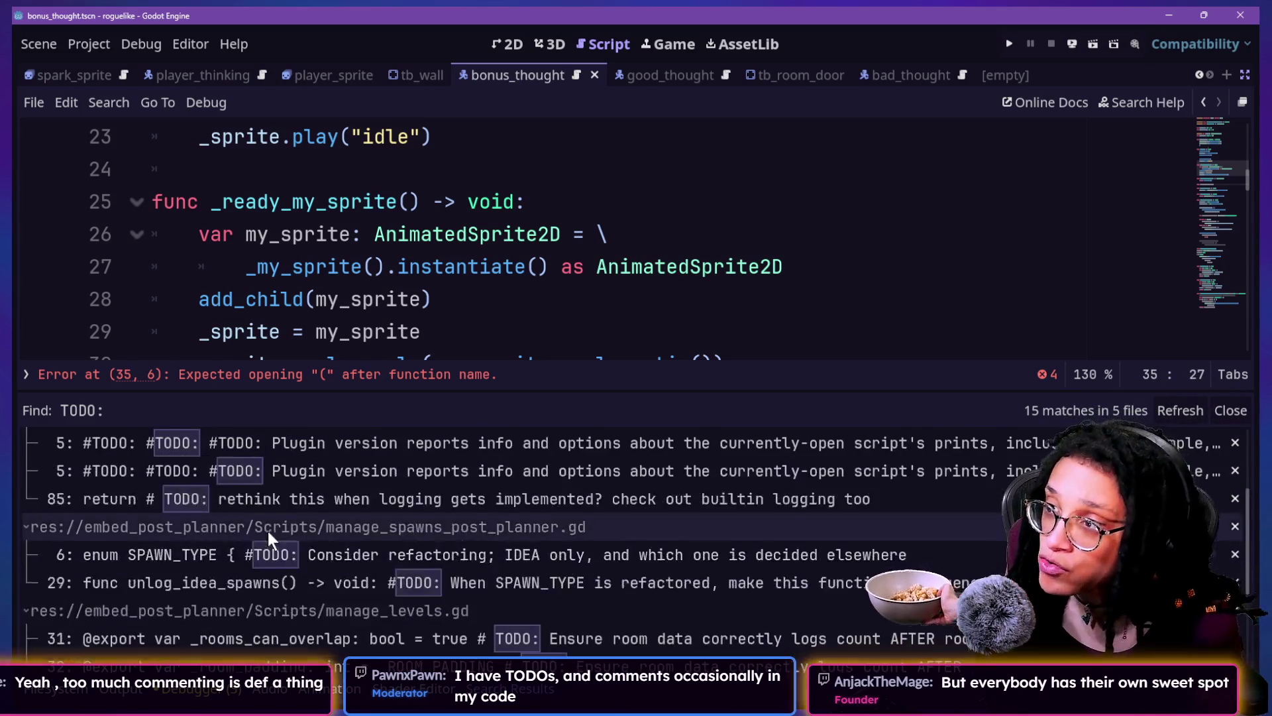
pyautogui.scroll(1, 266, 528)
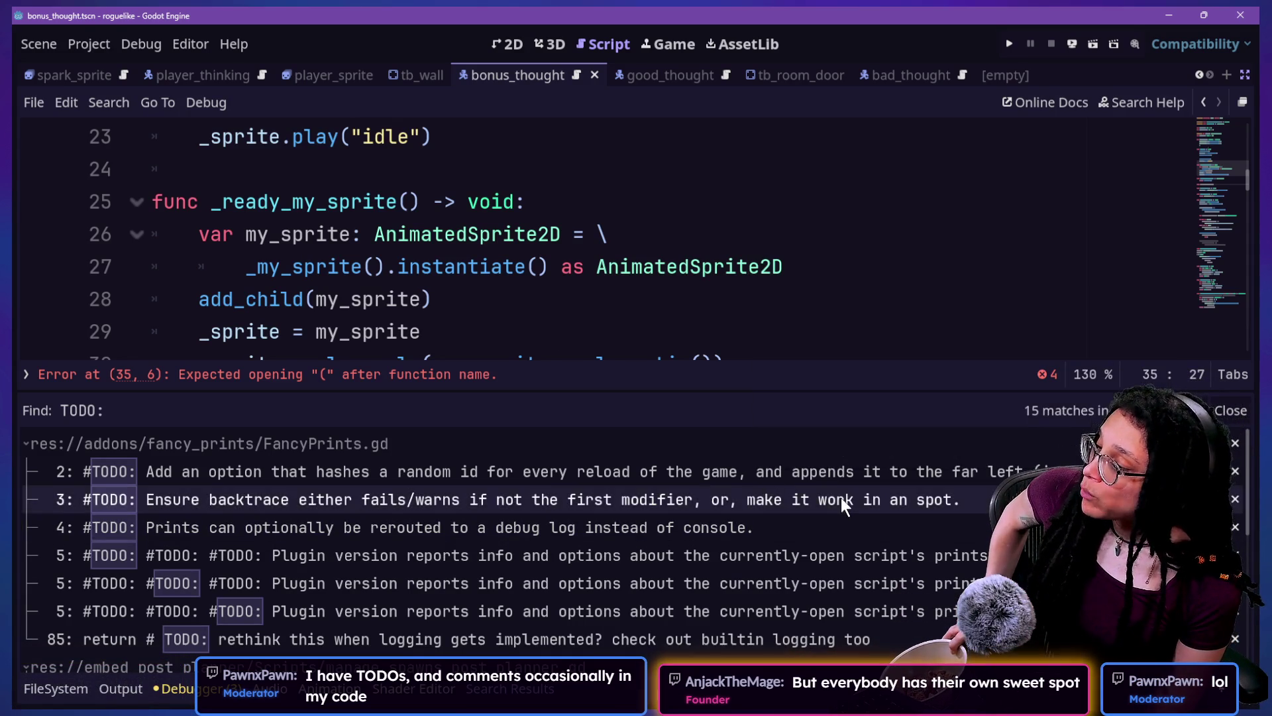
pyautogui.scroll(-5, 841, 497)
pyautogui.scroll(5, 841, 494)
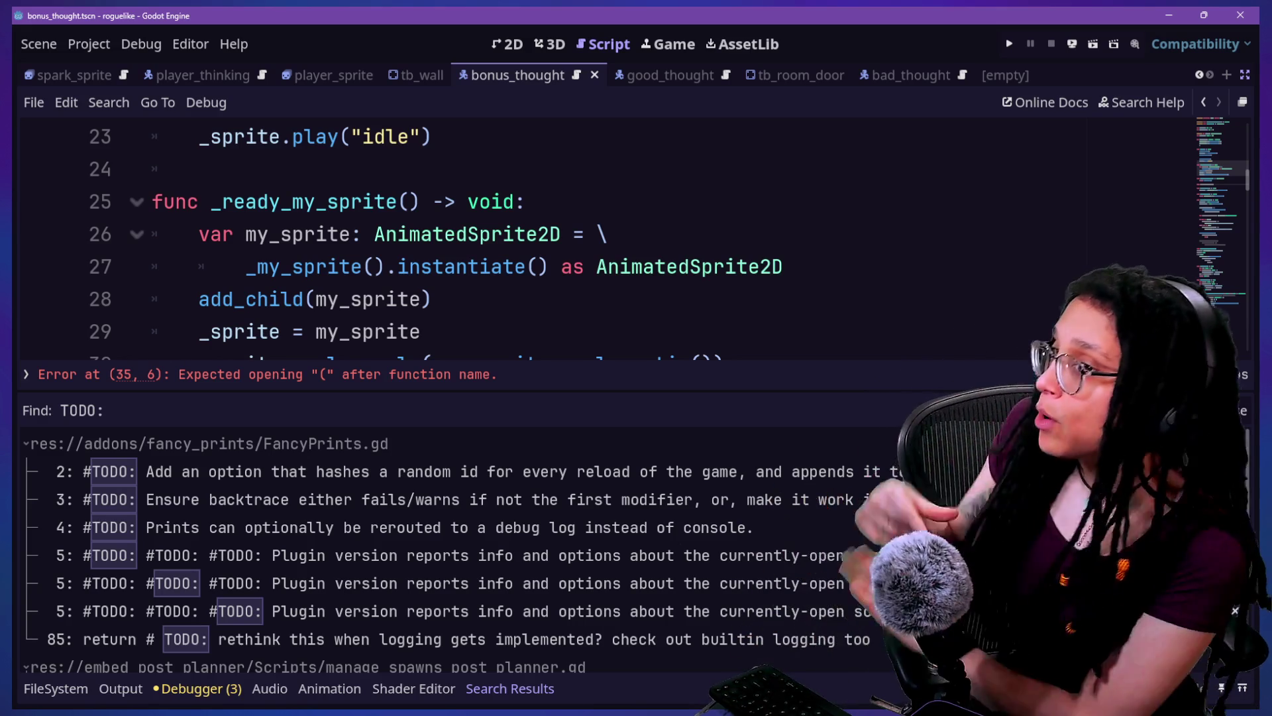
pyautogui.click(1041, 258)
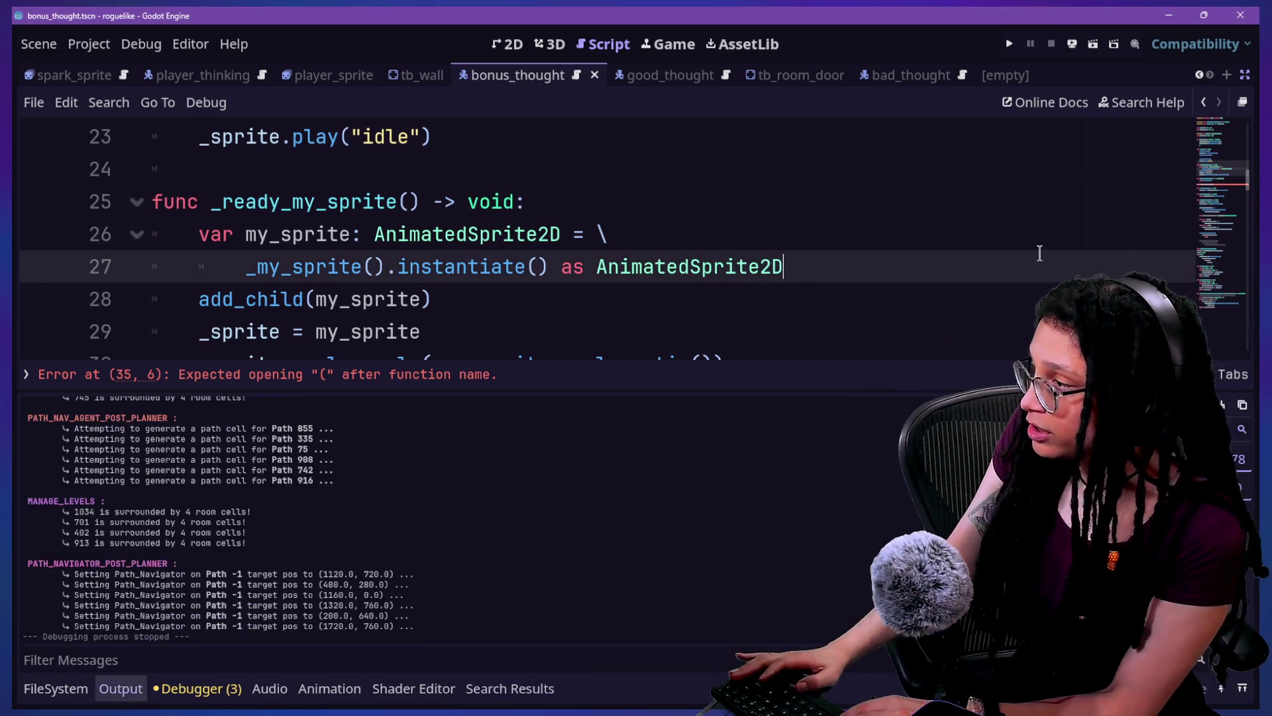
# - Hide the output log and give get_my_current_sprite_node() an AnimatedSprite2D return type on line 35
pyautogui.click(309, 525)
pyautogui.click(467, 530)
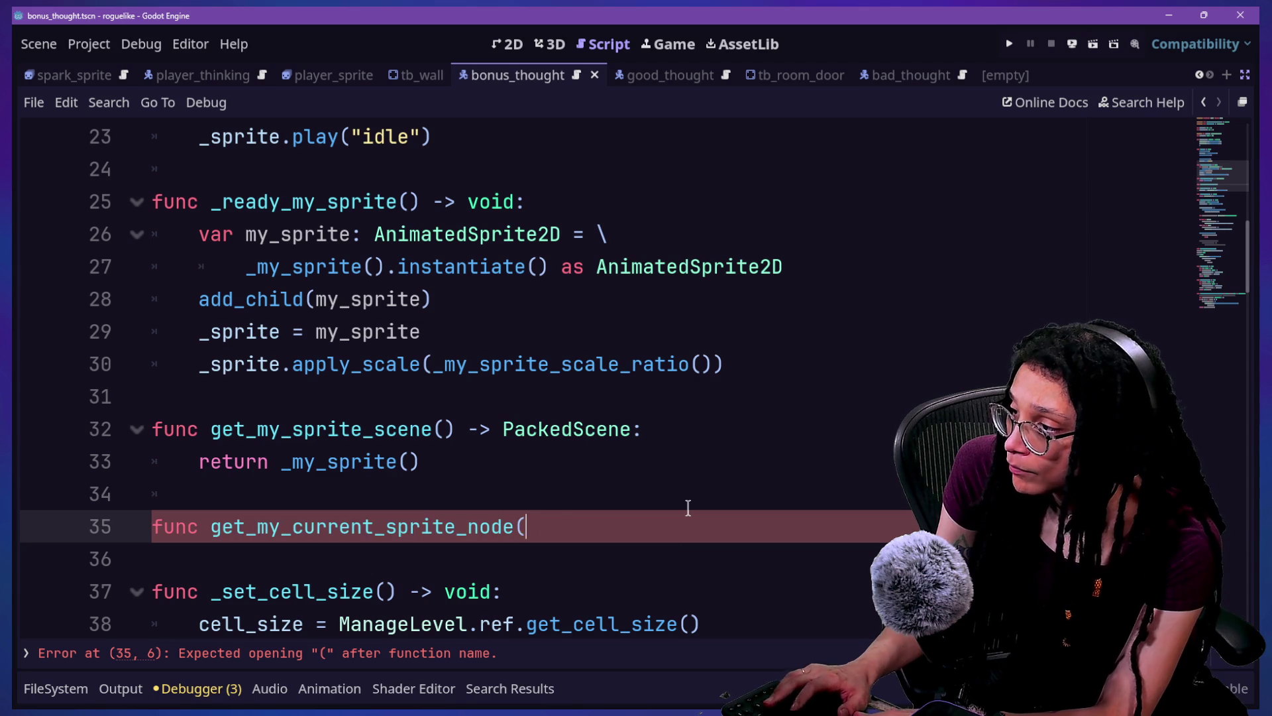
pyautogui.write('ated')
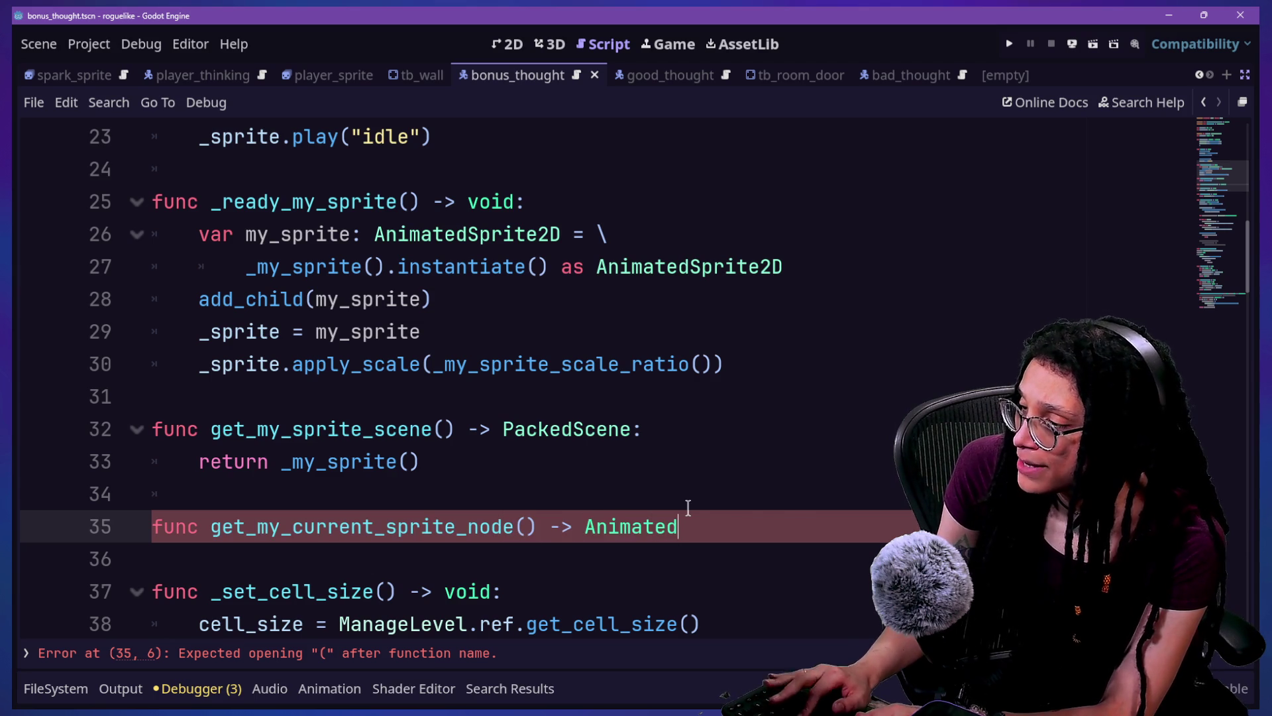
pyautogui.press('Return')
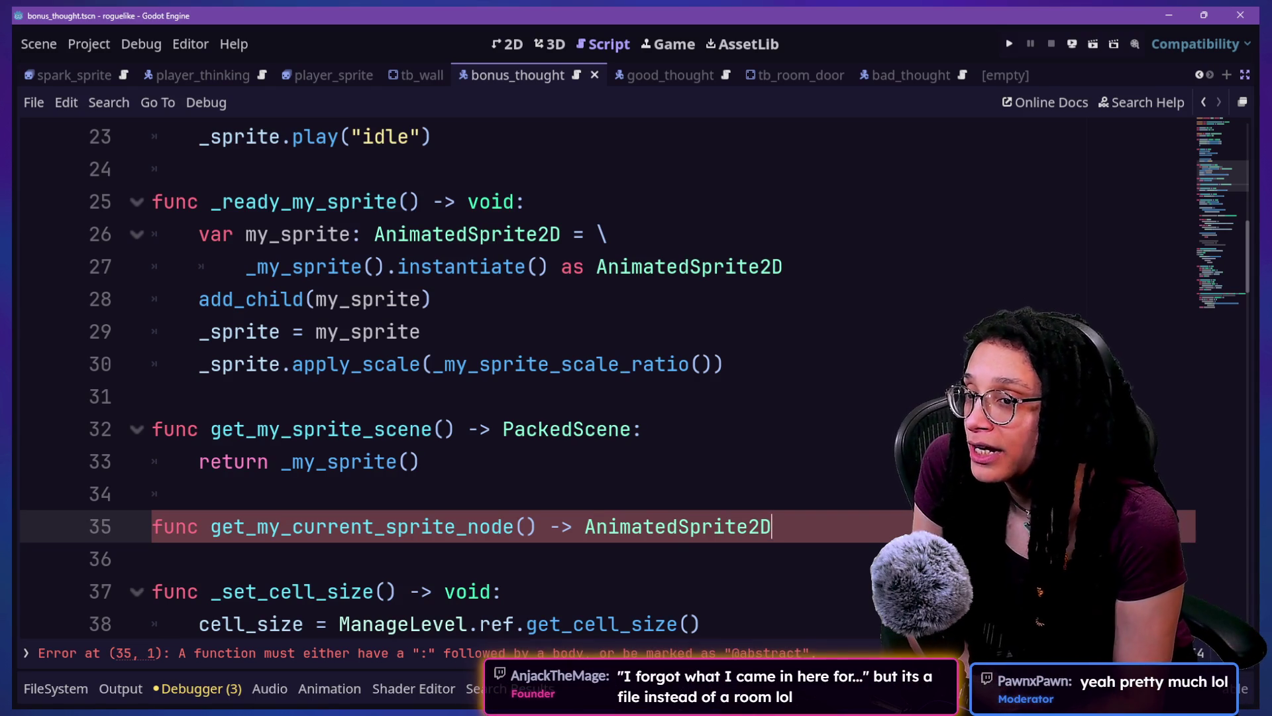
# - Complete get_my_current_sprite_node() with a body that returns _sprite
pyautogui.moveTo(953, 203); pyautogui.dragTo(952, 221)
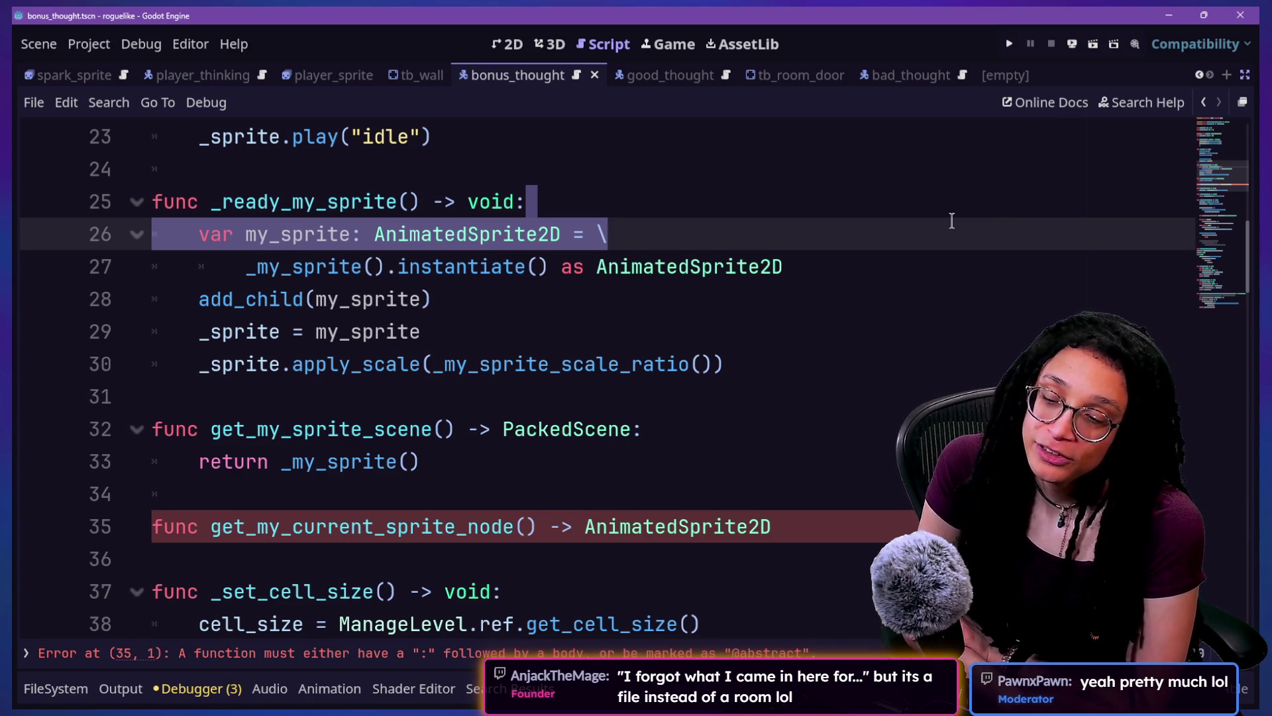
pyautogui.click(643, 488)
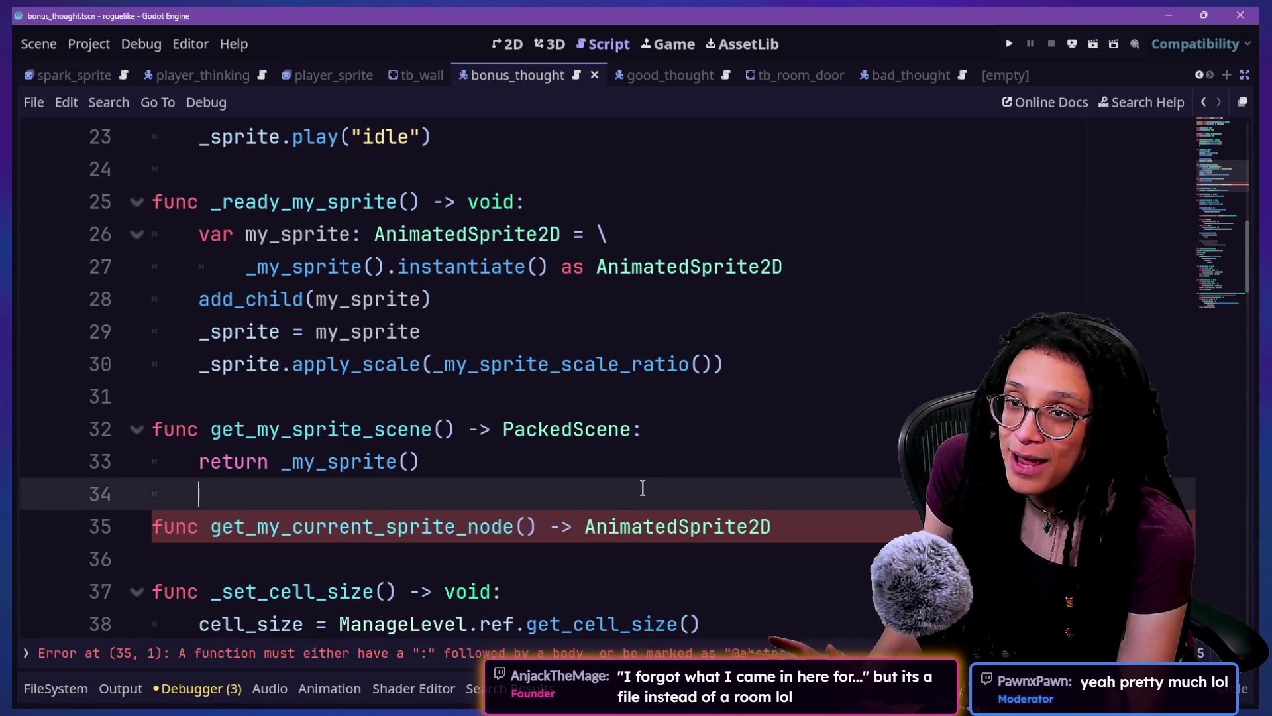
pyautogui.write('p\\')
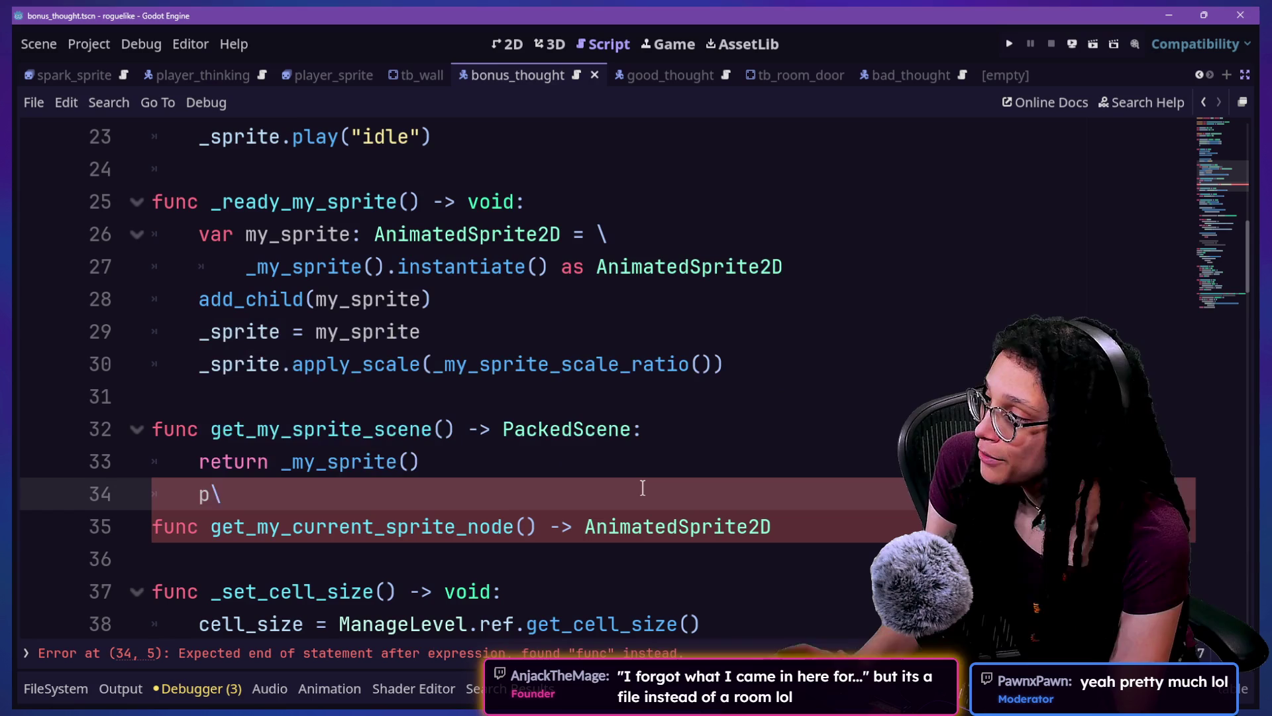
pyautogui.click(754, 551)
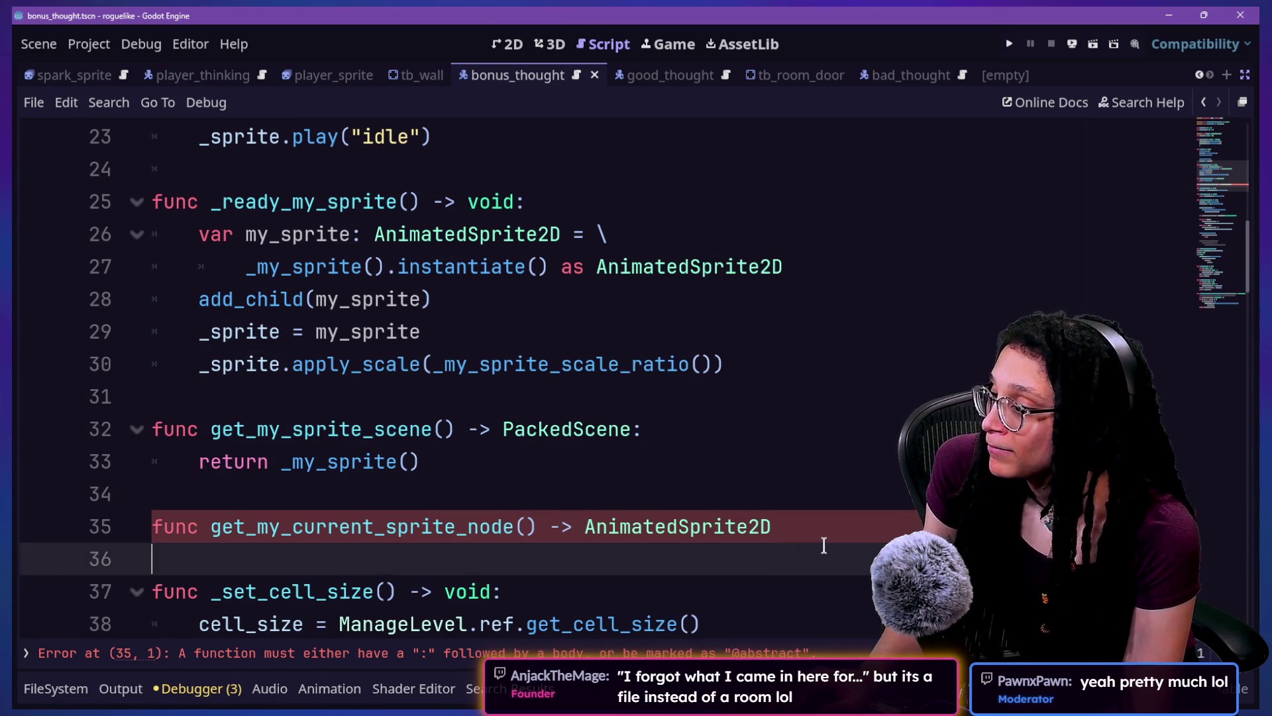
pyautogui.click(823, 532)
pyautogui.write(':')
pyautogui.press('Return')
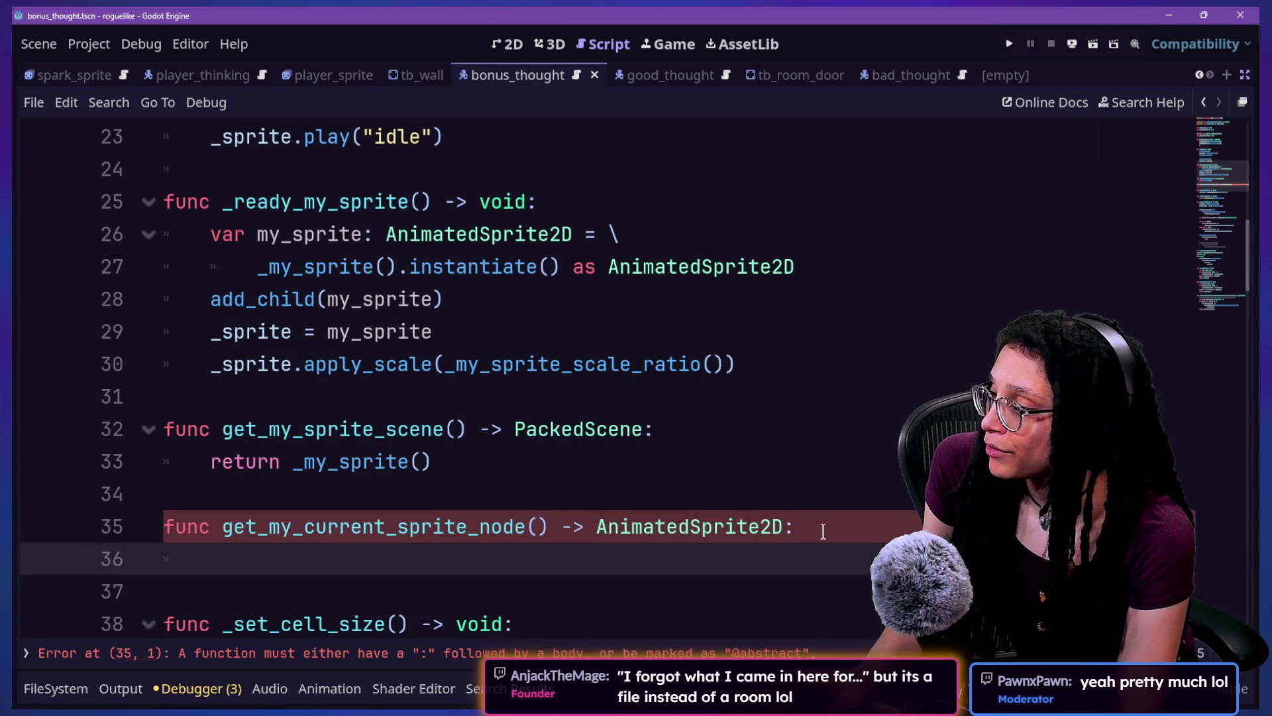
pyautogui.scroll(-2, 405, 381)
pyautogui.write('ret')
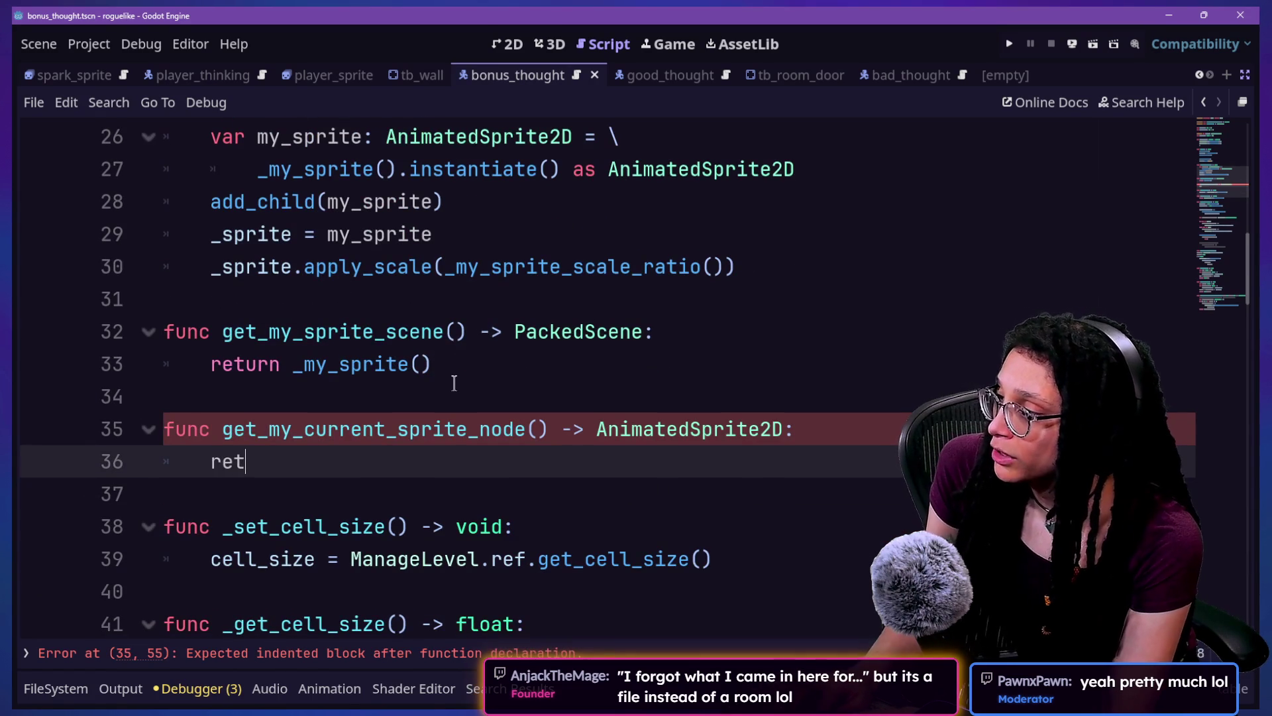
pyautogui.write('urn _sprite')
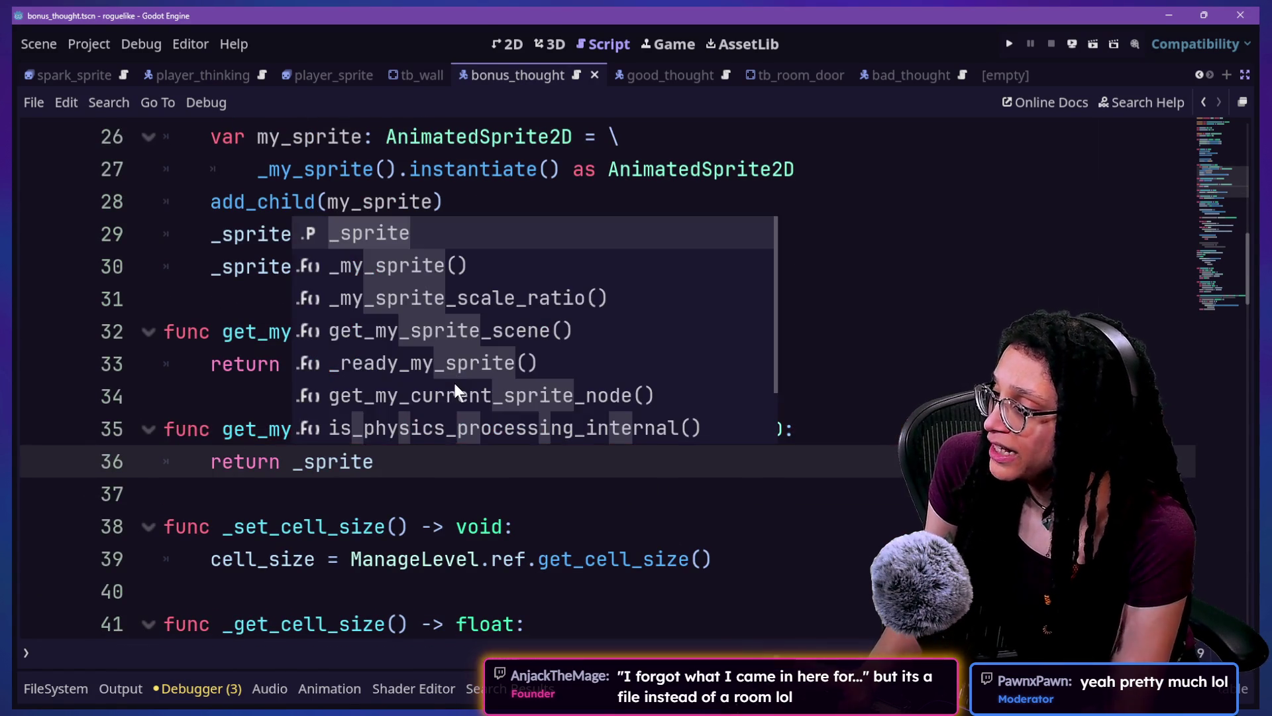
pyautogui.click(438, 526)
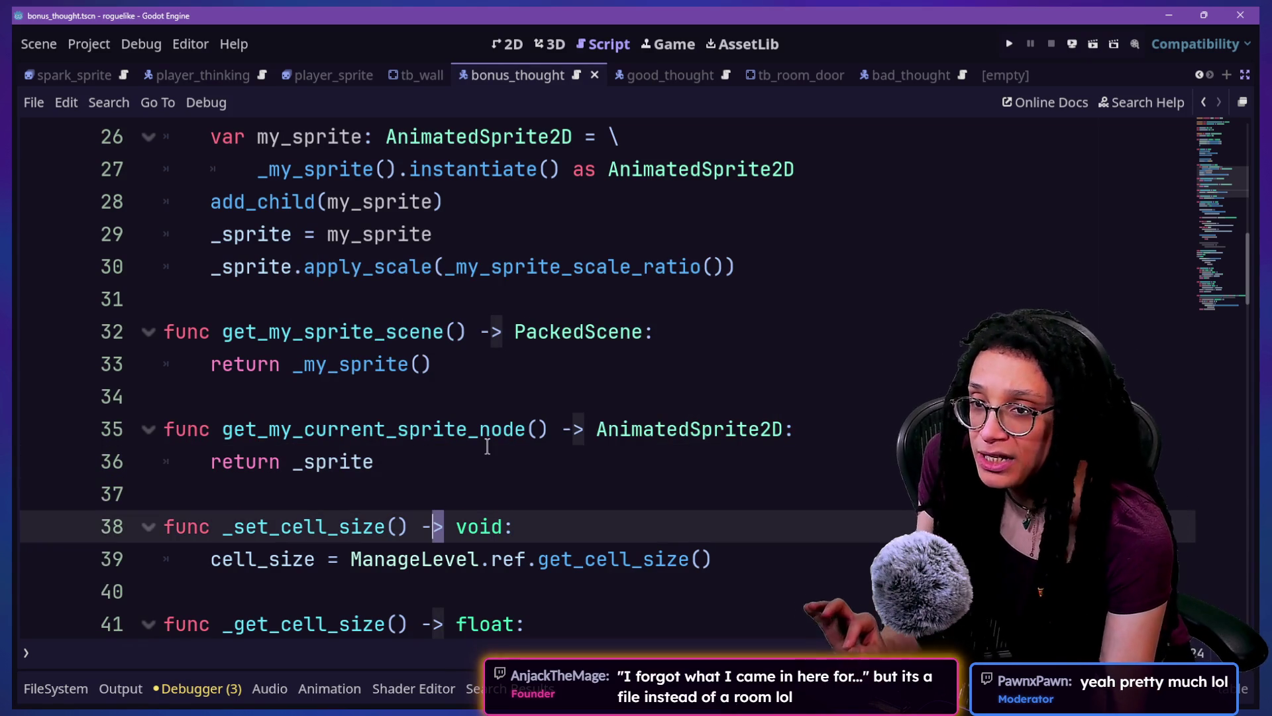
# - Dismiss the editor's context menu and scroll back to the top of the Actor script
pyautogui.rightClick(316, 404)
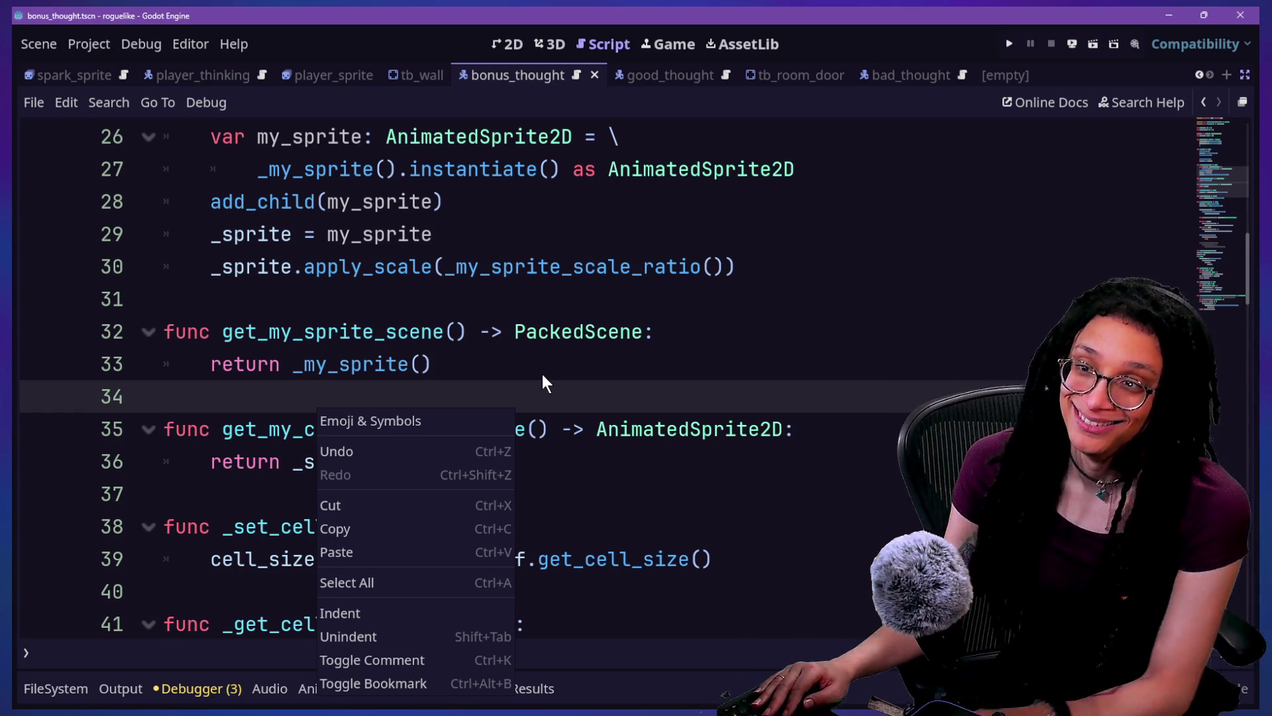
pyautogui.click(556, 462)
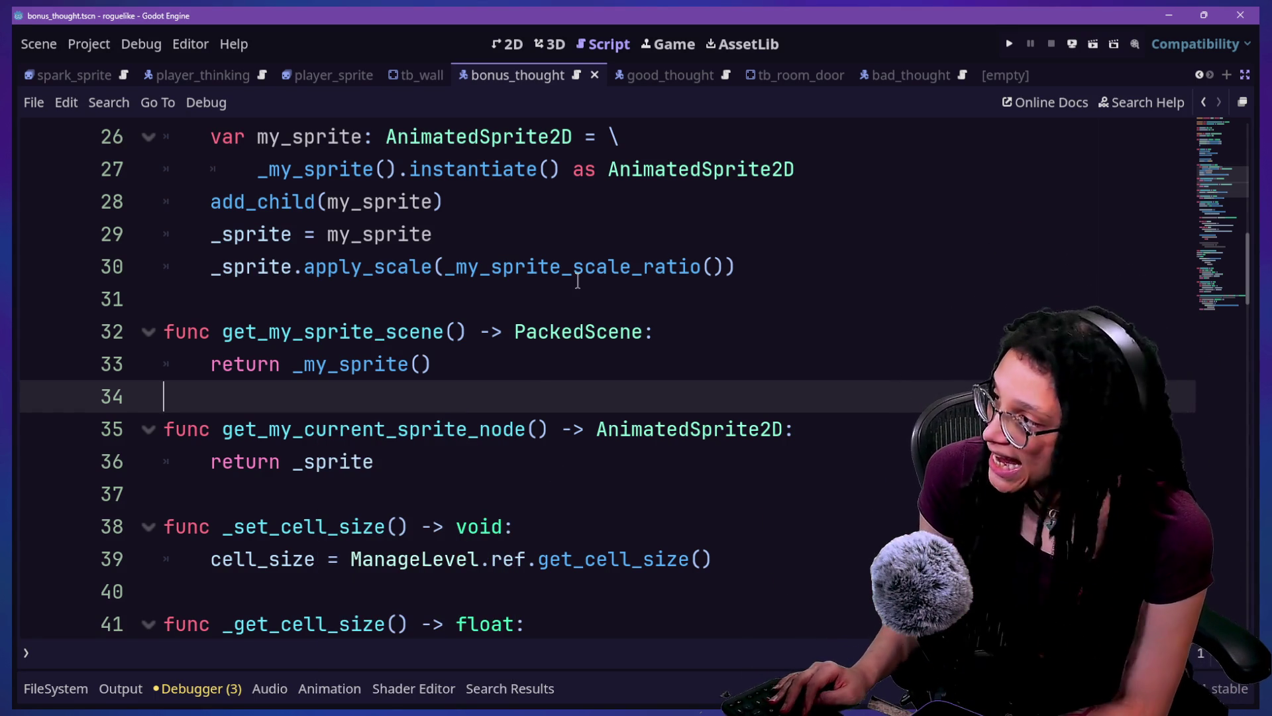
pyautogui.scroll(8, 578, 281)
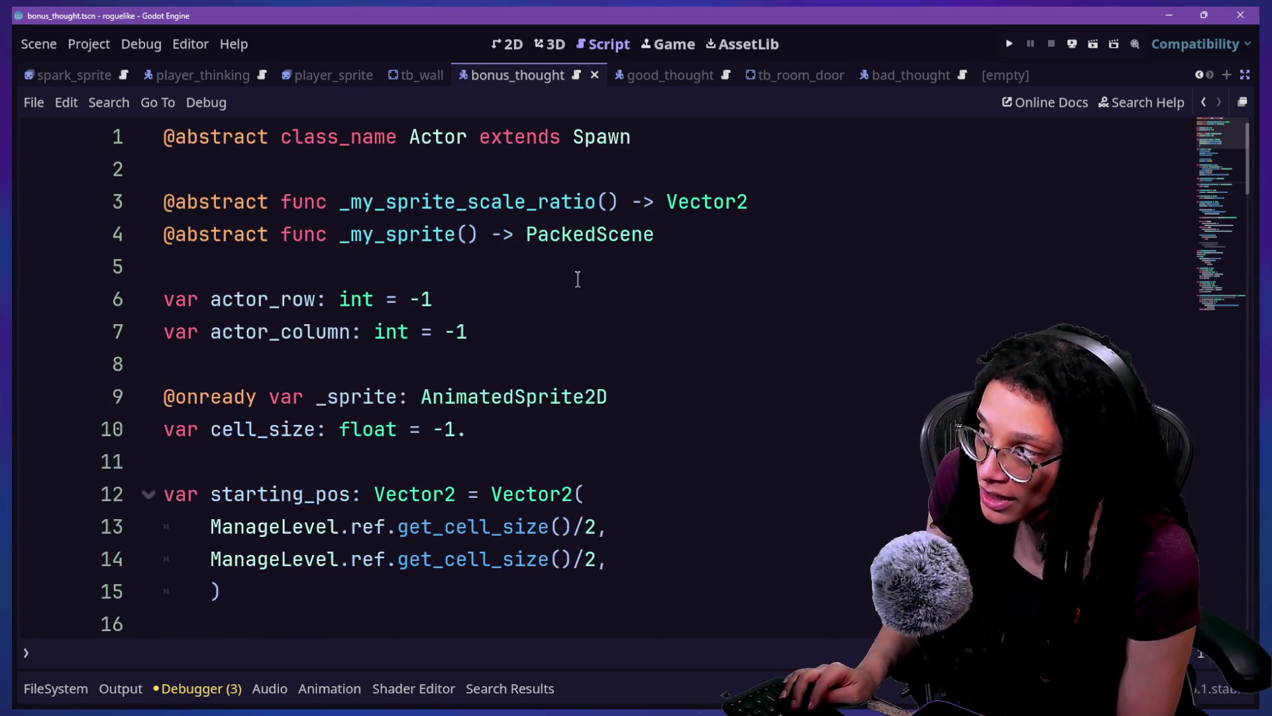
# - Remove the stray backtick on line 34 after browsing the quick file picker
pyautogui.hotkey('shift', 'alt', 'o')
pyautogui.press('Down')
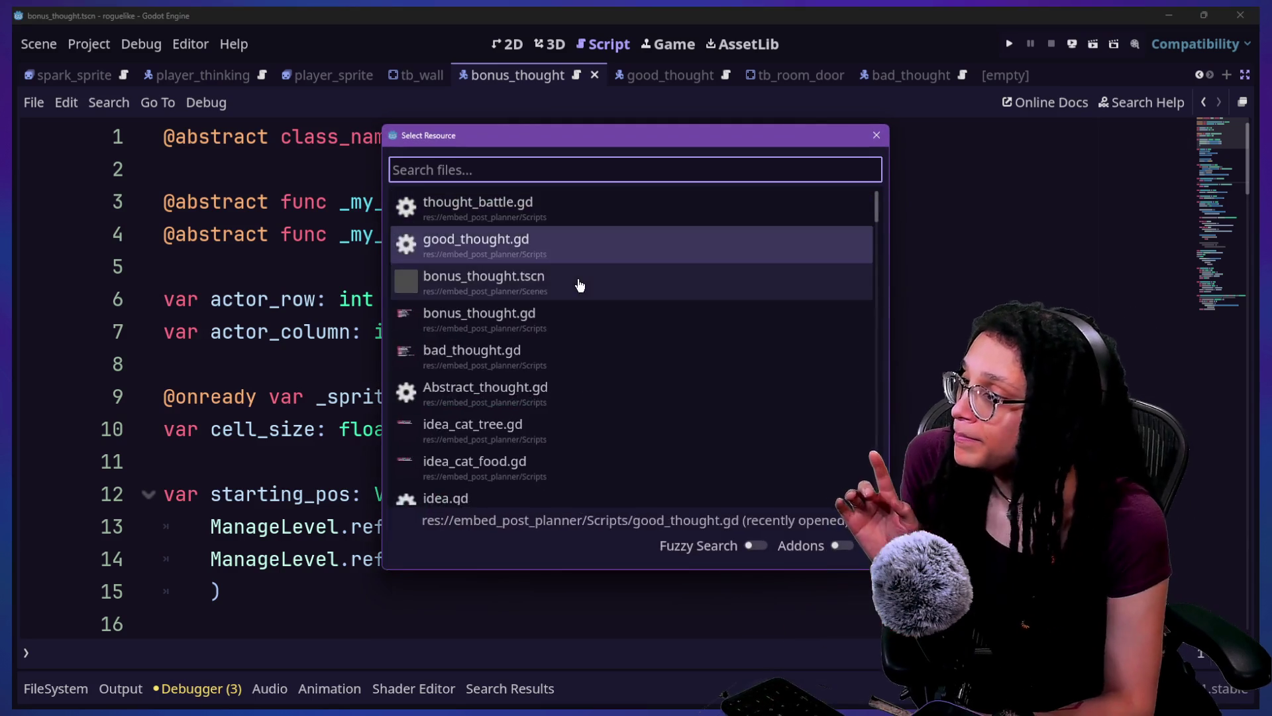
pyautogui.press('Down')
pyautogui.press('Down')
pyautogui.press('Up')
pyautogui.press('Up')
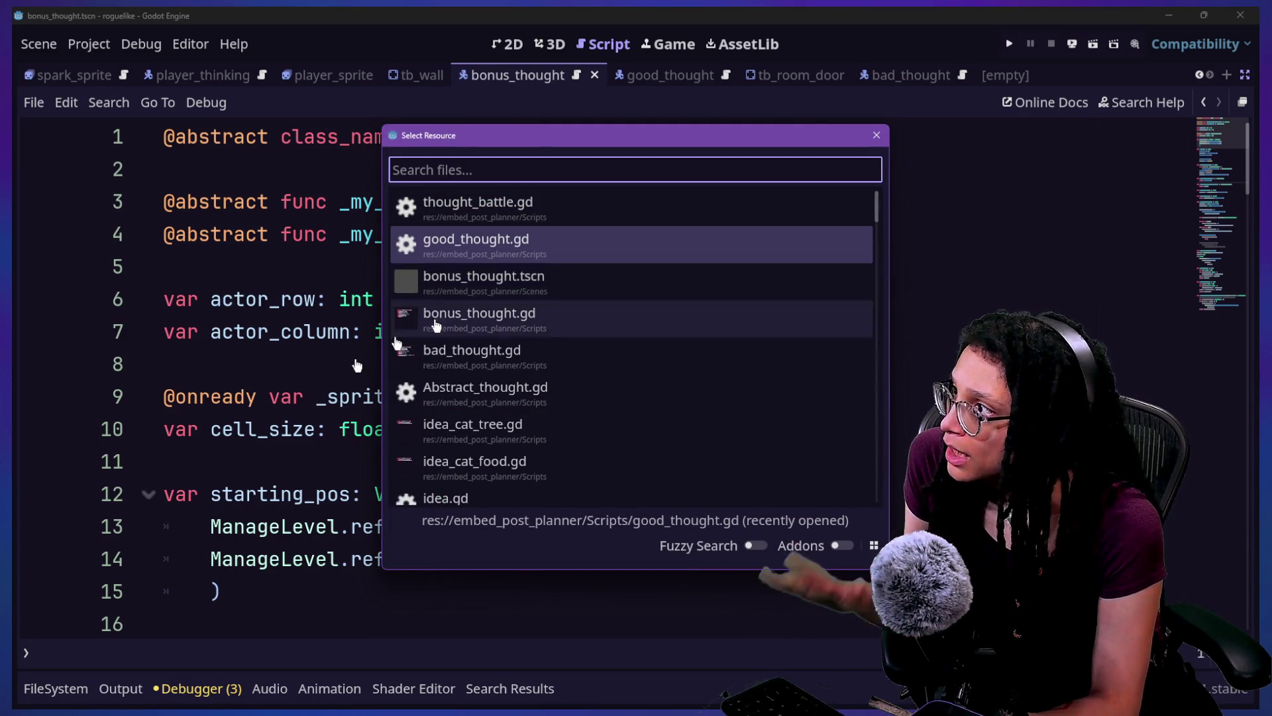
pyautogui.press('Escape')
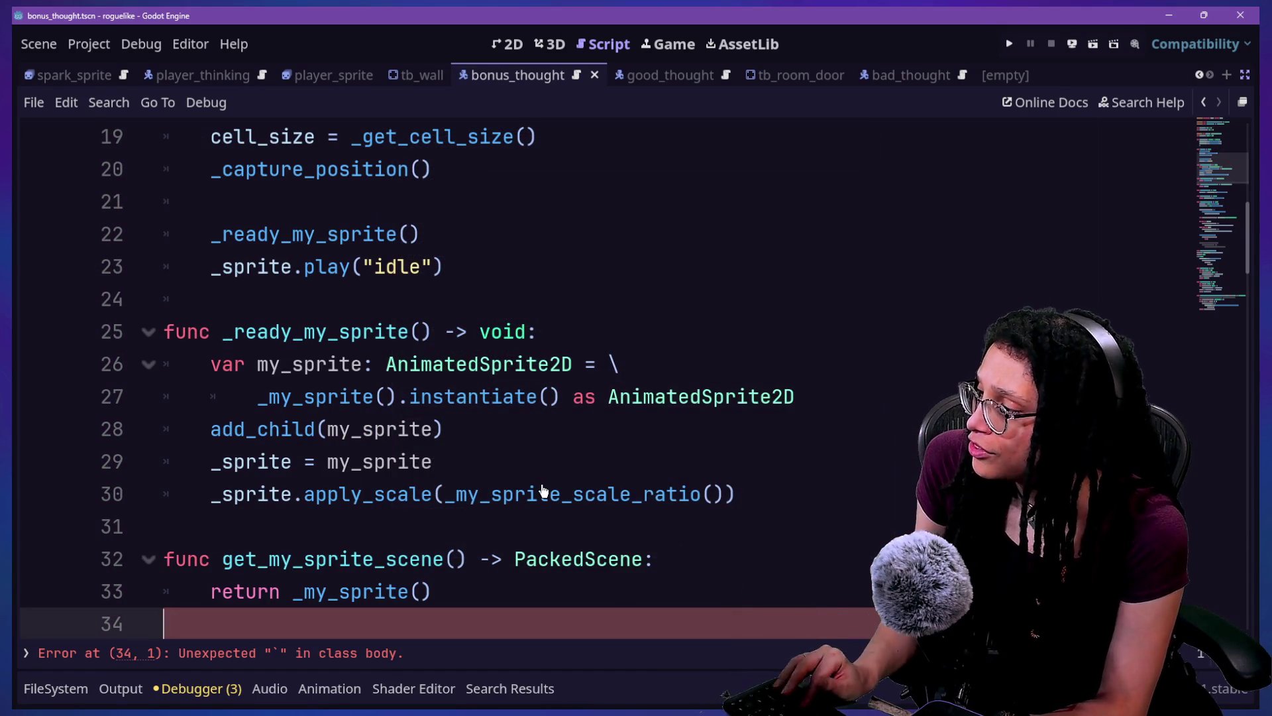
pyautogui.press('BackSpace')
pyautogui.hotkey('shift', 'alt', 'o')
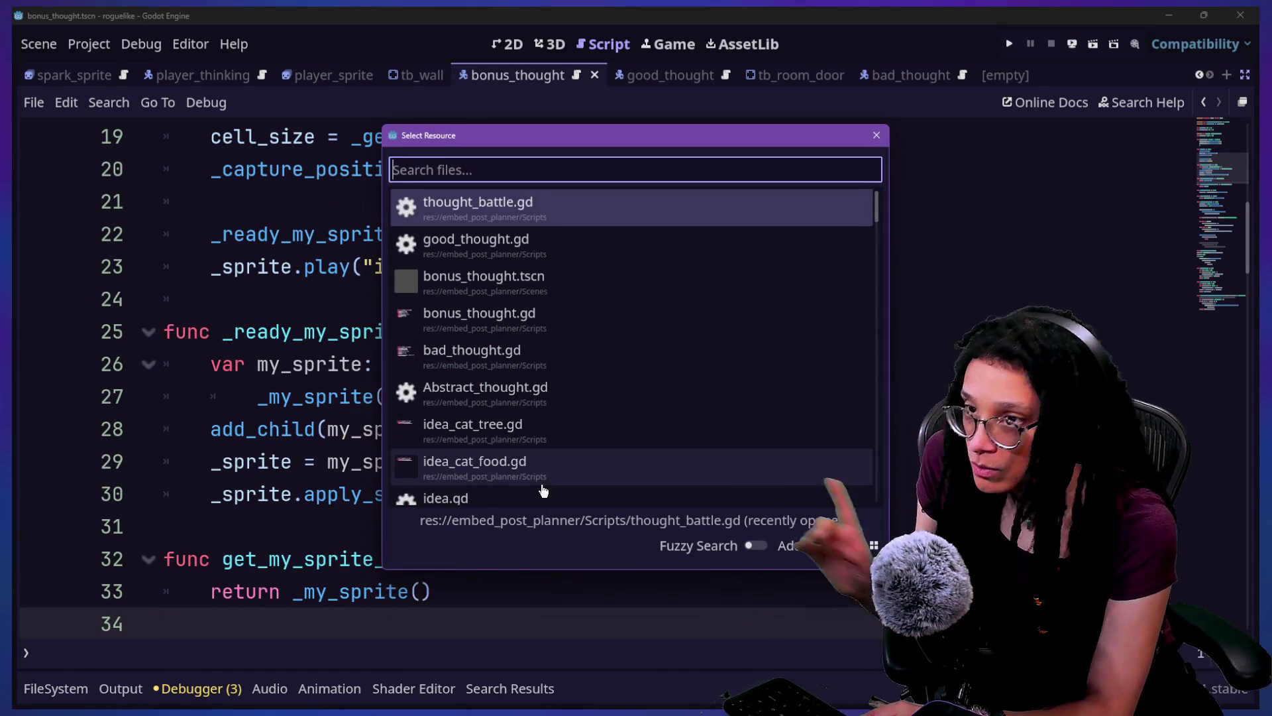
pyautogui.press('Escape')
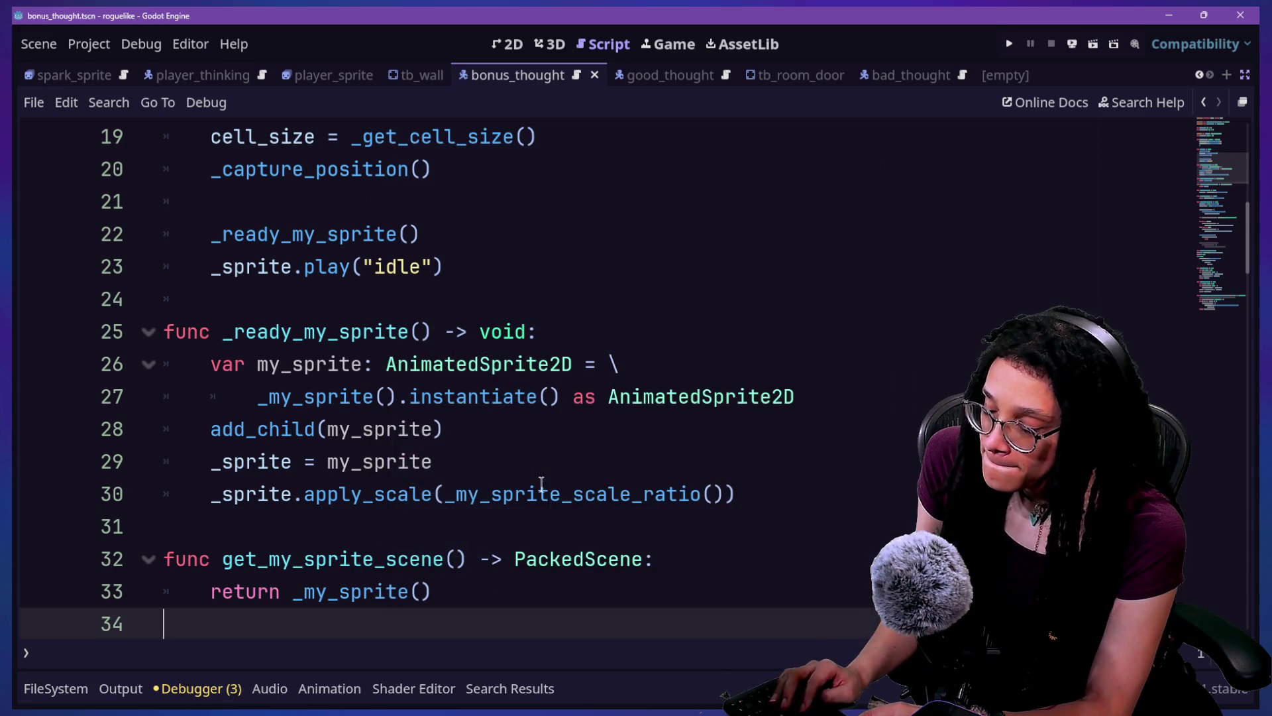
# - Search the project for _last_thou and open the line 19 match in manage_thought_battles.gd
pyautogui.hotkey('ctrl', 'shift', 'f')
pyautogui.write('_last_bt')
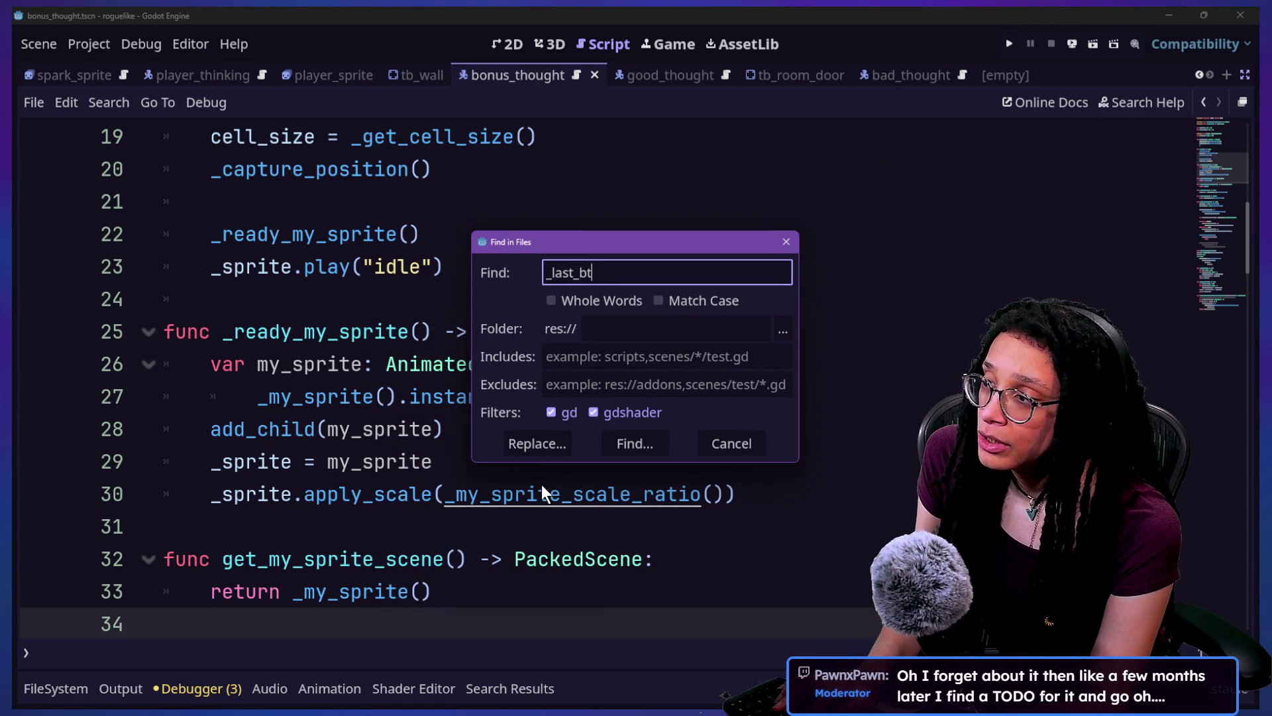
pyautogui.press('BackSpace')
pyautogui.press('BackSpace')
pyautogui.write('thou')
pyautogui.press('Return')
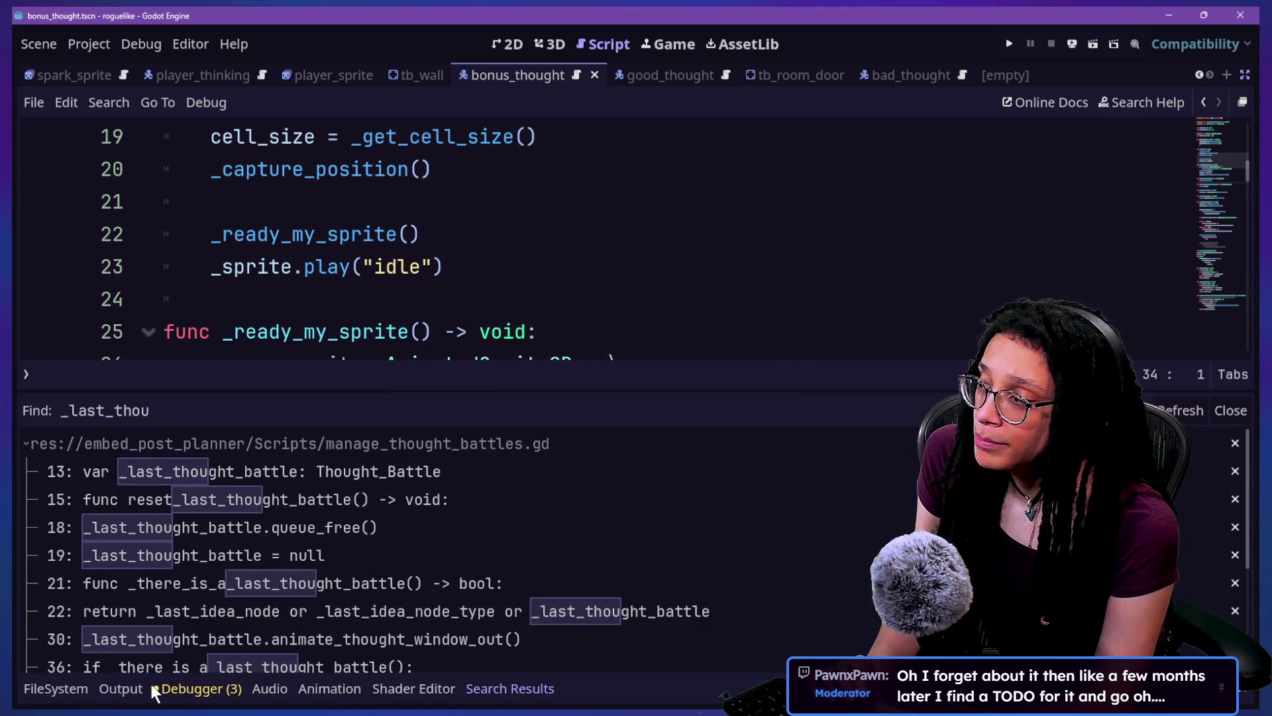
pyautogui.click(178, 559)
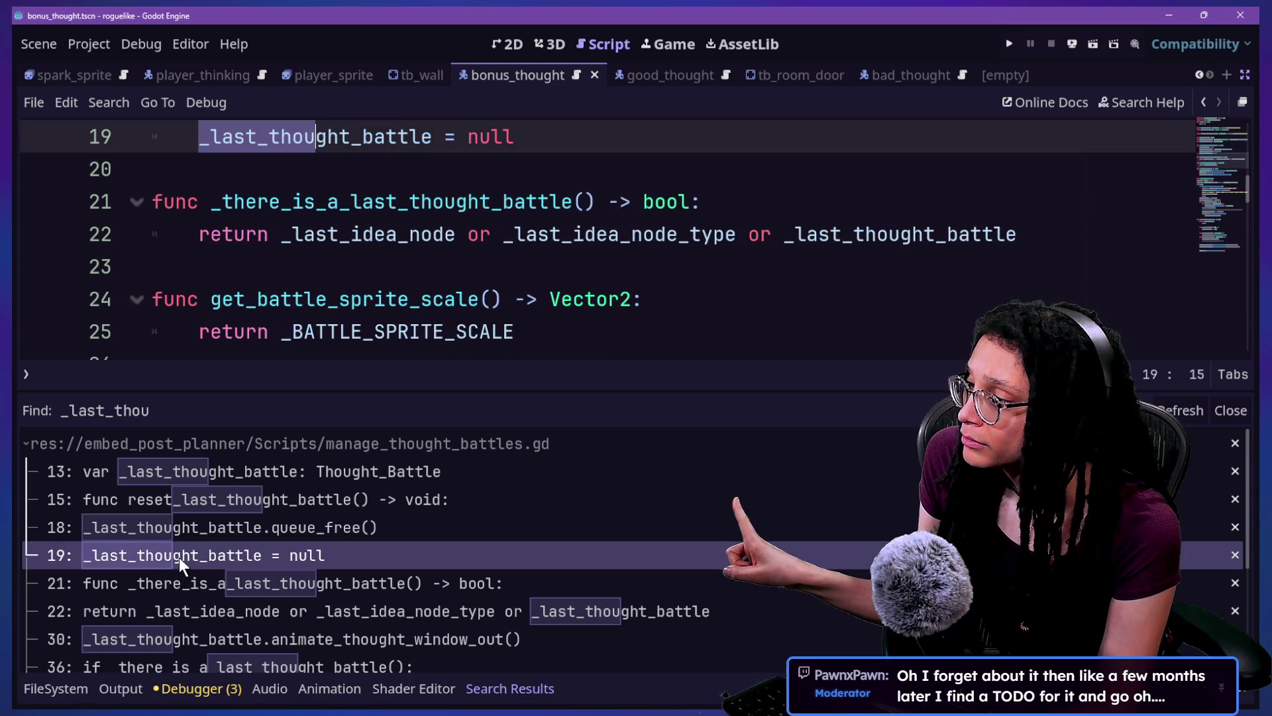
pyautogui.click(463, 255)
pyautogui.hotkey('alt', 'o')
pyautogui.hotkey('alt', 'o')
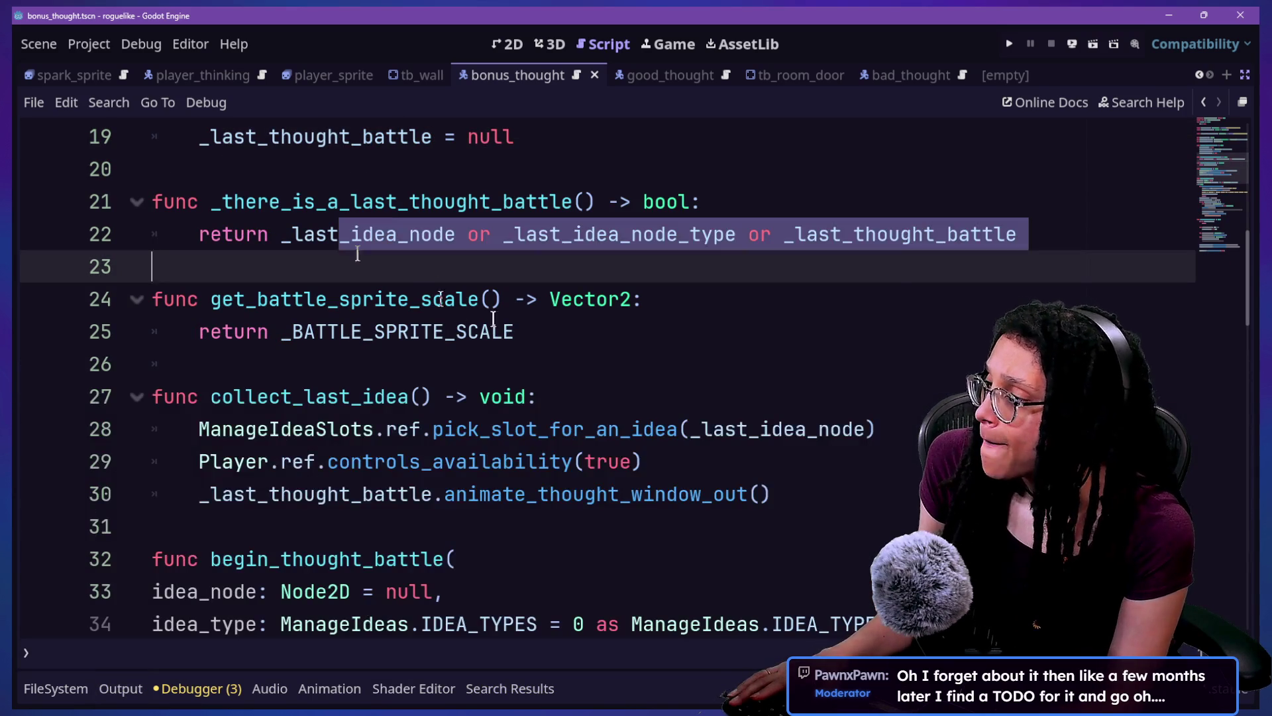
# - Delete the get_battle_sprite_scale function on lines 24–25 and its leftover empty line
pyautogui.click(606, 345)
pyautogui.moveTo(605, 334); pyautogui.dragTo(602, 270)
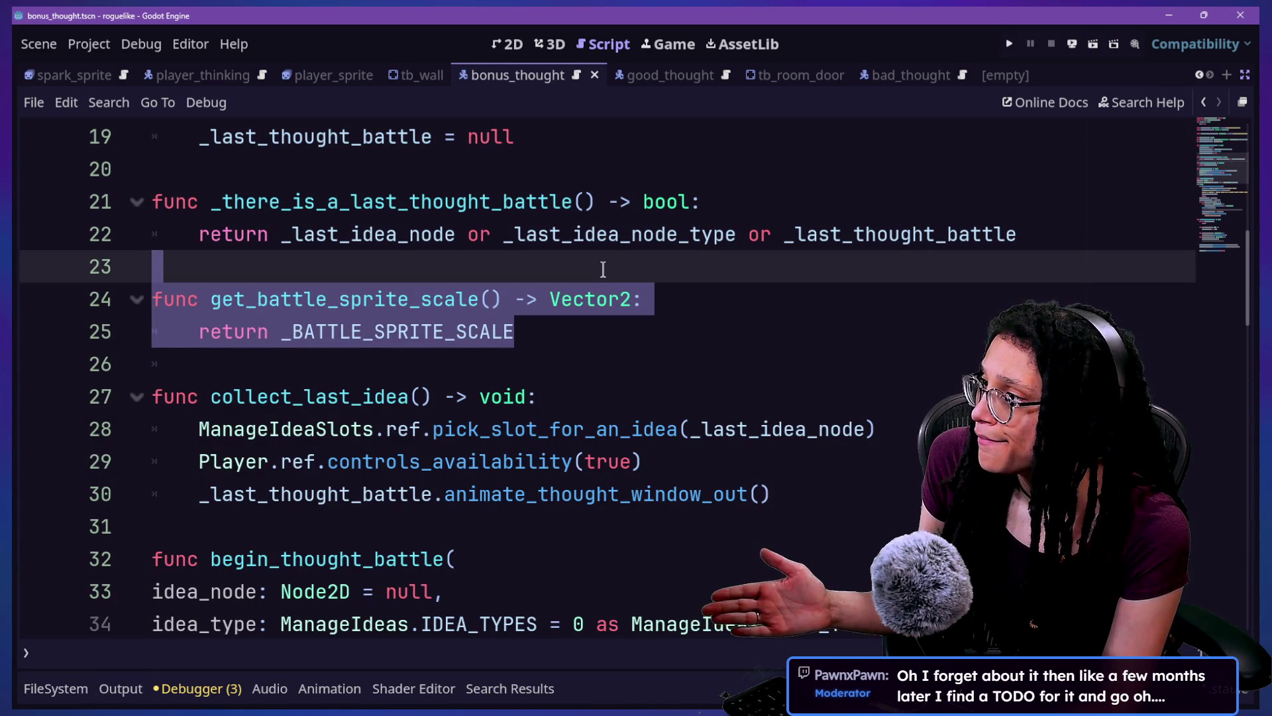
pyautogui.press('BackSpace')
pyautogui.press('BackSpace')
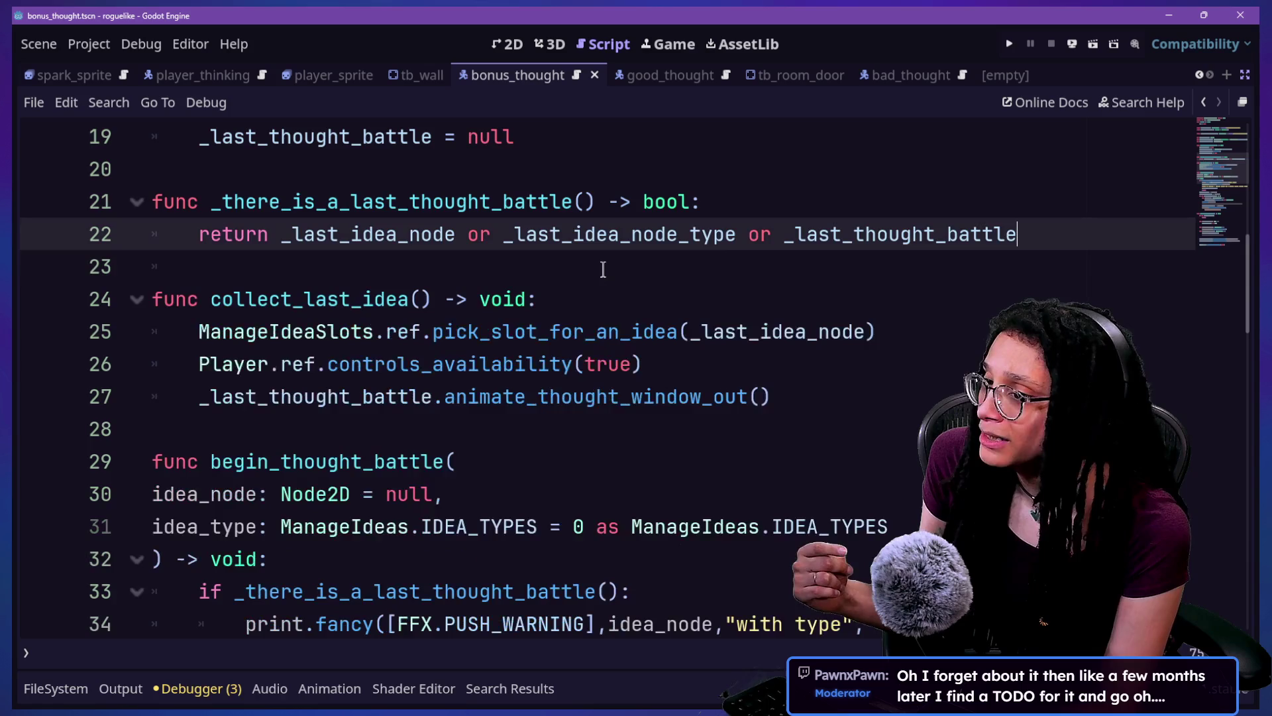
pyautogui.scroll(6, 603, 268)
pyautogui.scroll(1, 603, 268)
pyautogui.moveTo(728, 332)
pyautogui.mouseDown()
pyautogui.moveTo(804, 340)
pyautogui.moveTo(982, 313)
pyautogui.mouseUp()
pyautogui.press('BackSpace')
pyautogui.scroll(-15, 754, 311)
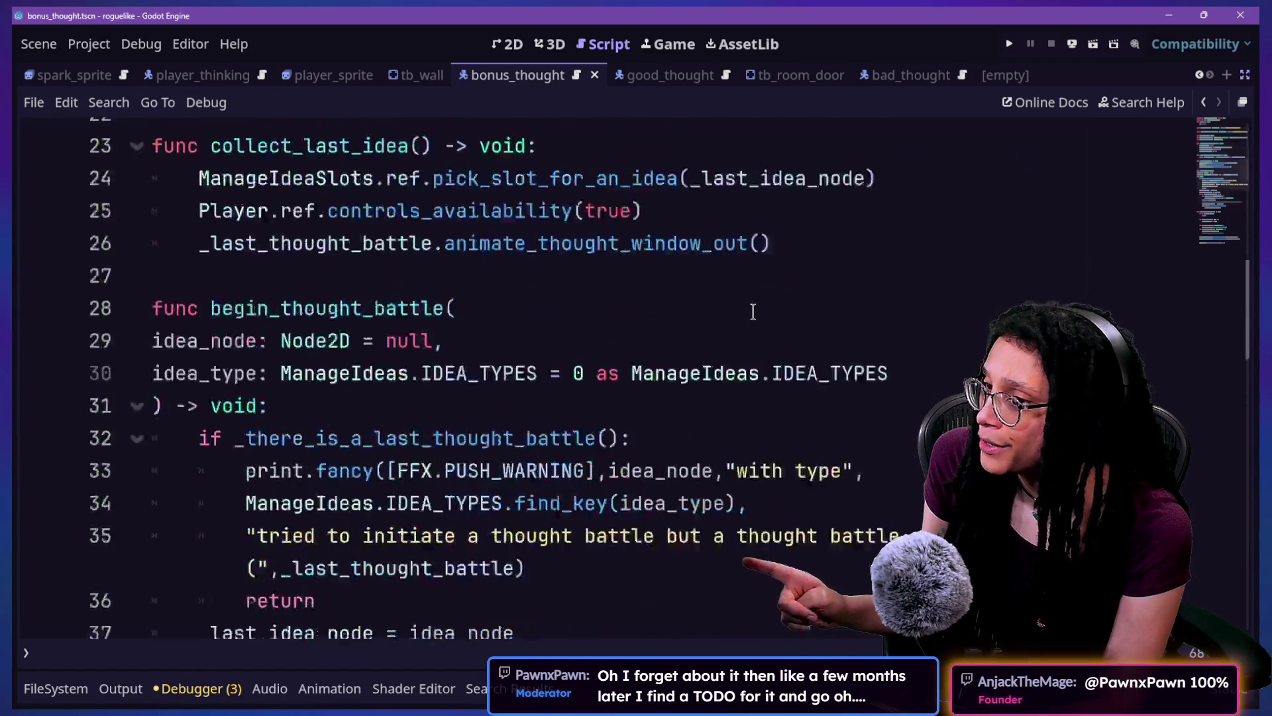
pyautogui.scroll(7, 753, 312)
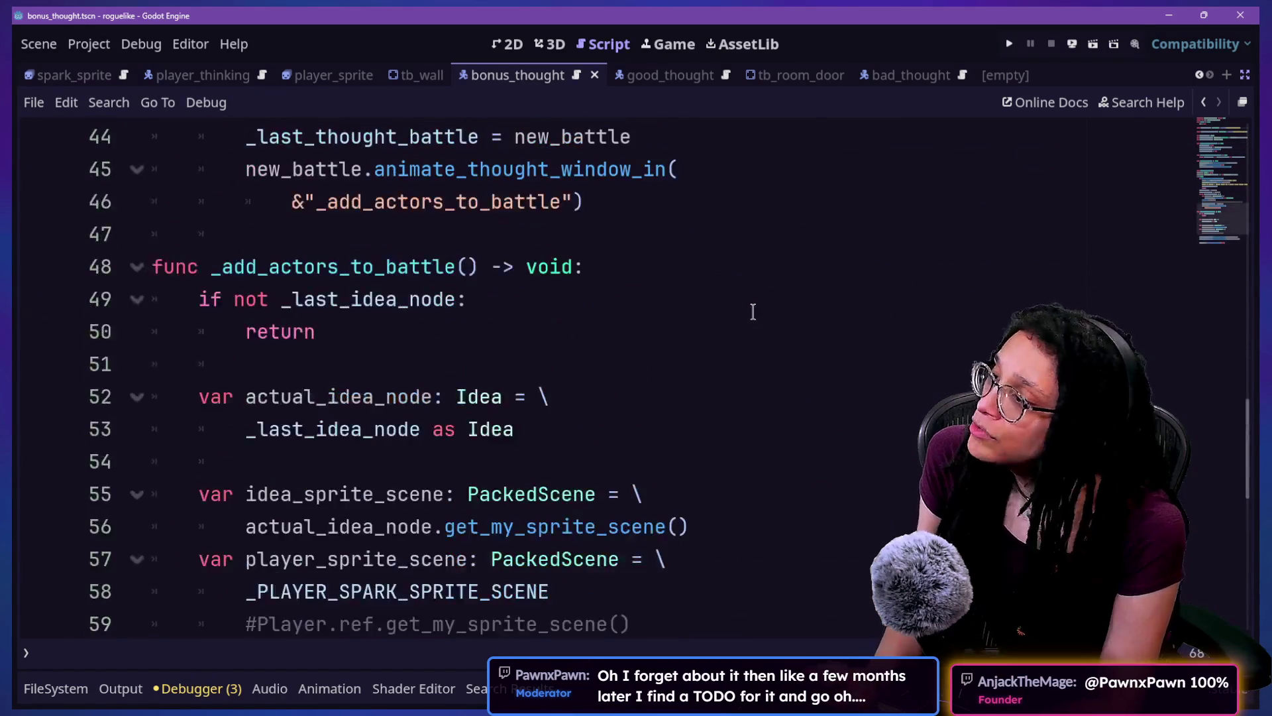
# - Search the project for BATTLE_SCALE, then refine the search to BATTLE_SPRITE_SCALE
pyautogui.hotkey('ctrl', 'shift', 'f')
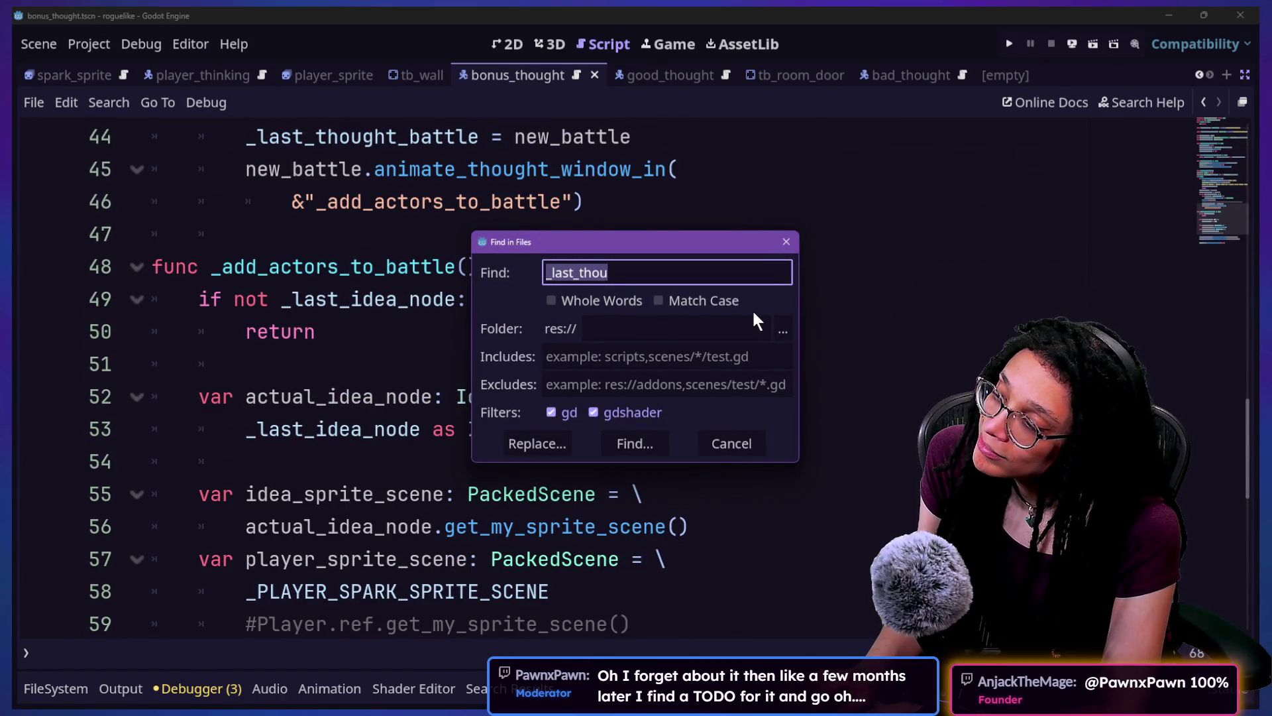
pyautogui.write('BATTLE_SCALE')
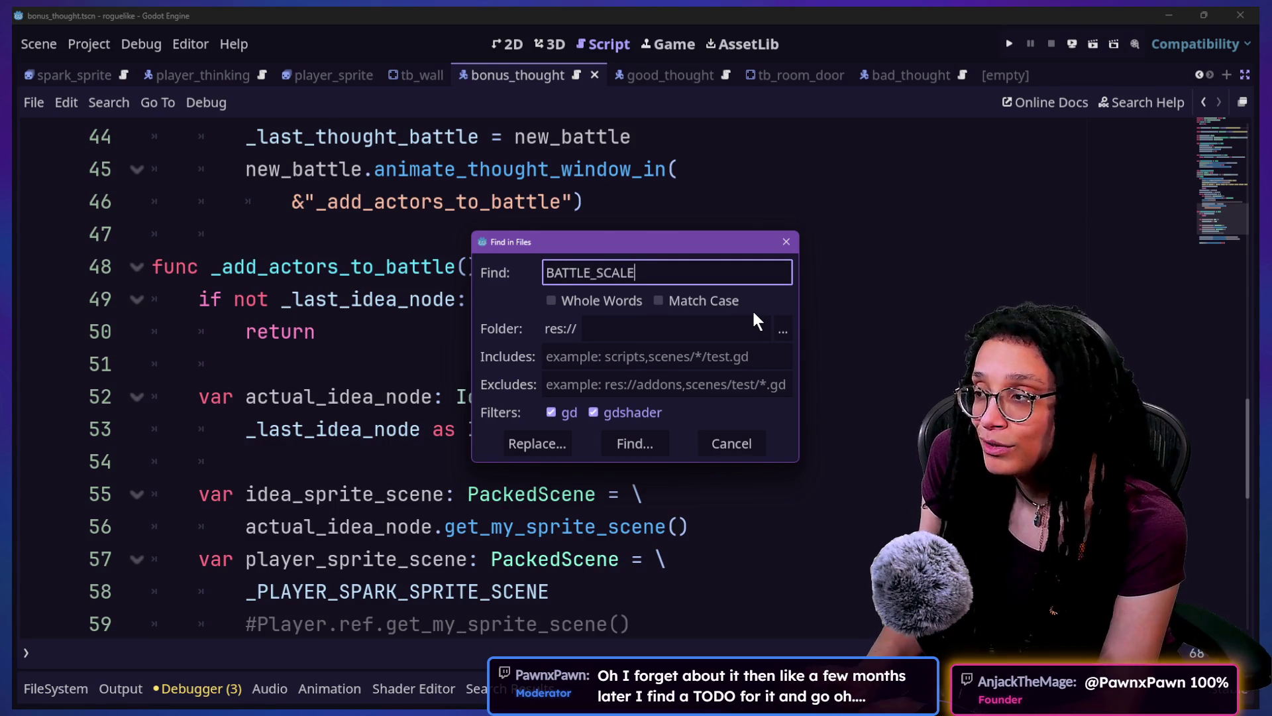
pyautogui.press('Return')
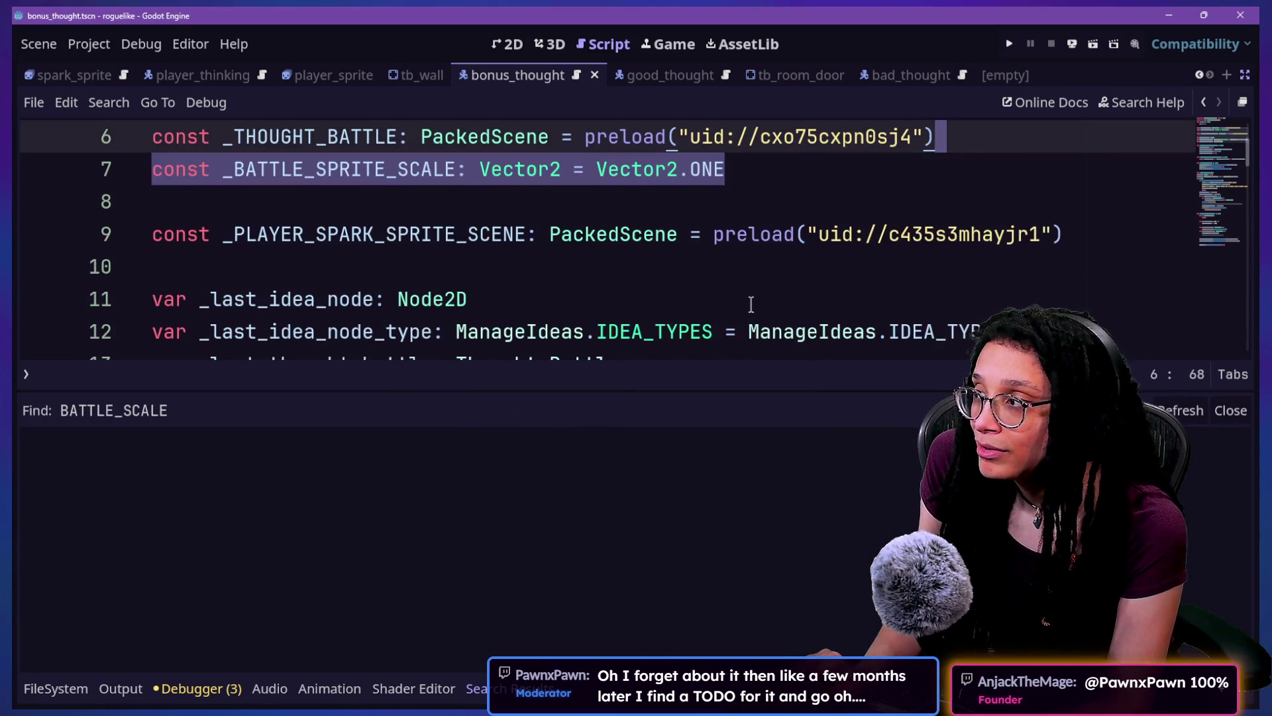
pyautogui.press('Delete')
pyautogui.hotkey('ctrl', 'shift', 'f')
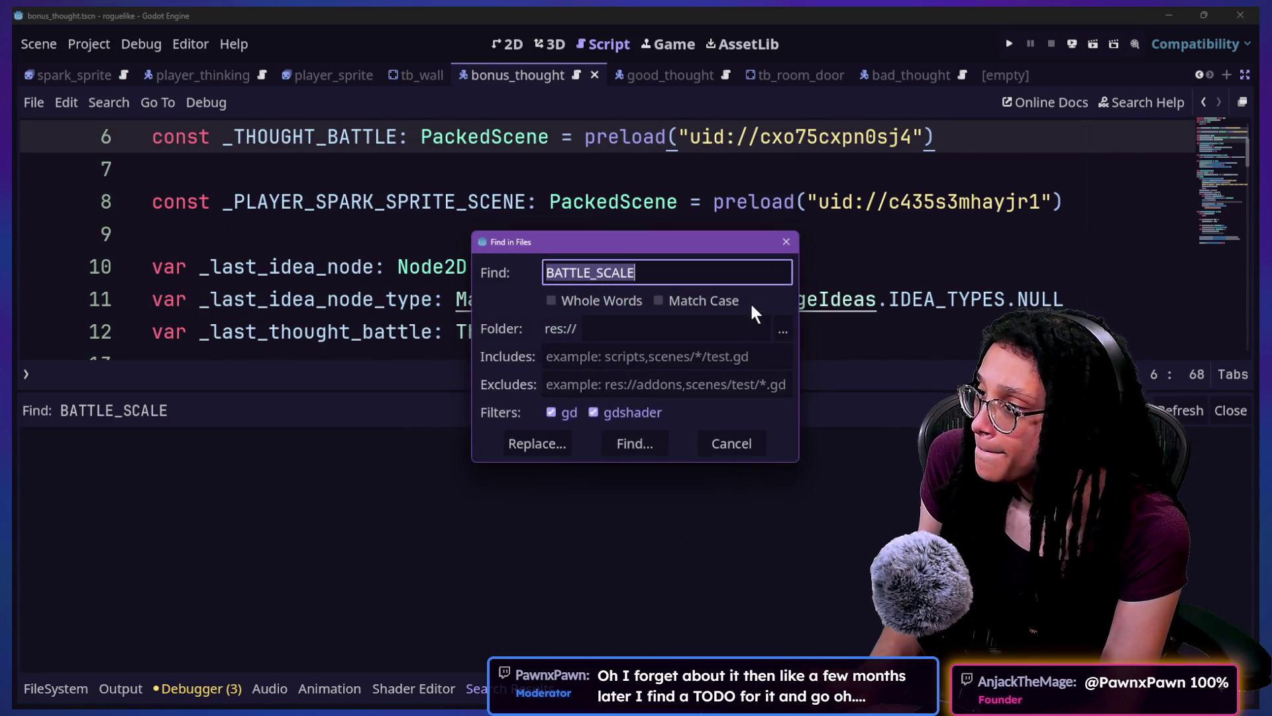
pyautogui.press('End')
pyautogui.press('BackSpace')
pyautogui.press('BackSpace')
pyautogui.press('BackSpace')
pyautogui.press('BackSpace')
pyautogui.write('SPRITE_S')
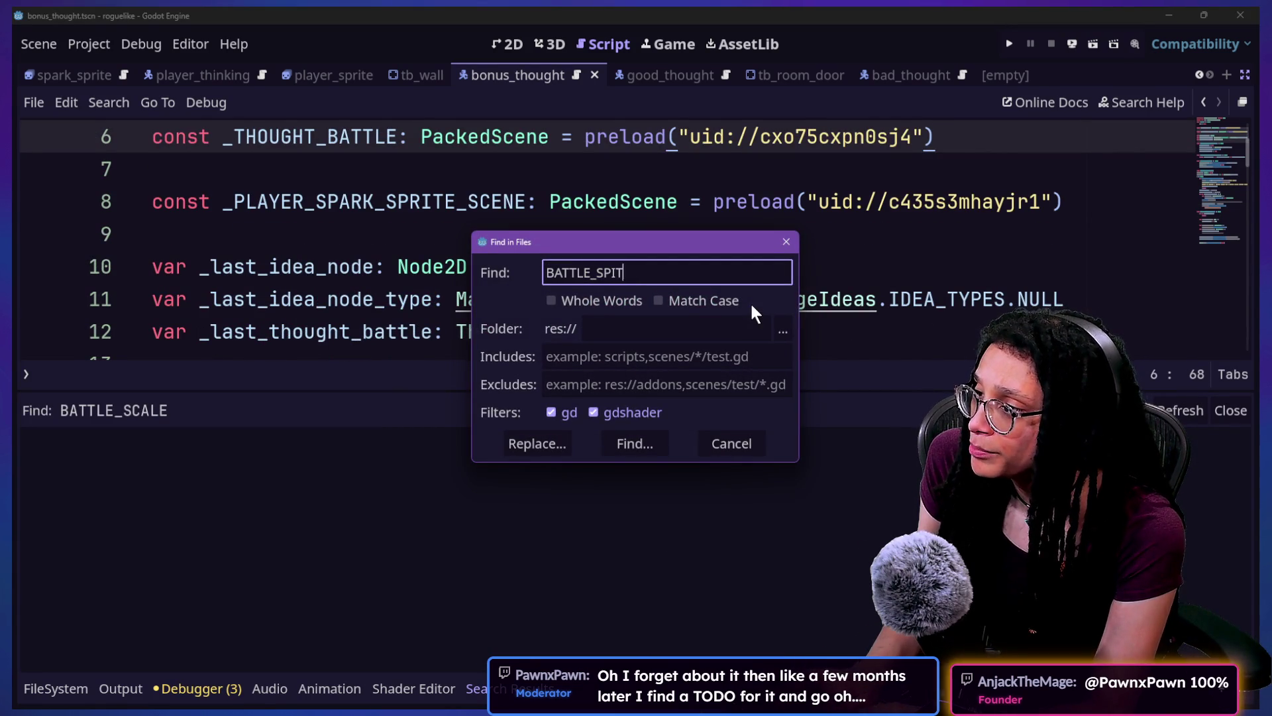
pyautogui.write('CALE')
pyautogui.press('Return')
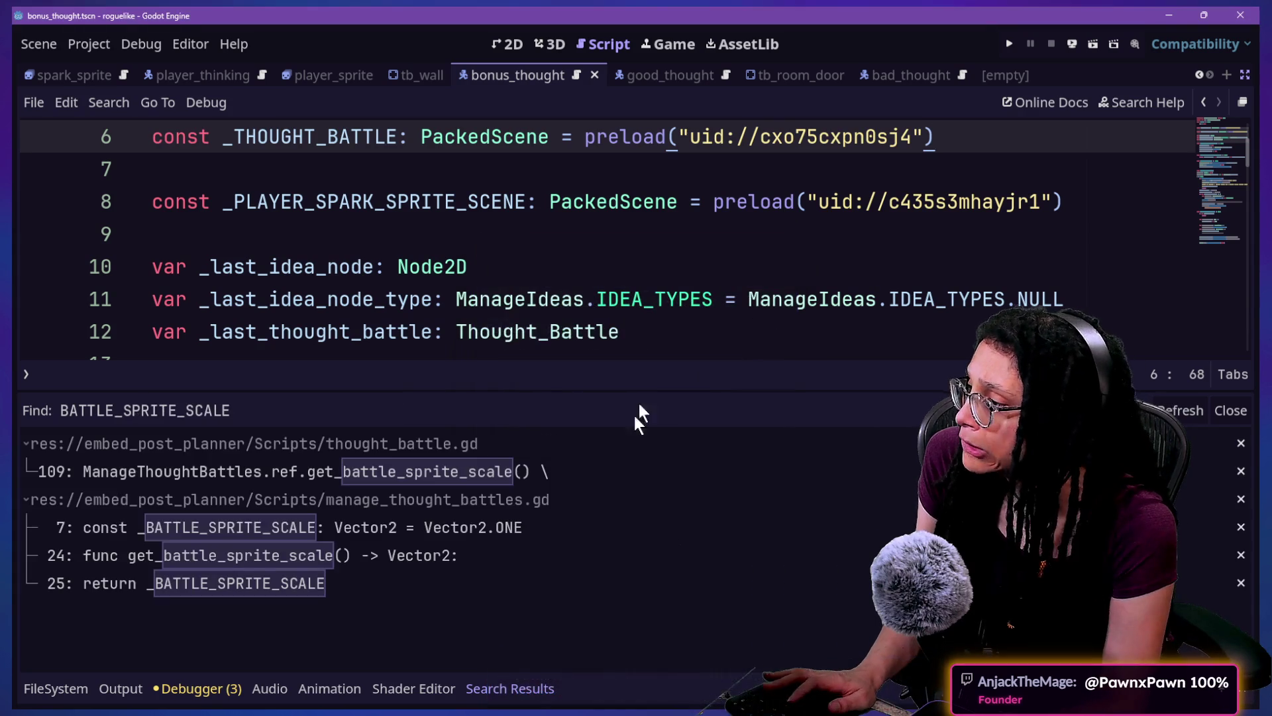
# - Replace the get_battle_sprite_scale() call on line 109 of thought_battle.gd with 'fix me'
pyautogui.click(412, 471)
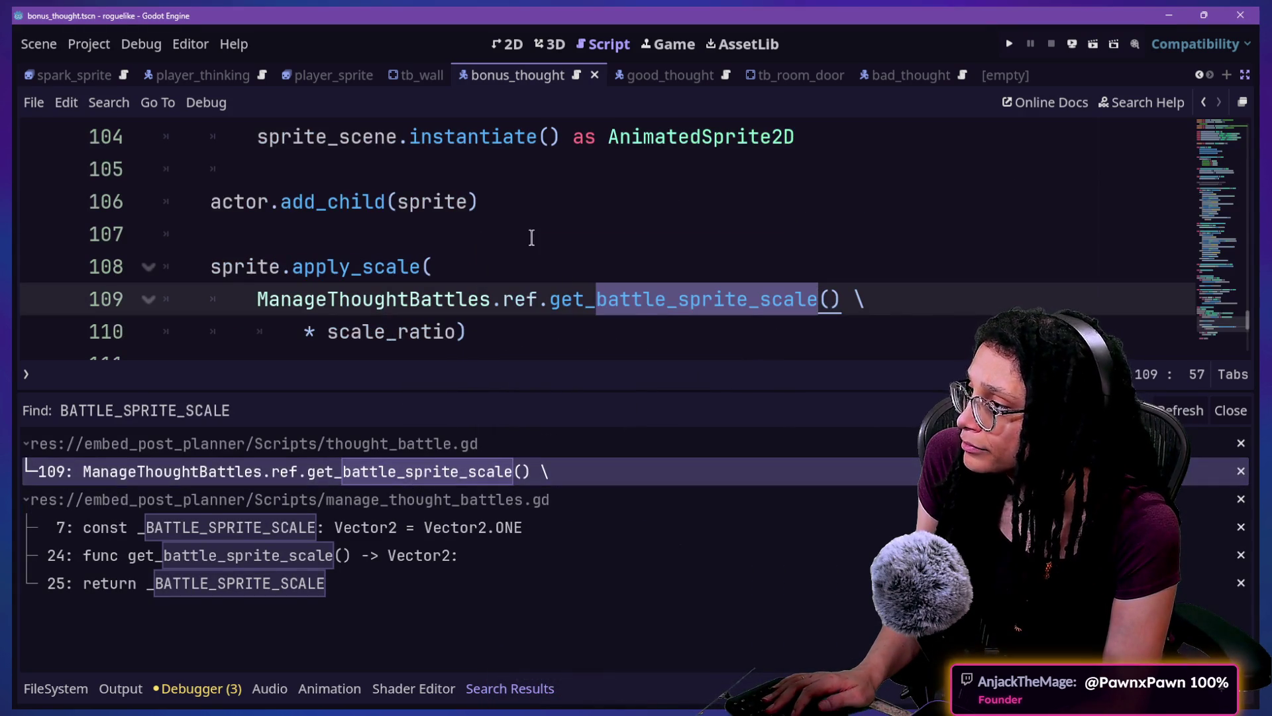
pyautogui.hotkey('alt', 'o')
pyautogui.hotkey('alt', 'o')
pyautogui.click(305, 266)
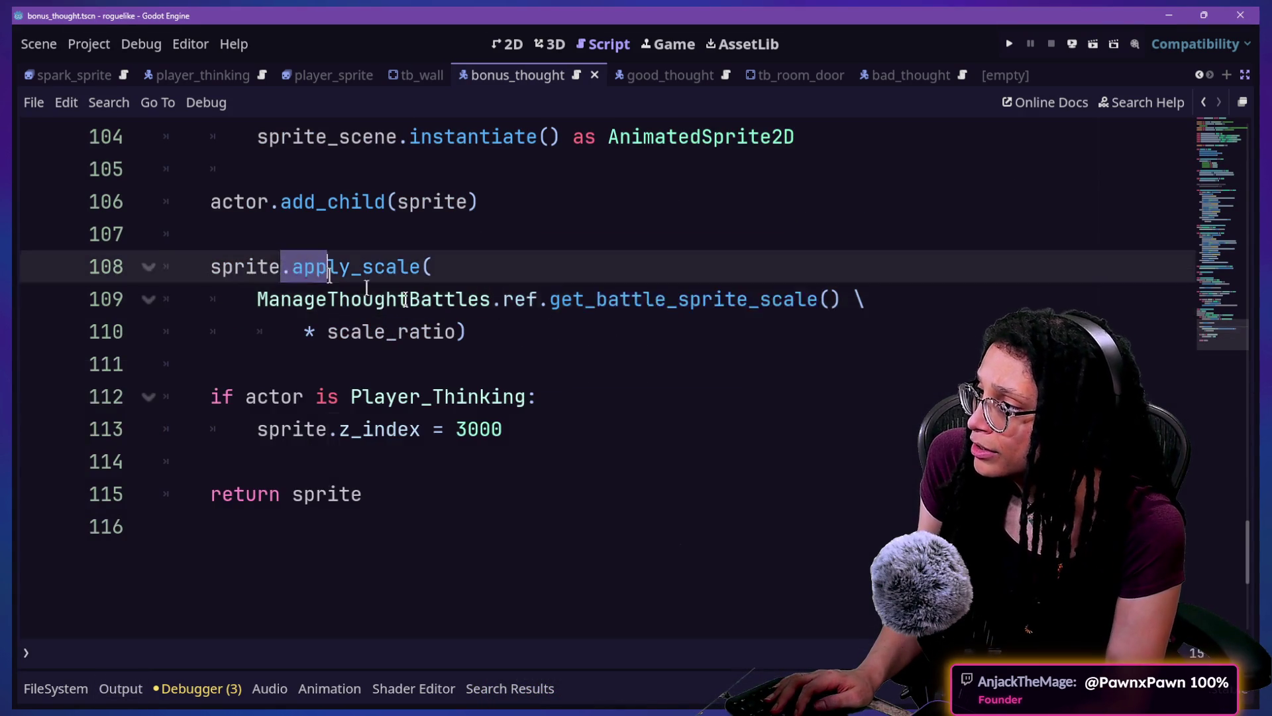
pyautogui.press('Down')
pyautogui.press('Down')
pyautogui.press('Down')
pyautogui.moveTo(253, 285)
pyautogui.mouseDown()
pyautogui.moveTo(426, 300)
pyautogui.moveTo(858, 300)
pyautogui.moveTo(844, 301)
pyautogui.mouseUp()
pyautogui.write('fix me')
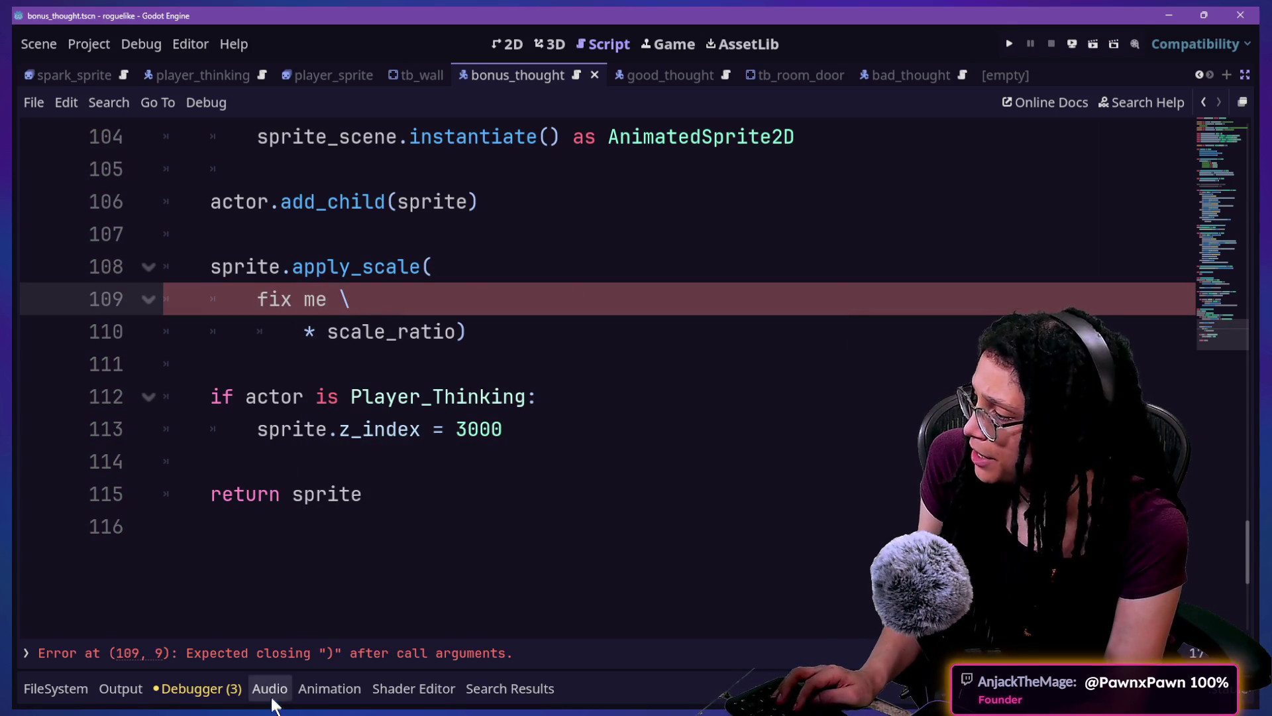
# - Delete the _BATTLE_SPRITE_SCALE constant on line 7 and save the scripts
pyautogui.hotkey('ctrl', 'shift', 'f')
pyautogui.press('Return')
pyautogui.click(463, 527)
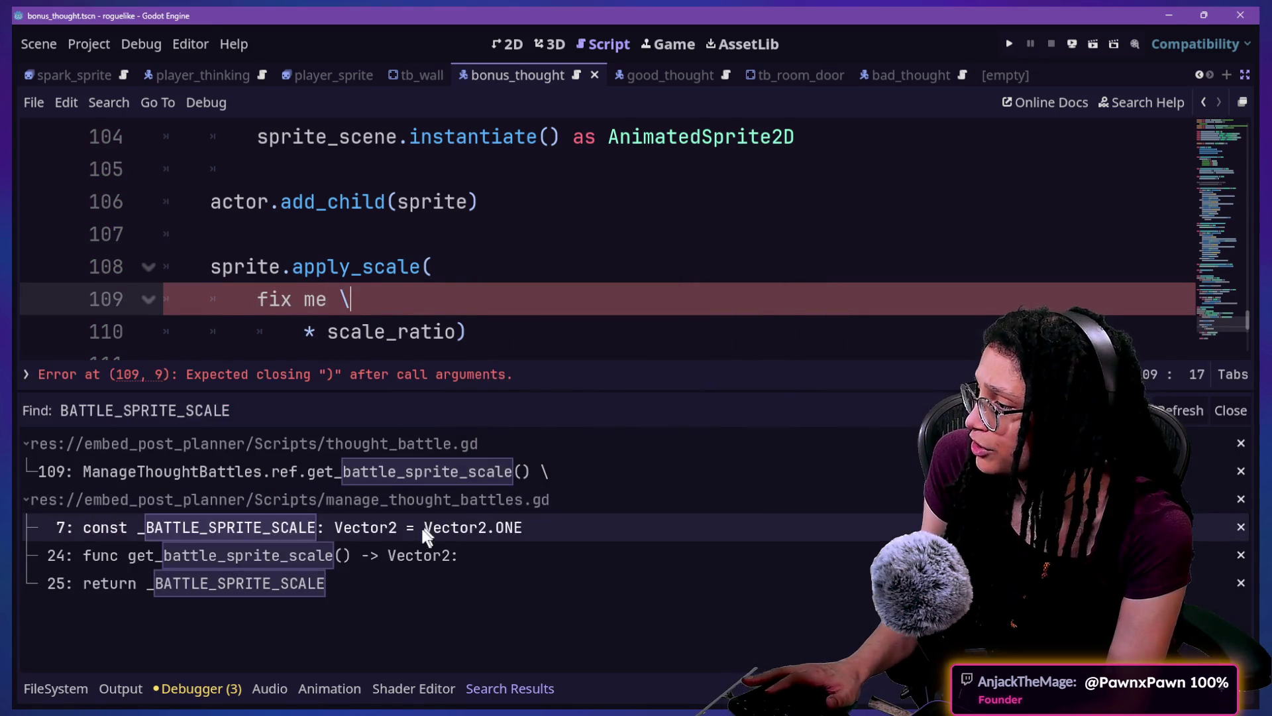
pyautogui.press('Down')
pyautogui.press('Down')
pyautogui.hotkey('ctrl', 's')
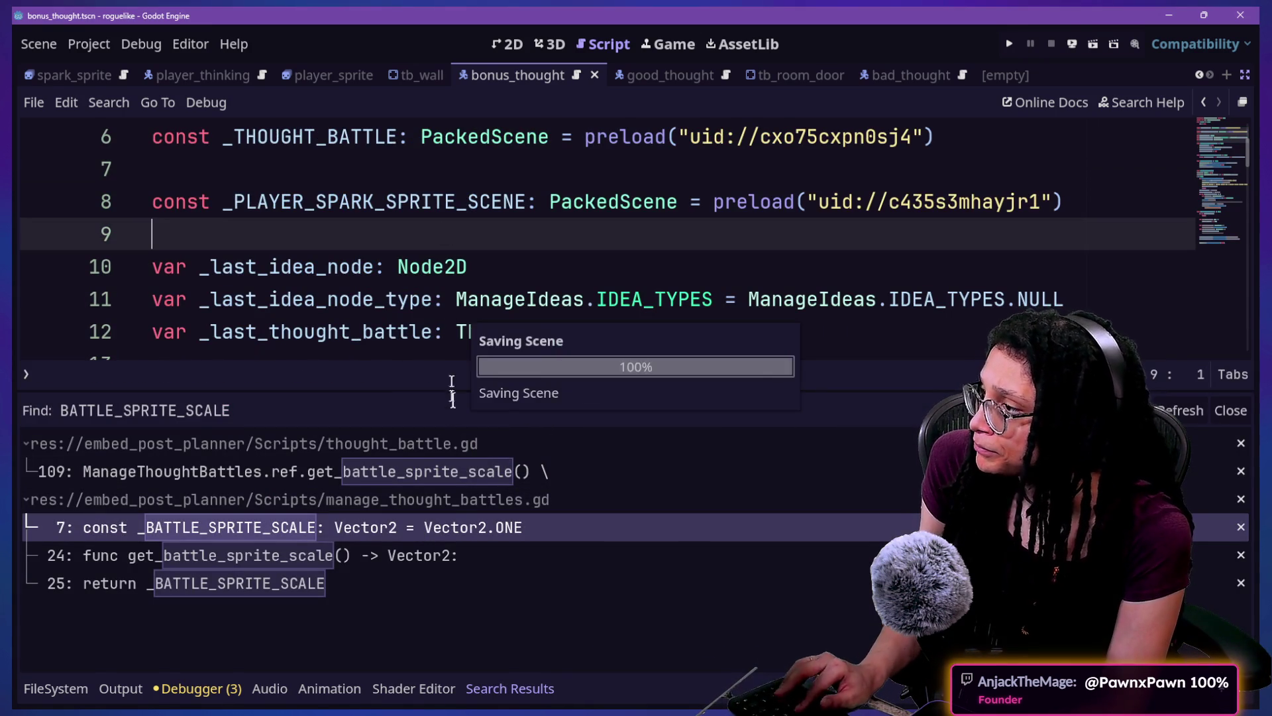
# - Refresh the BATTLE_SPRITE_SCALE search to confirm no matches, check Output and FileSystem, then collapse the panel
pyautogui.click(1165, 408)
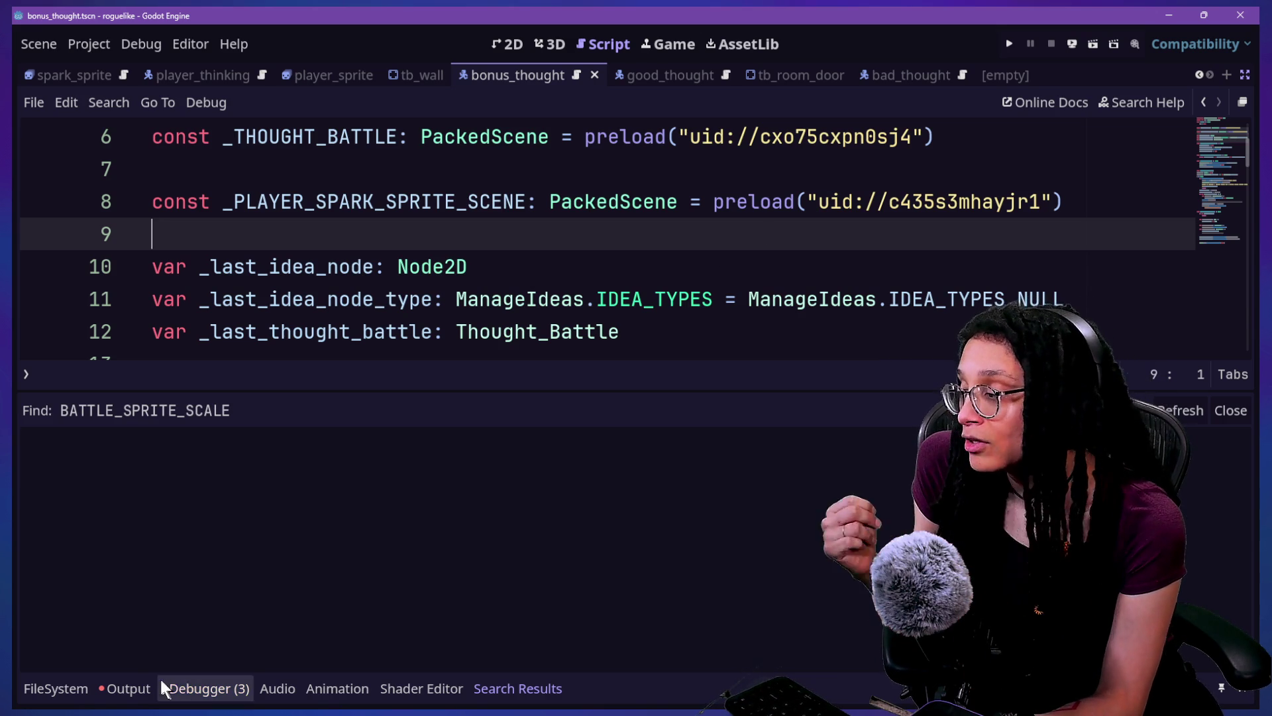
pyautogui.click(118, 689)
pyautogui.click(61, 686)
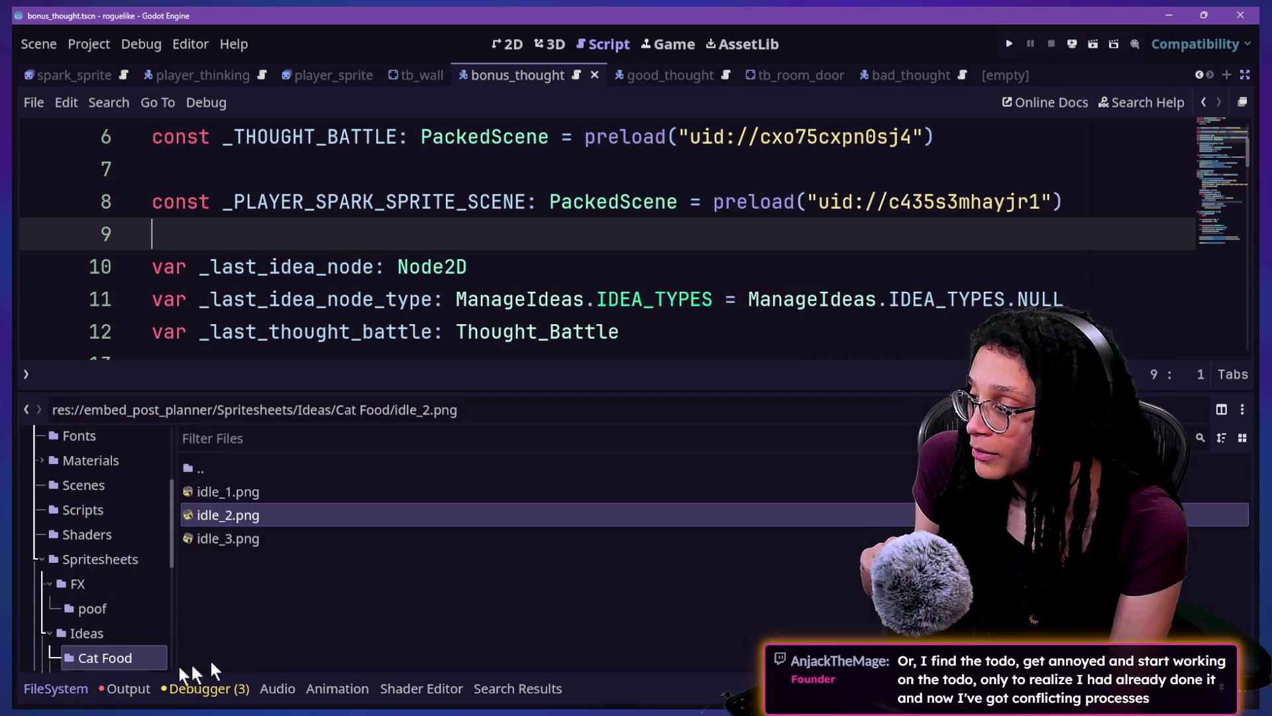
pyautogui.click(529, 299)
pyautogui.hotkey('alt', 'o')
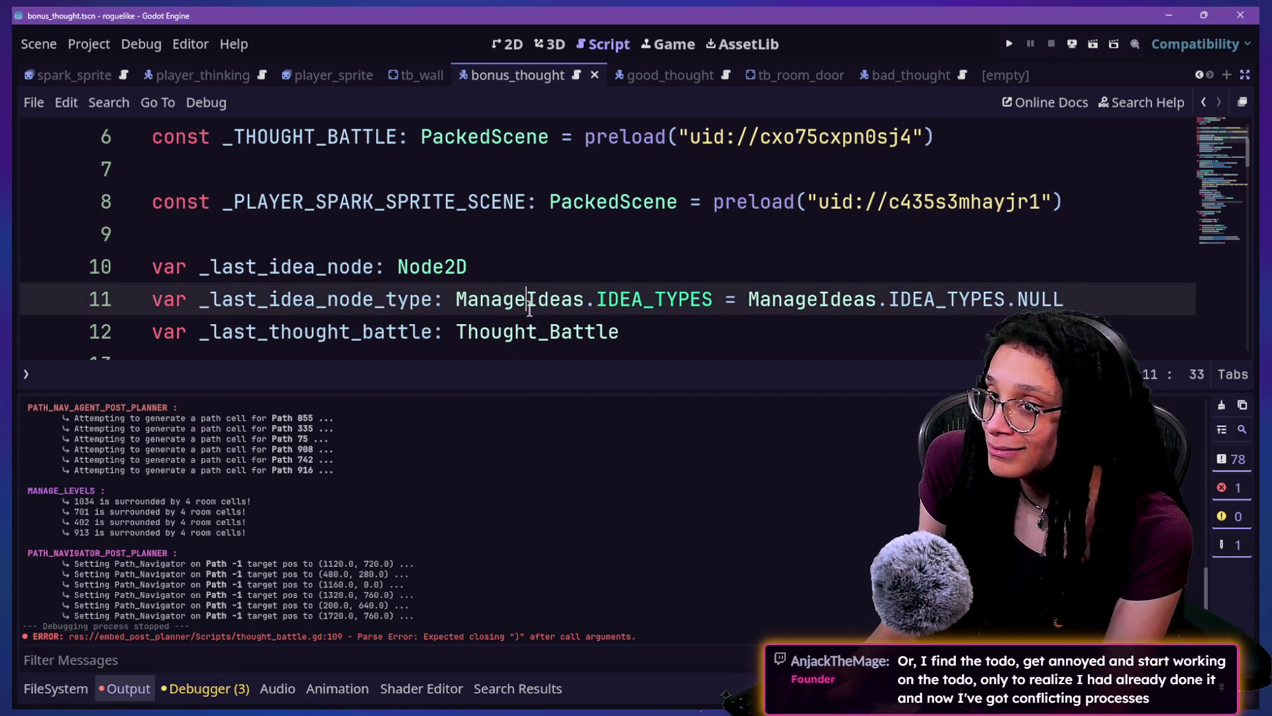
pyautogui.hotkey('alt', 'o')
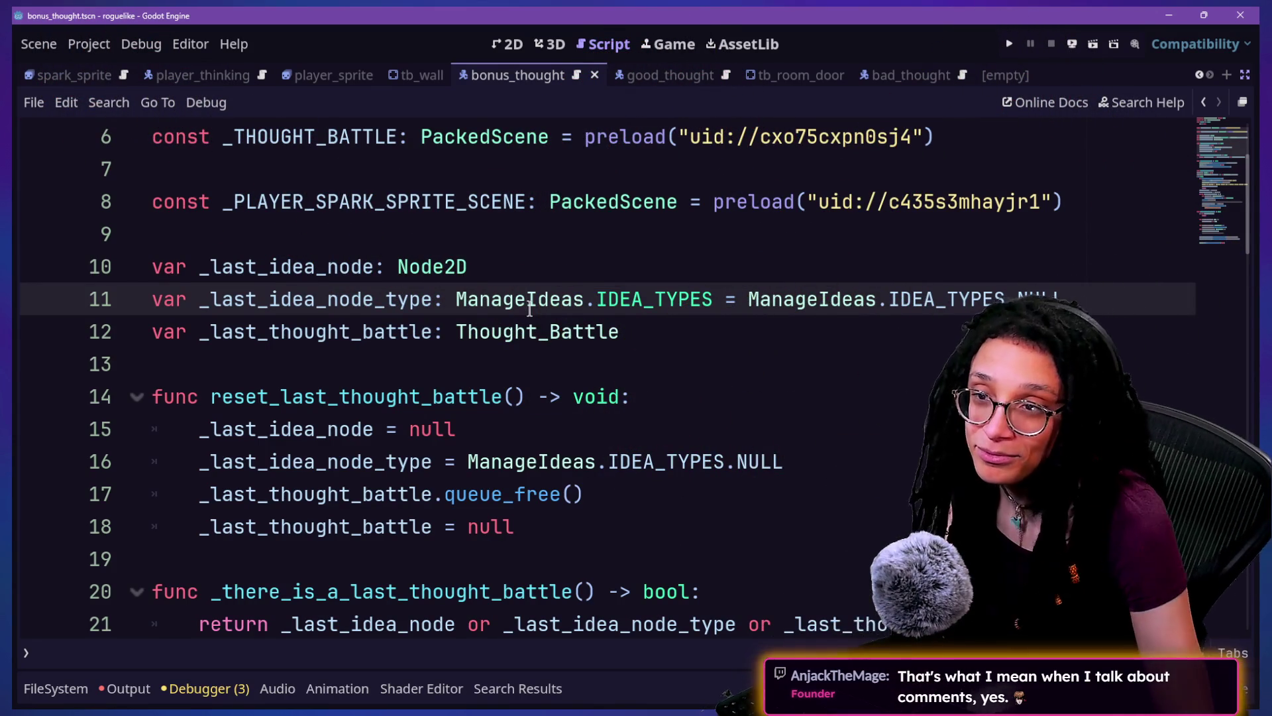
pyautogui.click(676, 202)
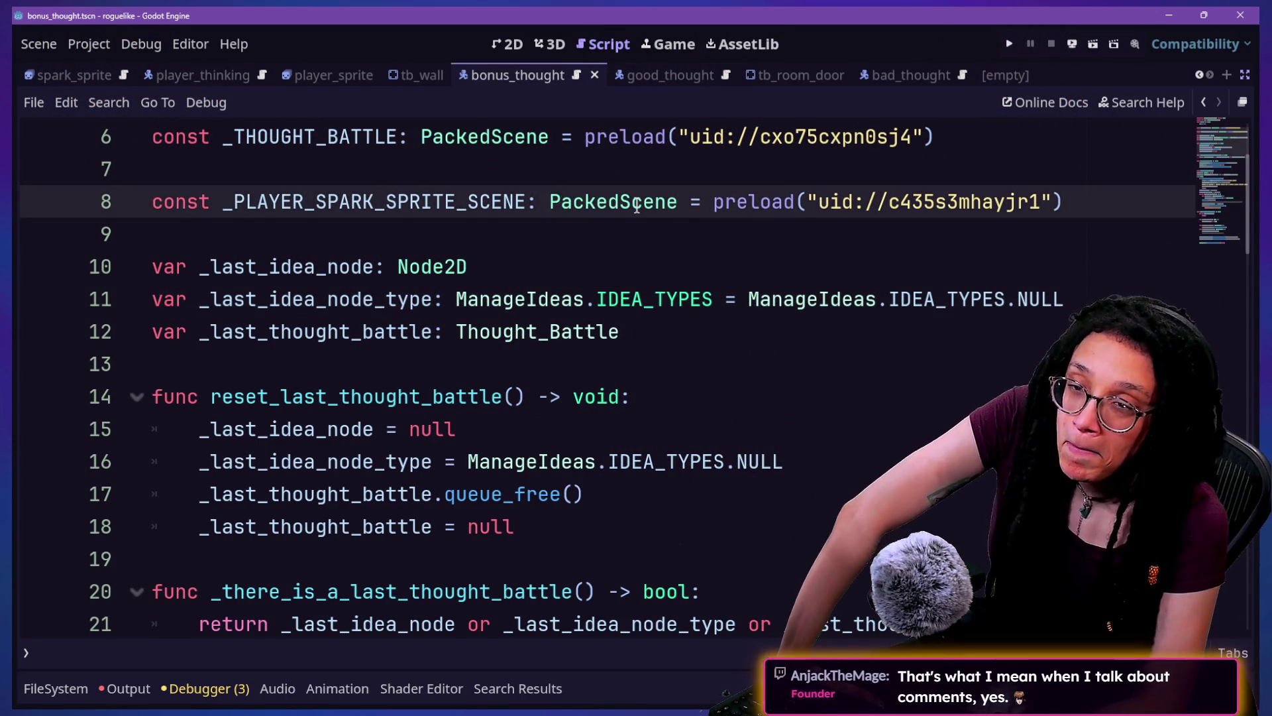
pyautogui.press('Down')
pyautogui.press('Down')
pyautogui.press('Down')
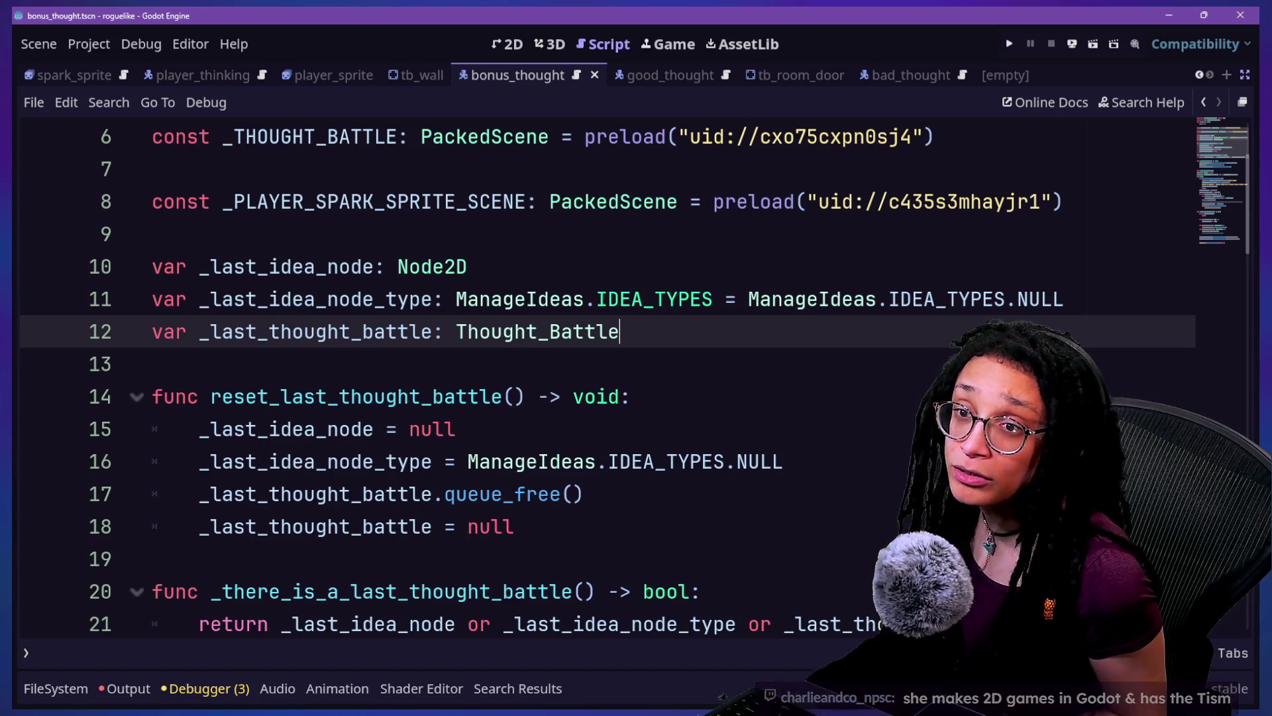
pyautogui.click(825, 364)
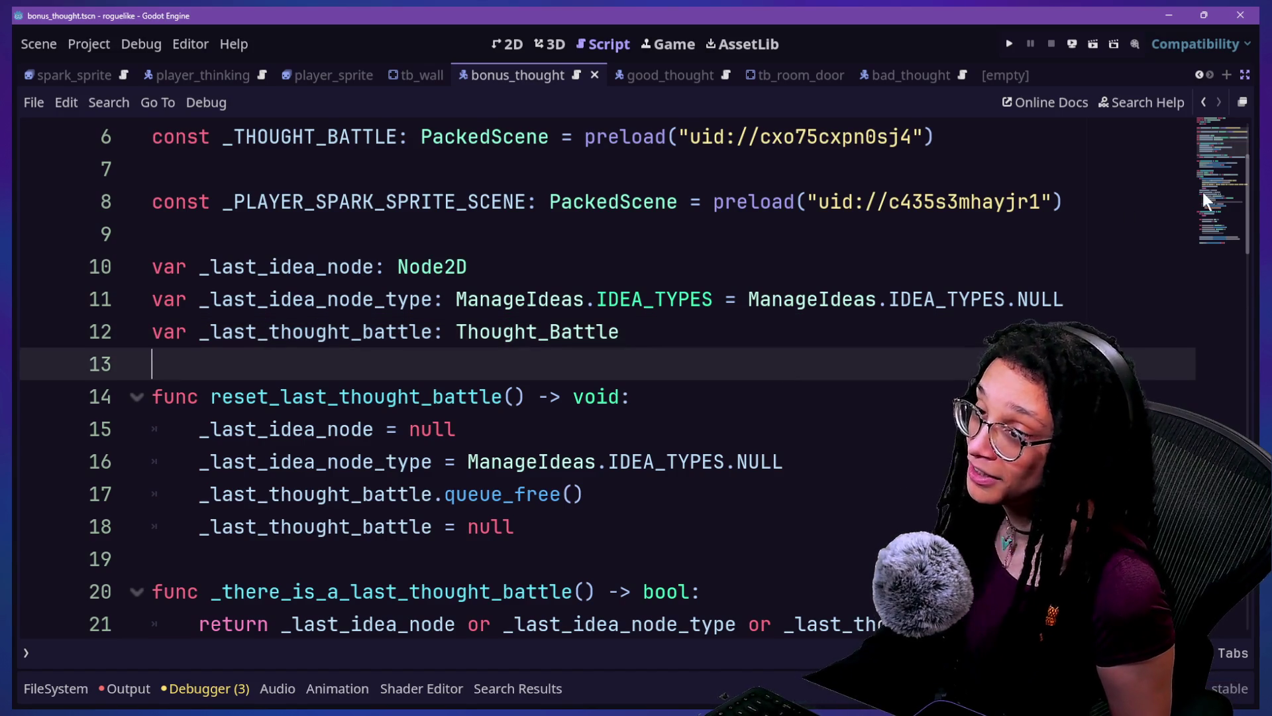
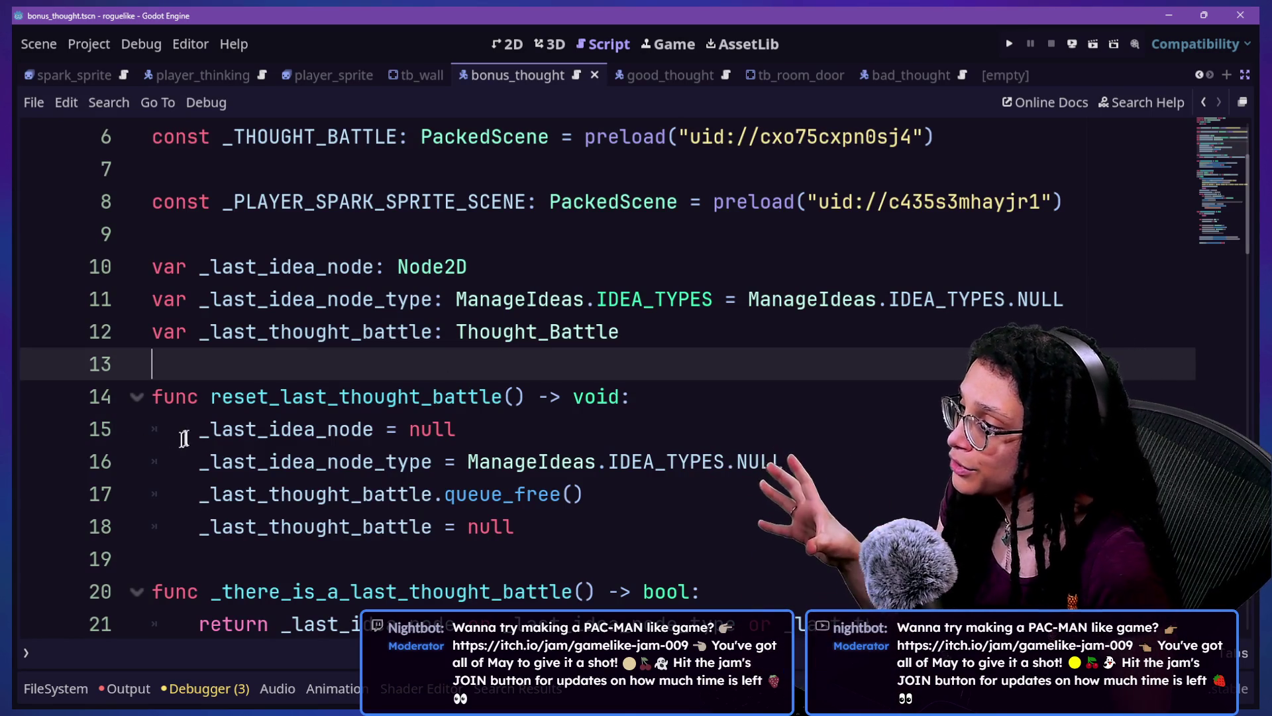
# - Bring the stream chat window up over the bonus_thought script in Godot
pyautogui.moveTo(203, 434)
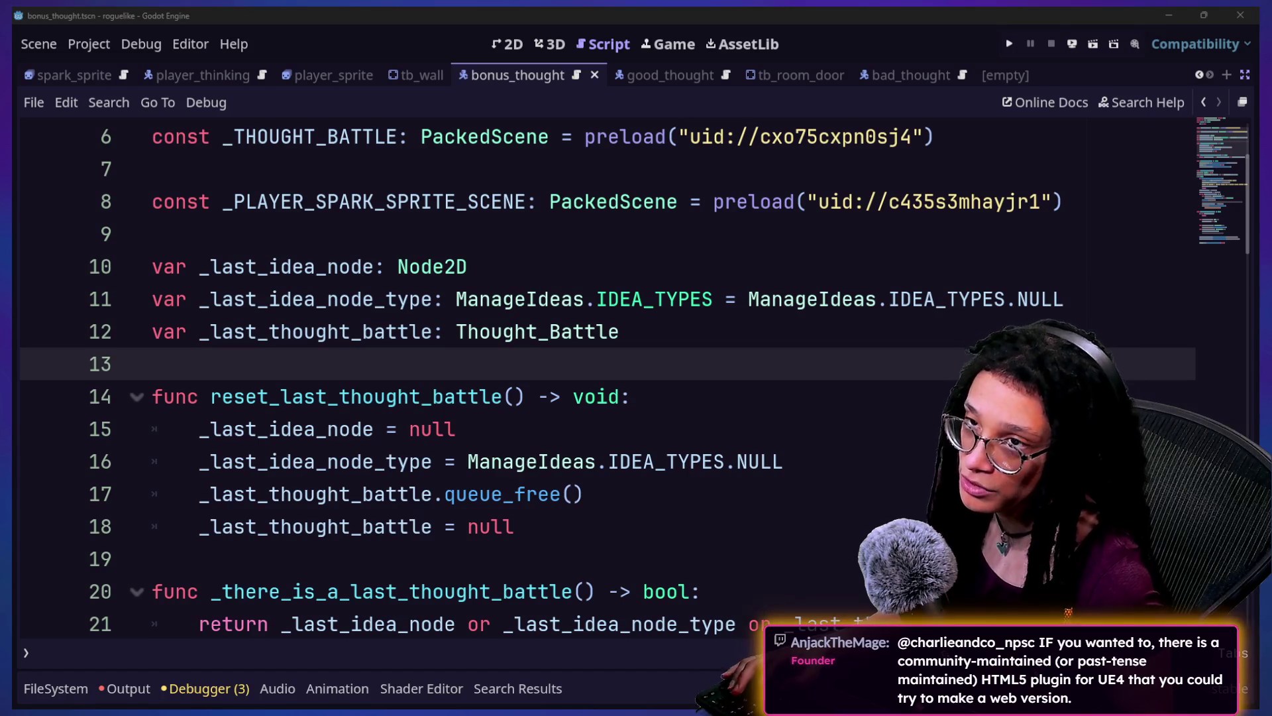
pyautogui.hotkey('alt', 'Tab')
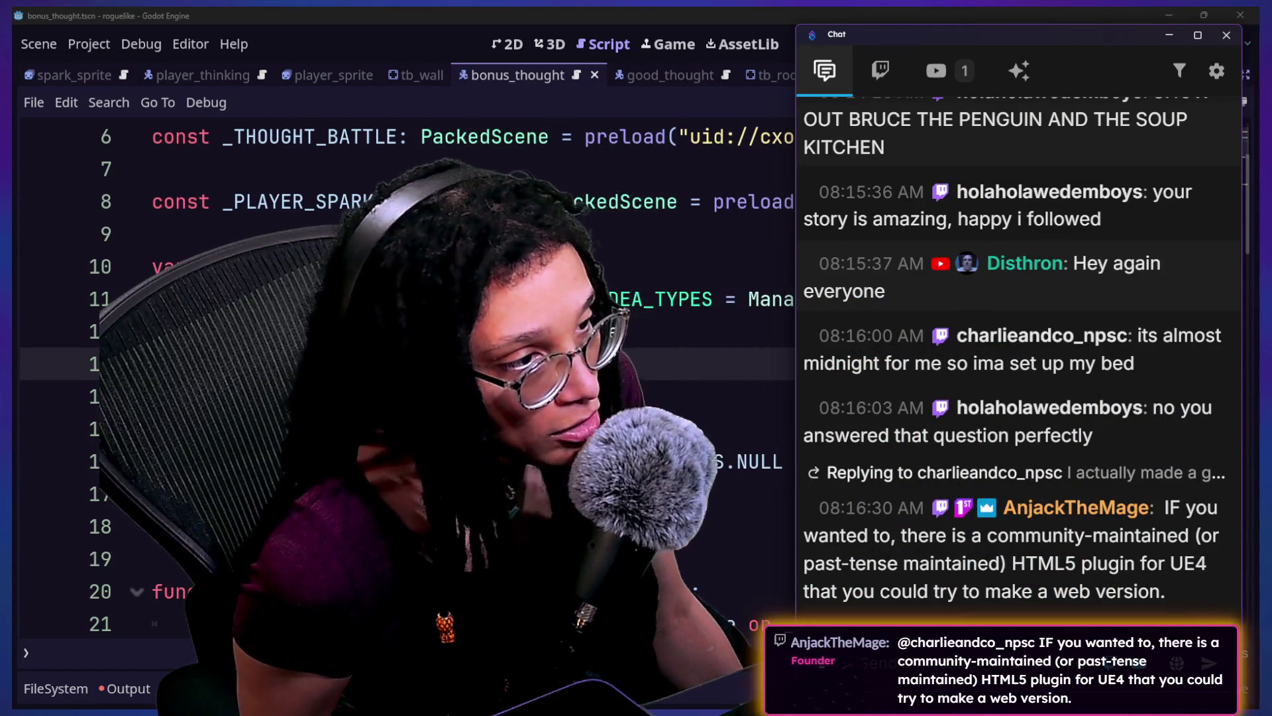
# - Scroll the chat feed back to earlier messages from around 08:13
pyautogui.moveTo(1035, 479)
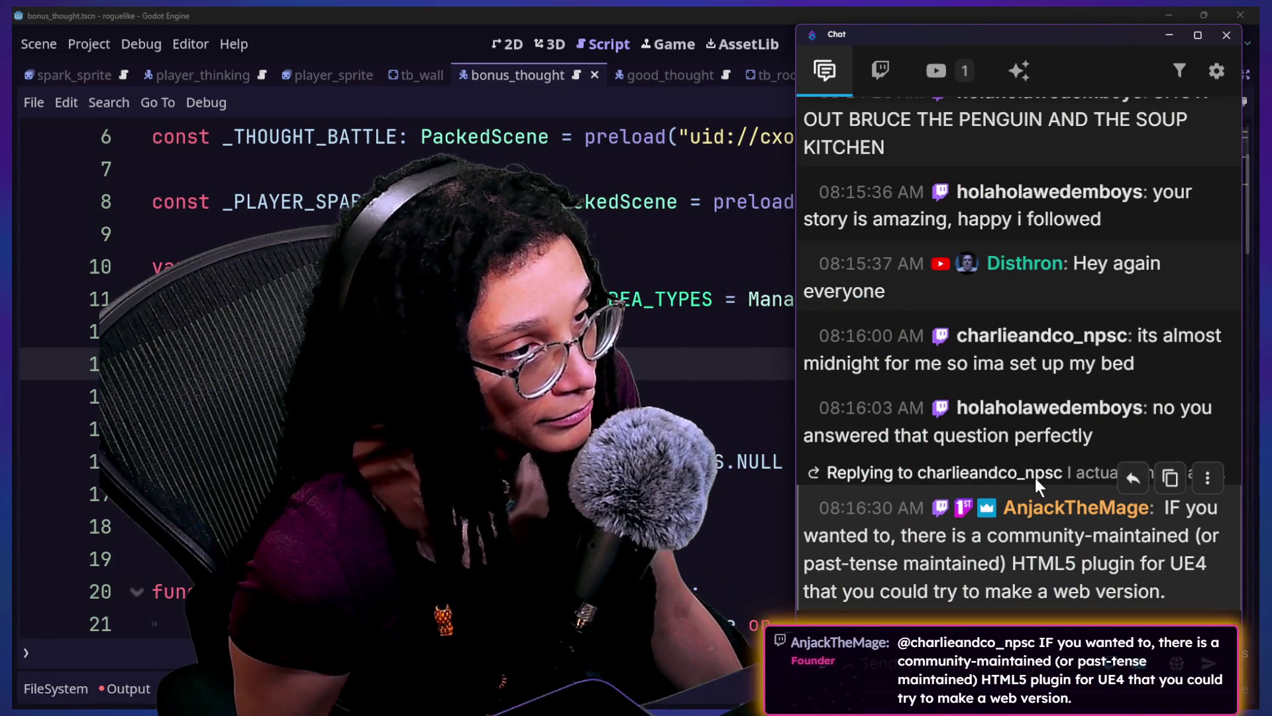
pyautogui.scroll(5, 1035, 495)
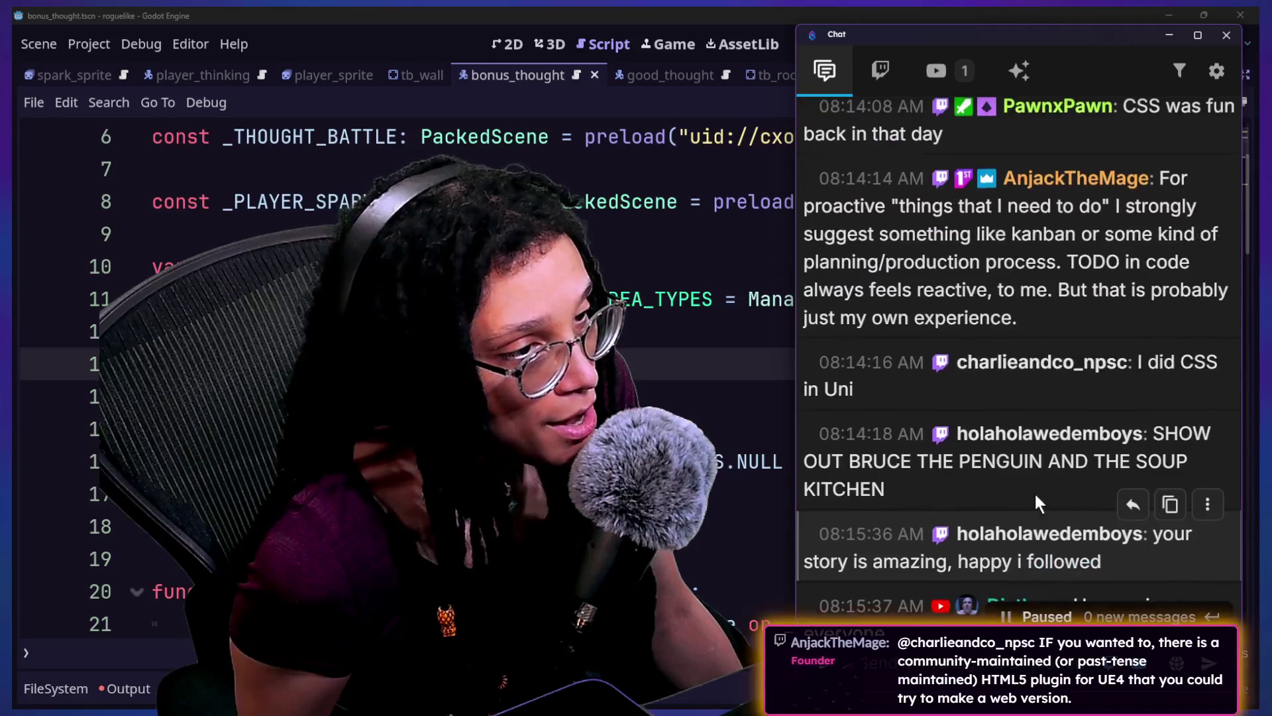
pyautogui.scroll(4, 1035, 495)
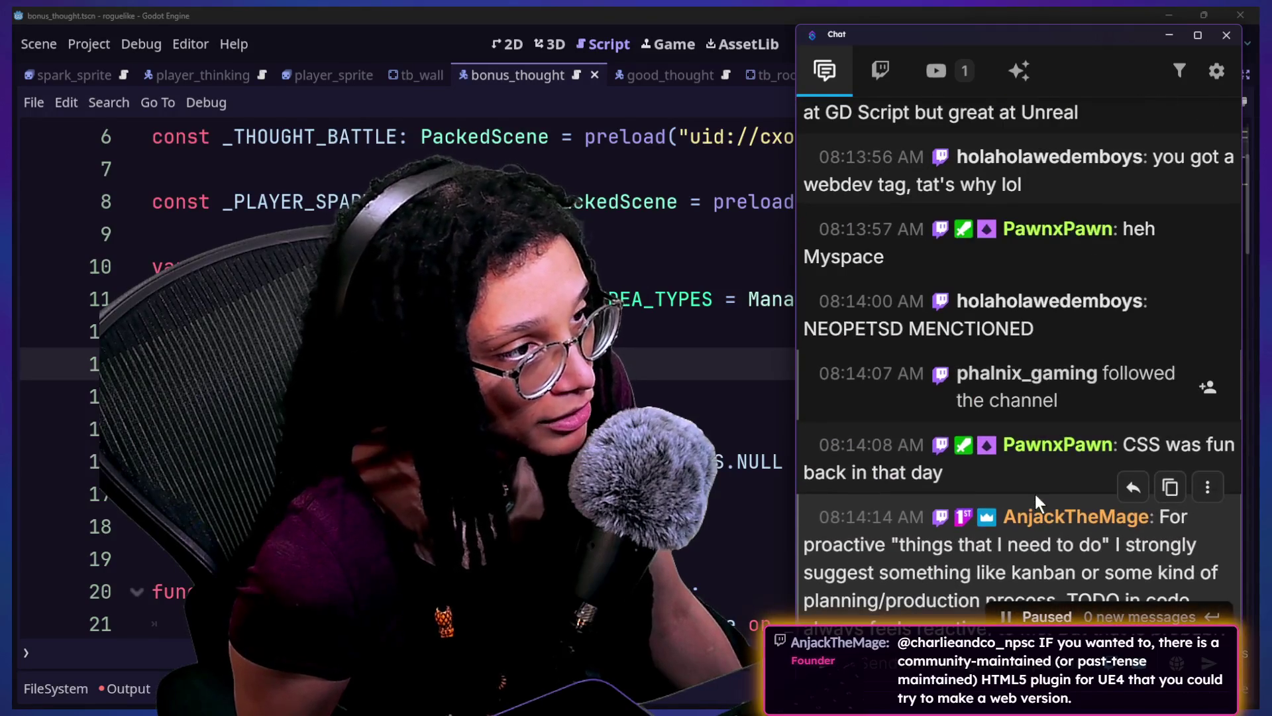
pyautogui.scroll(1, 1035, 494)
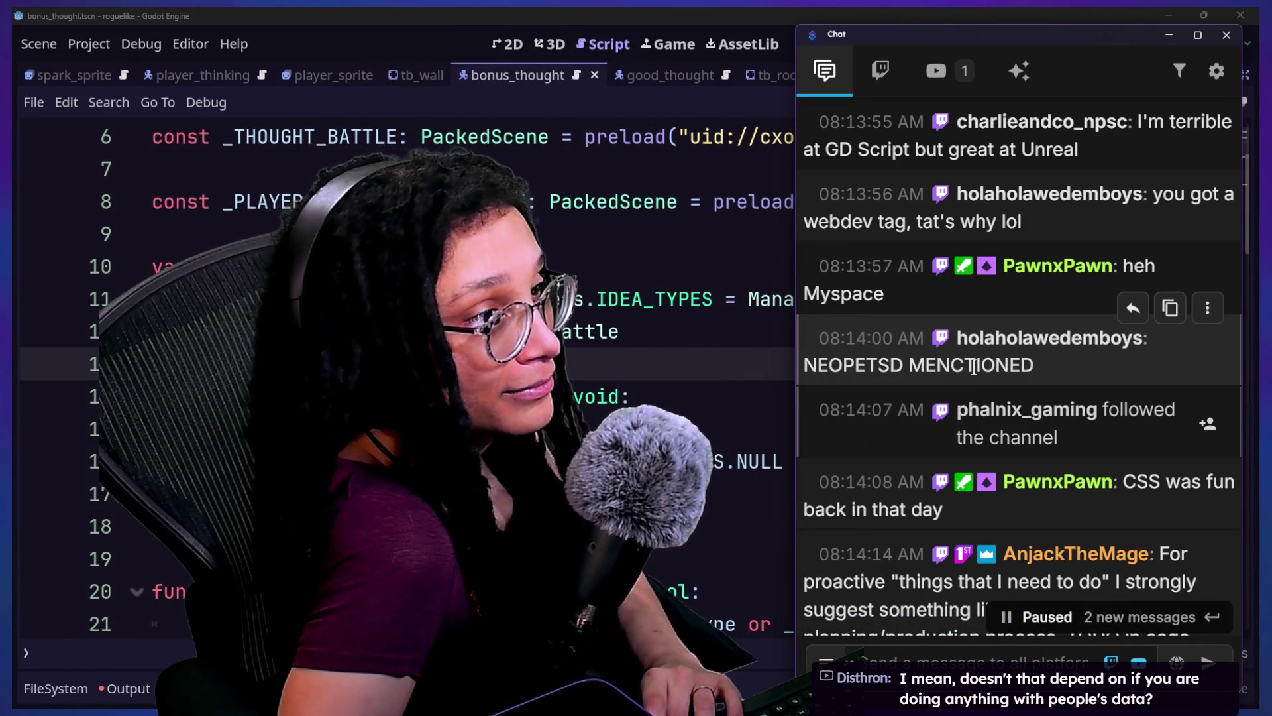
pyautogui.scroll(1, 1043, 245)
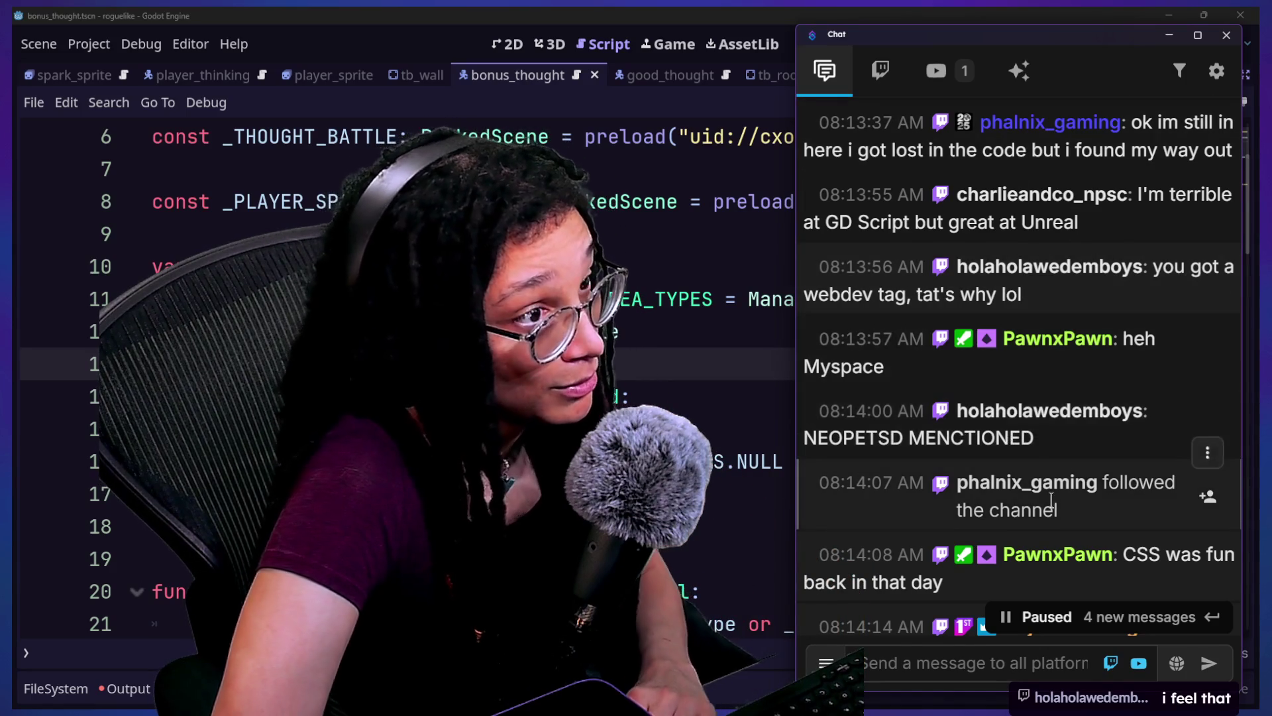
# - Reread the chat messages, then switch to the Threadbare Development Backlog board in the browser
pyautogui.scroll(-3, 1051, 502)
pyautogui.scroll(-1, 1048, 502)
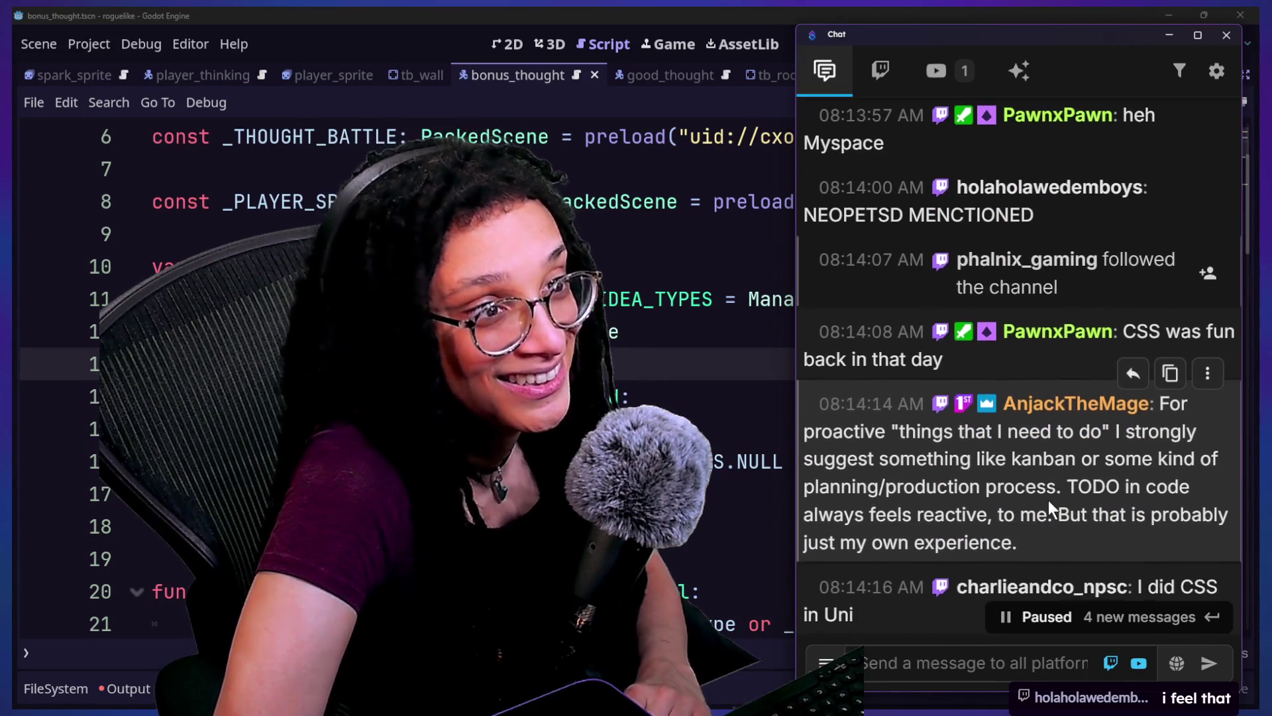
pyautogui.scroll(-1, 1048, 499)
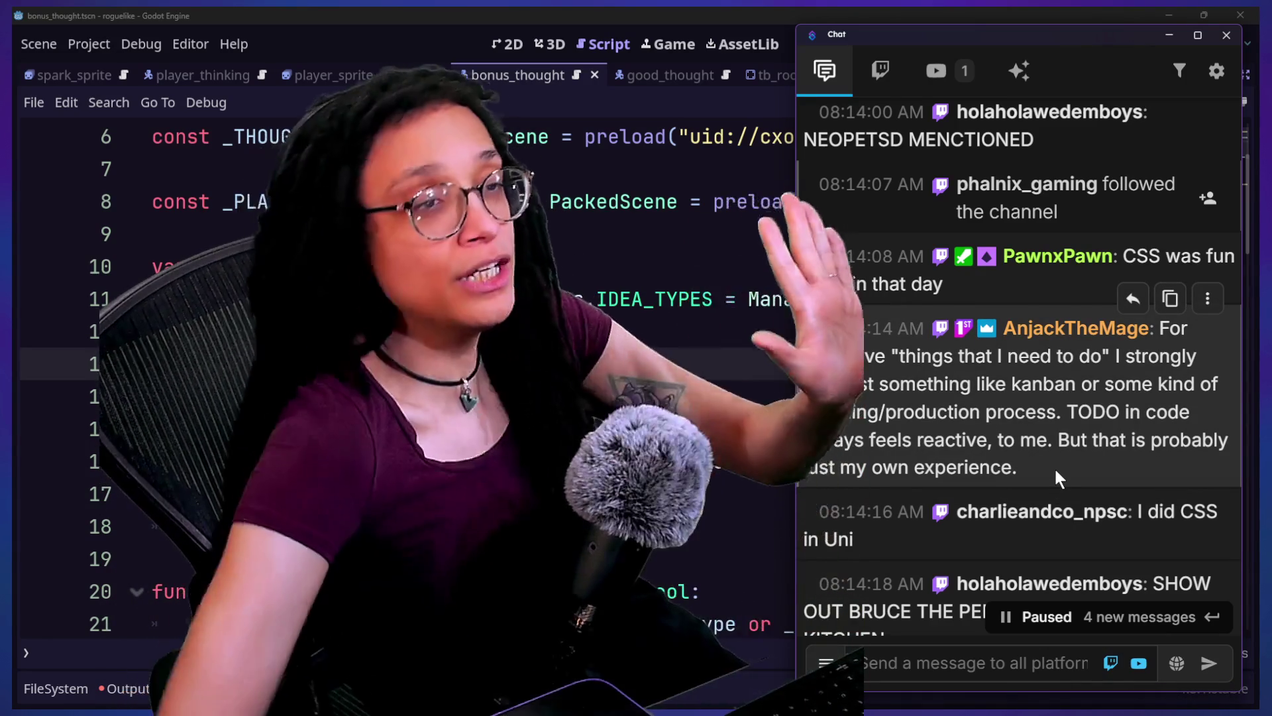
pyautogui.scroll(-2, 1056, 472)
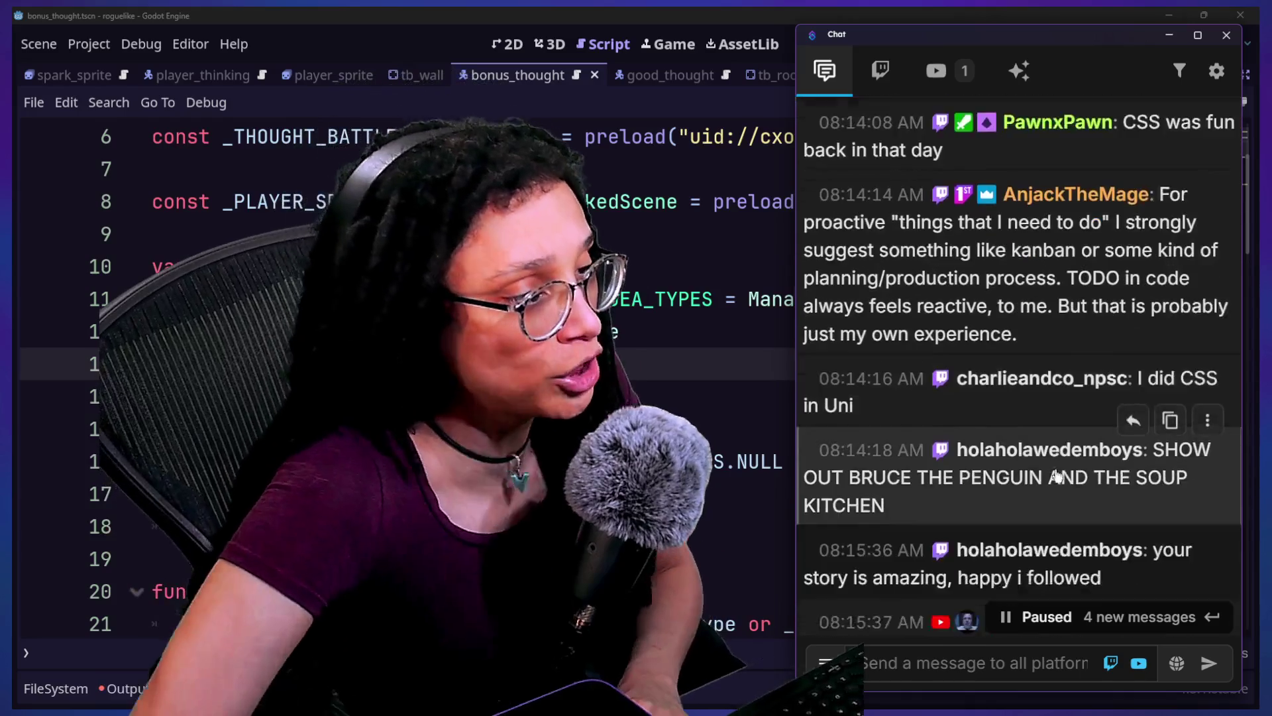
pyautogui.scroll(-1, 1056, 475)
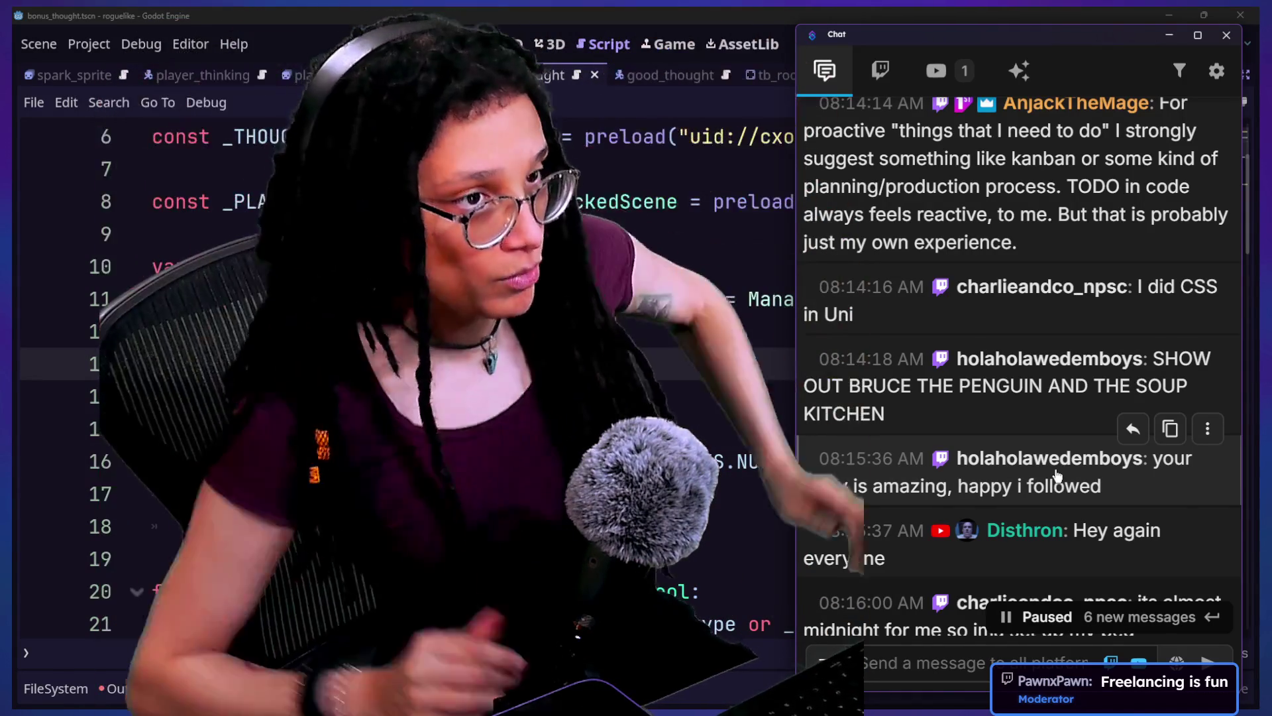
pyautogui.scroll(-2, 776, 441)
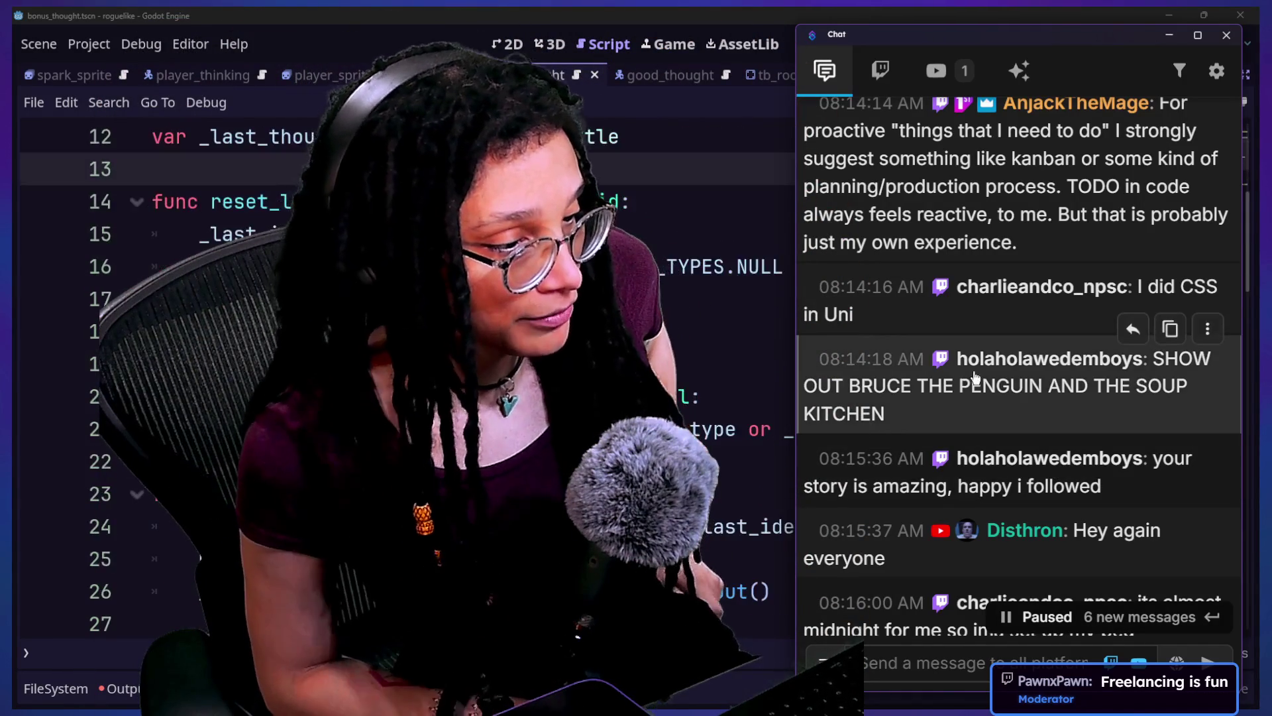
pyautogui.scroll(-3, 972, 371)
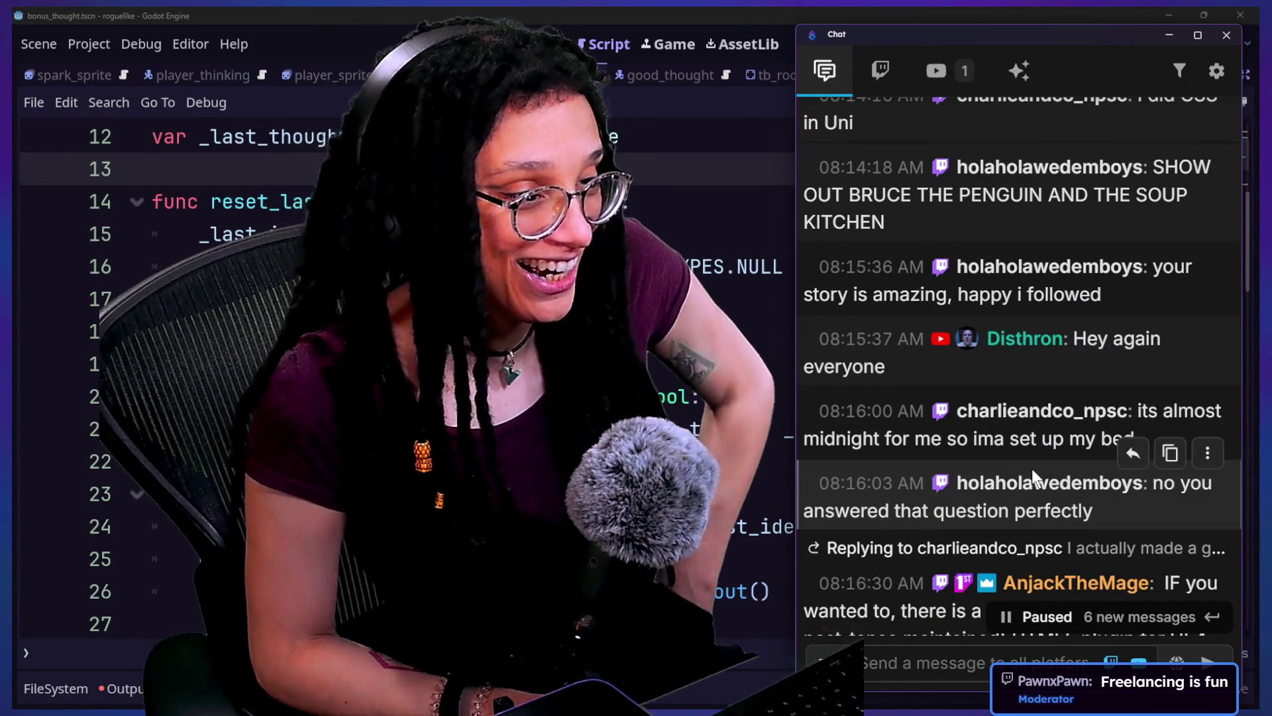
pyautogui.scroll(-5, 1032, 468)
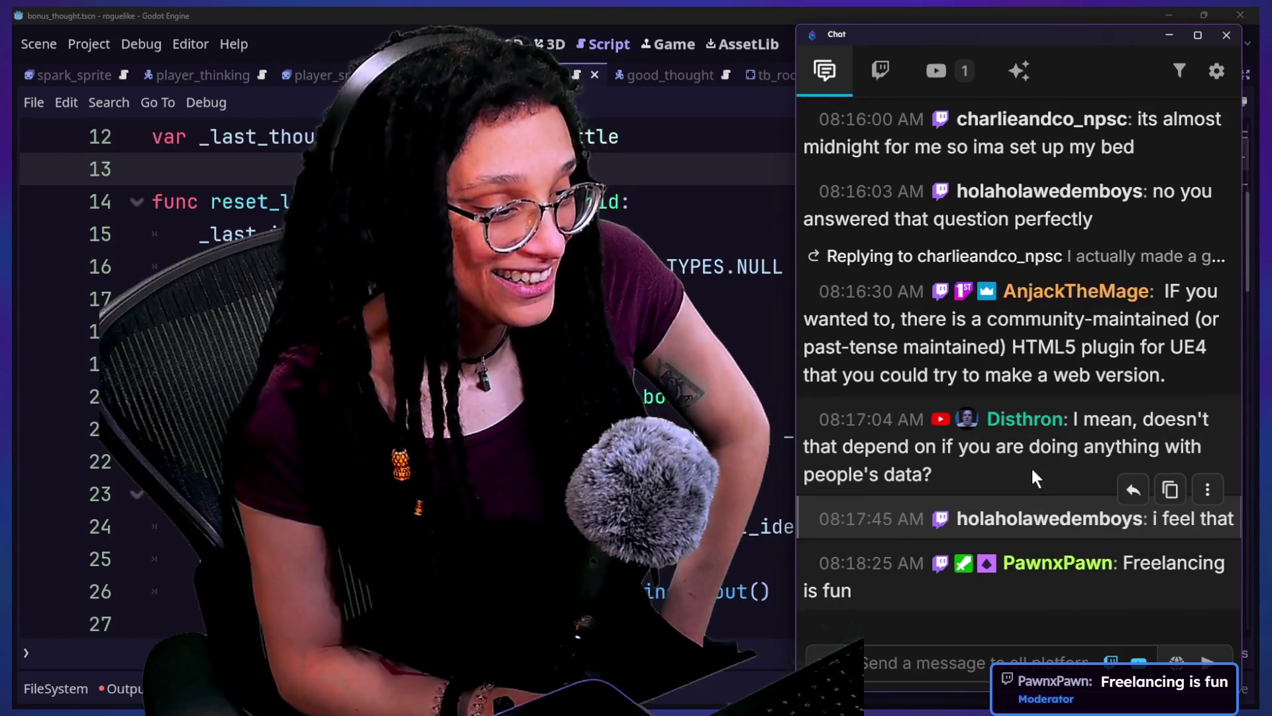
pyautogui.scroll(3, 1031, 466)
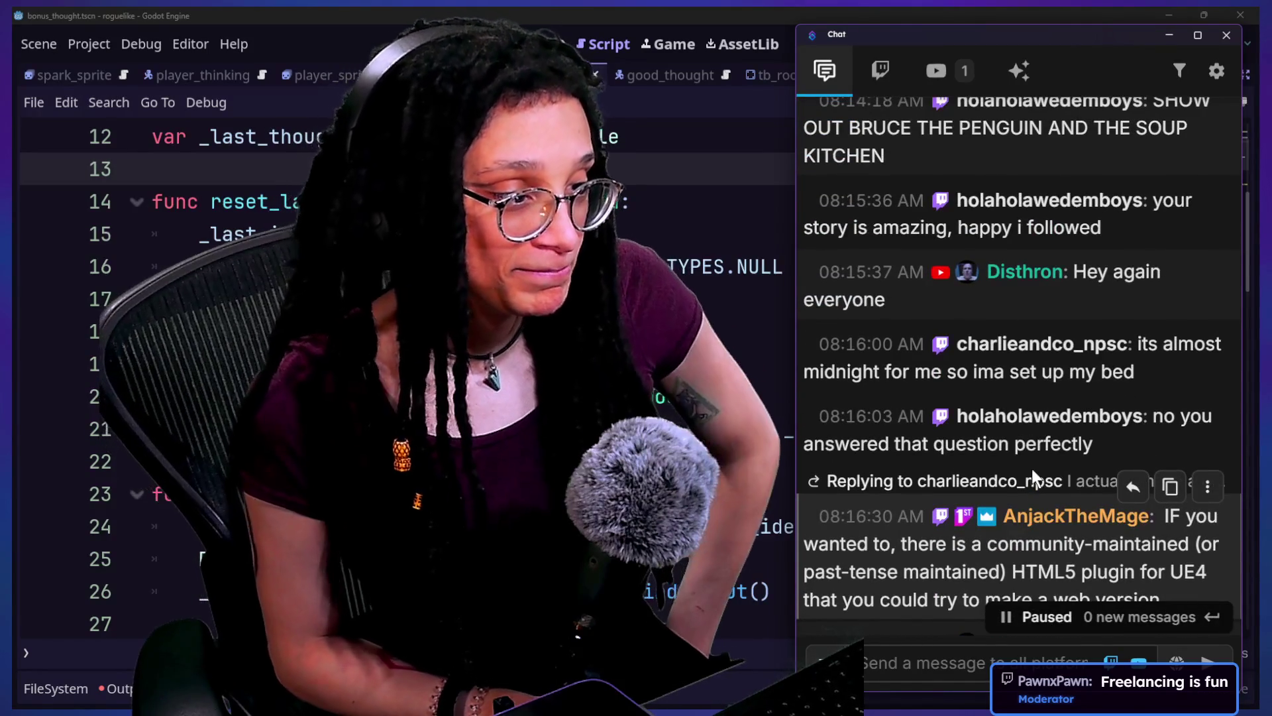
pyautogui.scroll(-3, 1032, 468)
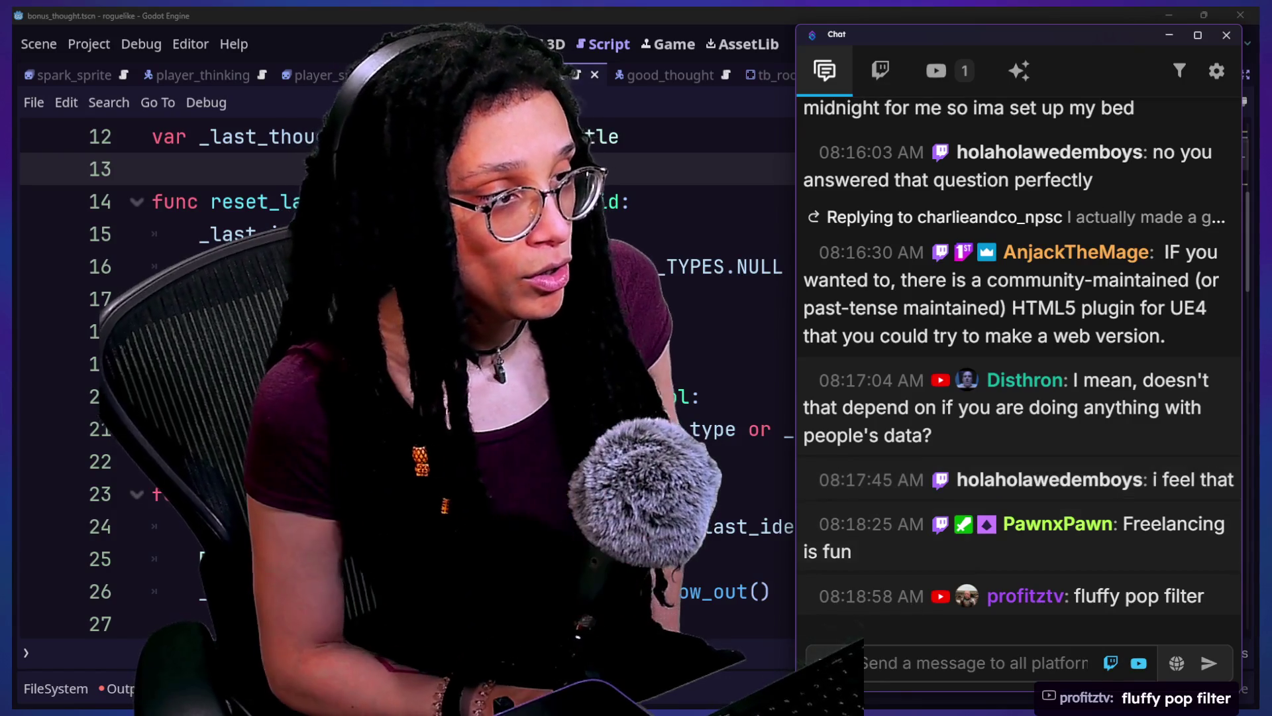
pyautogui.scroll(4, 980, 273)
pyautogui.scroll(3, 979, 273)
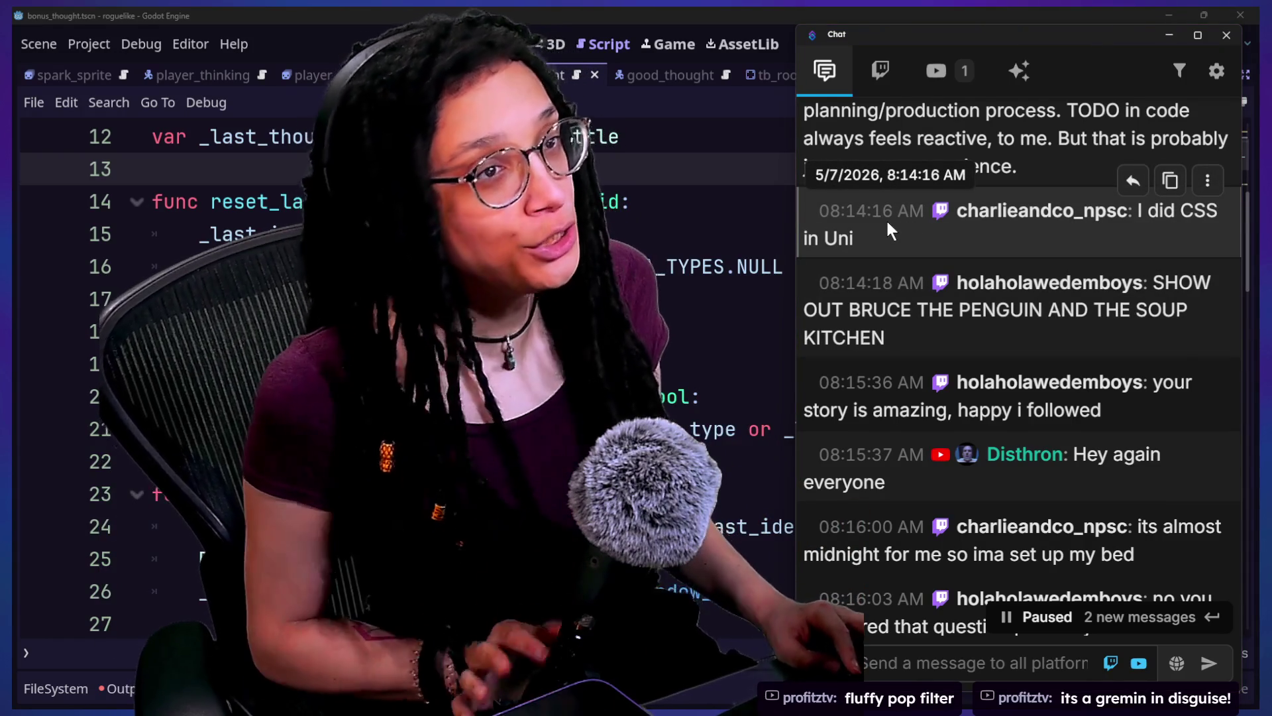
pyautogui.hotkey('alt', 'Tab')
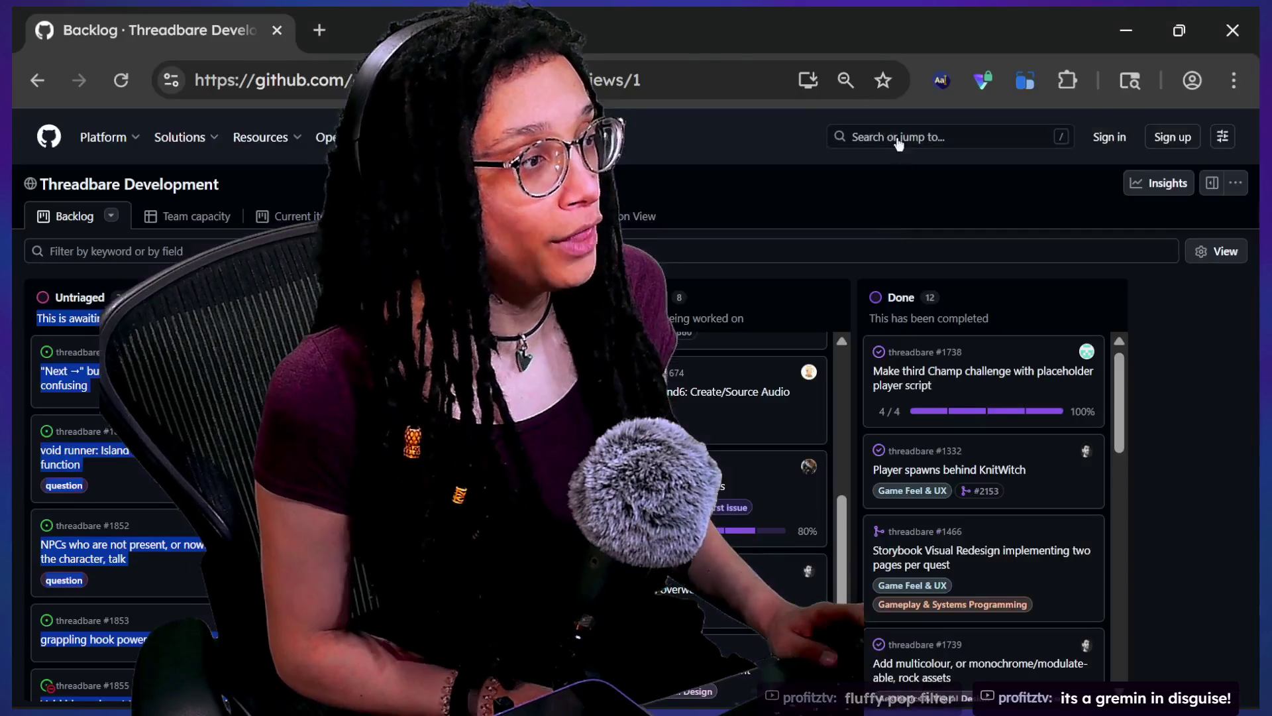
# - In a new tab, search Startpage images for 'bruce the penguin' and browse the Neopets Bruce results
pyautogui.click(320, 30)
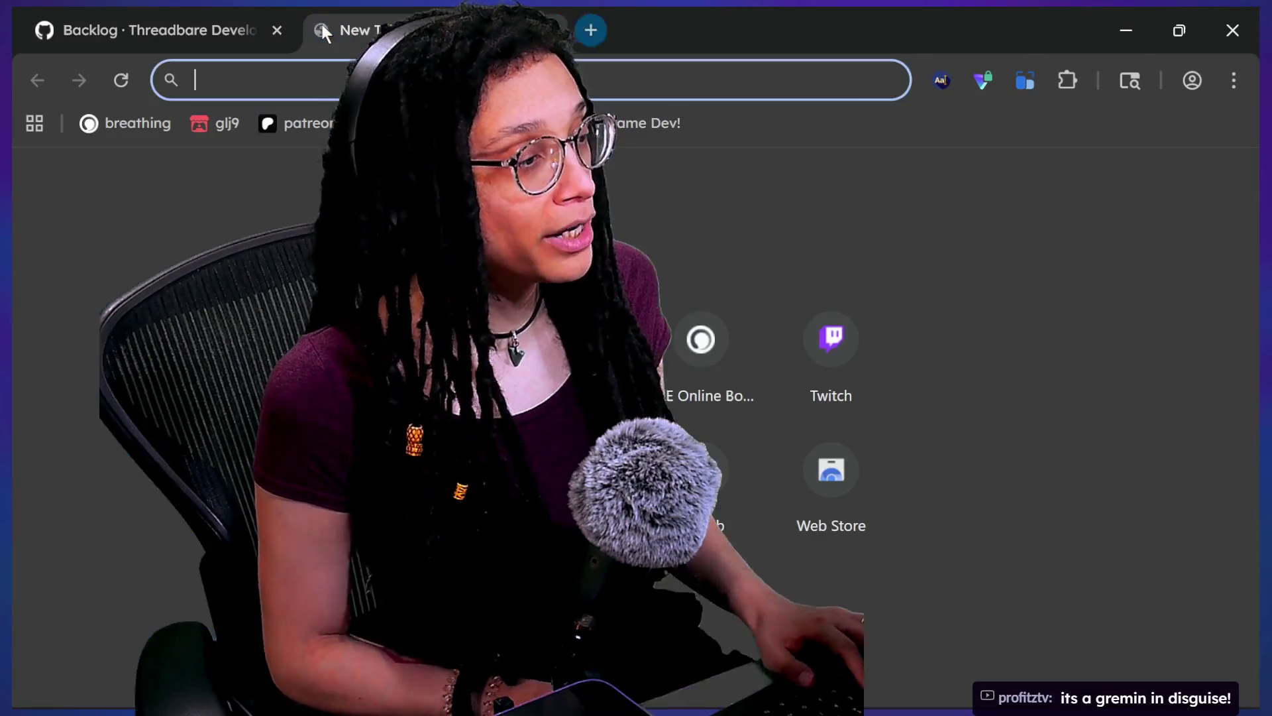
pyautogui.write('bruce the pengui')
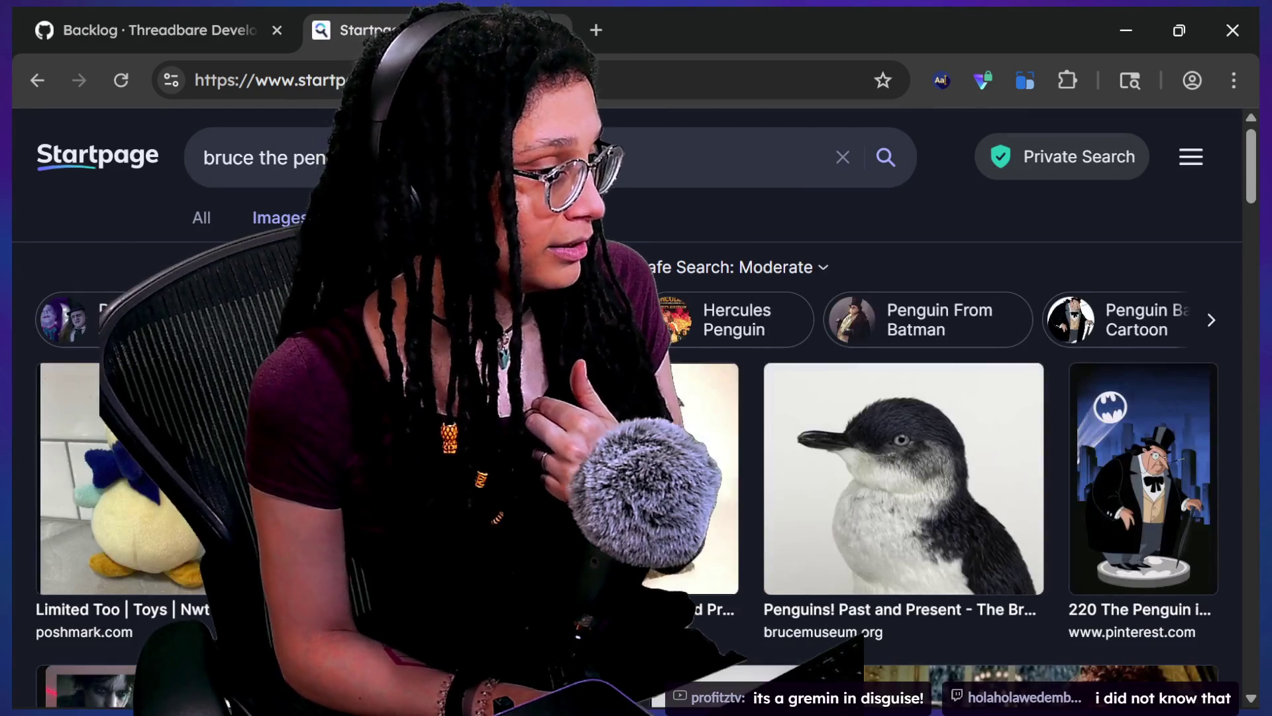
pyautogui.scroll(-10, 713, 341)
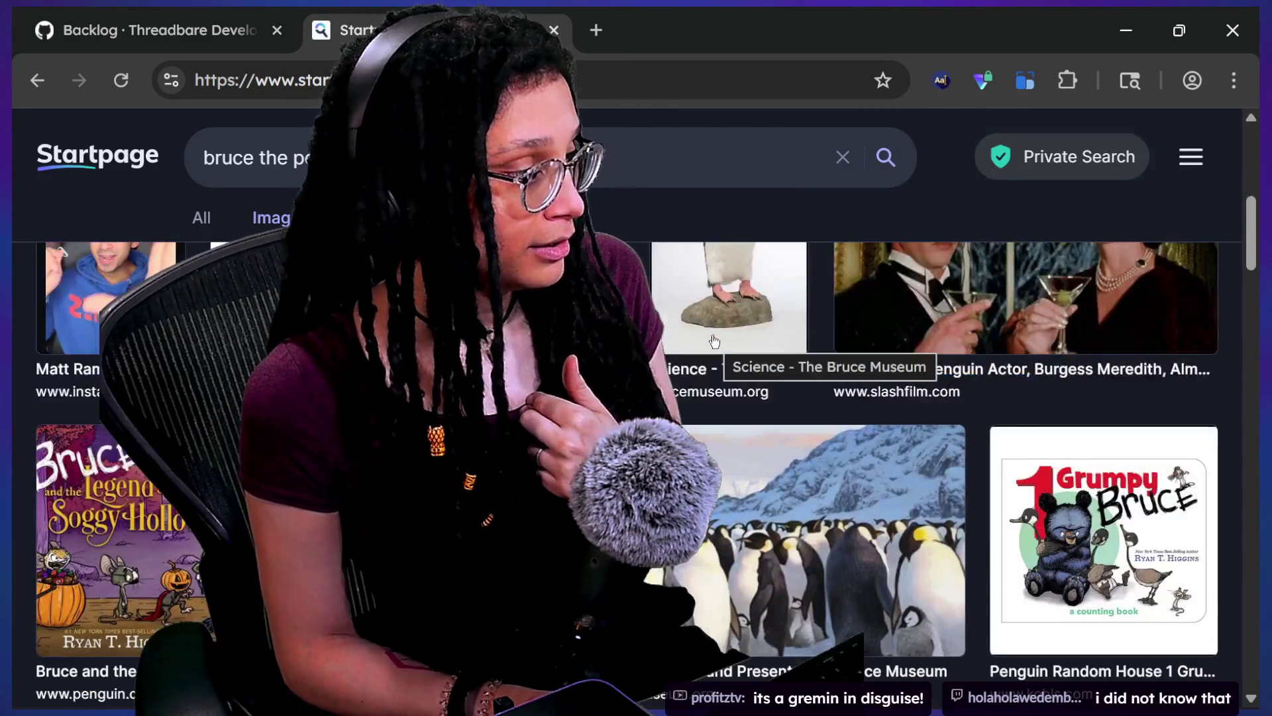
pyautogui.scroll(-5, 713, 335)
pyautogui.scroll(15, 713, 336)
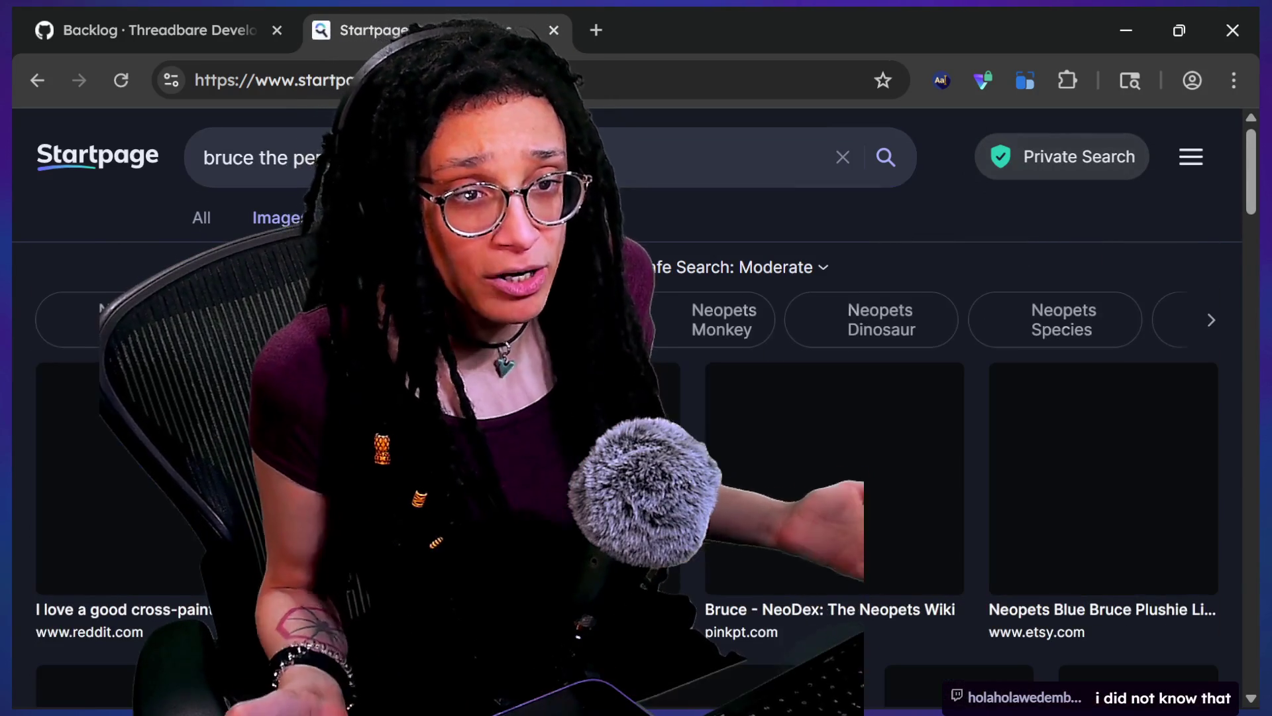
pyautogui.scroll(-8, 927, 464)
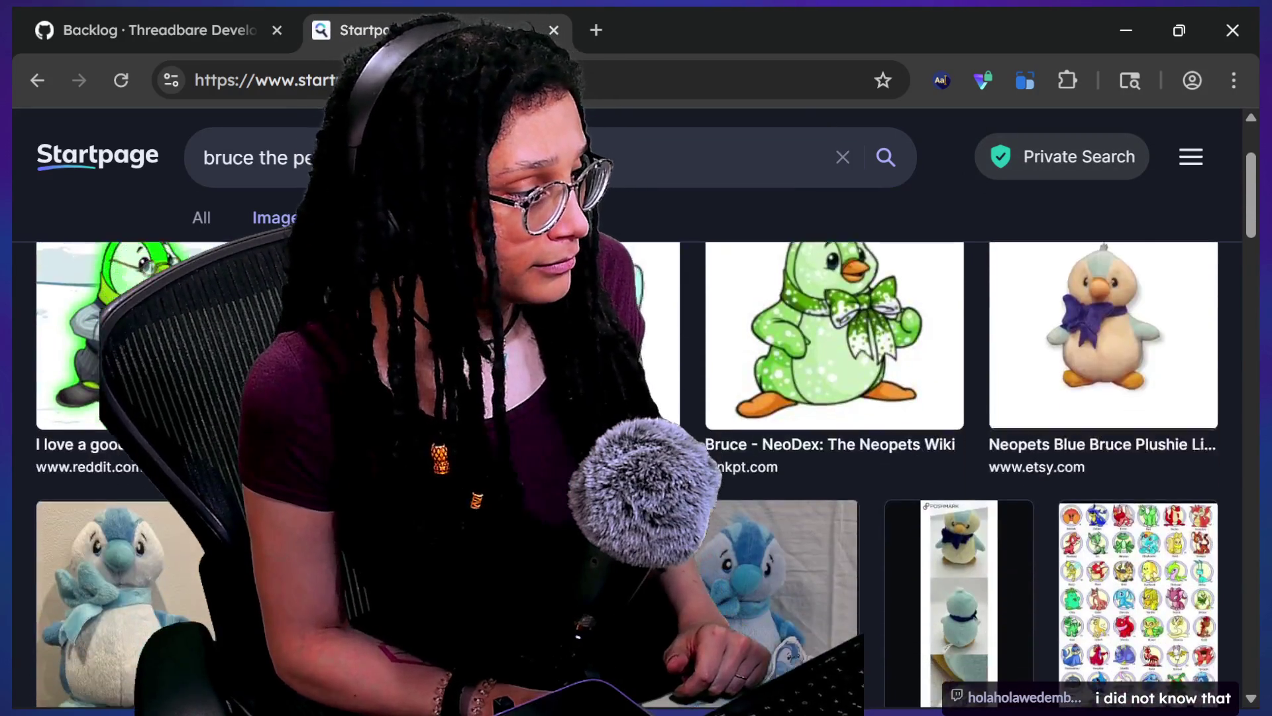
pyautogui.scroll(-8, 918, 320)
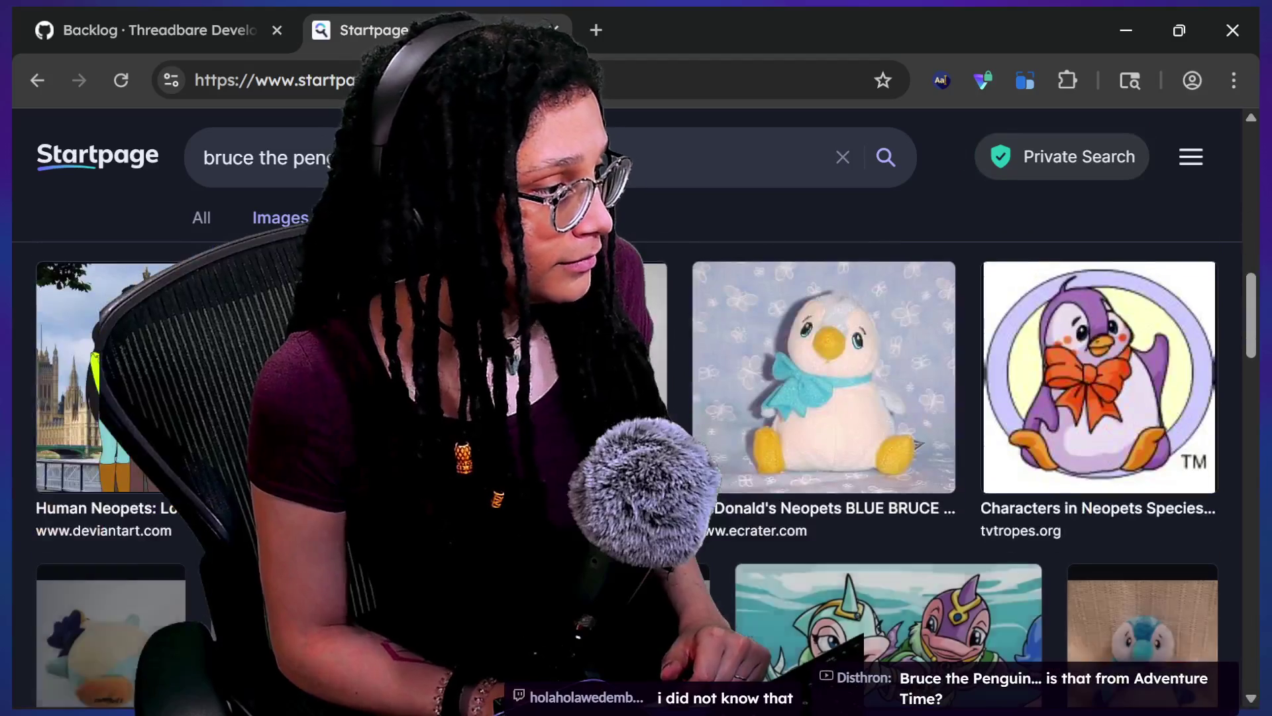
pyautogui.scroll(-9, 917, 320)
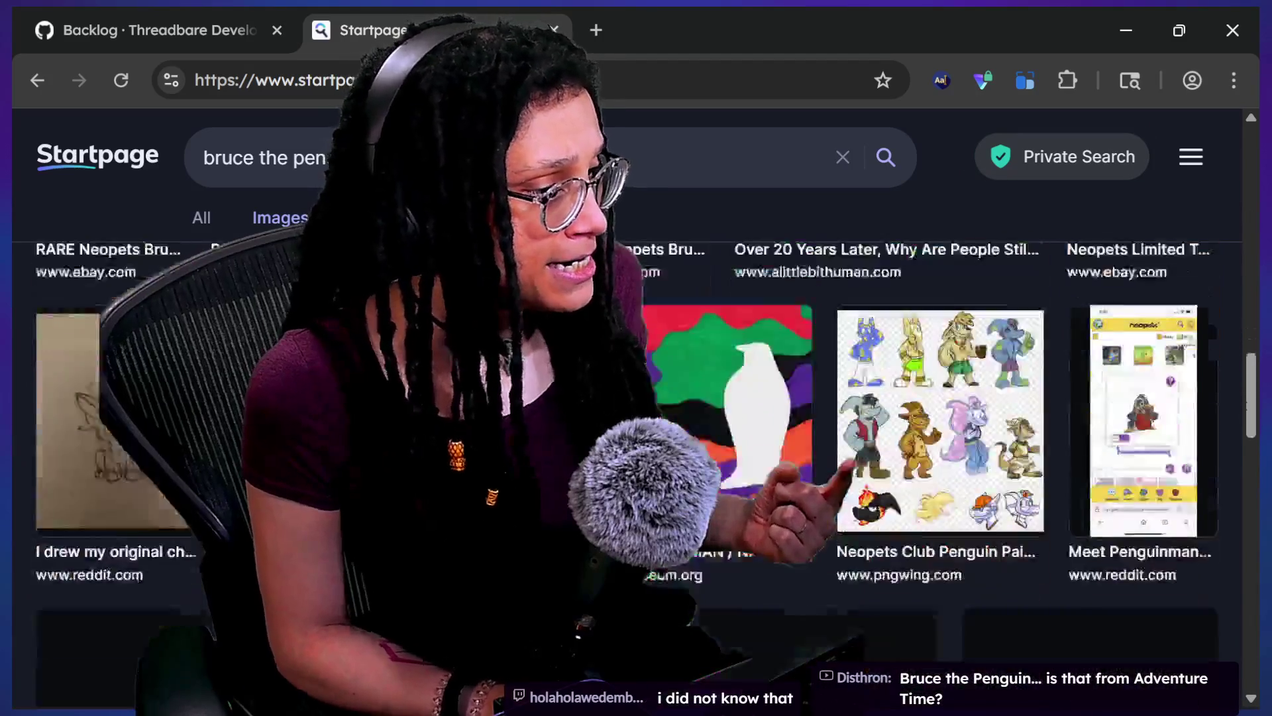
pyautogui.scroll(-6, 917, 319)
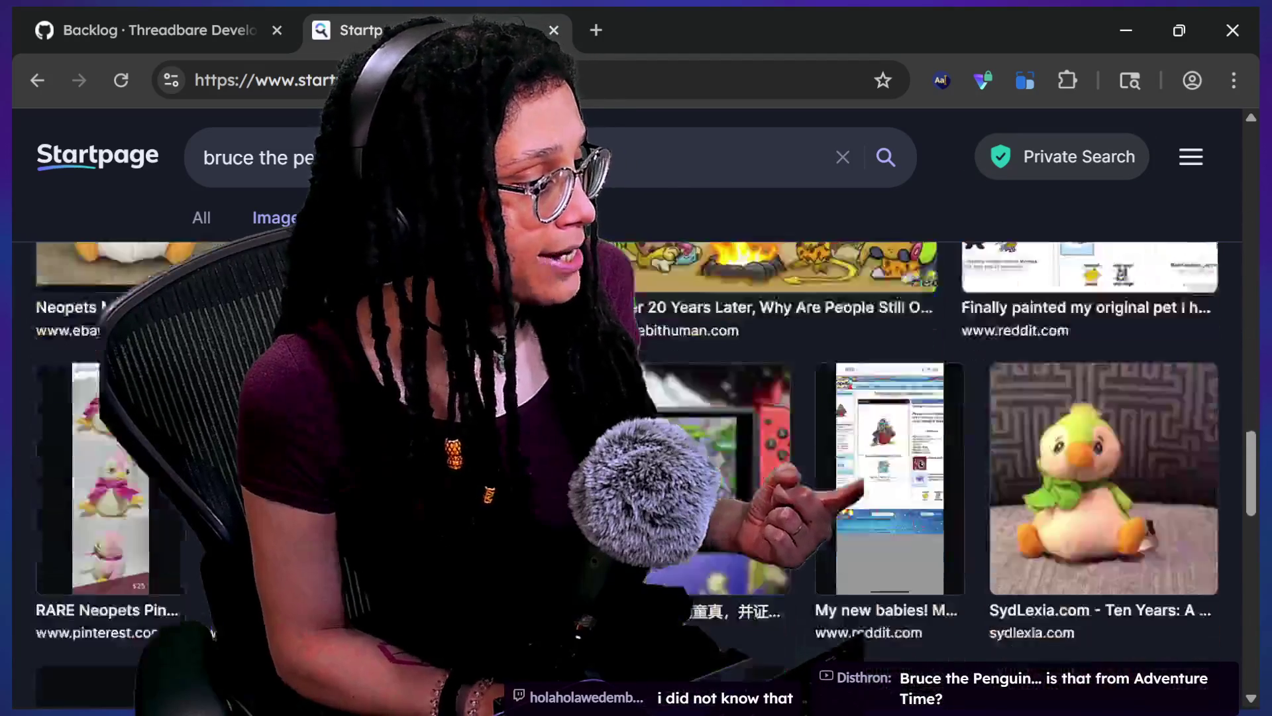
pyautogui.press('Home')
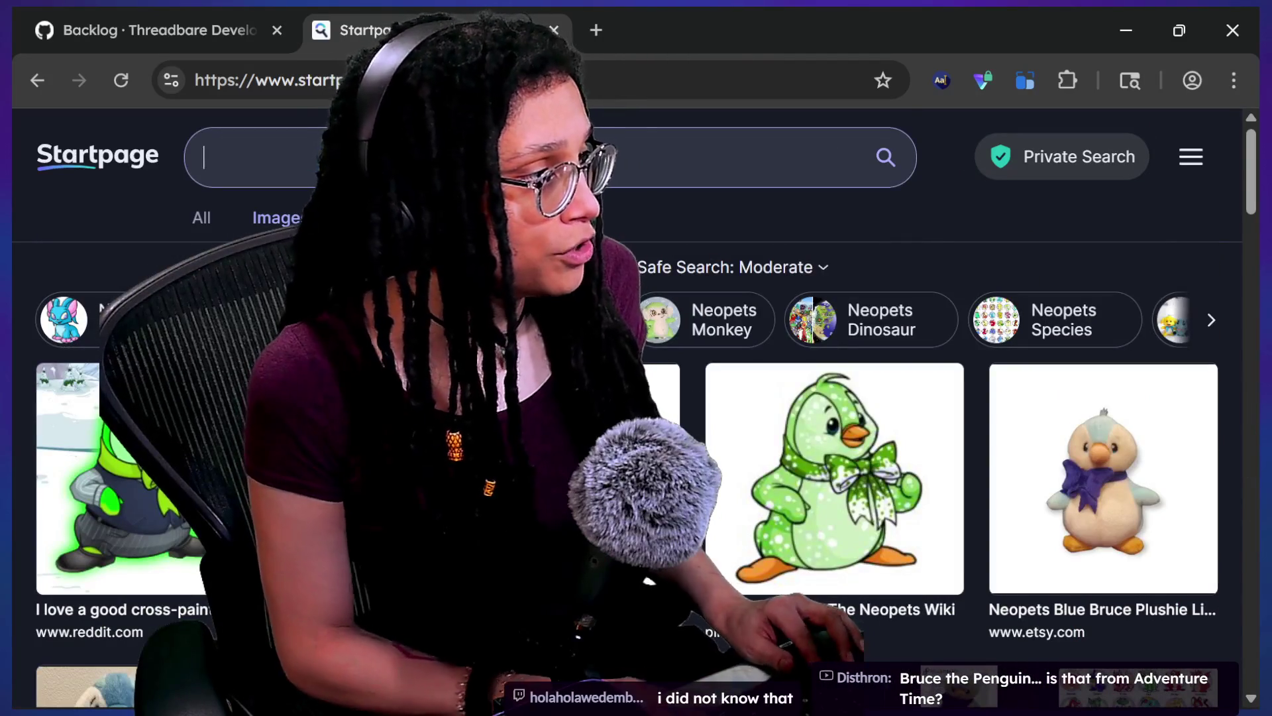
# - Go to google.com and search the pasted text
pyautogui.hotkey('ctrl', 'l')
pyautogui.write('goo')
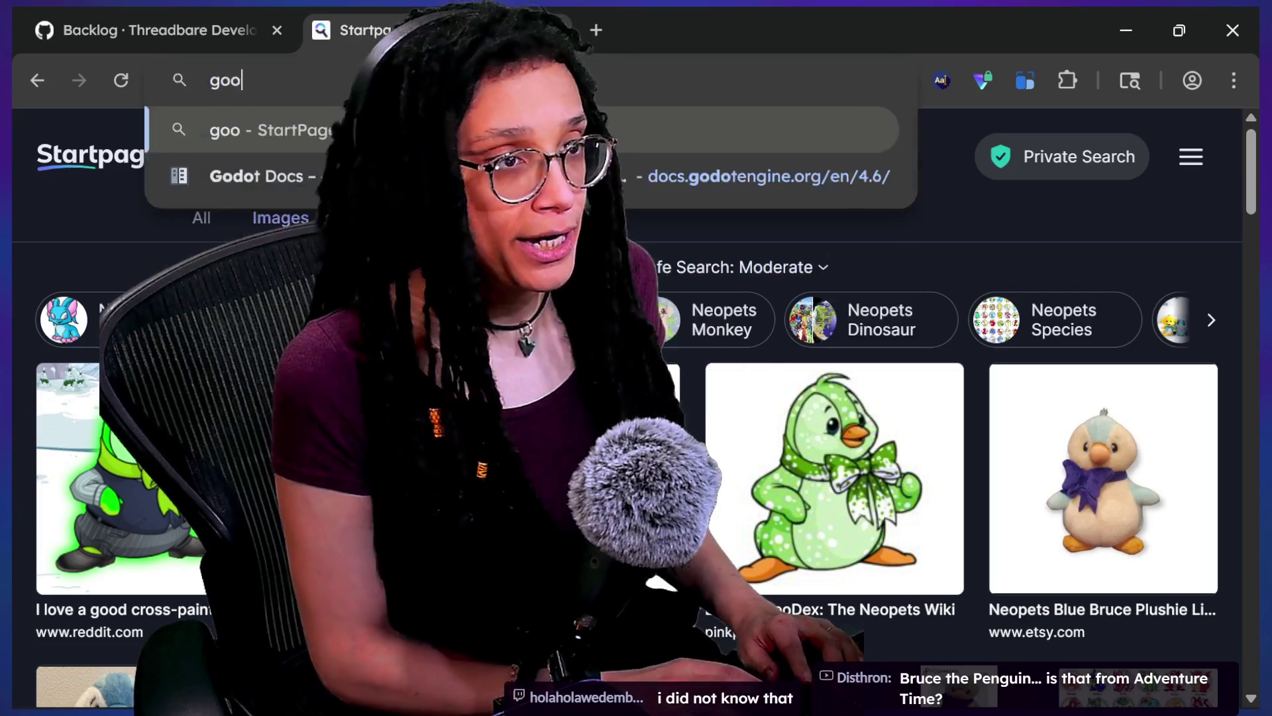
pyautogui.write('gle.com')
pyautogui.press('Return')
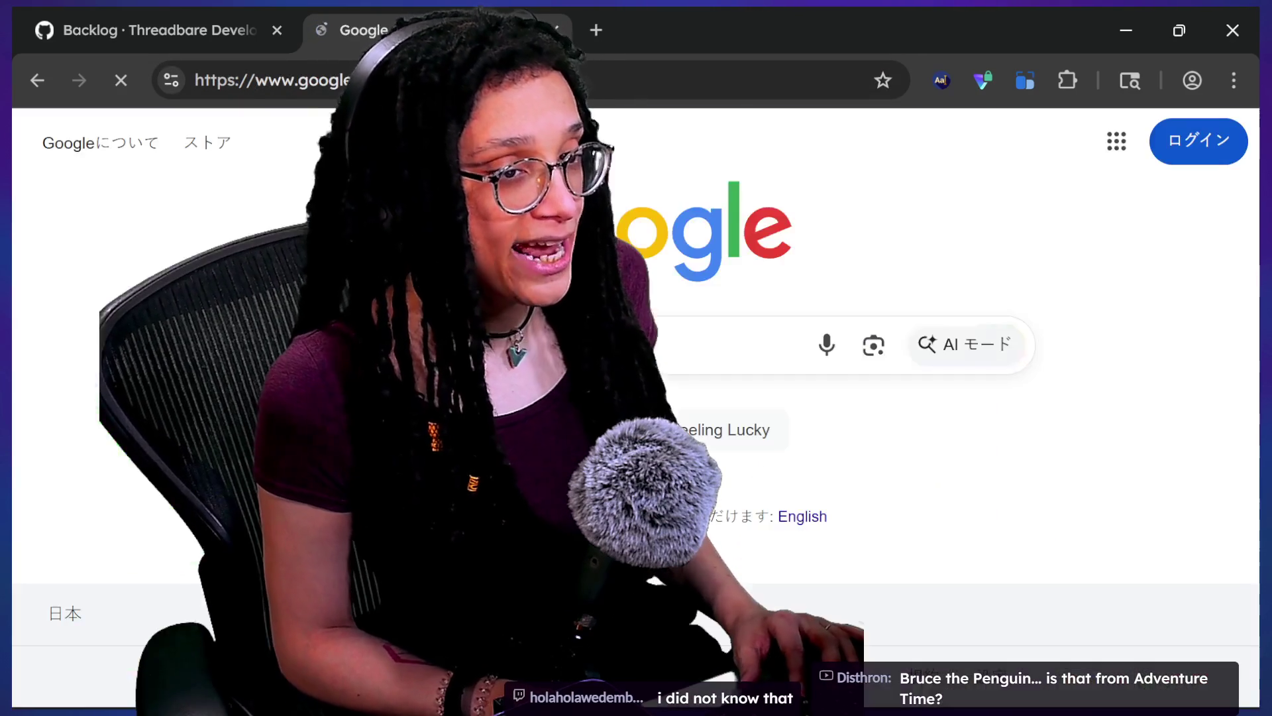
pyautogui.hotkey('ctrl', 'v')
pyautogui.press('Return')
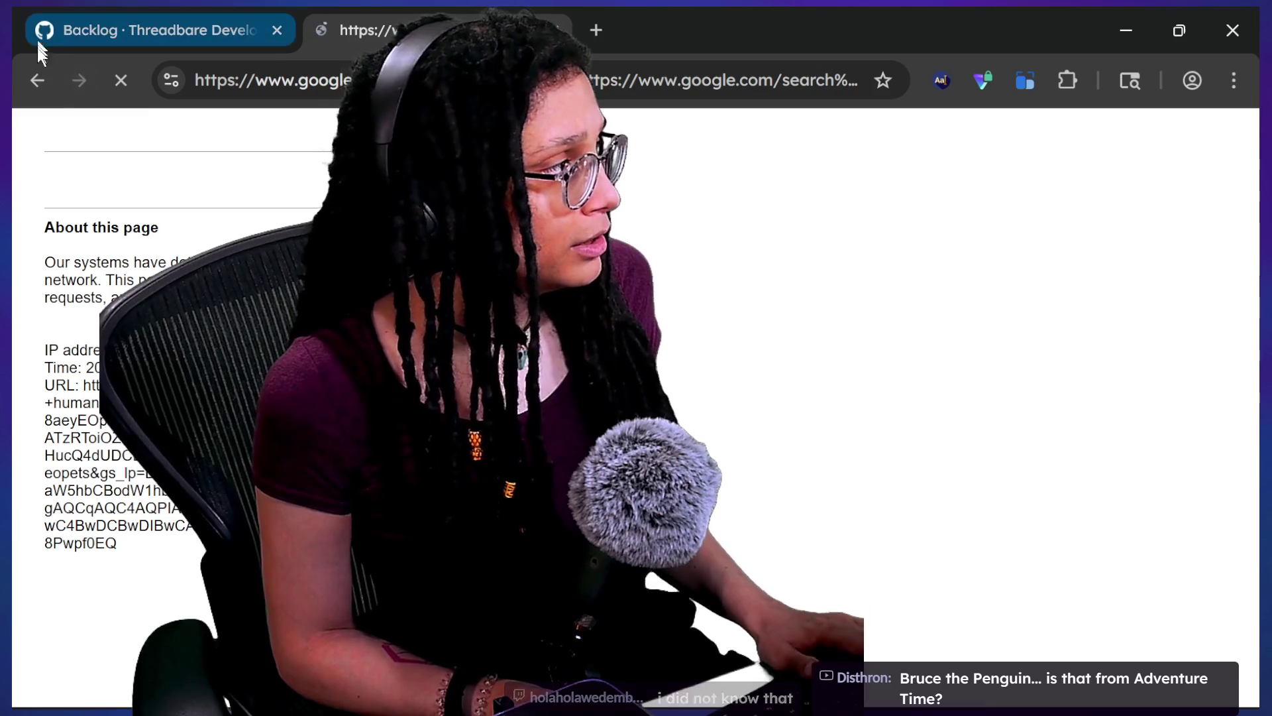
# - Return to the Google homepage, check the Proton VPN status, and close the Google tab
pyautogui.click(37, 80)
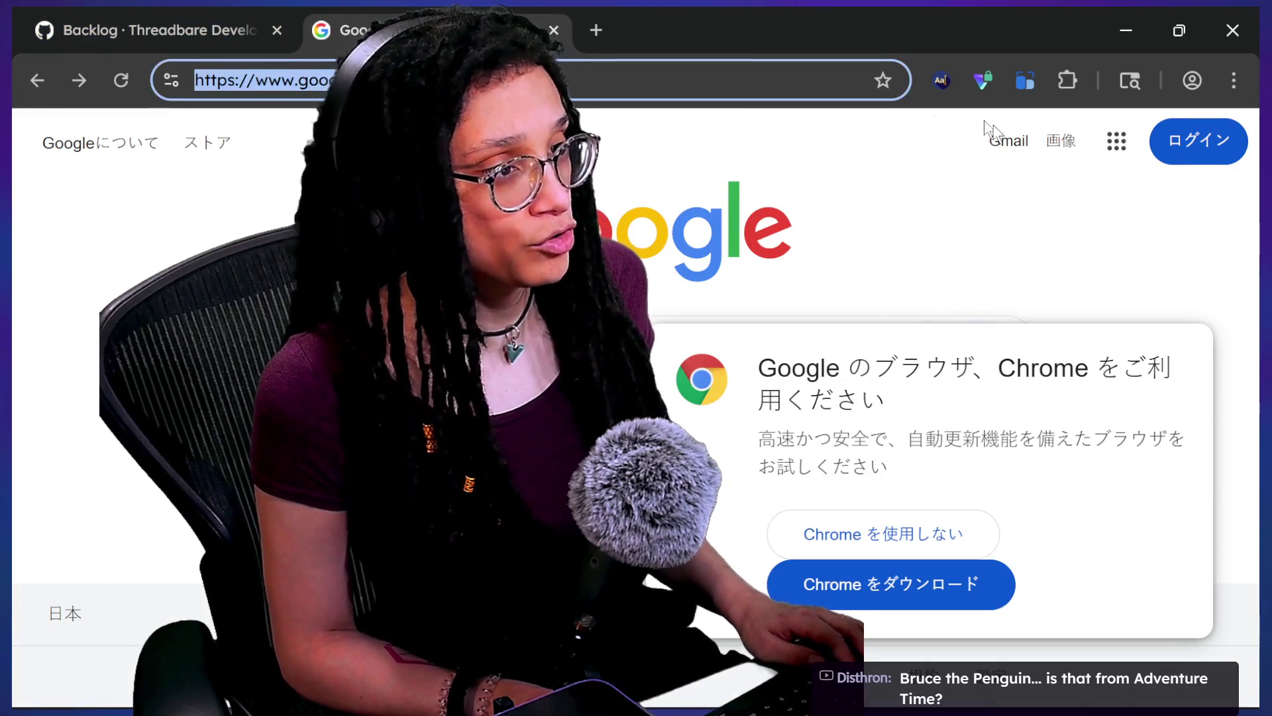
pyautogui.click(983, 82)
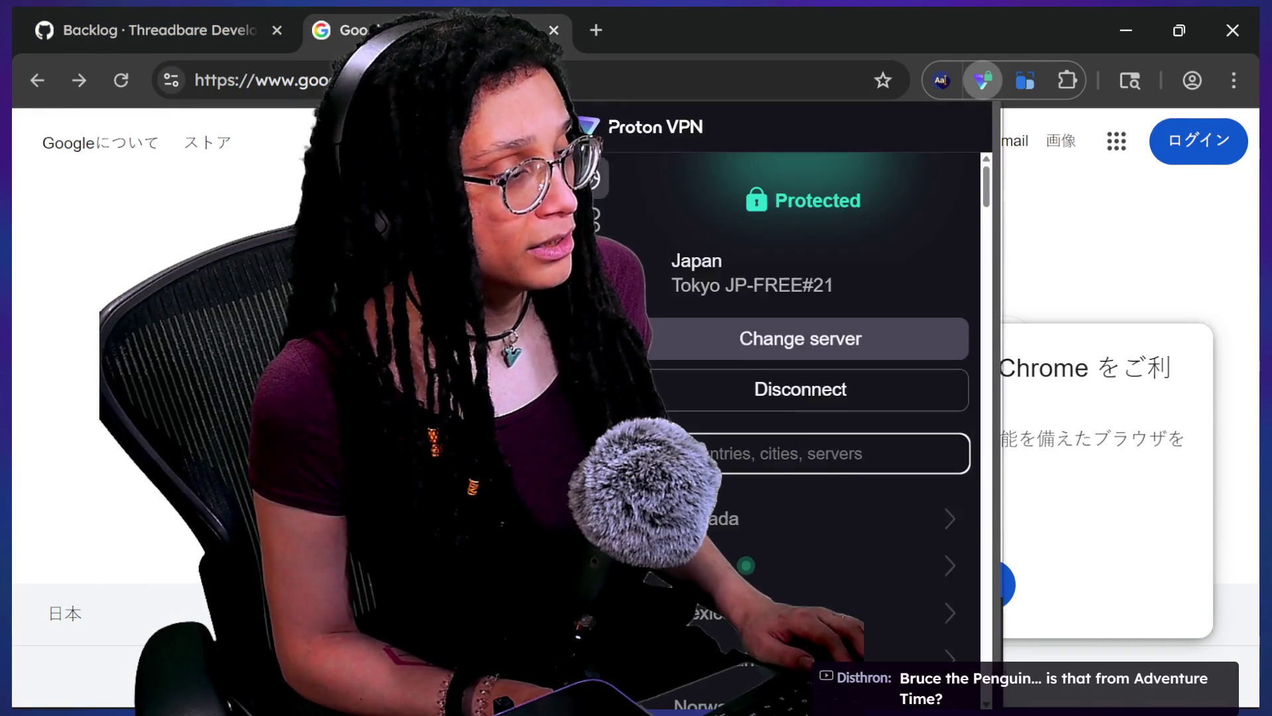
pyautogui.press('Escape')
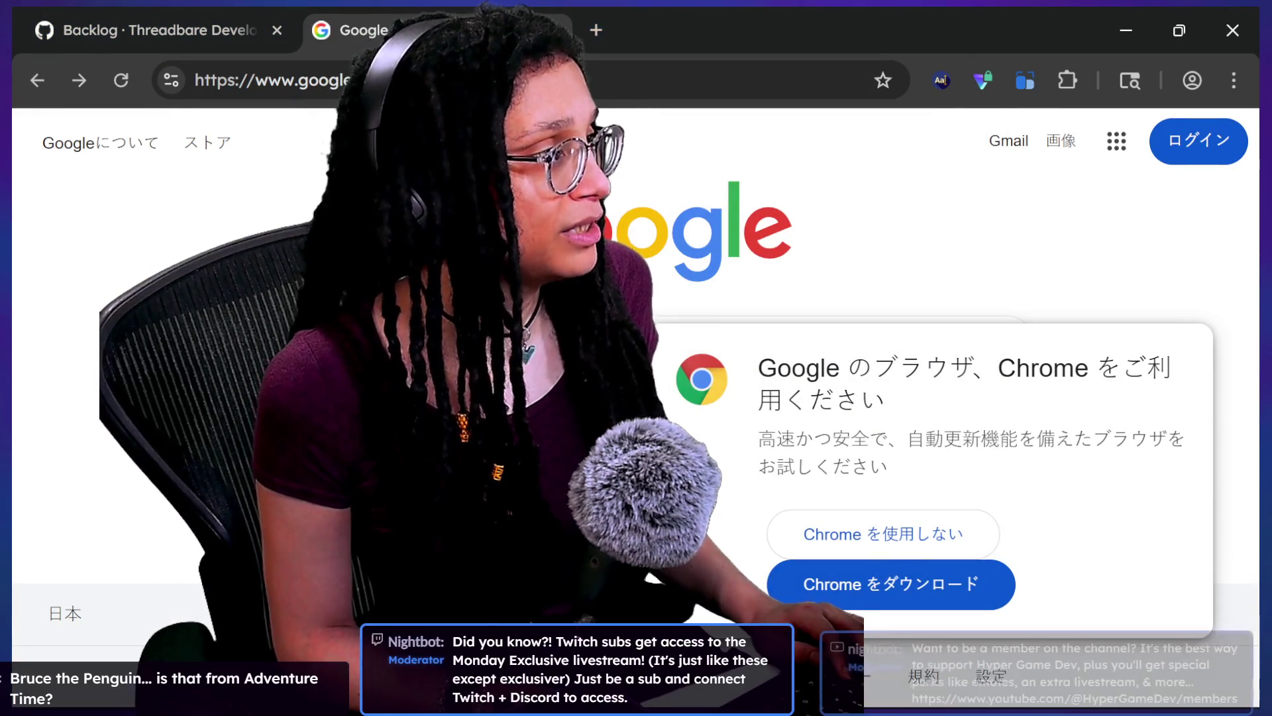
pyautogui.click(554, 30)
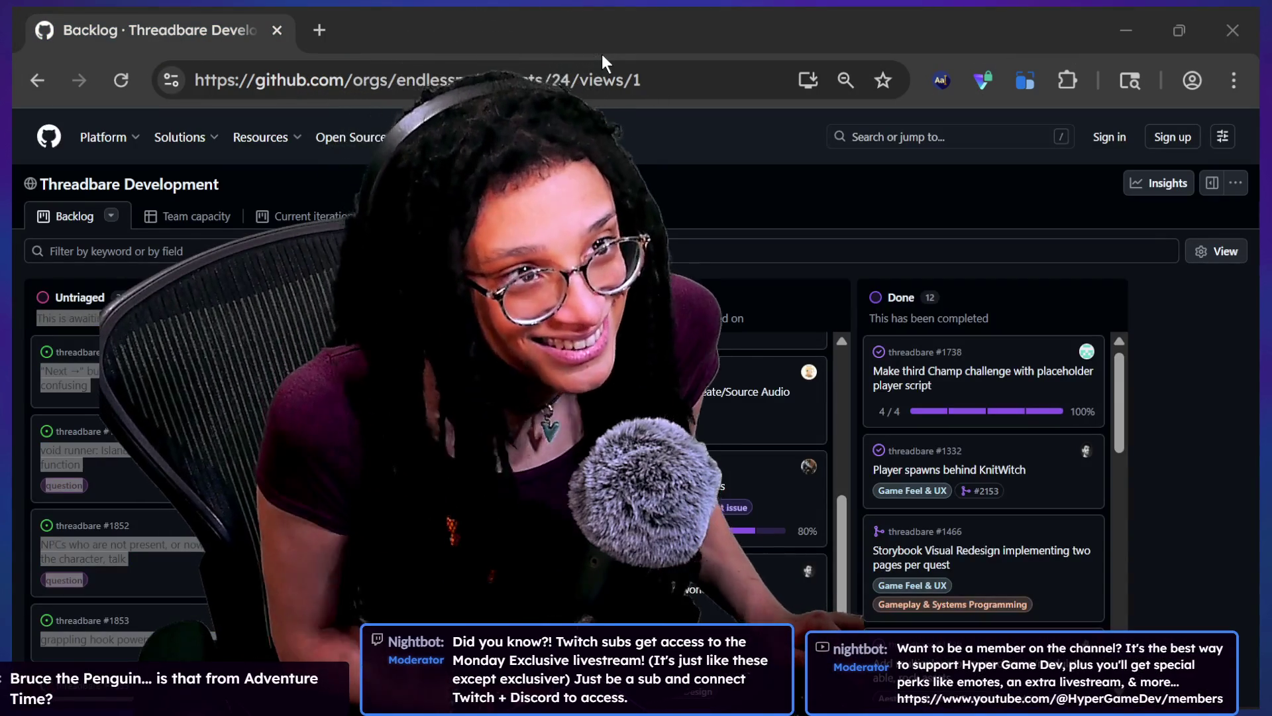
# - Open a new tab and search for 'duckduckgo'
pyautogui.click(601, 54)
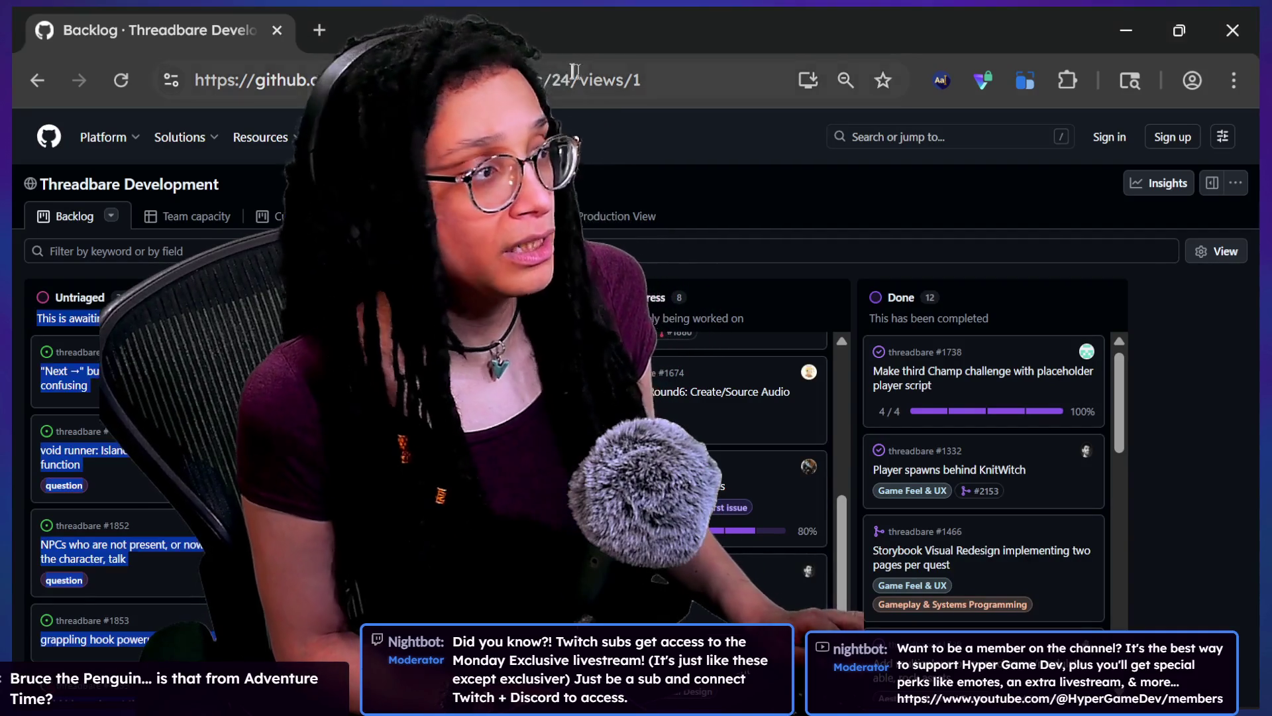
pyautogui.click(319, 30)
pyautogui.write('duck')
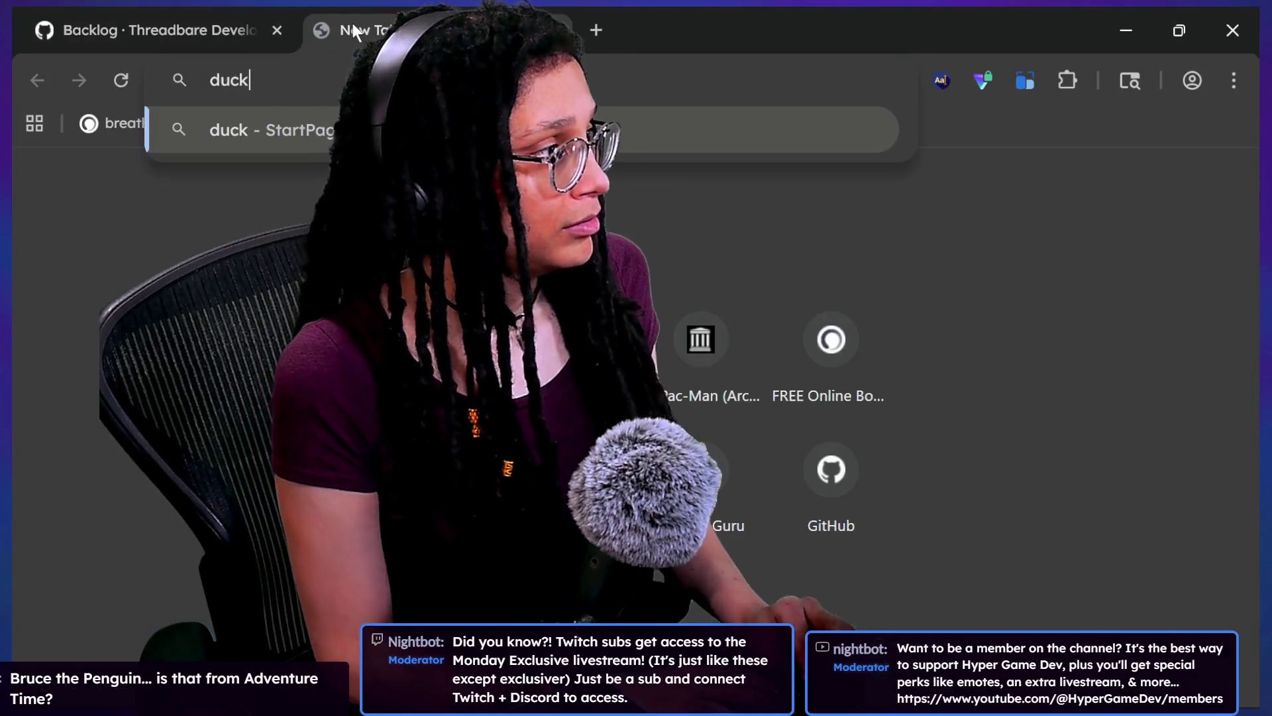
pyautogui.write('duckgo')
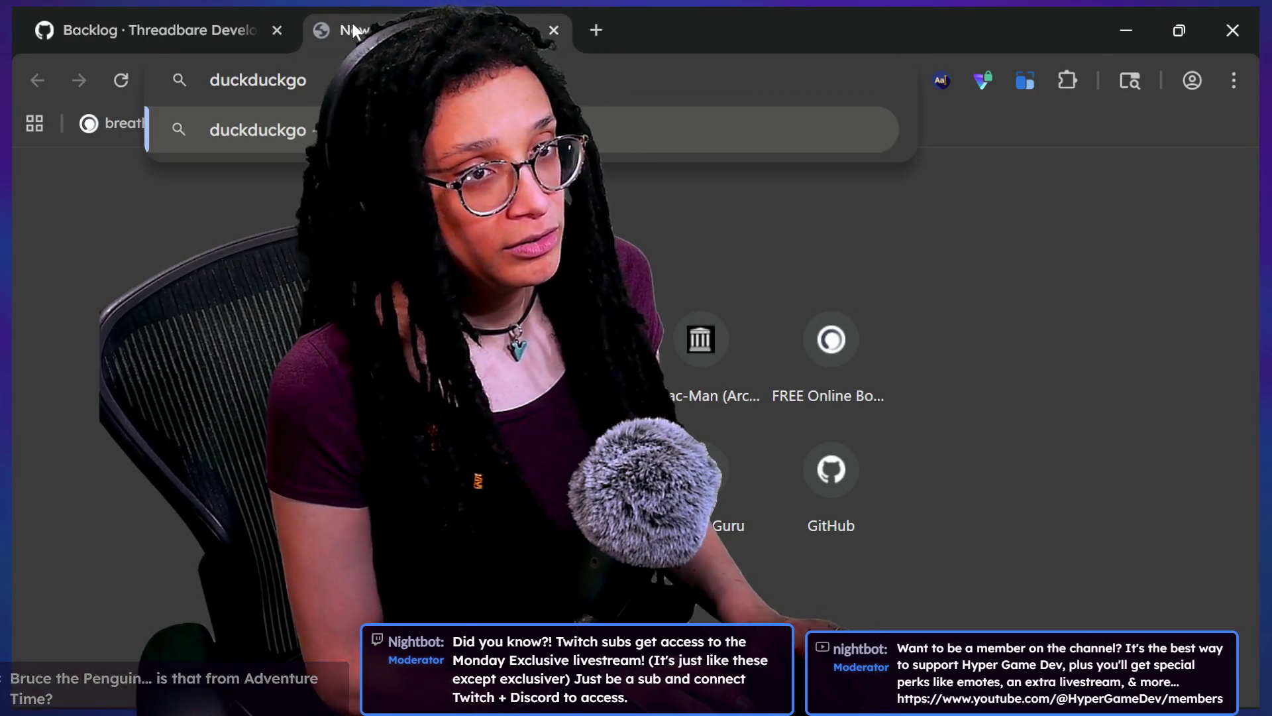
pyautogui.press('Return')
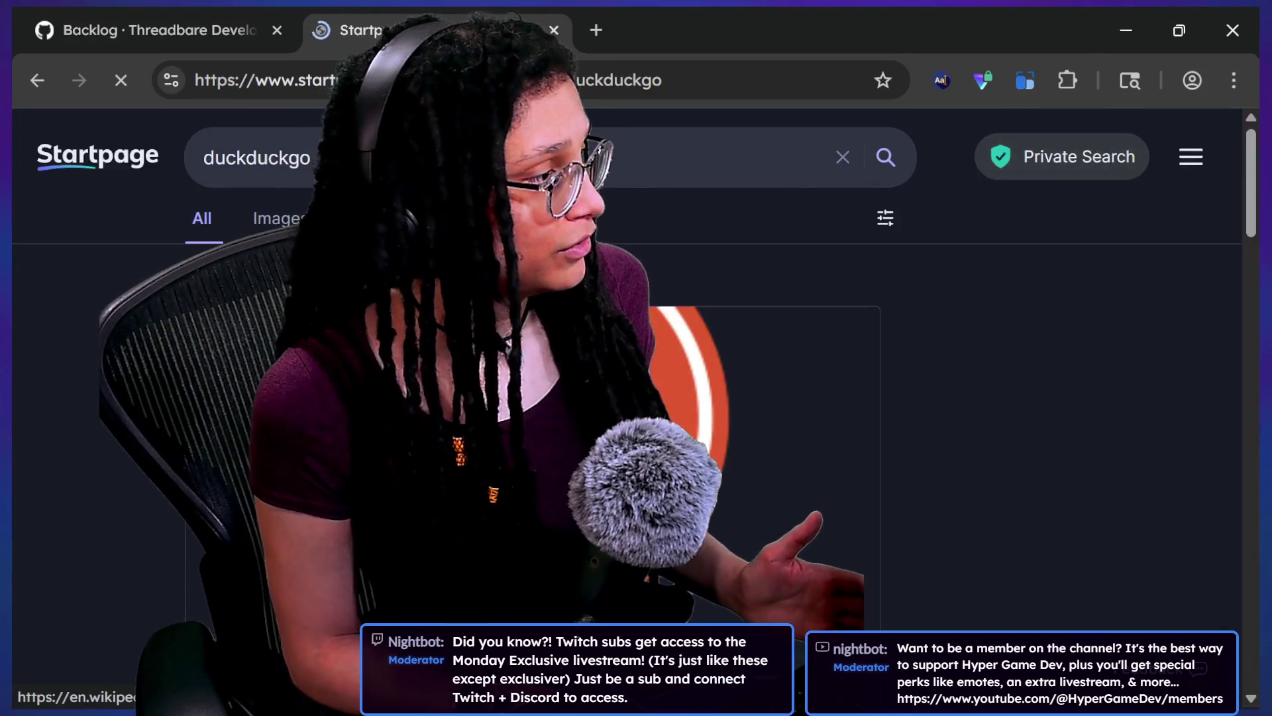
# - Open the DuckDuckGo site and search 'bruce the penguin original human neopets'
pyautogui.scroll(-5, 729, 397)
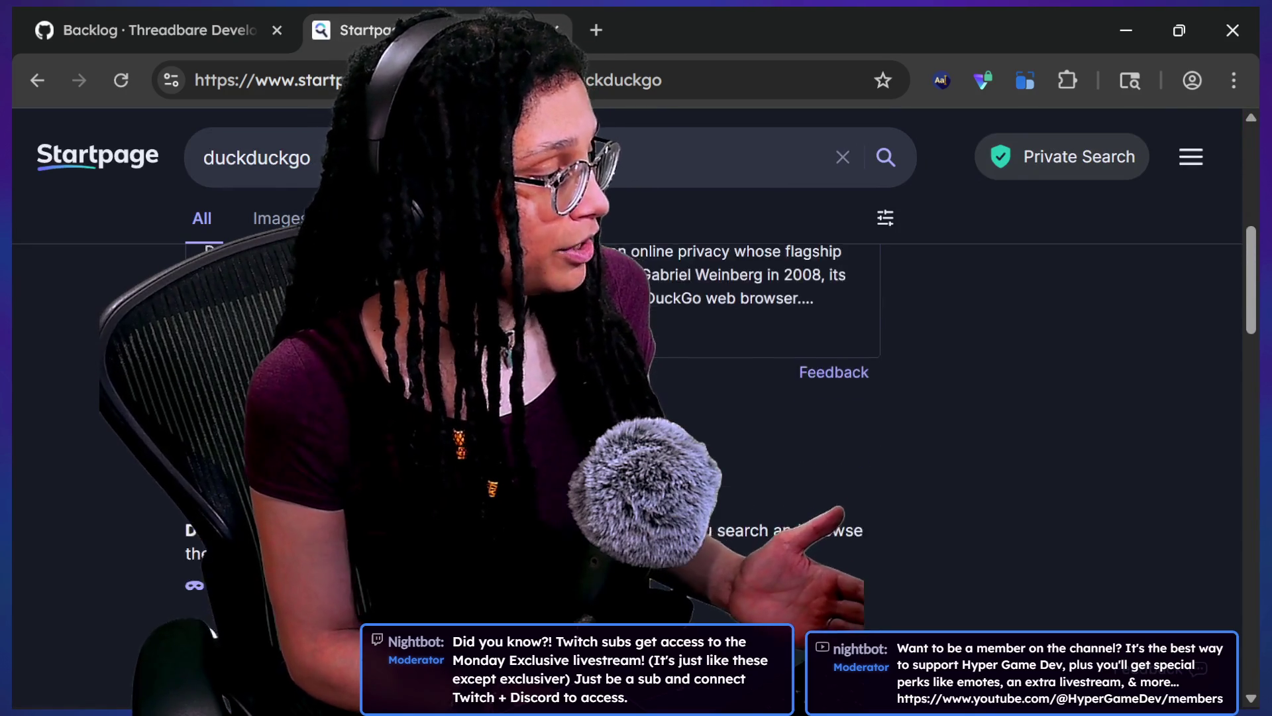
pyautogui.click(266, 490)
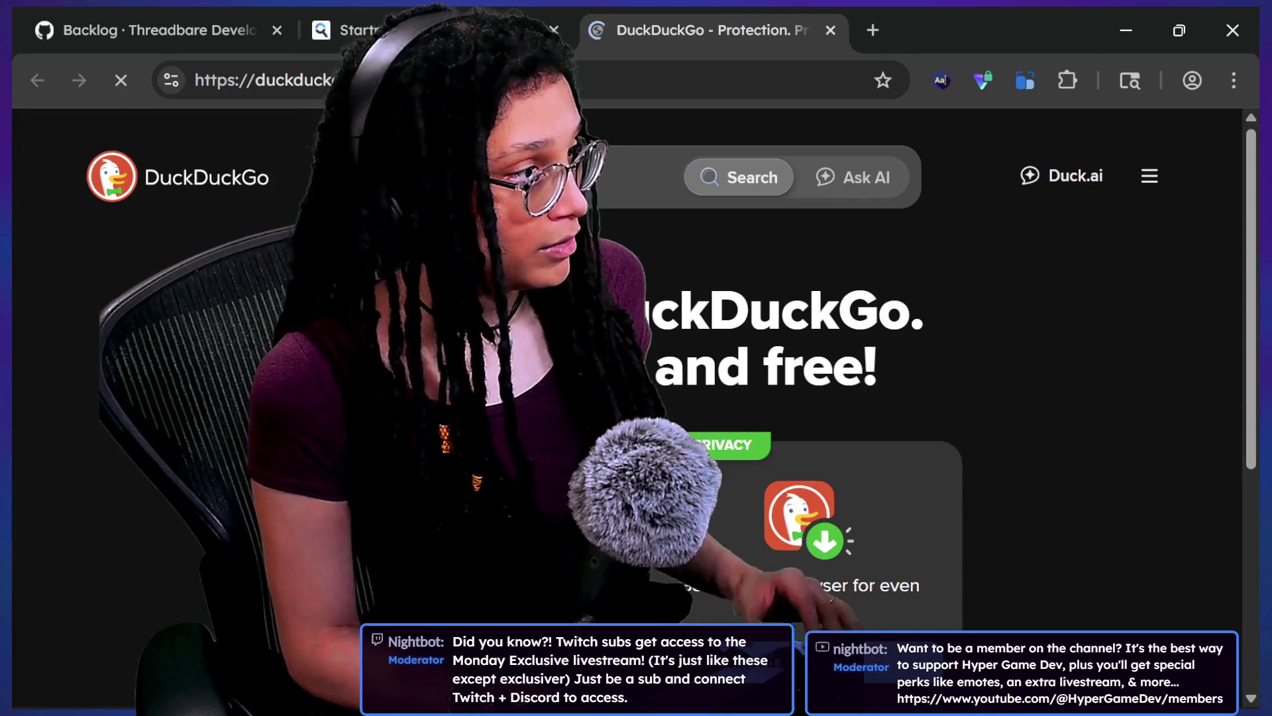
pyautogui.write('bruce the penguin original human neopets')
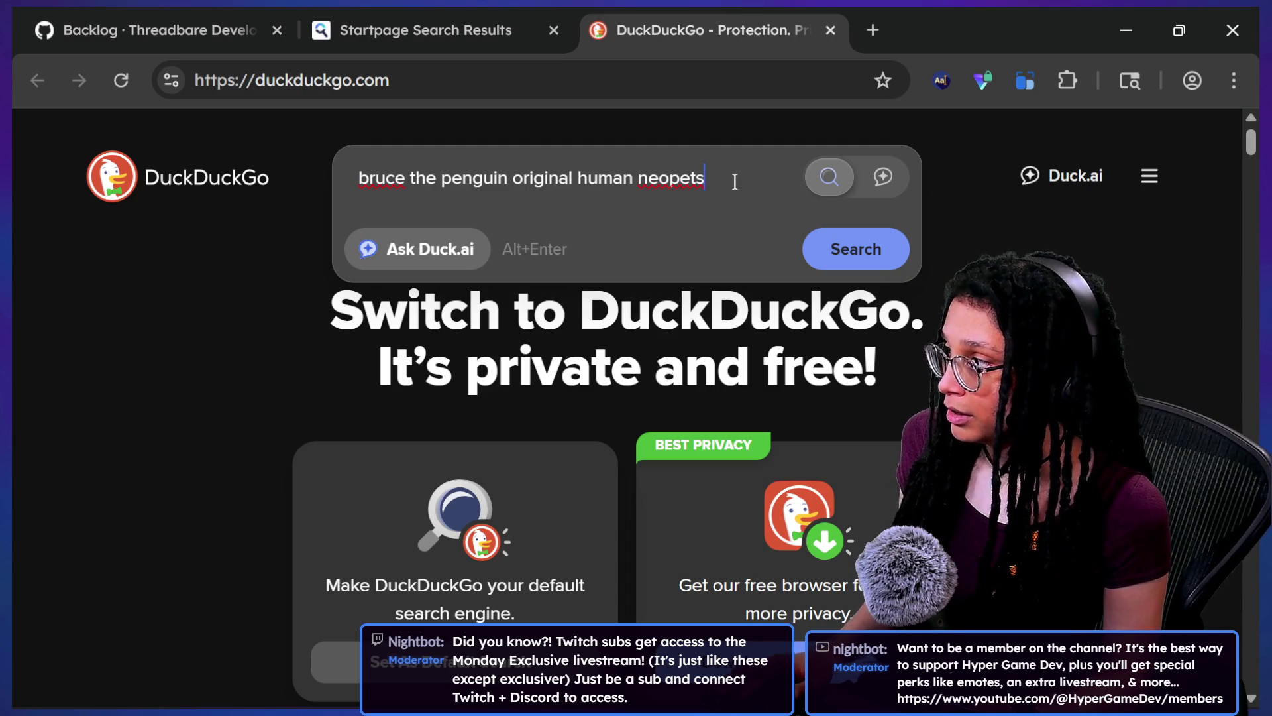
pyautogui.click(827, 178)
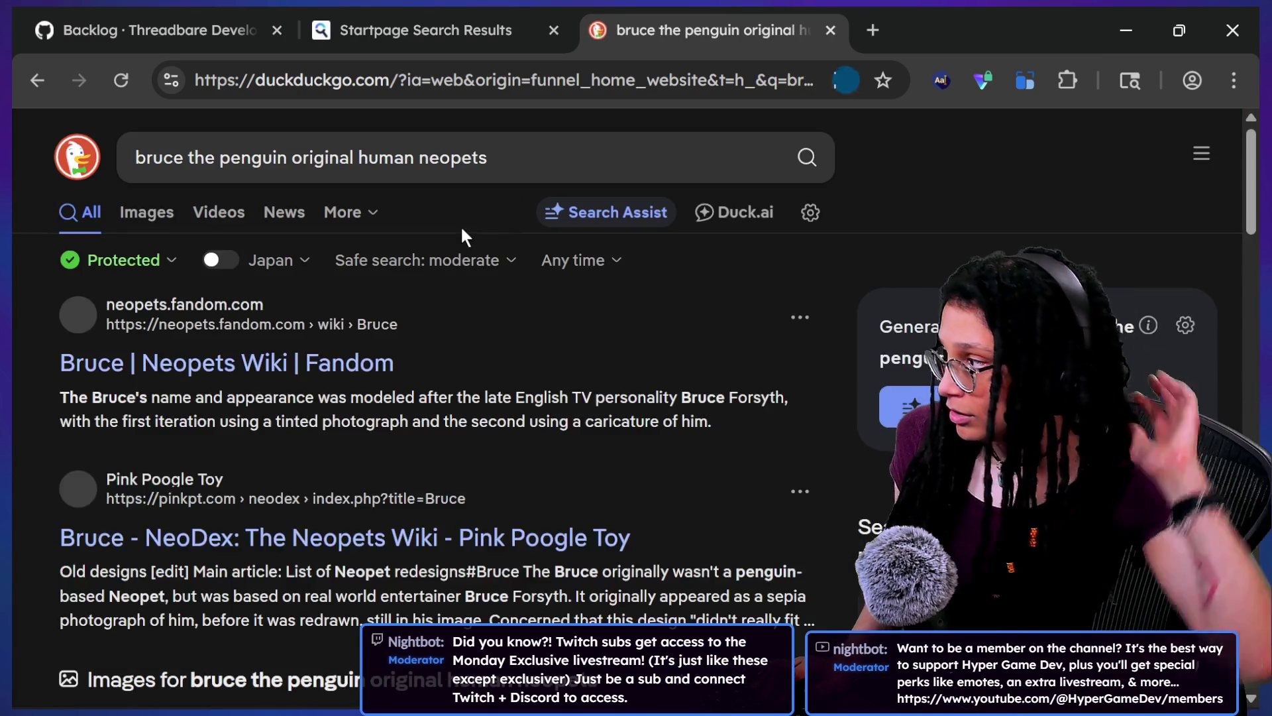
# - In the image results, open the Bruce Forsyth Neopet image in a new tab and view it
pyautogui.click(146, 212)
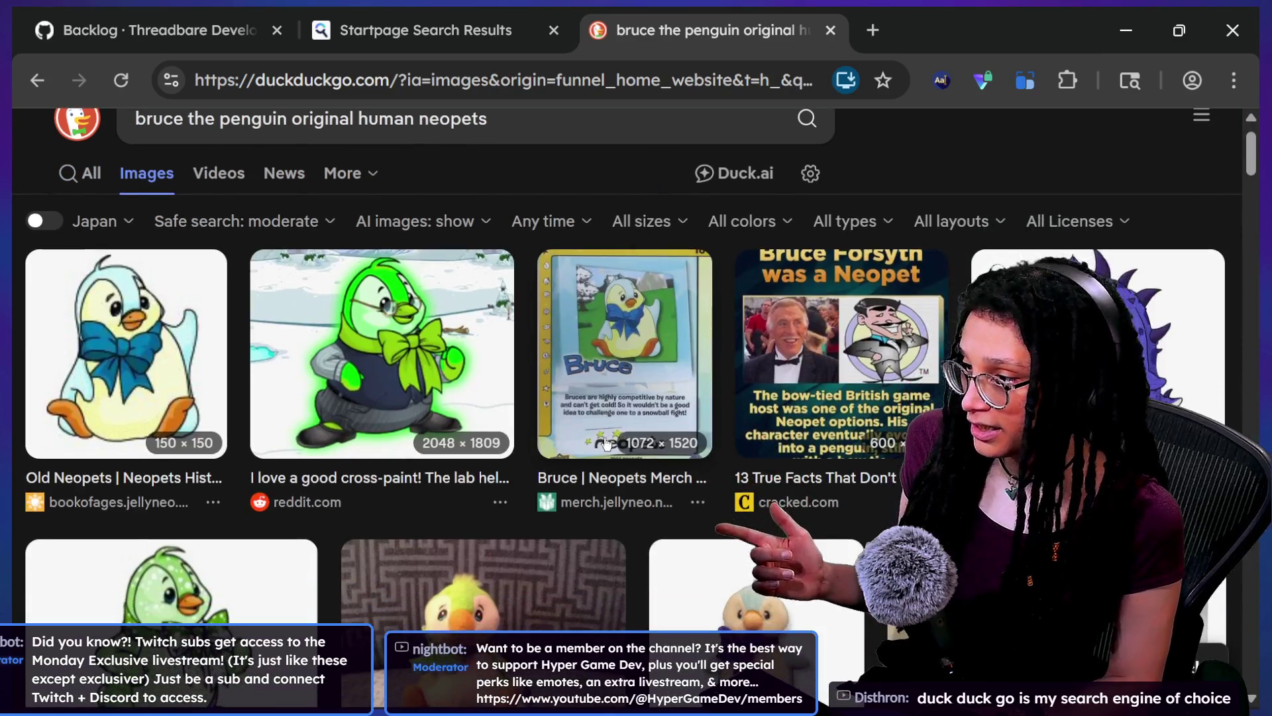
pyautogui.click(839, 398)
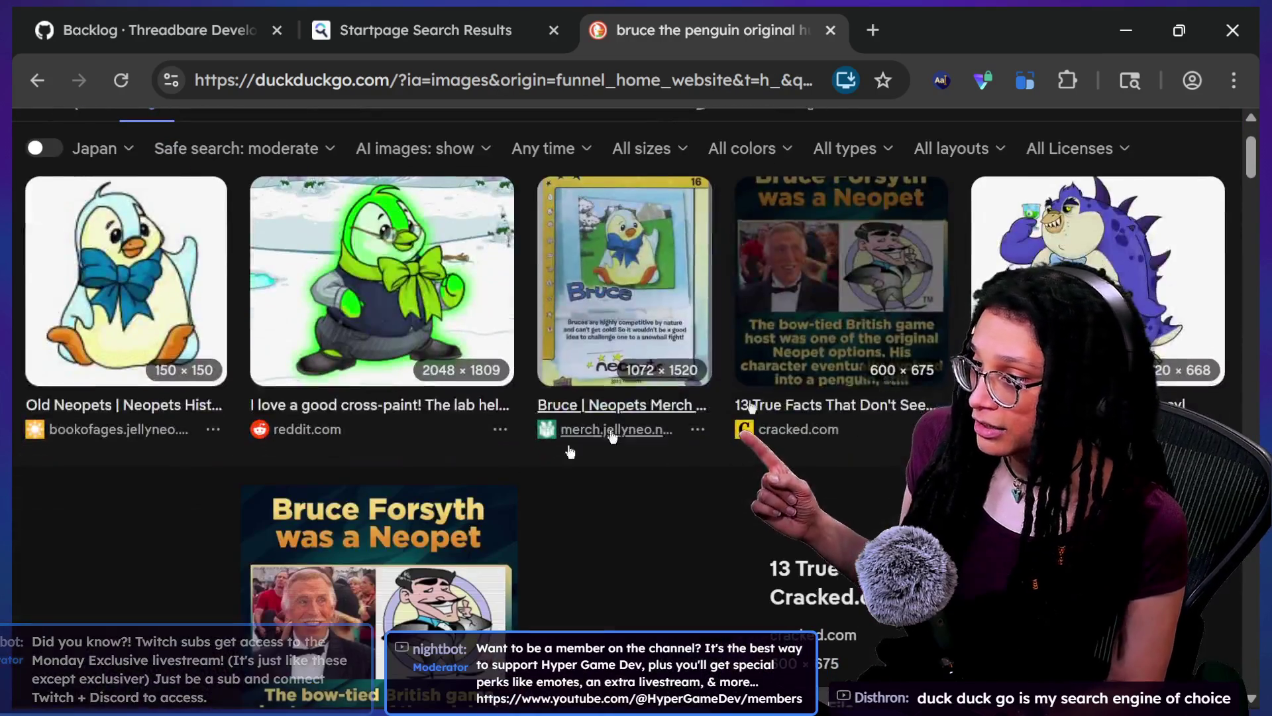
pyautogui.scroll(-2, 417, 476)
pyautogui.rightClick(416, 476)
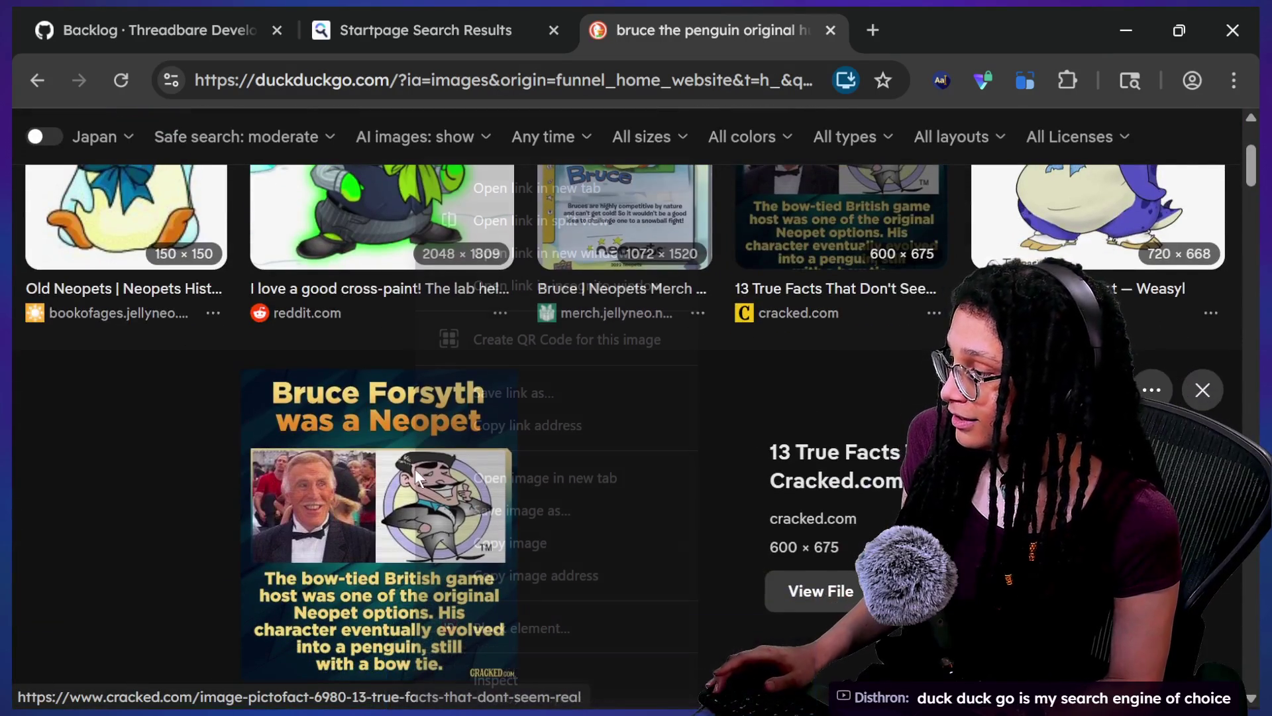
pyautogui.click(556, 477)
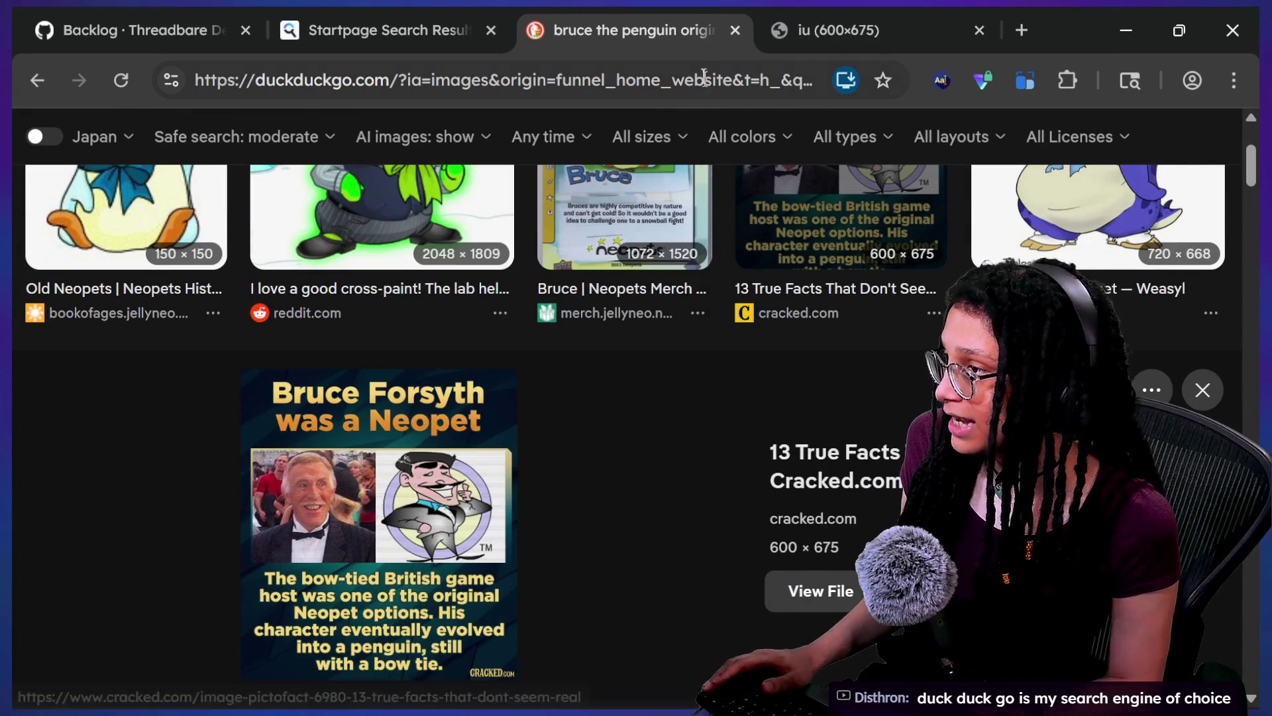
pyautogui.hotkey('ctrl', 'Tab')
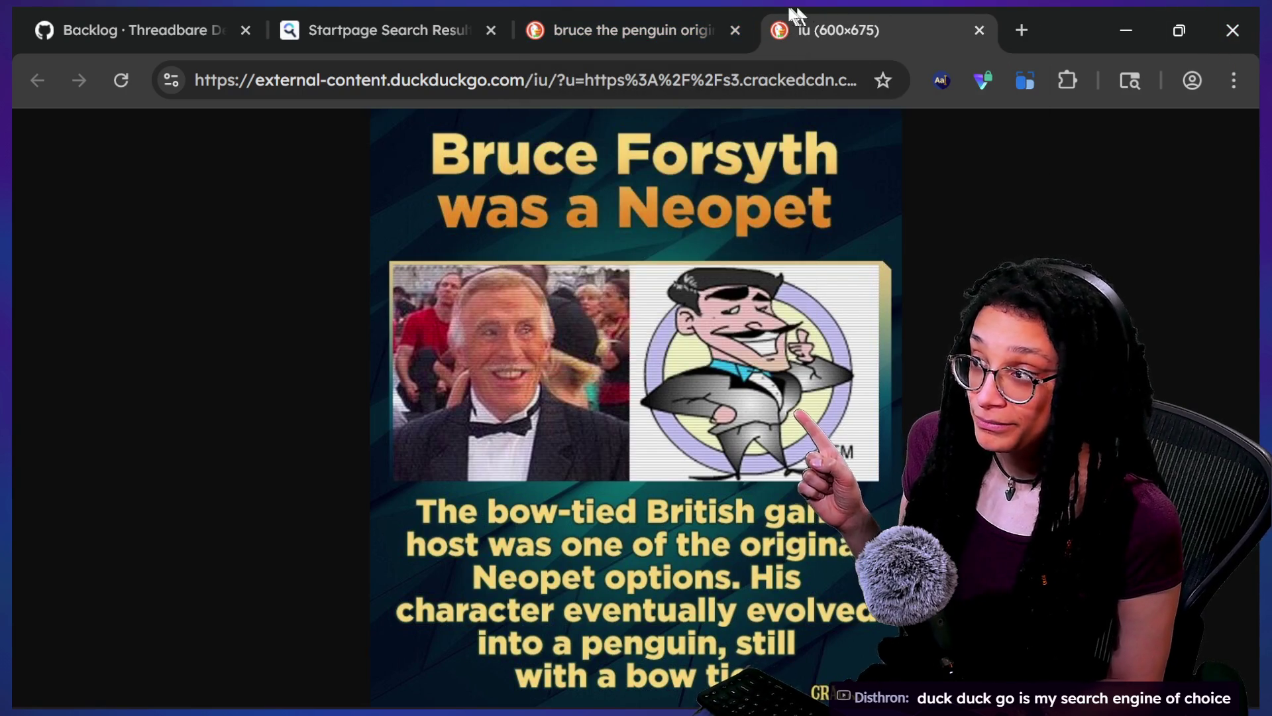
pyautogui.click(729, 17)
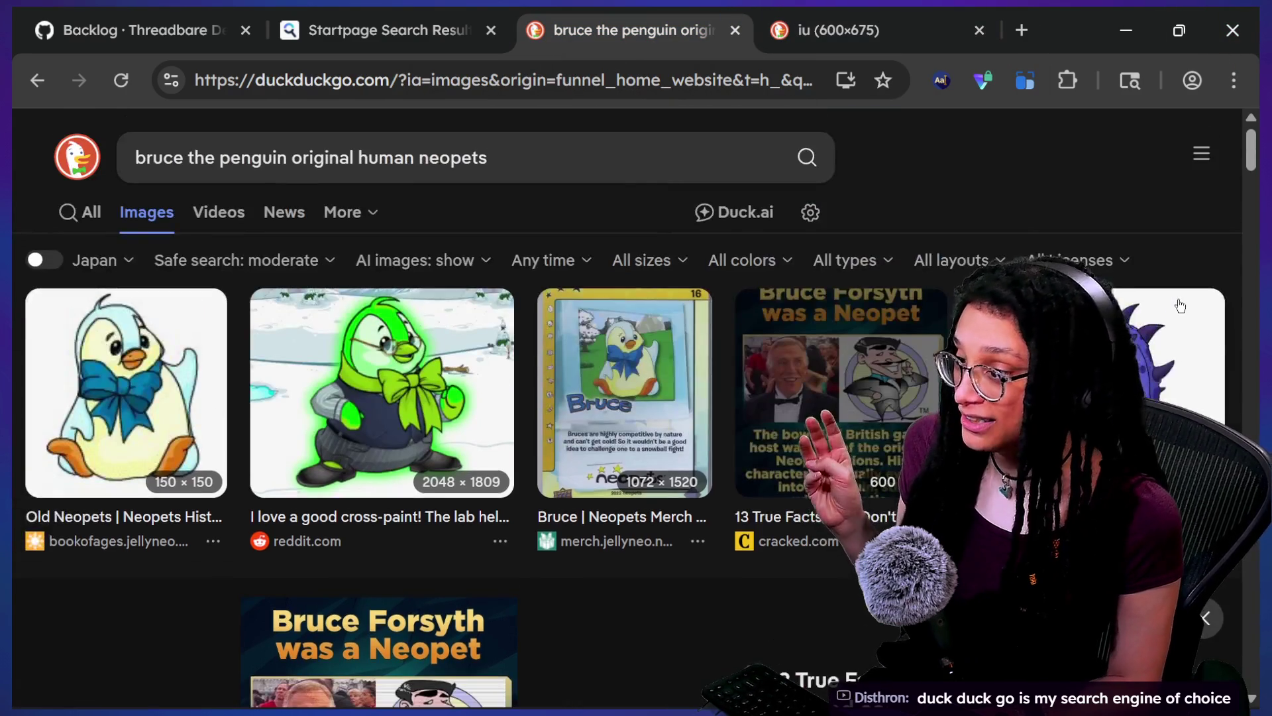
# - Open the Bruce trading card image in a new tab as well
pyautogui.scroll(-8, 1180, 306)
pyautogui.scroll(-12, 1180, 306)
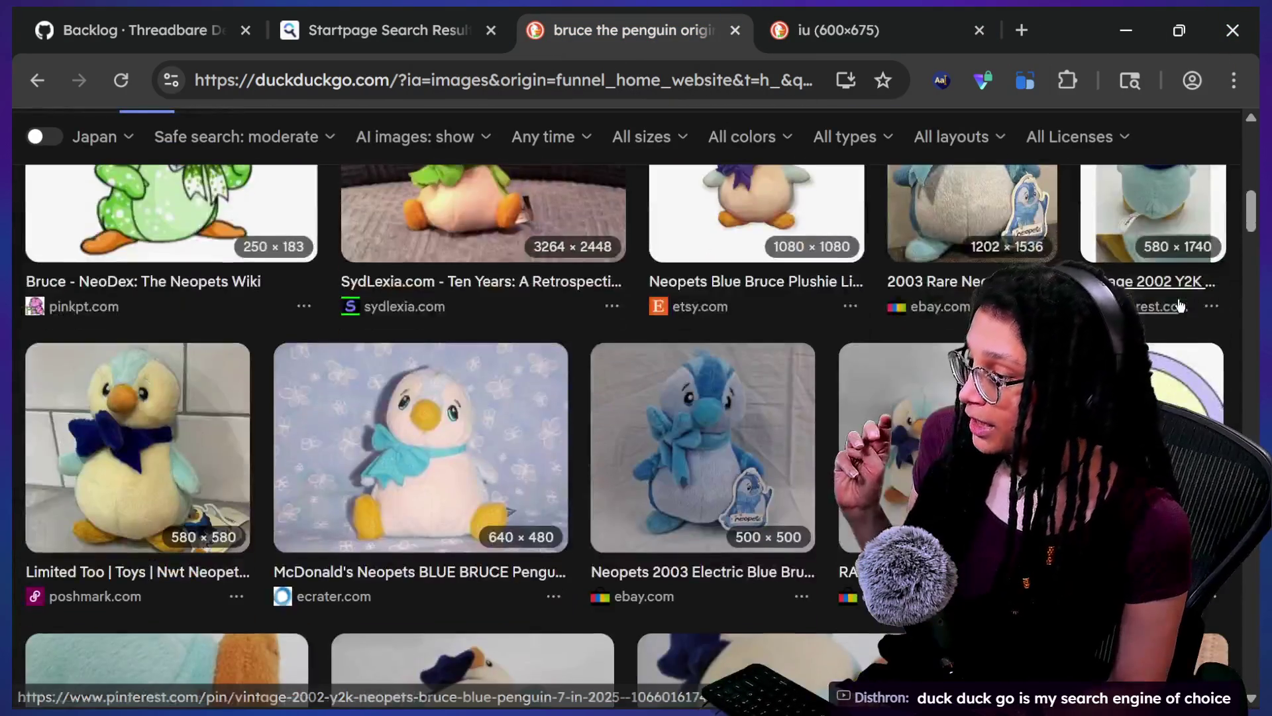
pyautogui.scroll(-6, 1180, 305)
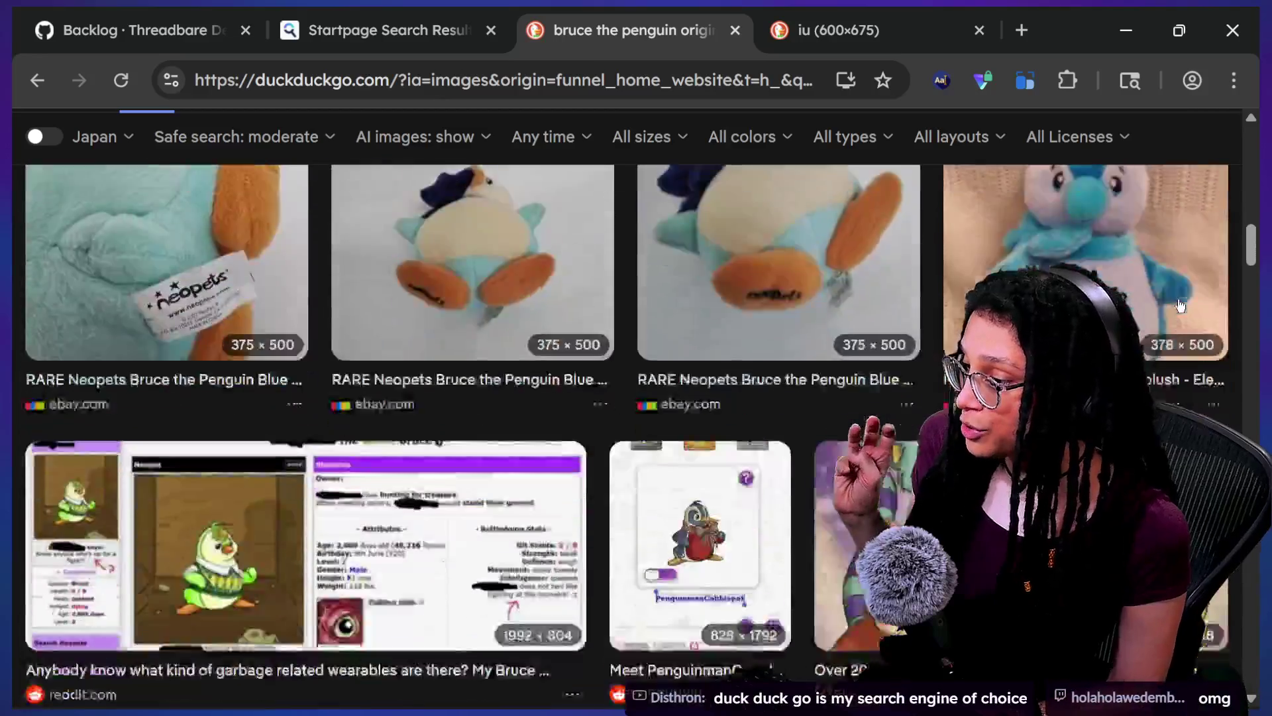
pyautogui.scroll(18, 1180, 305)
pyautogui.scroll(10, 1176, 296)
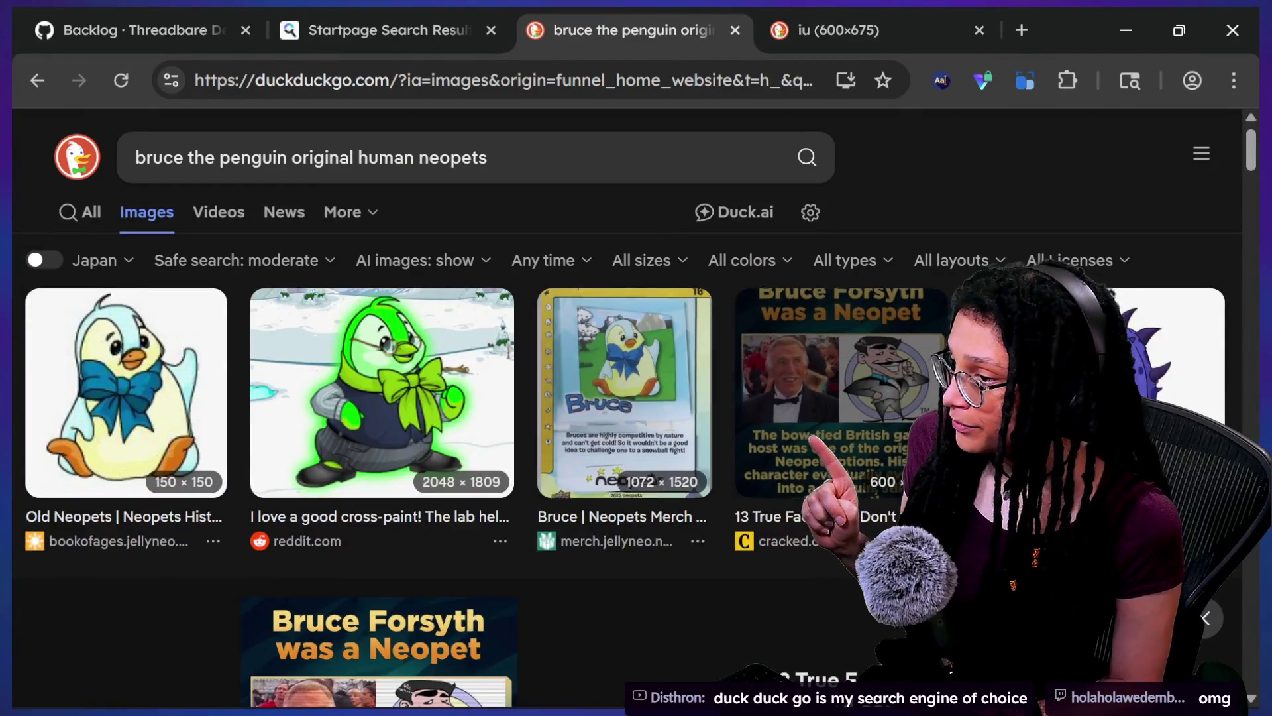
pyautogui.click(594, 396)
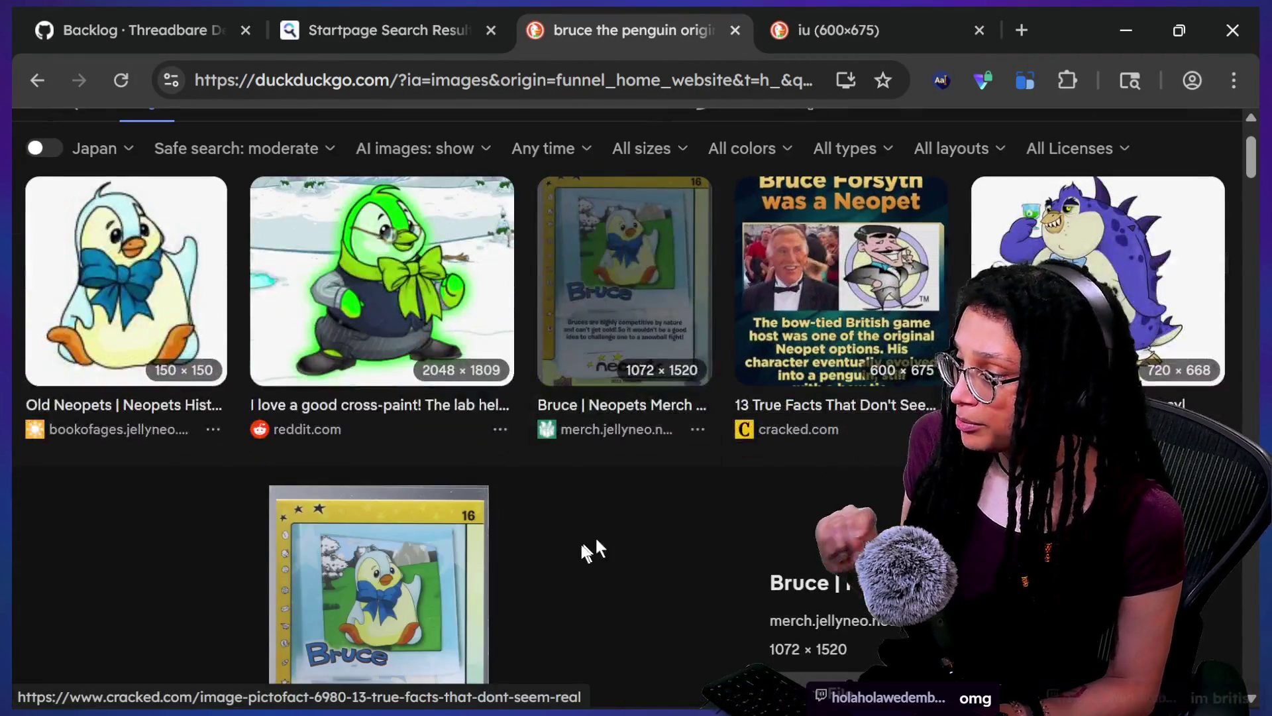
pyautogui.rightClick(389, 583)
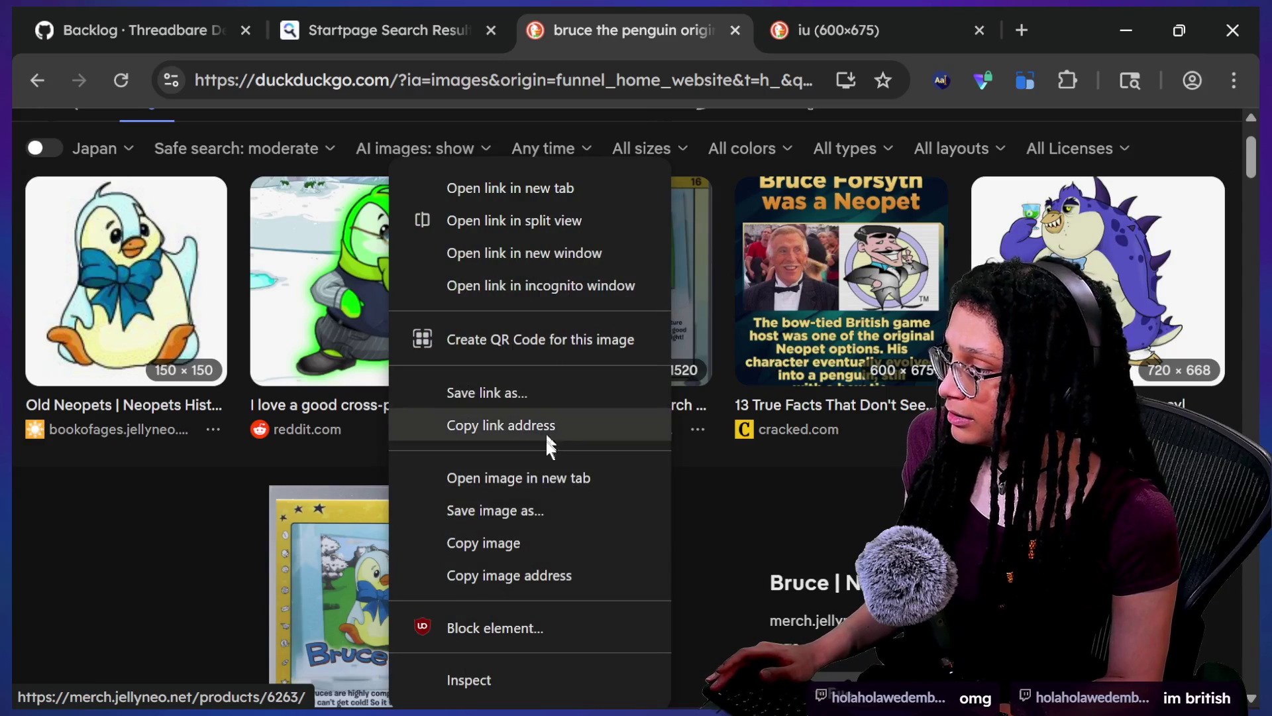
pyautogui.click(549, 476)
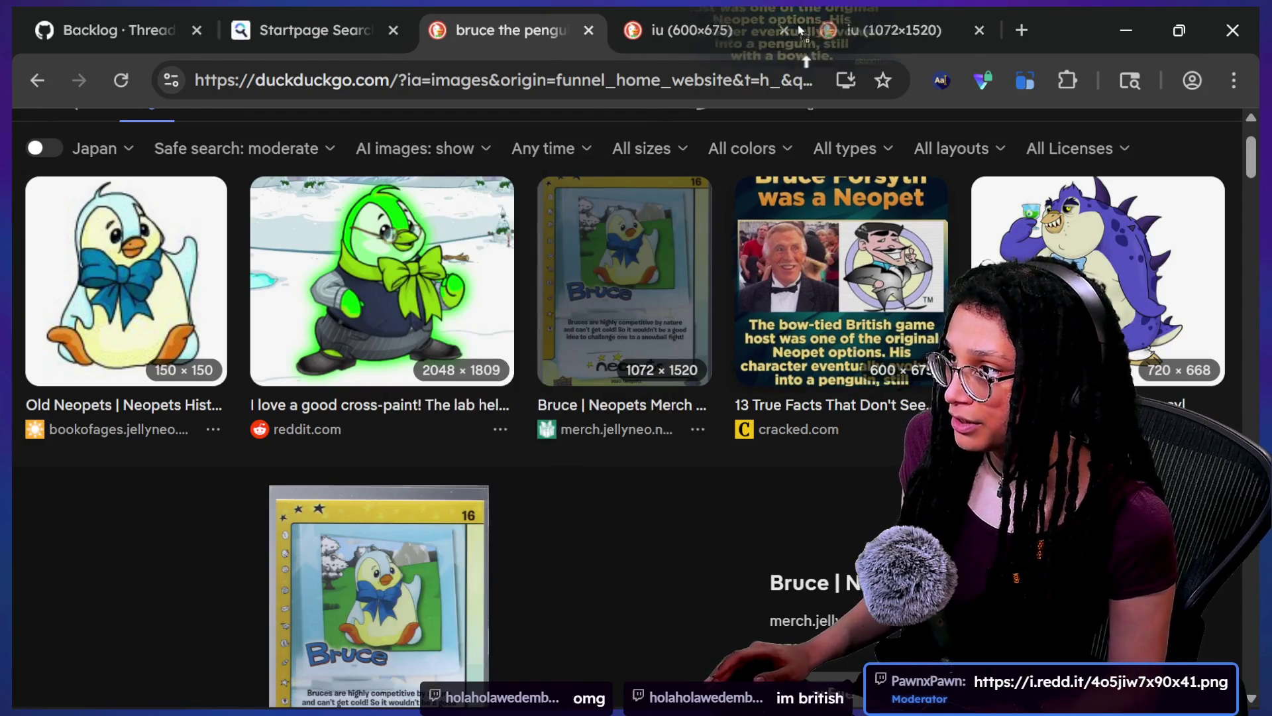
# - Compare the Bruce Forsyth Neopet image and the Bruce card image by flipping between their tabs
pyautogui.click(703, 29)
pyautogui.click(830, 6)
pyautogui.click(870, 4)
pyautogui.click(815, 12)
pyautogui.click(881, 26)
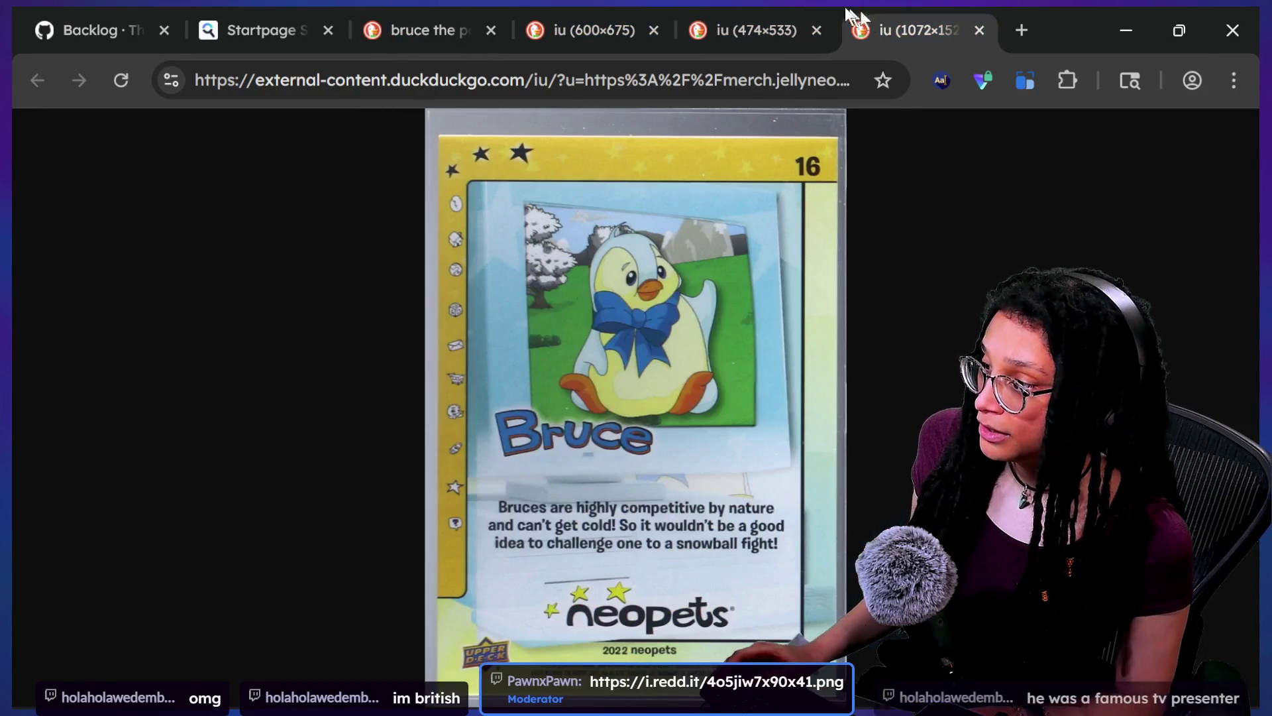
pyautogui.click(780, 7)
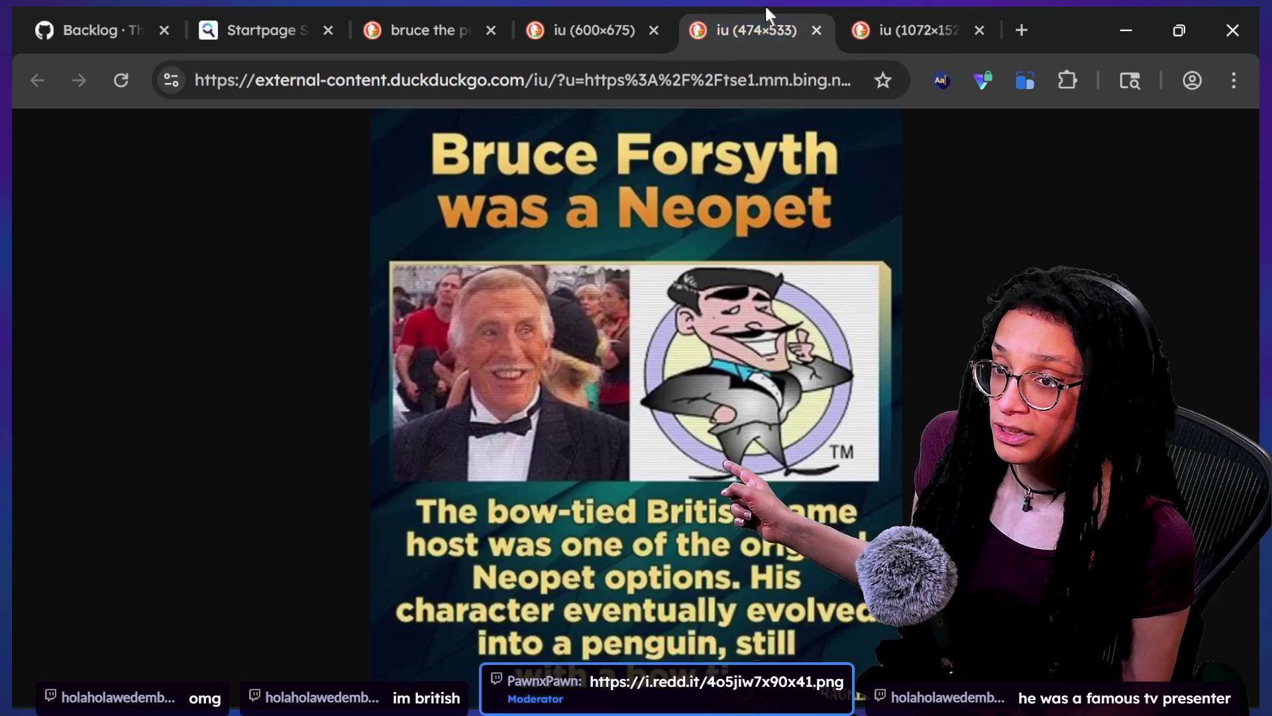
pyautogui.click(855, 7)
pyautogui.click(812, 8)
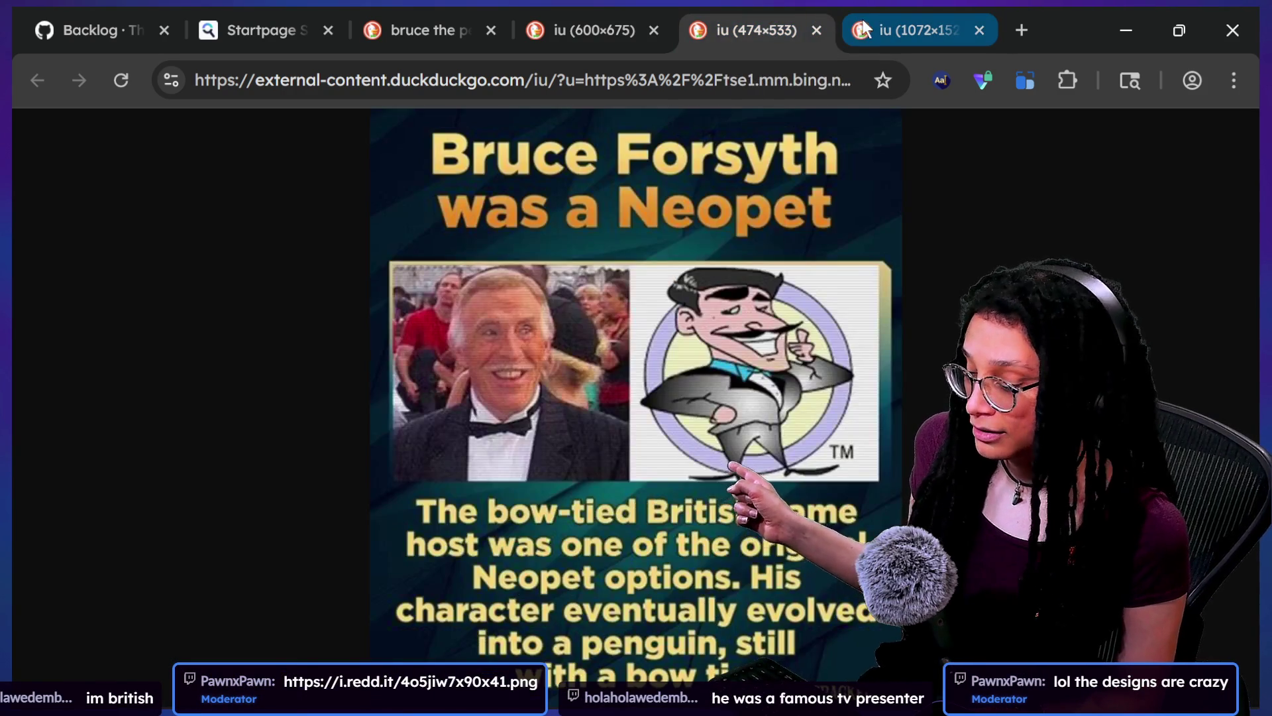
pyautogui.click(882, 20)
pyautogui.click(831, 5)
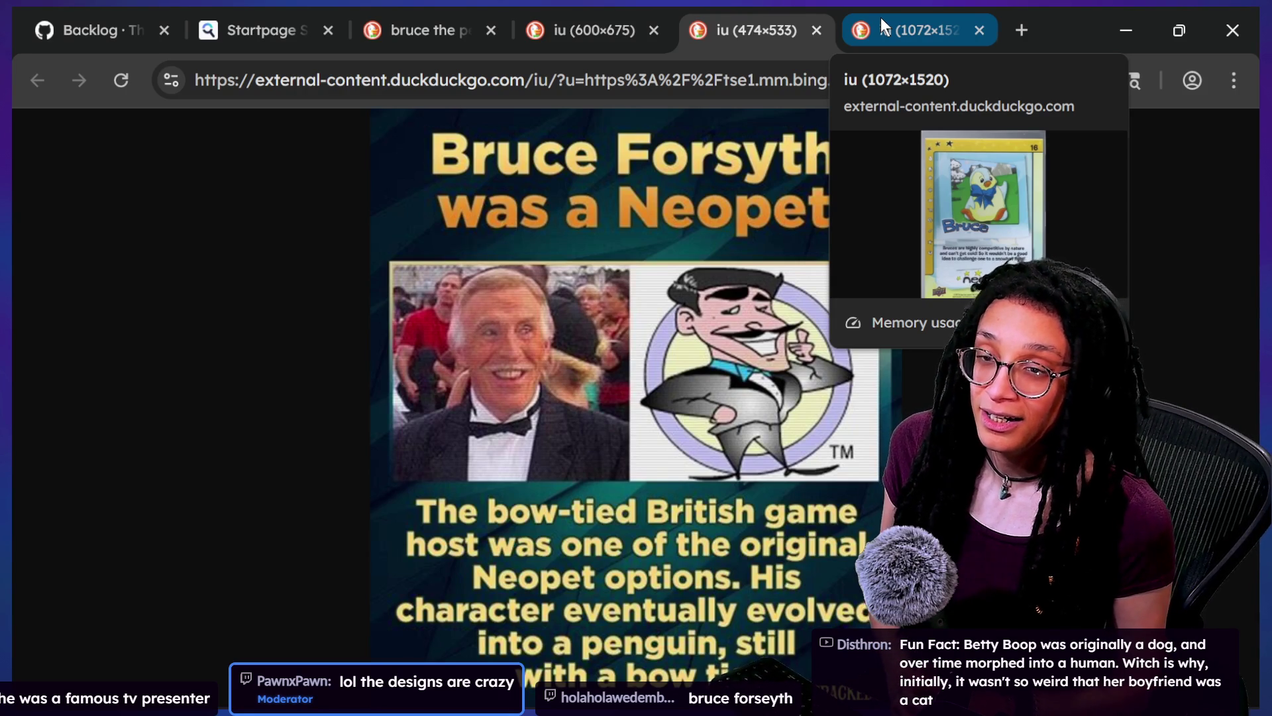
pyautogui.click(881, 18)
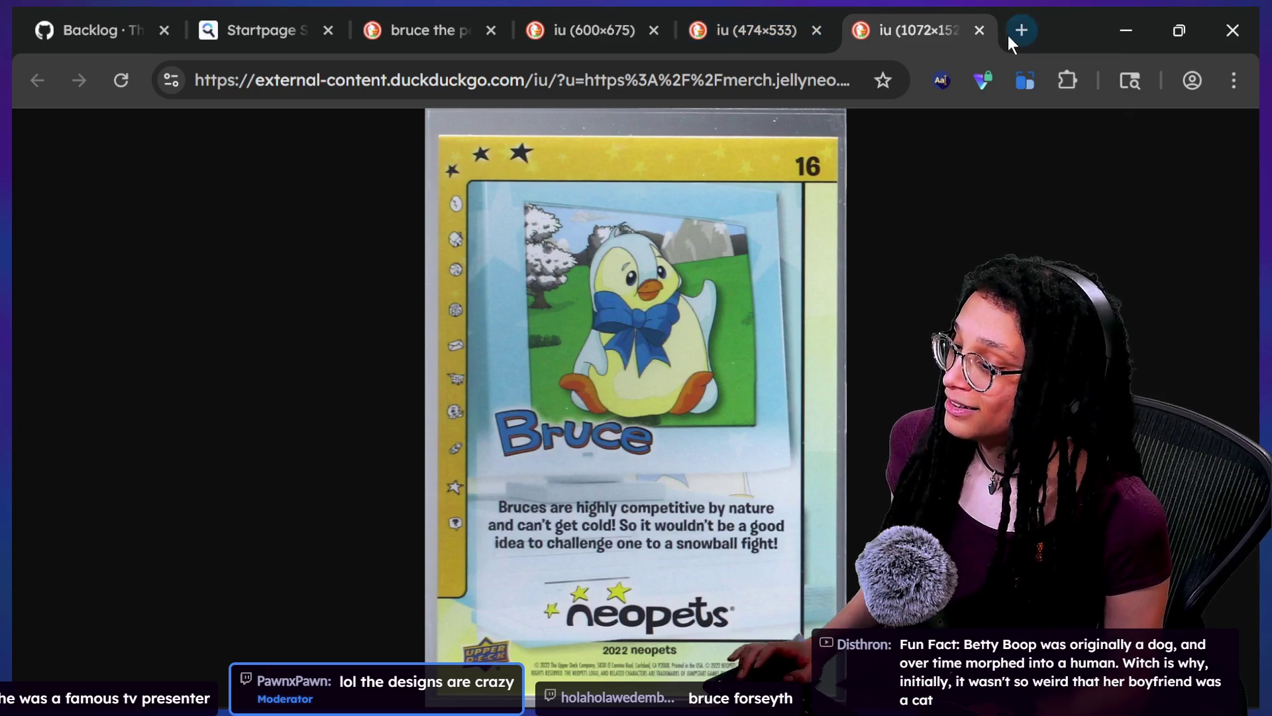
# - Leave the browser for Godot's bonus_thought script and bring up the stream chat
pyautogui.hotkey('alt', 'Tab')
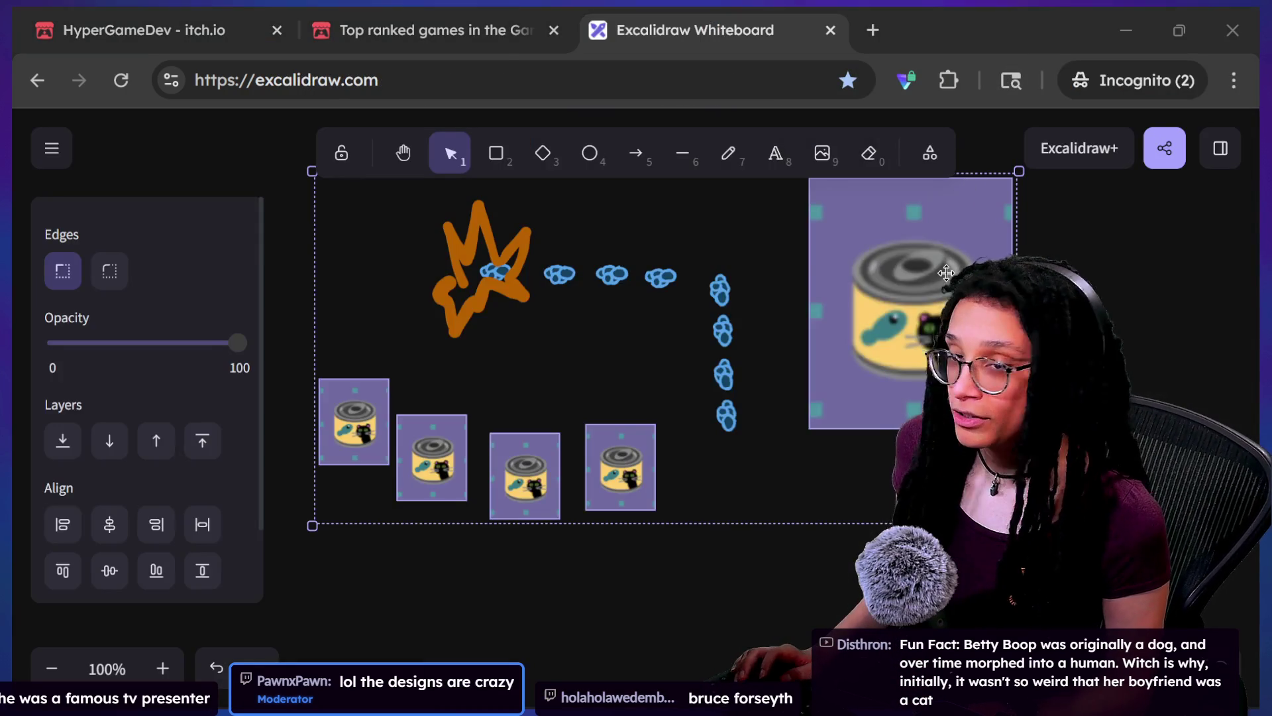
pyautogui.hotkey('alt', 'Tab')
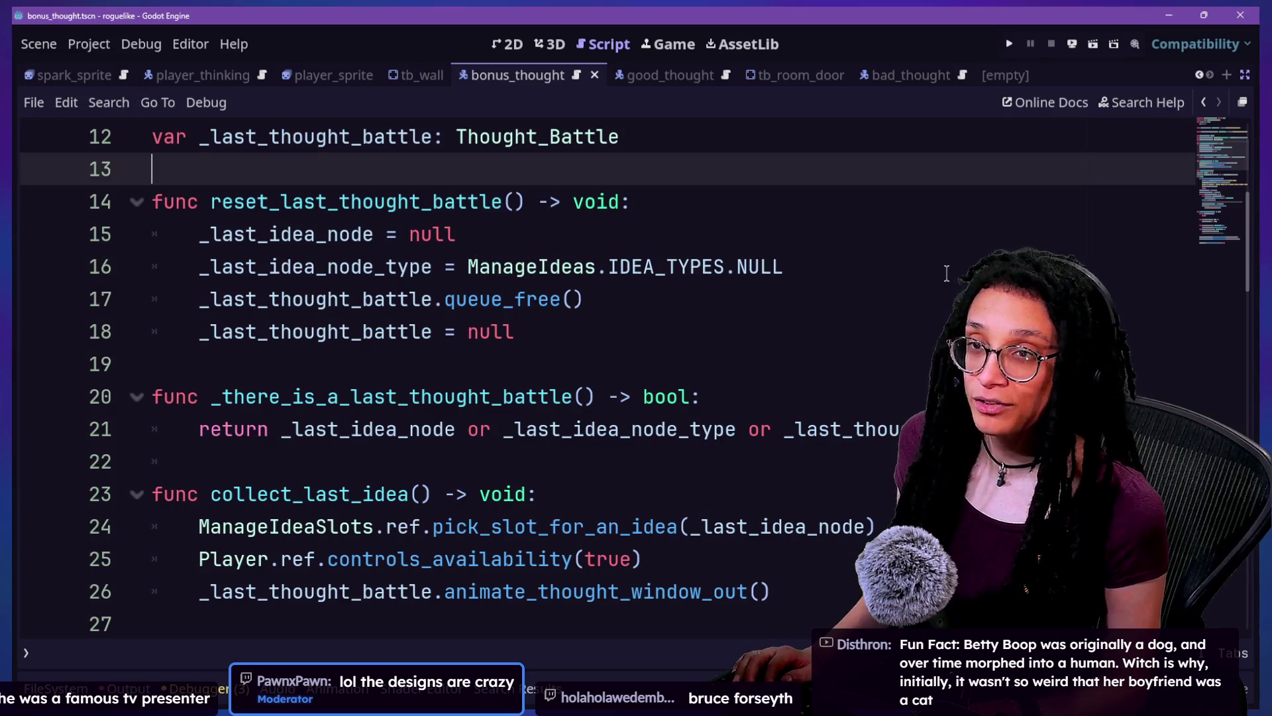
pyautogui.hotkey('alt', 'Tab')
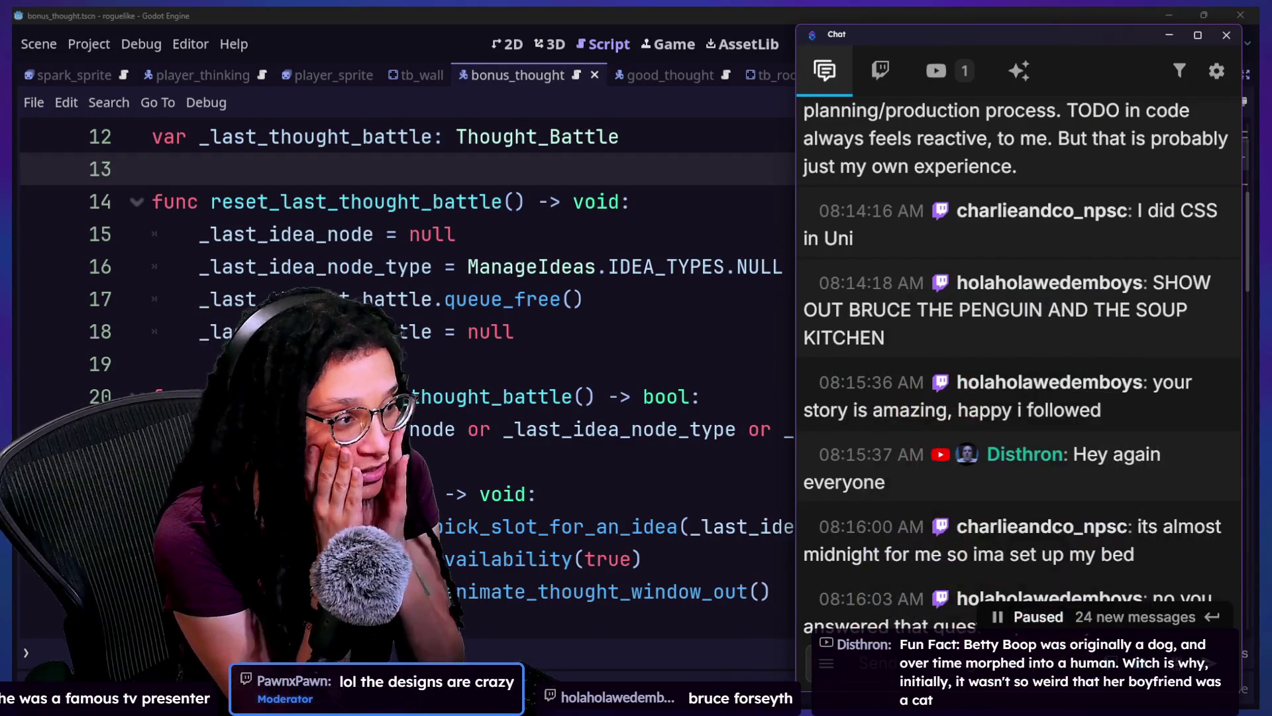
# - Read through to the newest chat message, copy the word COURGETTE, and hide the chat
pyautogui.moveTo(1179, 338)
pyautogui.scroll(5, 1179, 337)
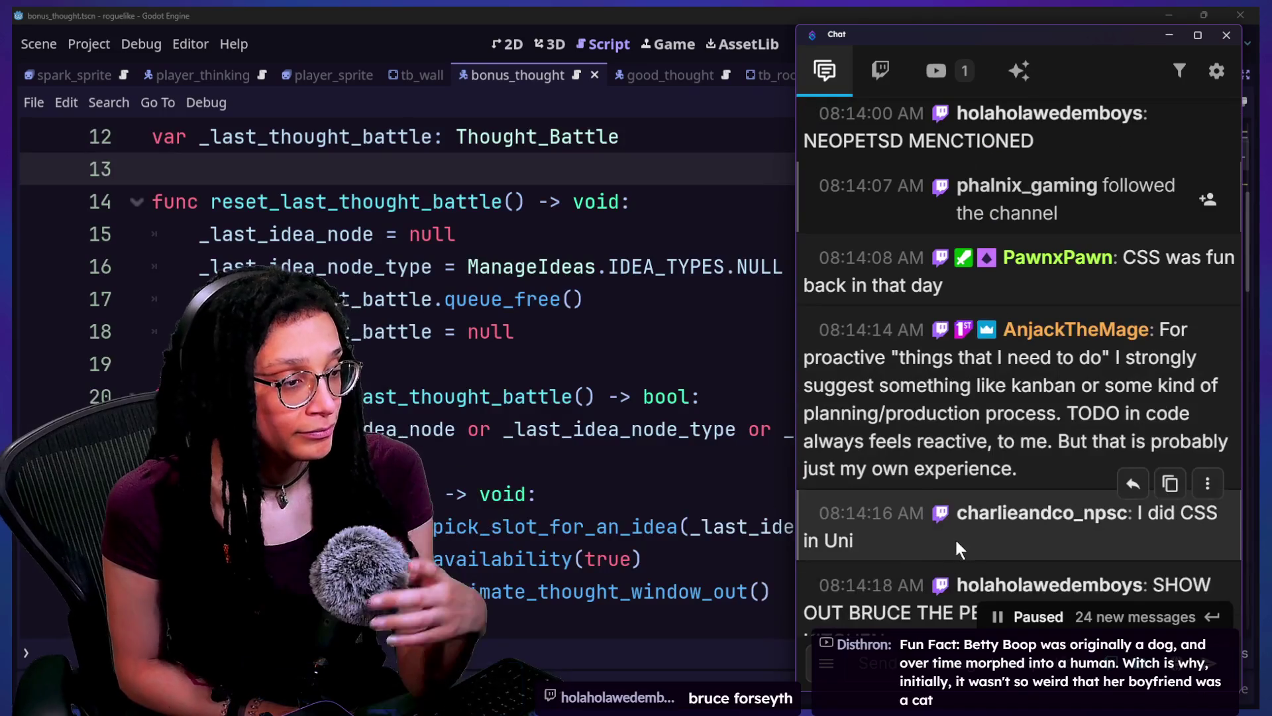
pyautogui.scroll(-15, 958, 549)
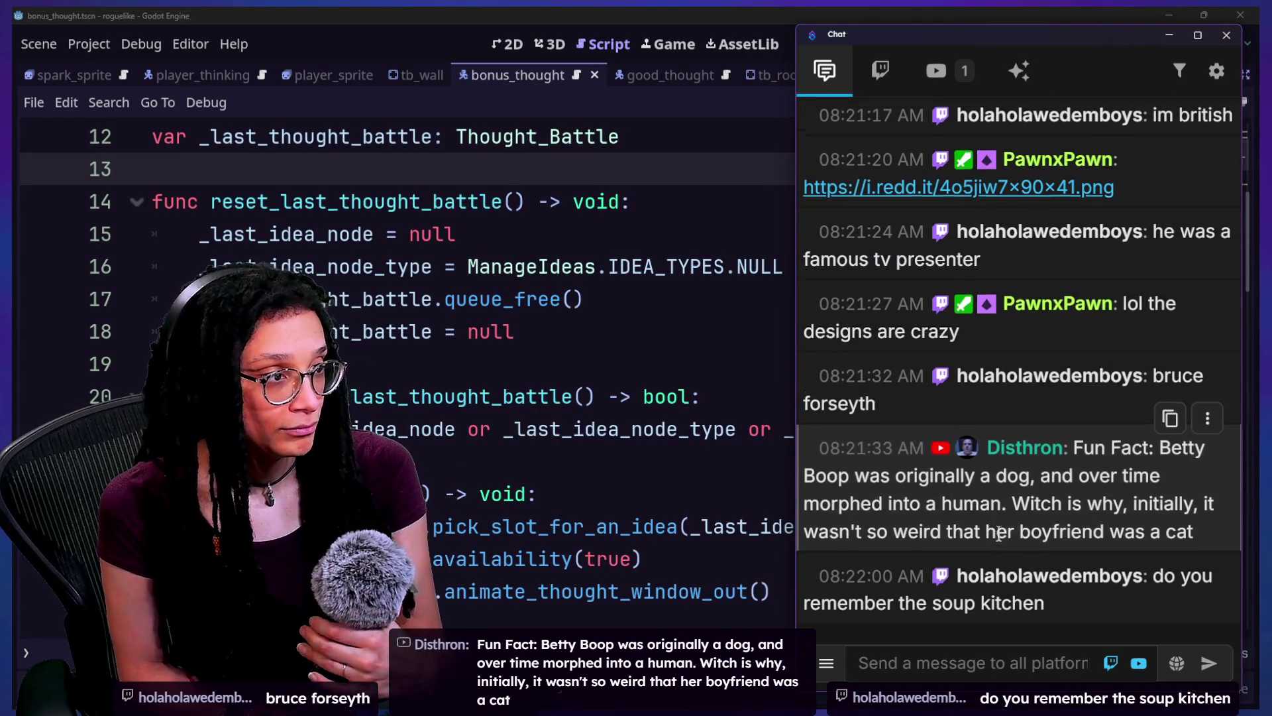
pyautogui.scroll(3, 999, 532)
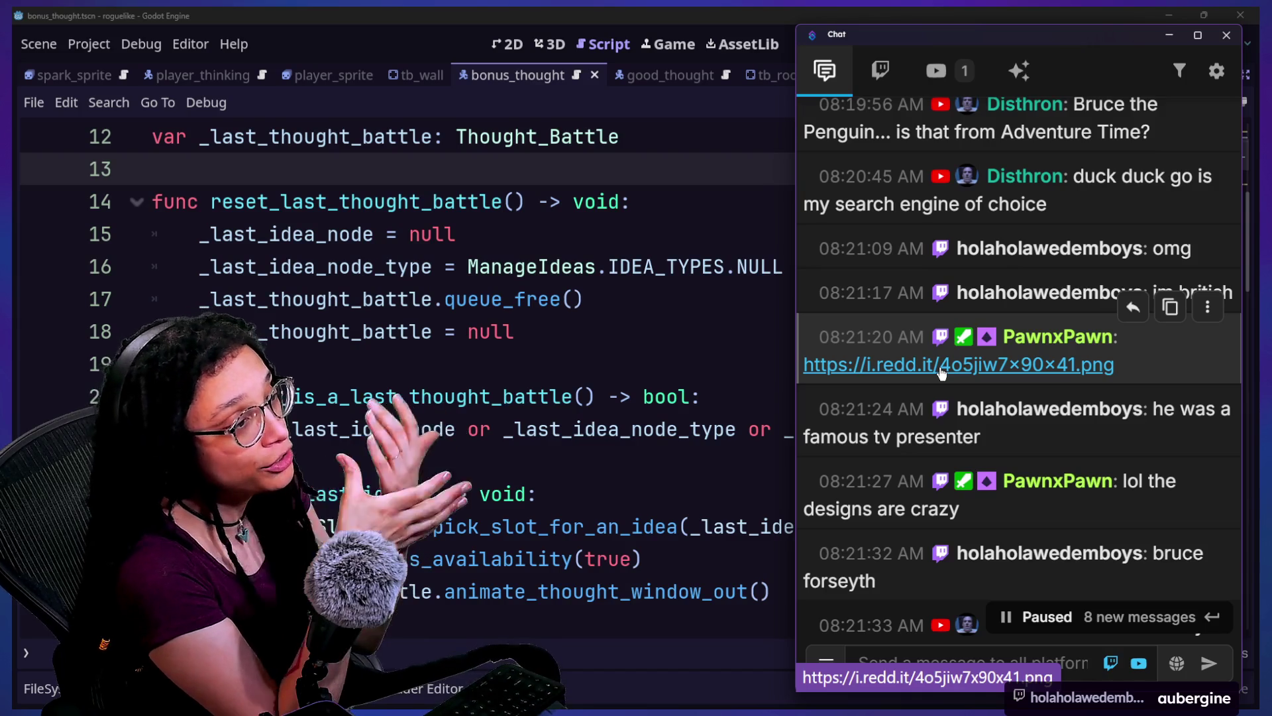
pyautogui.scroll(-5, 941, 373)
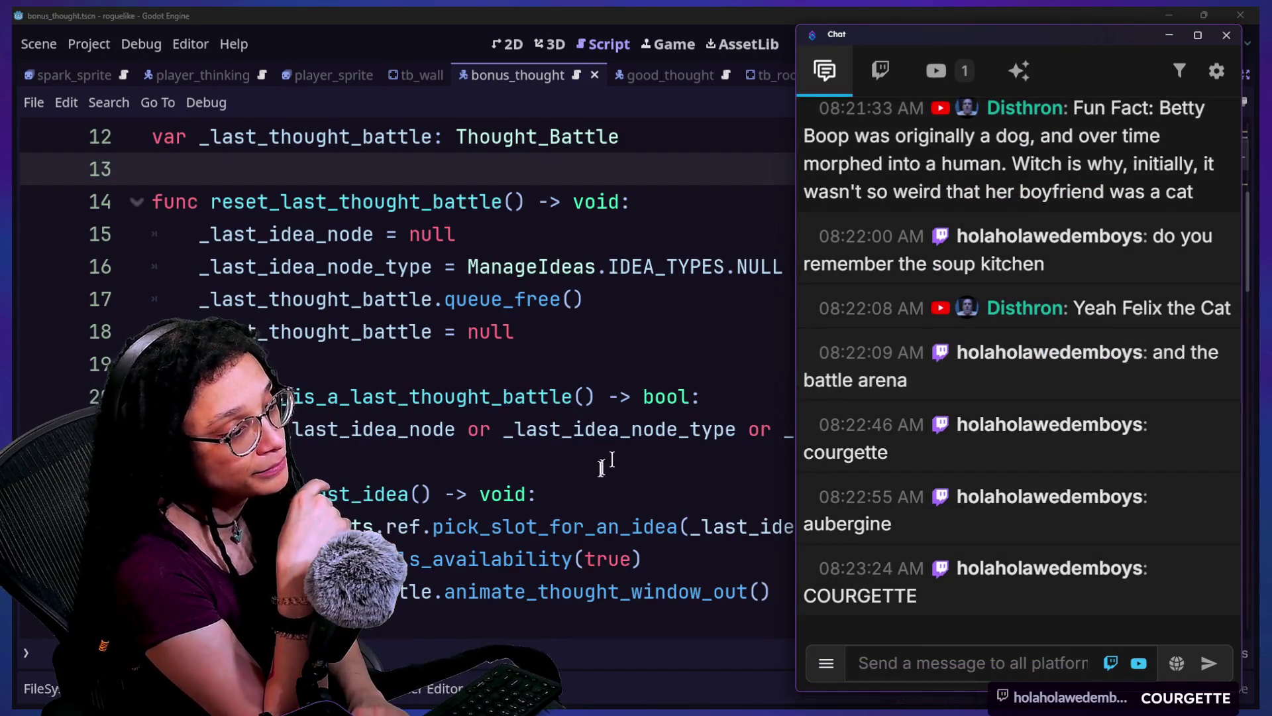
pyautogui.hotkey('ctrl', 'a')
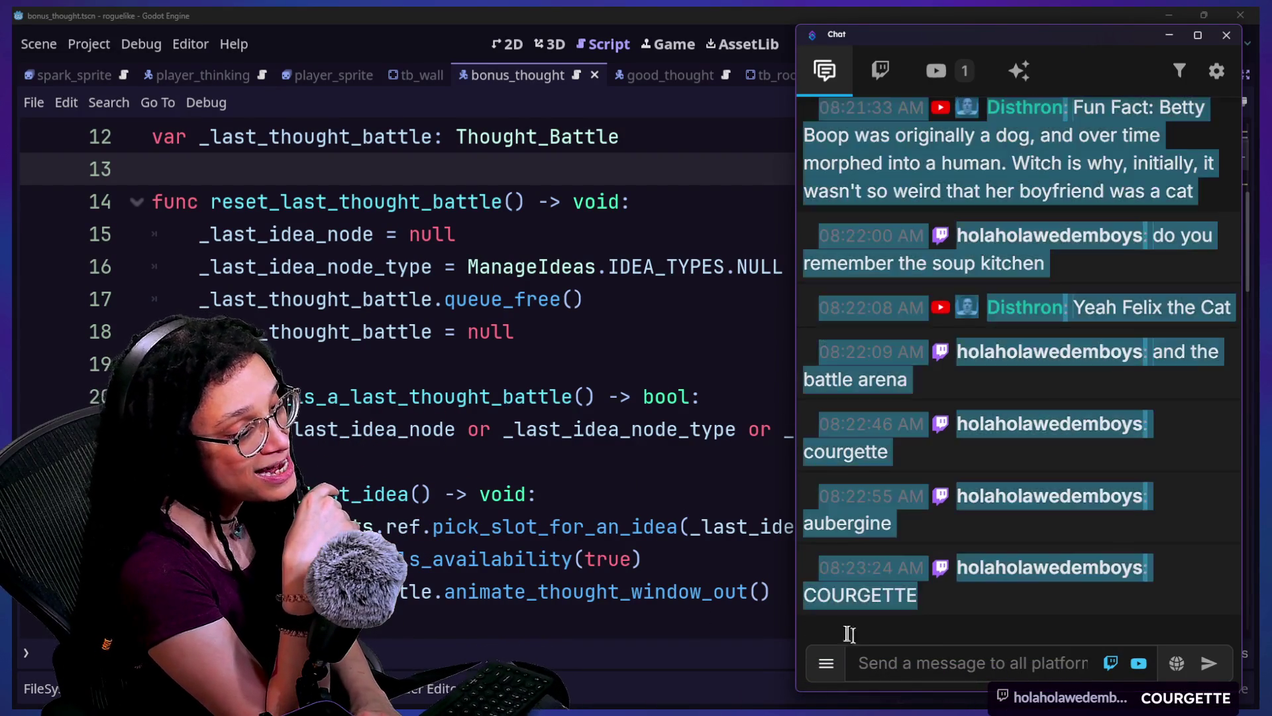
pyautogui.doubleClick(800, 596)
pyautogui.hotkey('ctrl', 'c')
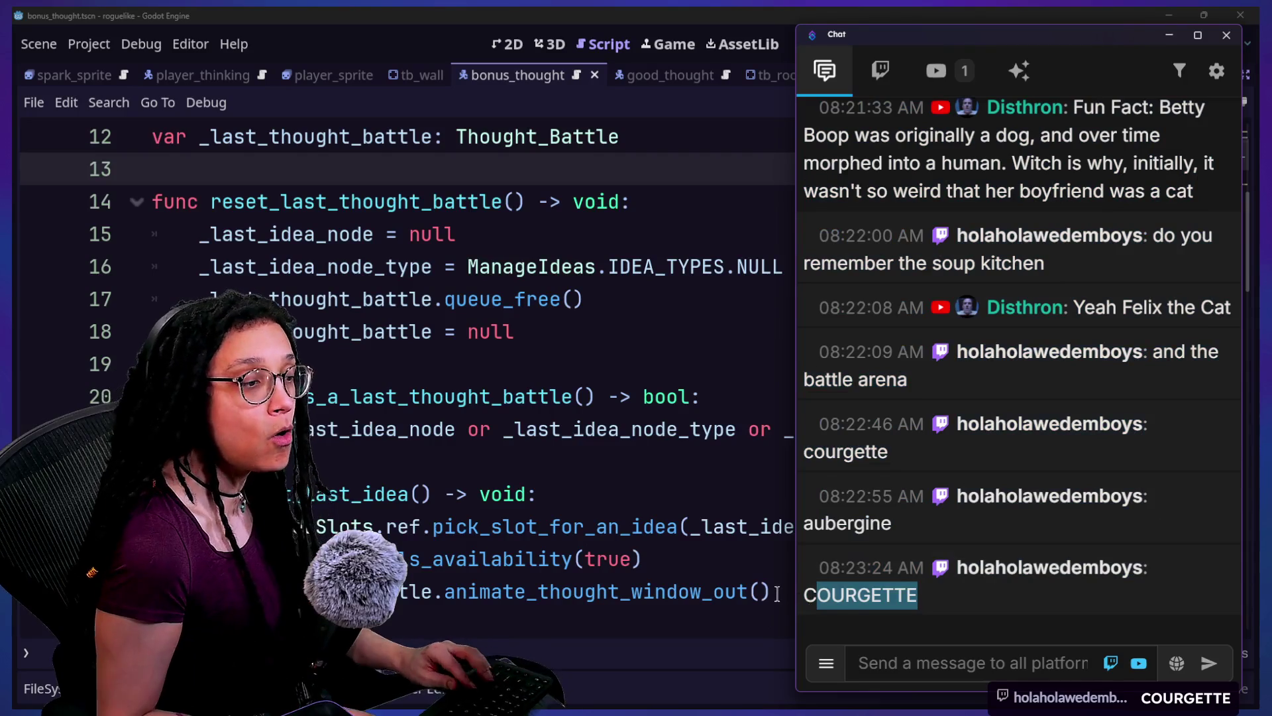
pyautogui.hotkey('alt', 'Tab')
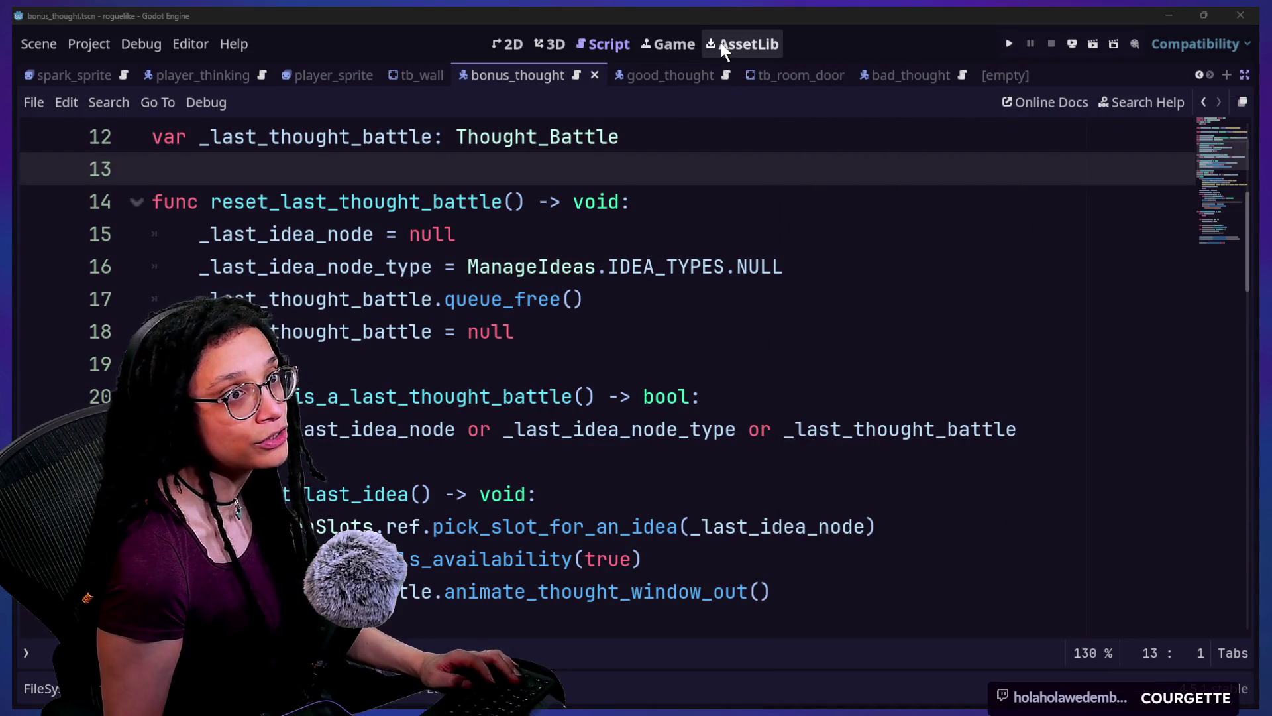
# - Search Startpage images for the pasted word COURGETTE
pyautogui.hotkey('alt', 'Tab')
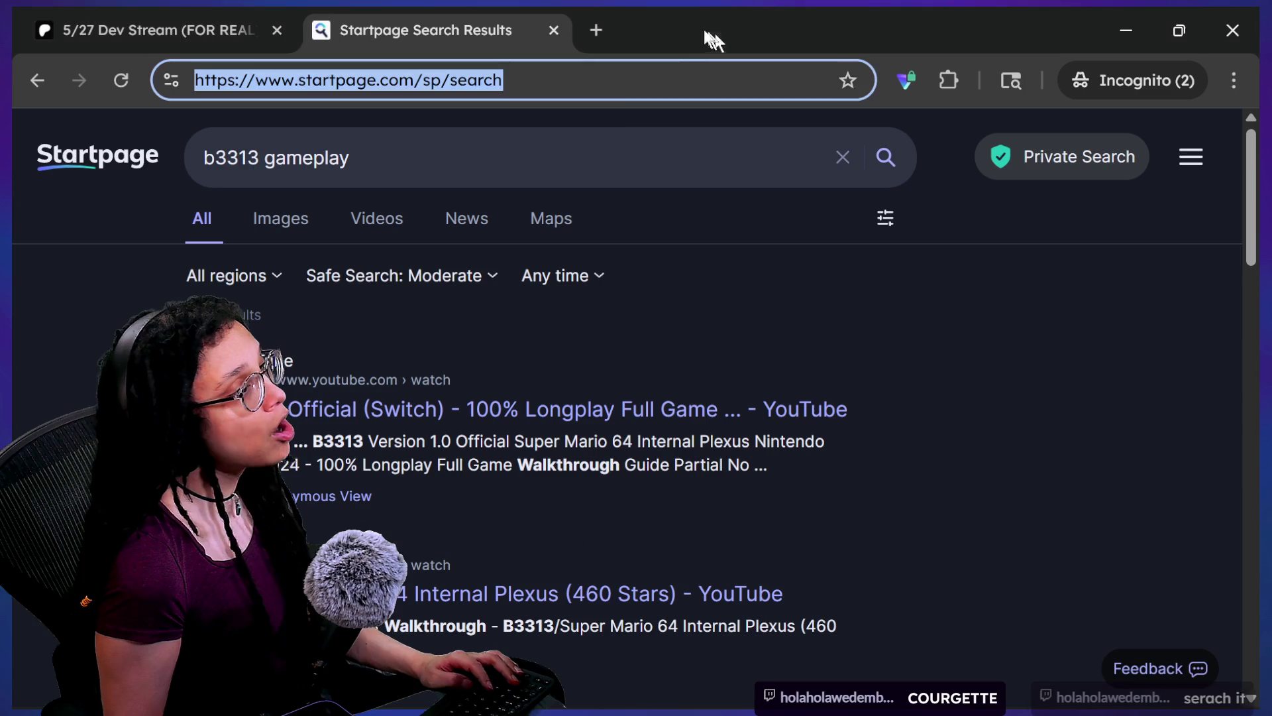
pyautogui.hotkey('ctrl', 'v')
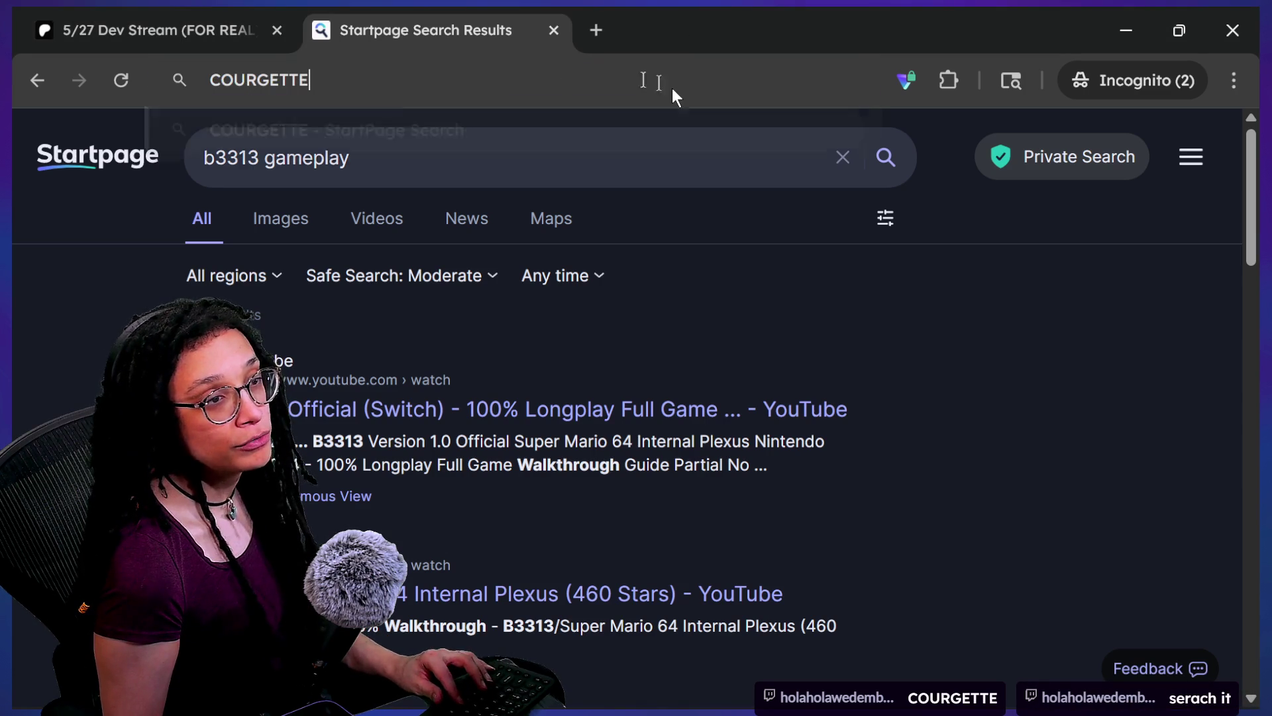
pyautogui.press('Return')
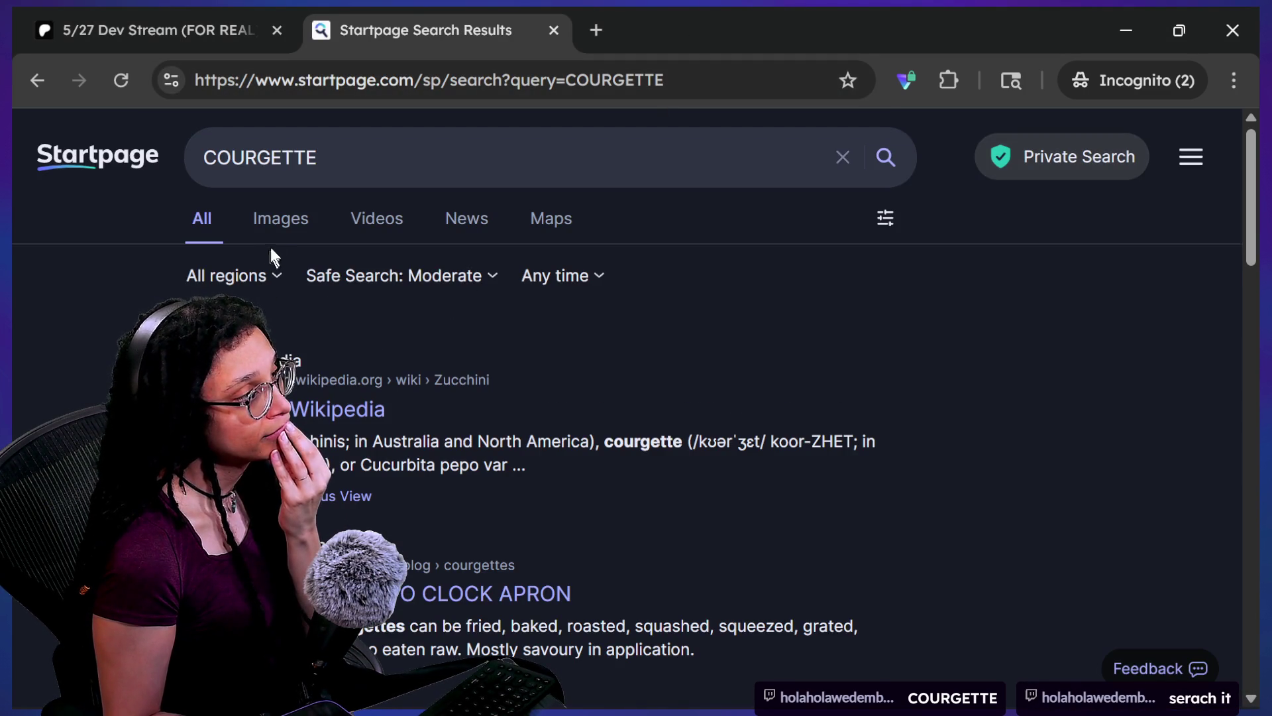
pyautogui.click(286, 224)
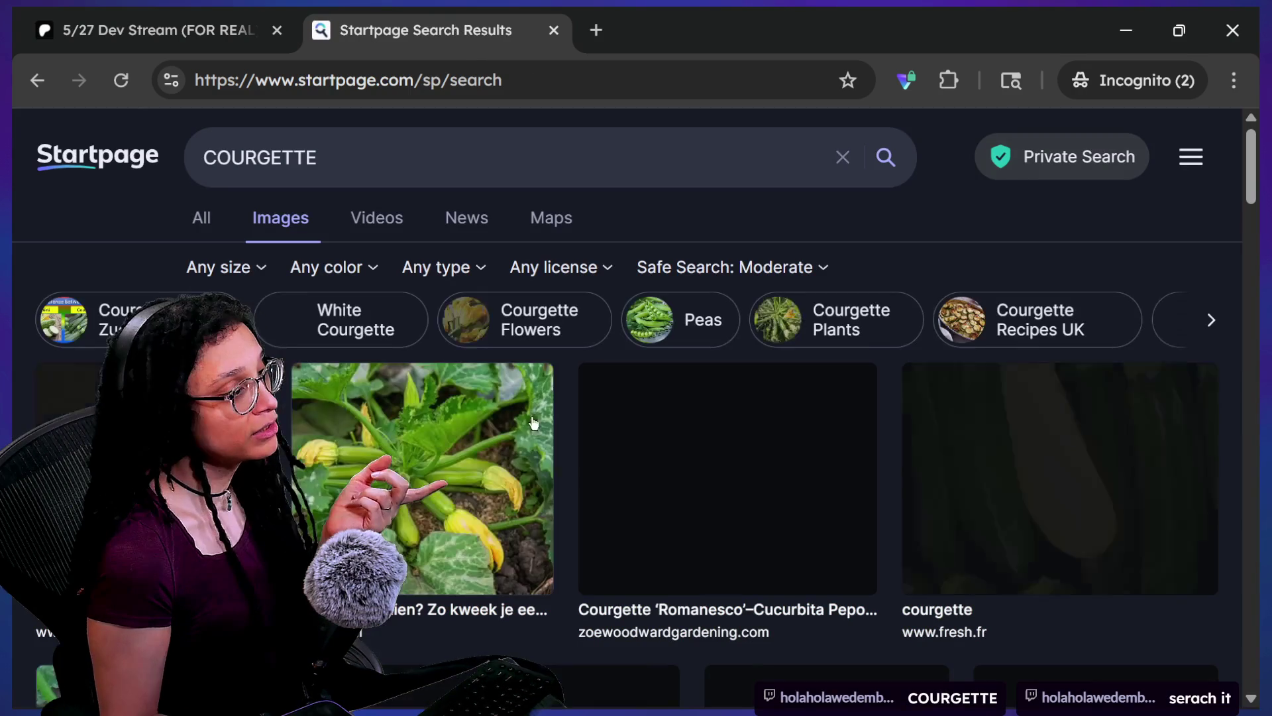
pyautogui.scroll(-3, 524, 422)
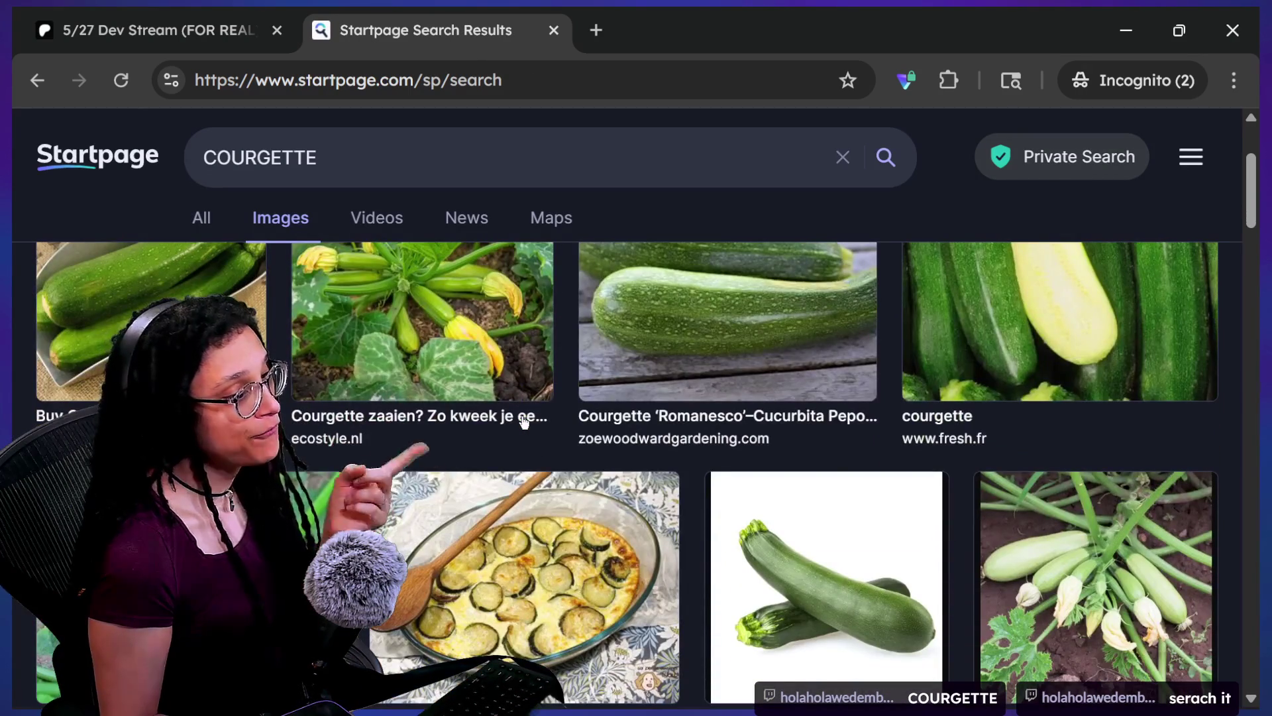
pyautogui.scroll(3, 403, 153)
# - Replace the image search query with 'neopets worlds maps'
pyautogui.click(399, 152)
pyautogui.hotkey('shift', 'Left')
pyautogui.hotkey('shift', 'Left')
pyautogui.hotkey('shift', 'Left')
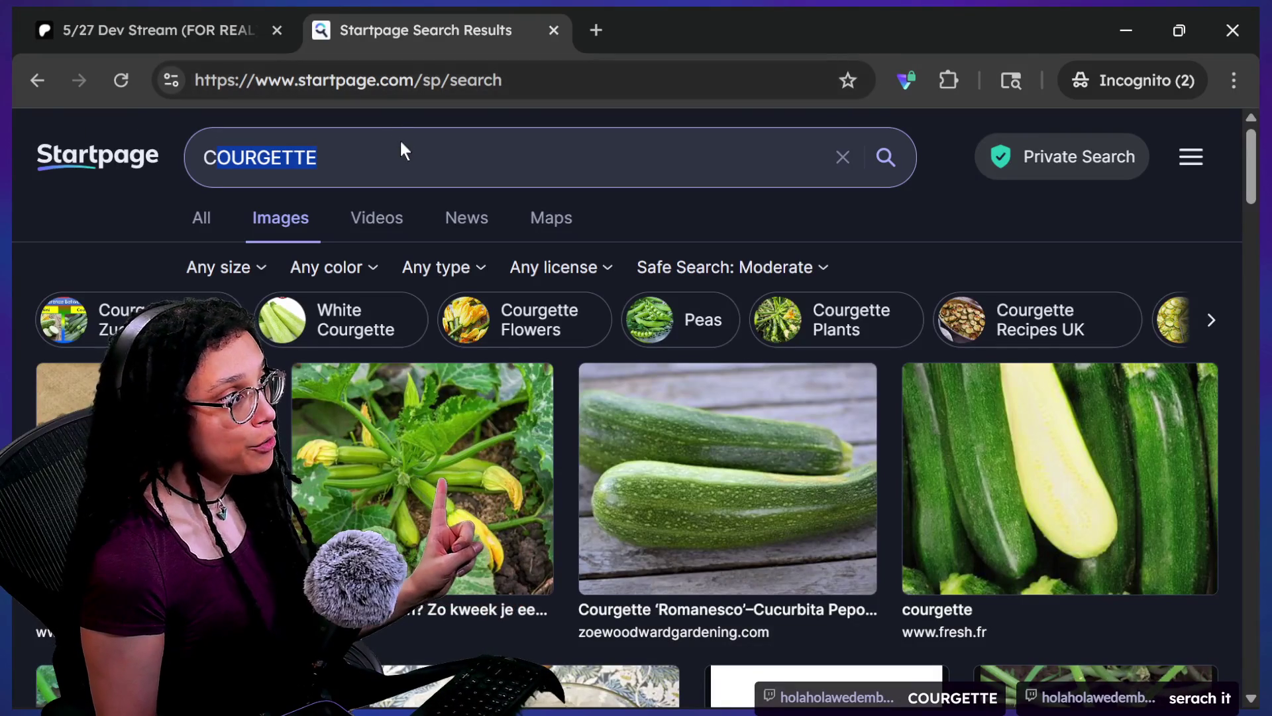
pyautogui.hotkey('shift', 'Left')
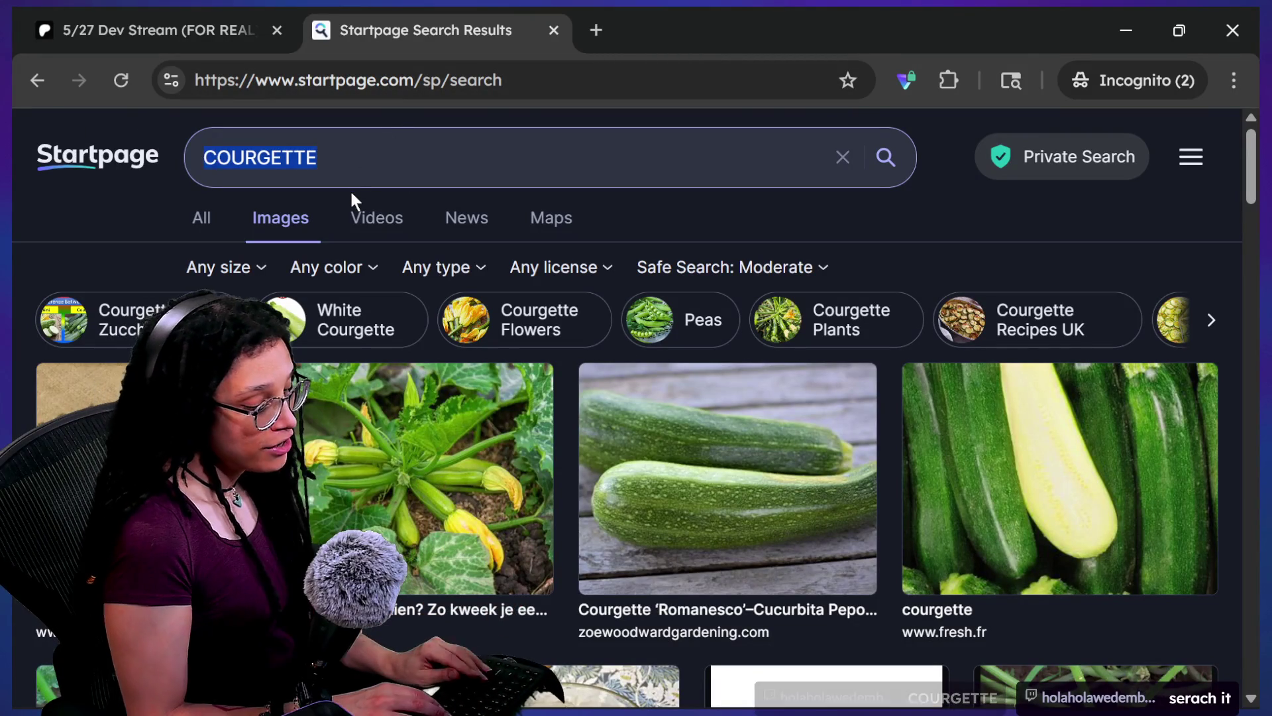
pyautogui.write('neopets worlds')
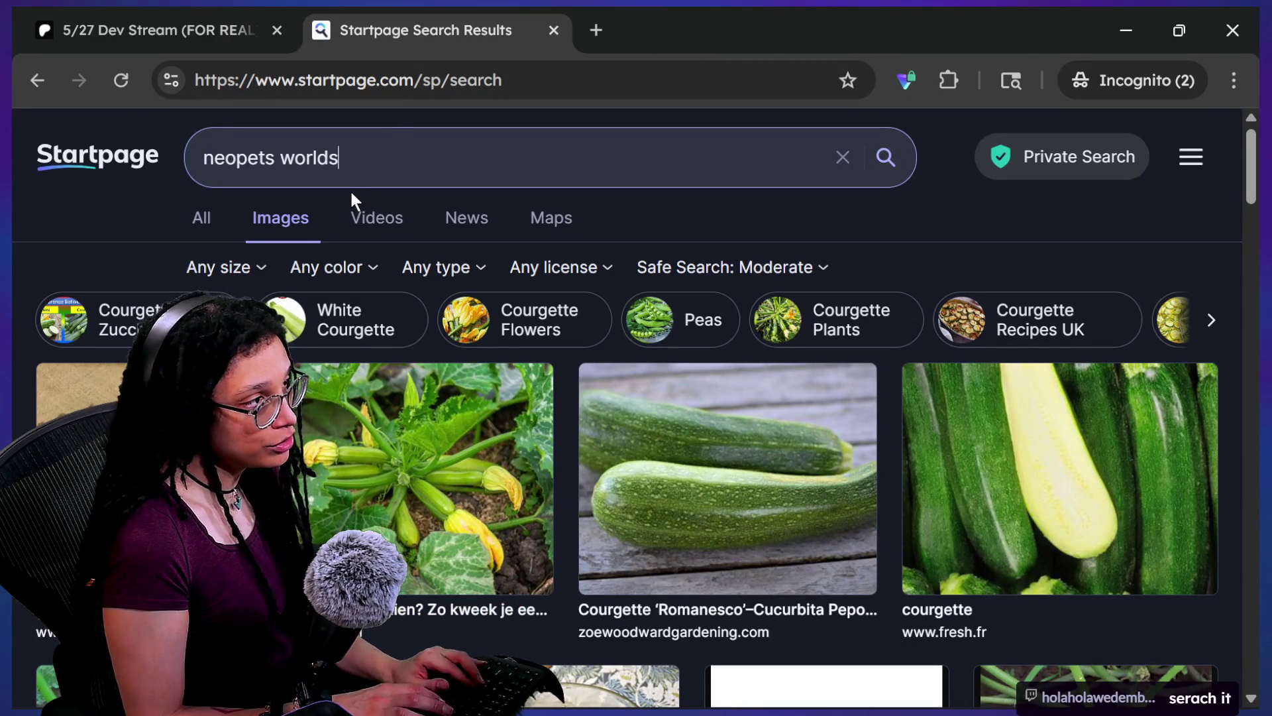
pyautogui.write(' maps')
pyautogui.press('Return')
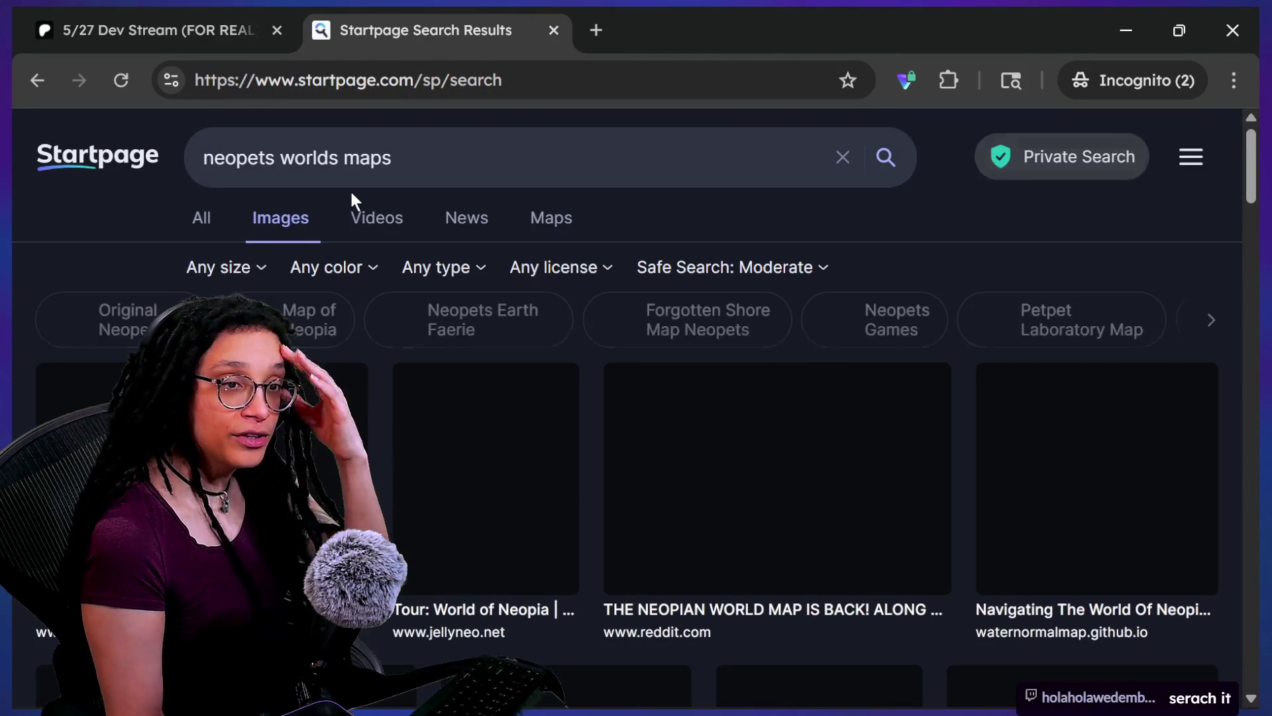
# - Browse the neopets worlds maps results, then extend the query to 'neopets worlds maps vegetable'
pyautogui.scroll(-5, 323, 313)
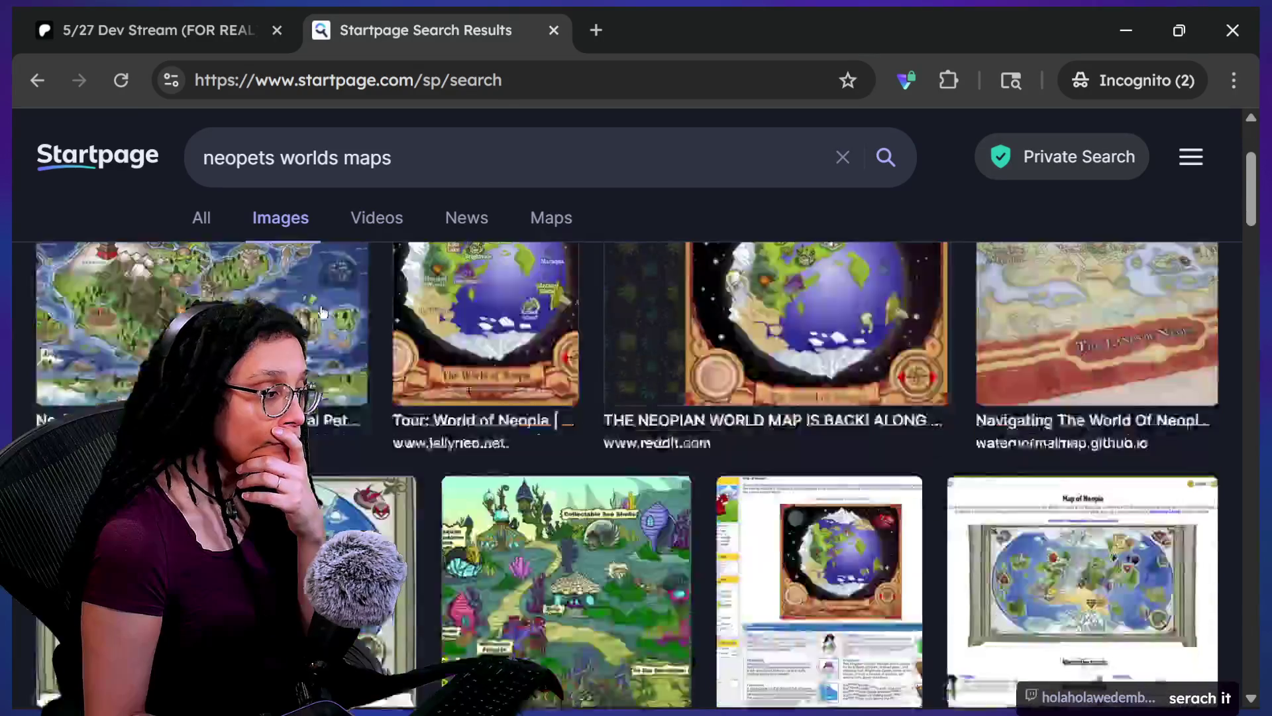
pyautogui.scroll(-1, 323, 313)
pyautogui.scroll(-2, 754, 505)
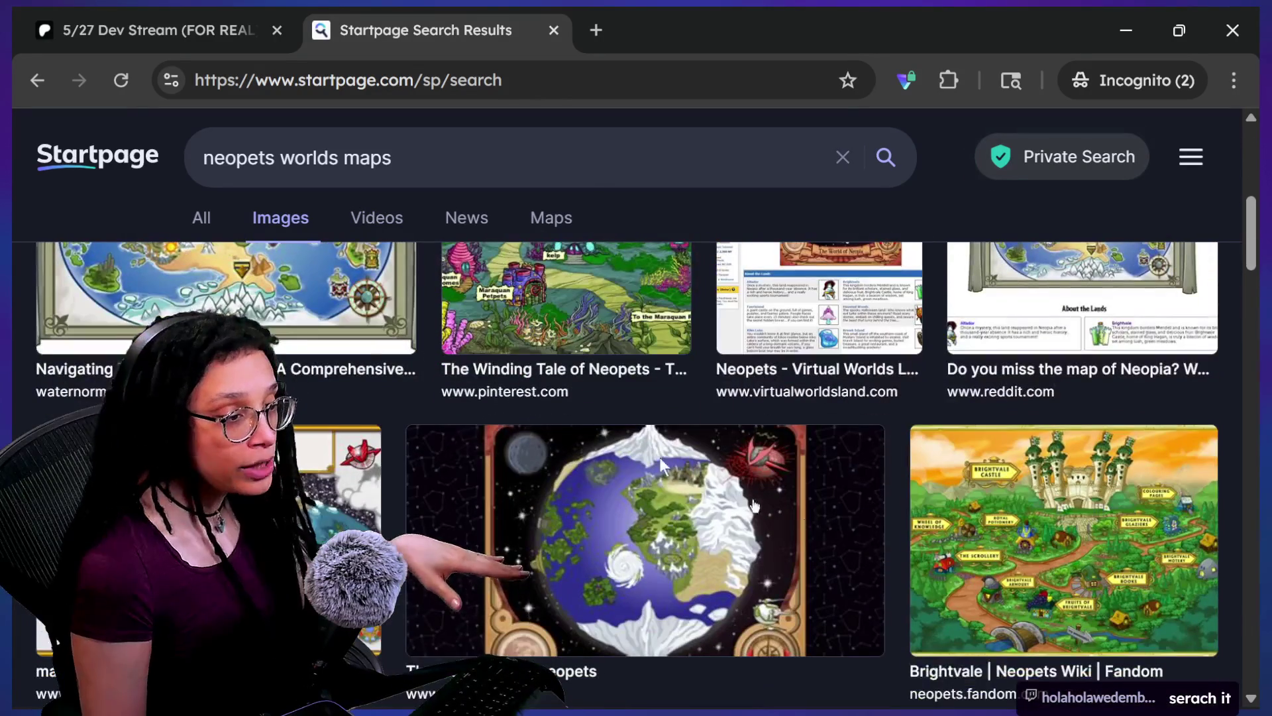
pyautogui.scroll(-3, 922, 540)
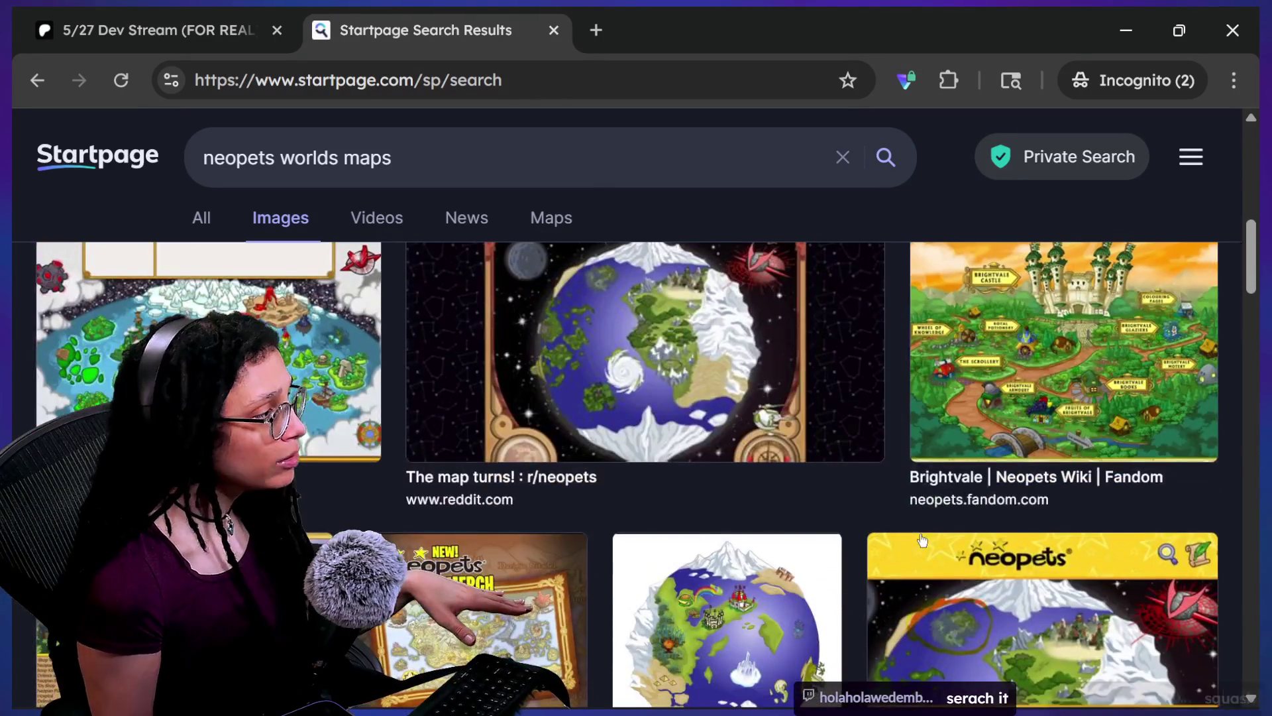
pyautogui.scroll(-3, 815, 596)
pyautogui.scroll(-8, 793, 604)
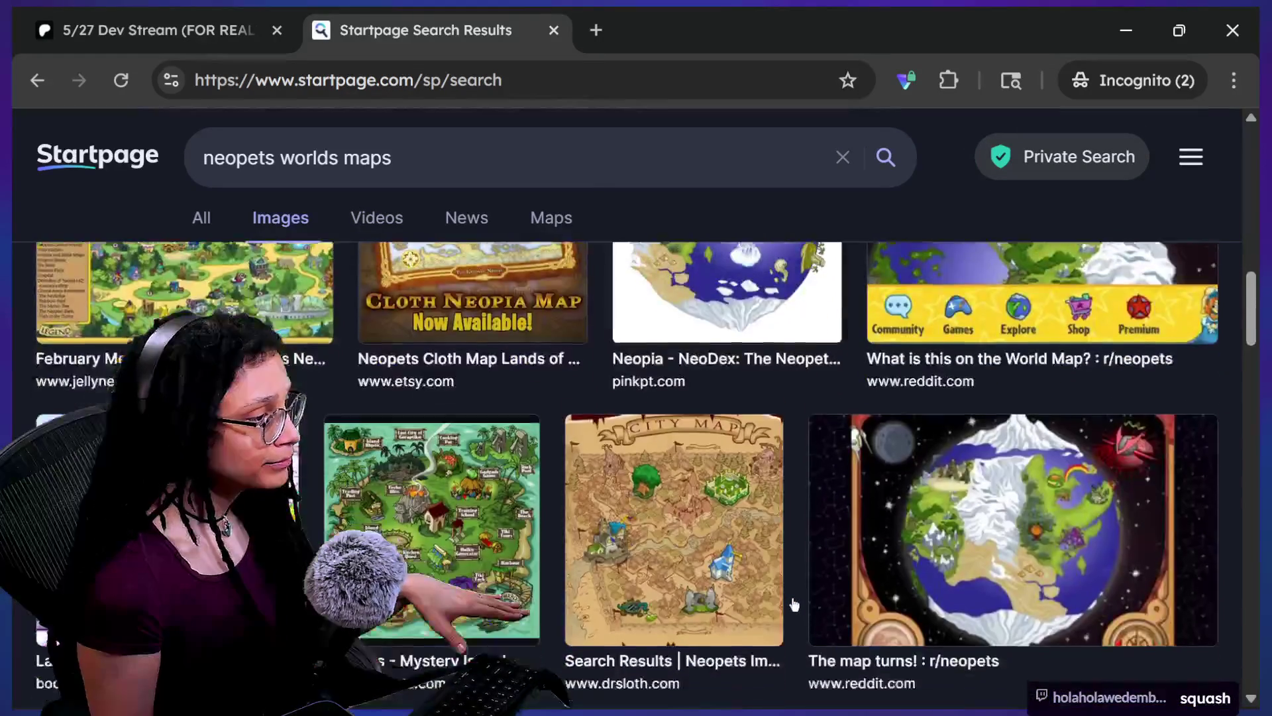
pyautogui.scroll(-6, 794, 604)
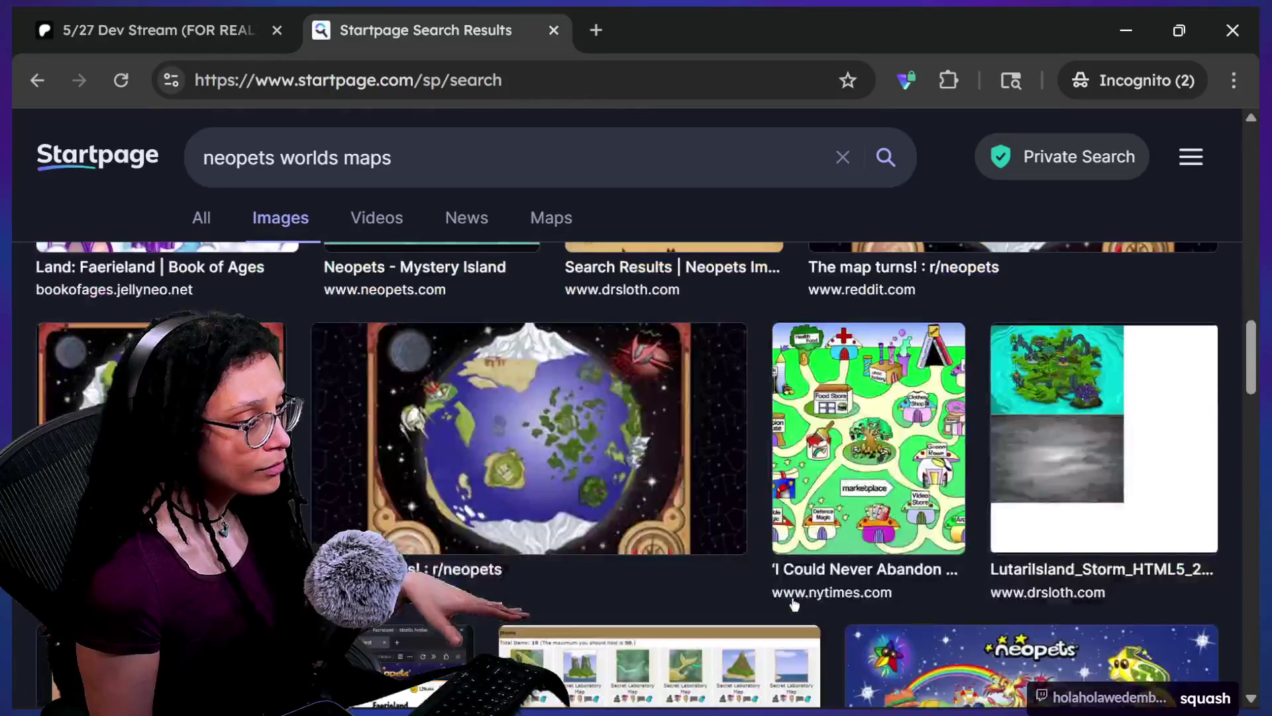
pyautogui.scroll(-4, 794, 604)
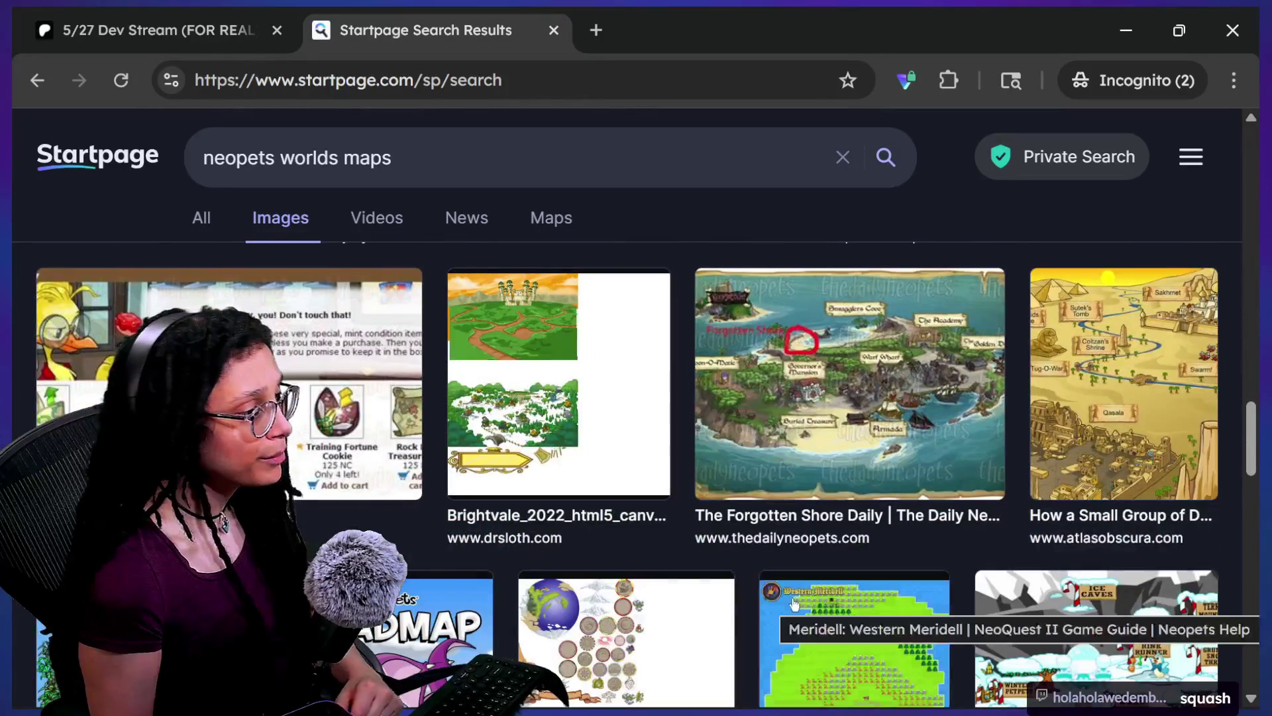
pyautogui.scroll(-4, 794, 605)
pyautogui.press('Home')
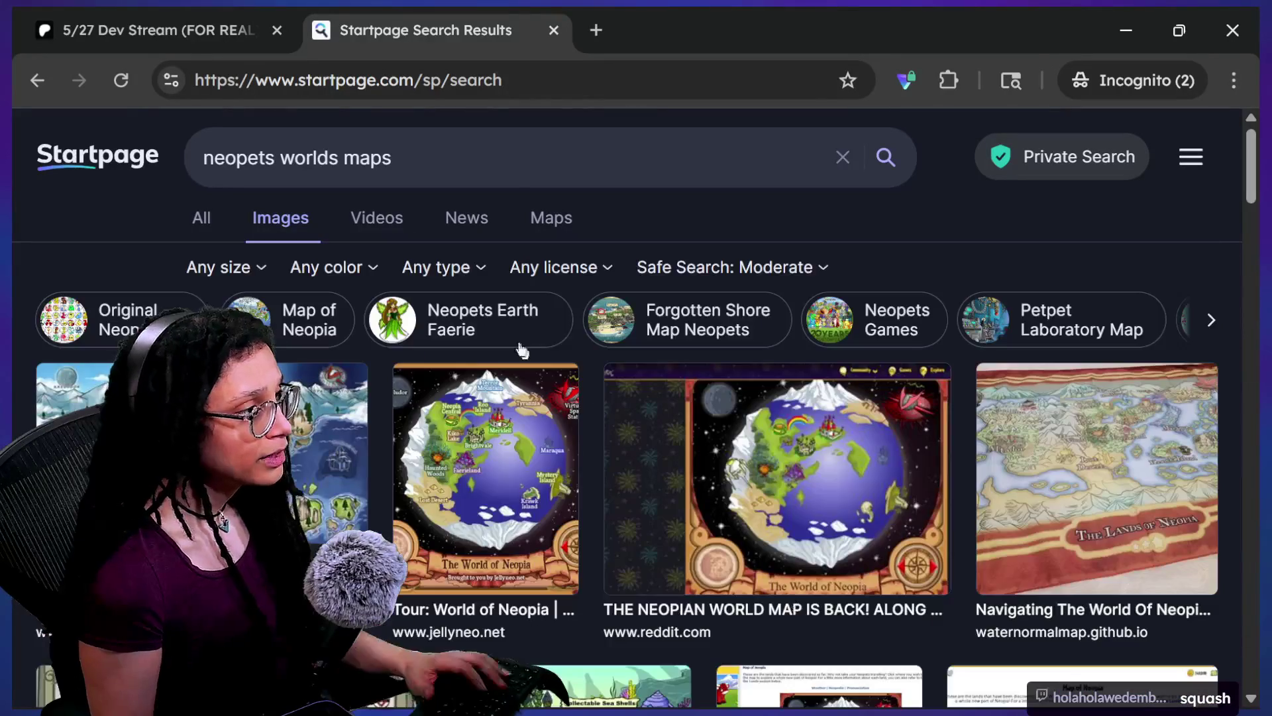
pyautogui.scroll(-5, 486, 137)
pyautogui.click(497, 165)
pyautogui.write('vegetable')
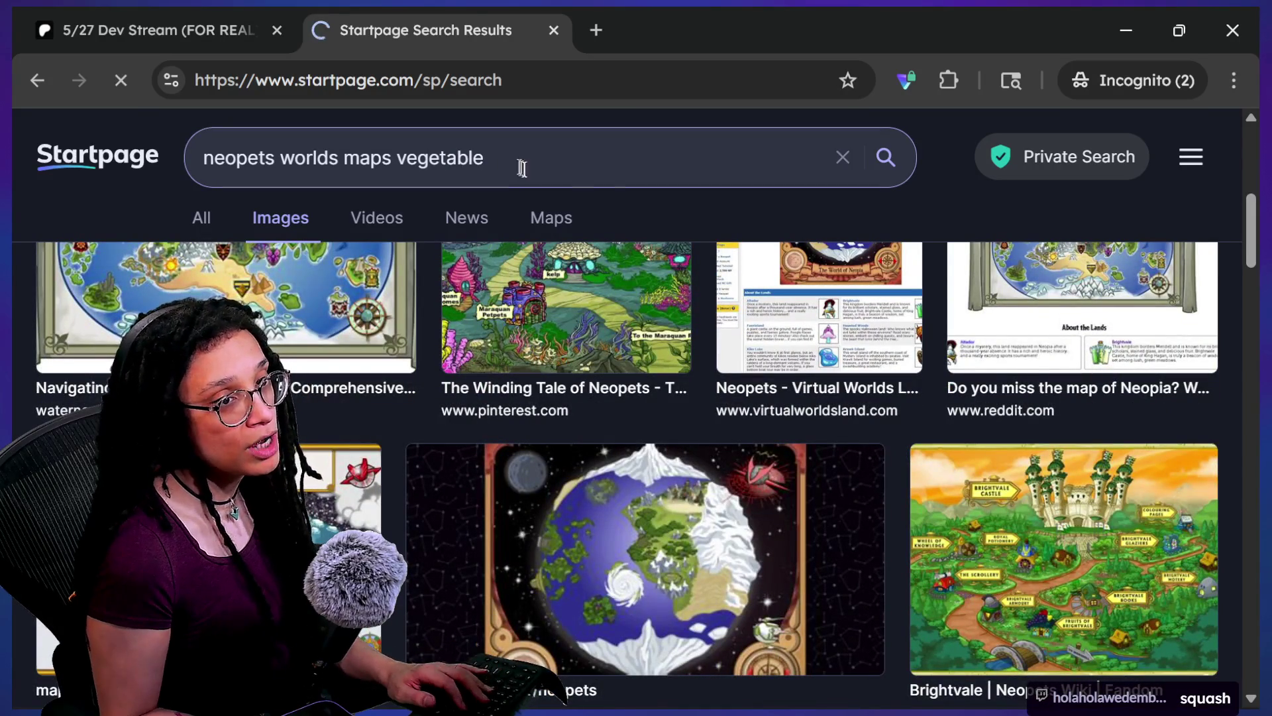
# - Load the next page of 'neopets worlds maps vegetable' images and select the word vegetable
pyautogui.scroll(-10, 805, 462)
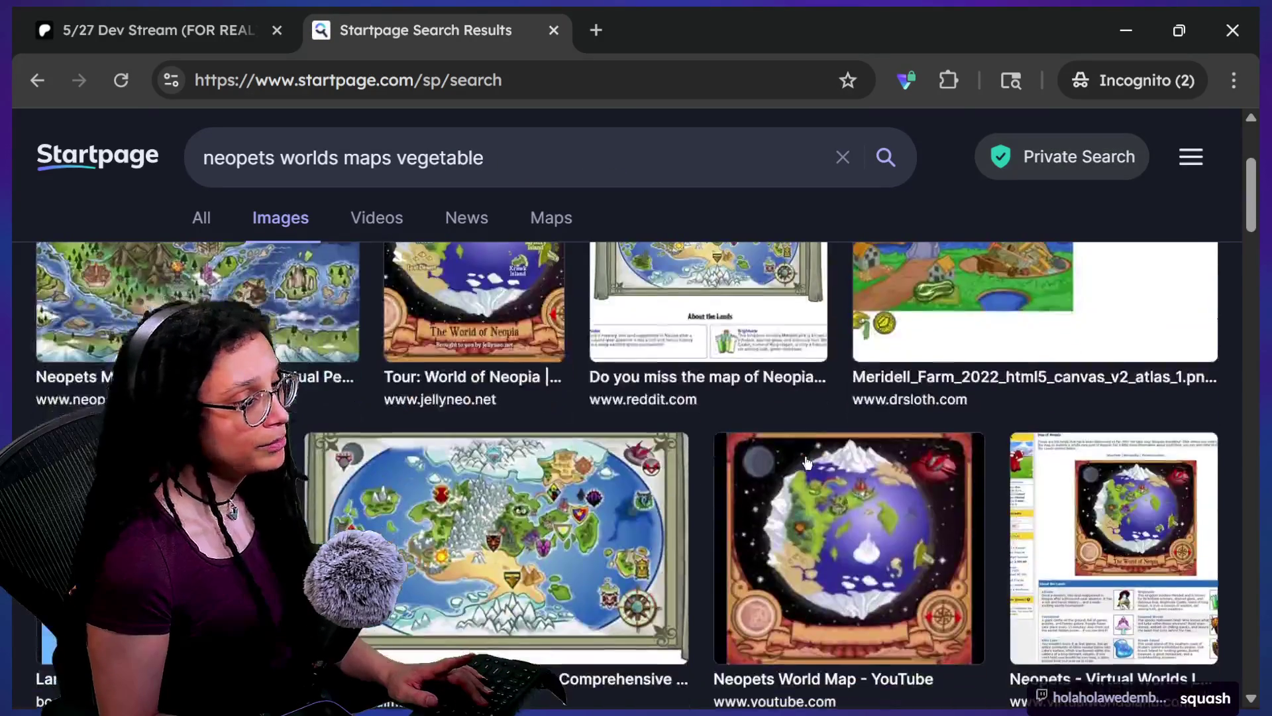
pyautogui.scroll(-2, 807, 463)
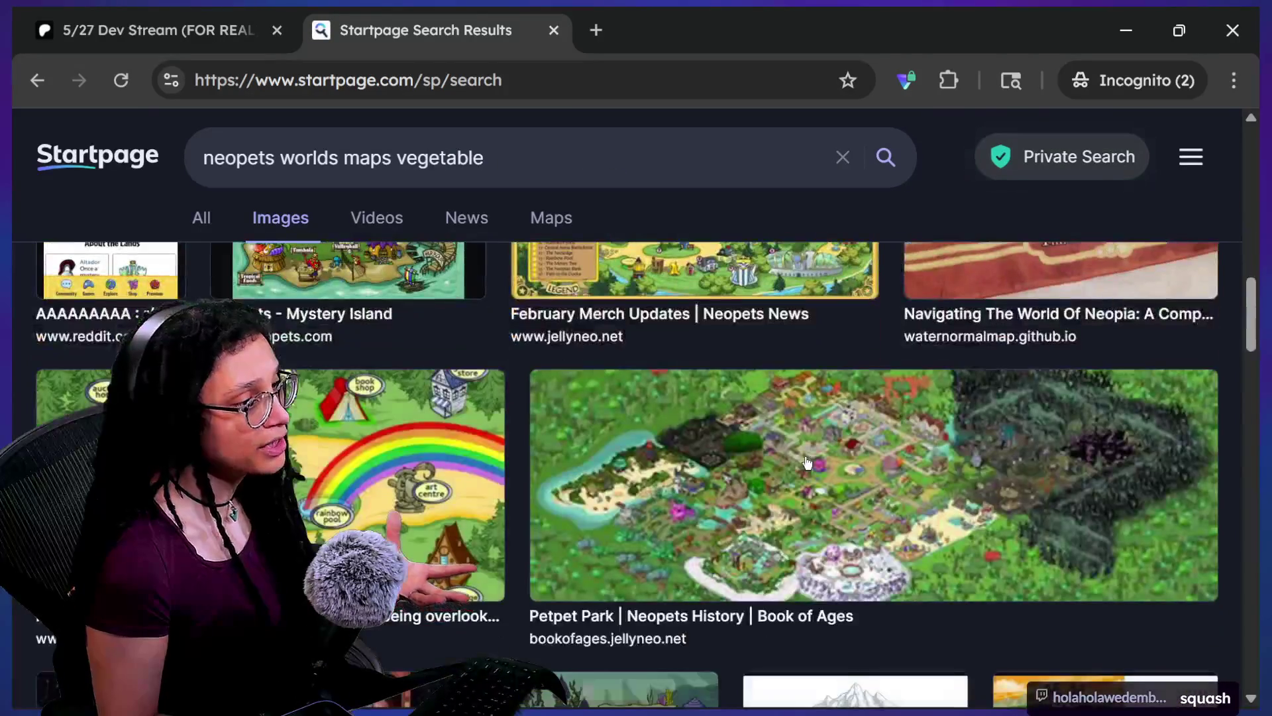
pyautogui.scroll(-5, 807, 462)
pyautogui.scroll(-10, 807, 462)
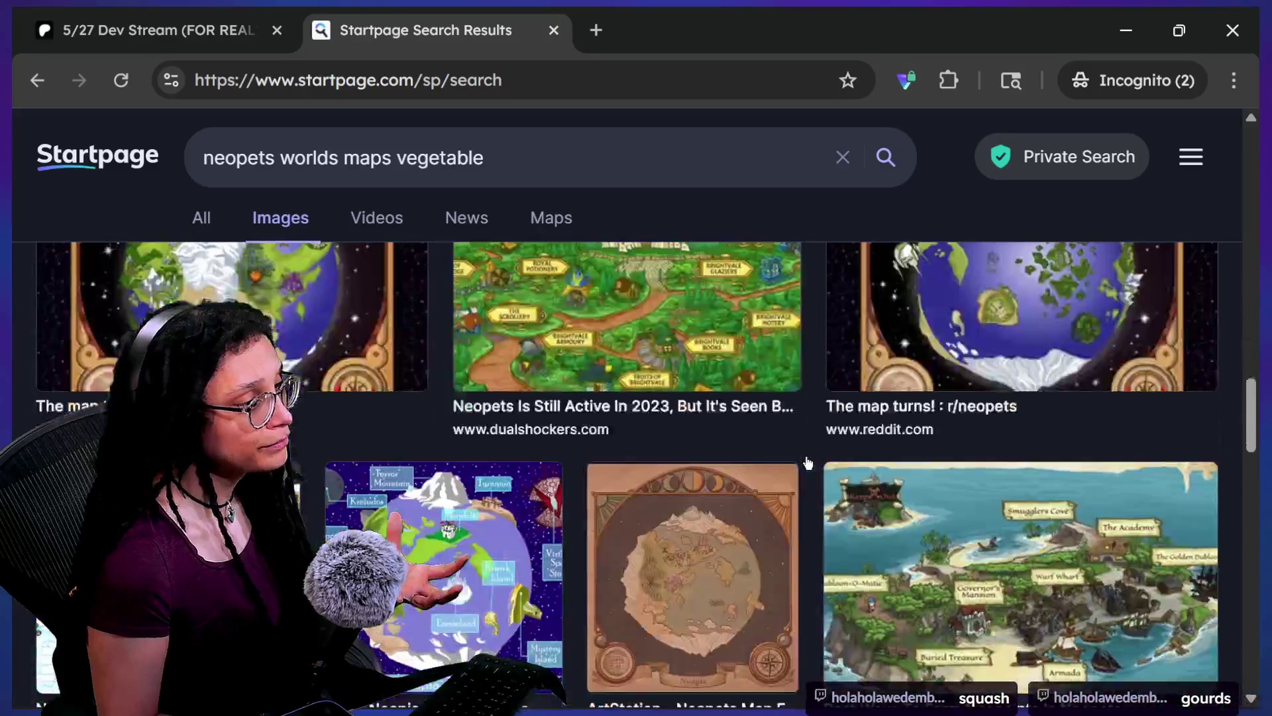
pyautogui.scroll(-6, 808, 462)
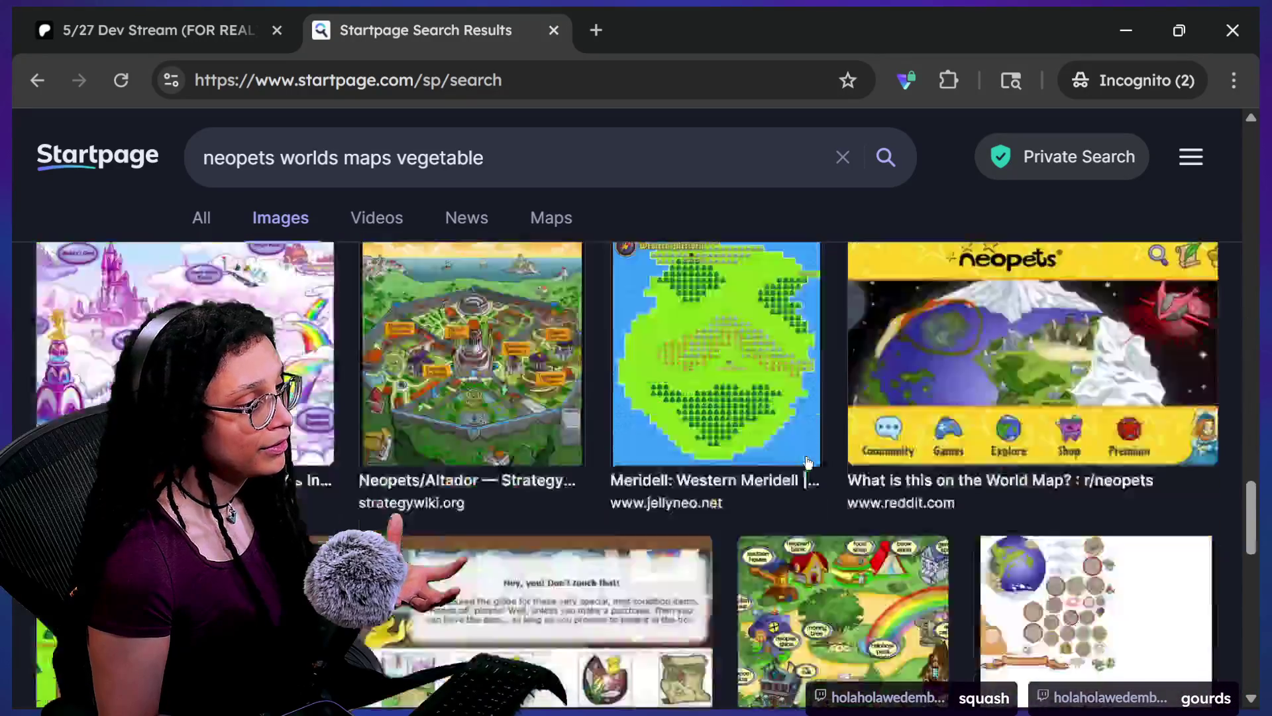
pyautogui.scroll(-4, 807, 462)
pyautogui.scroll(-2, 807, 462)
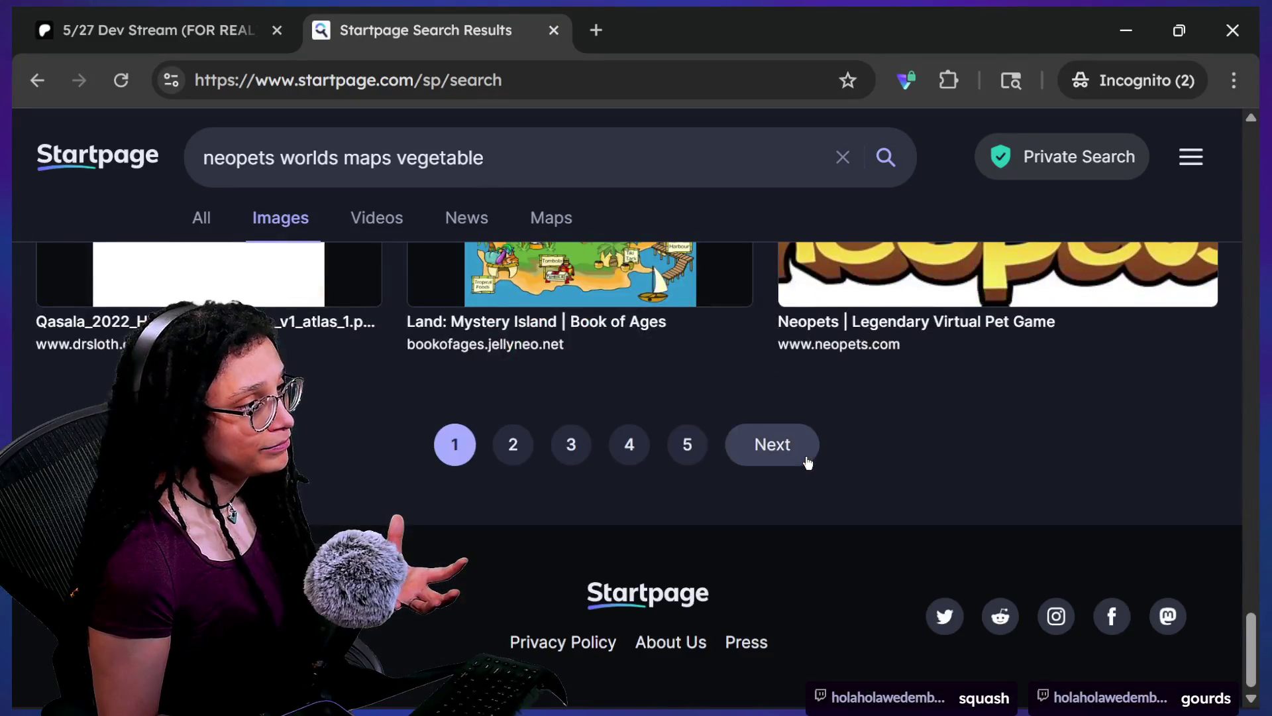
pyautogui.click(807, 462)
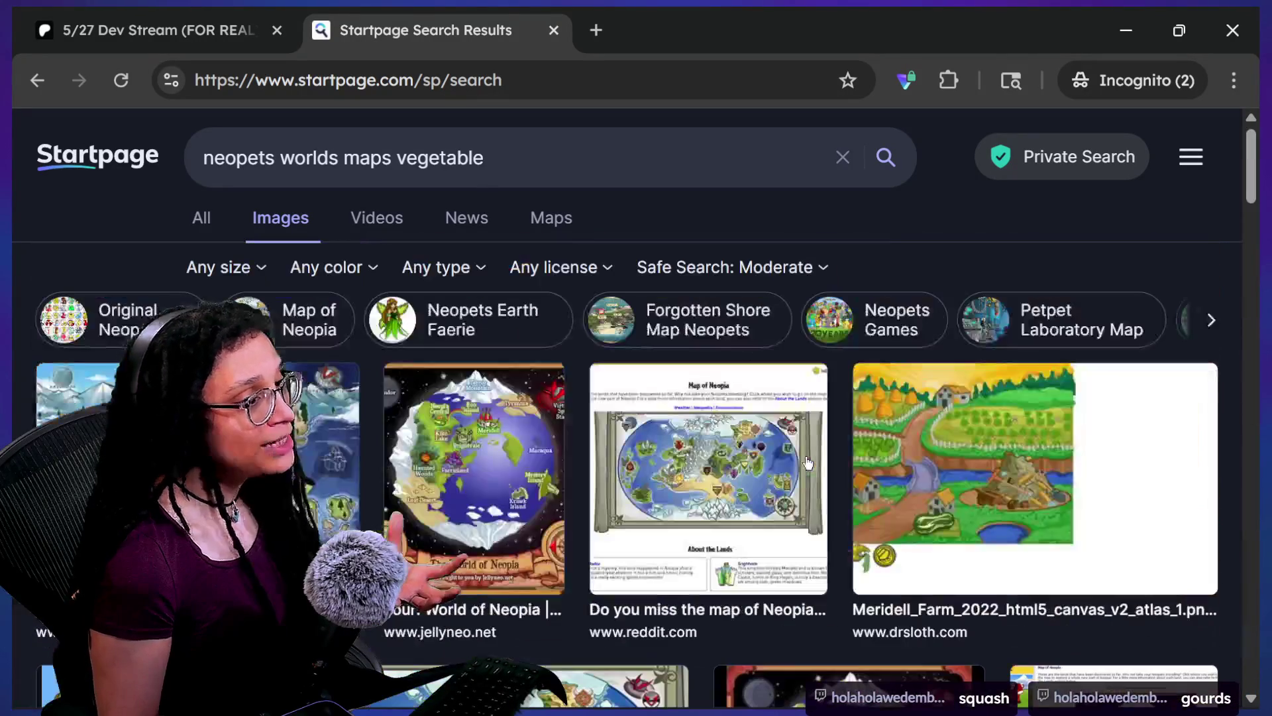
pyautogui.doubleClick(407, 153)
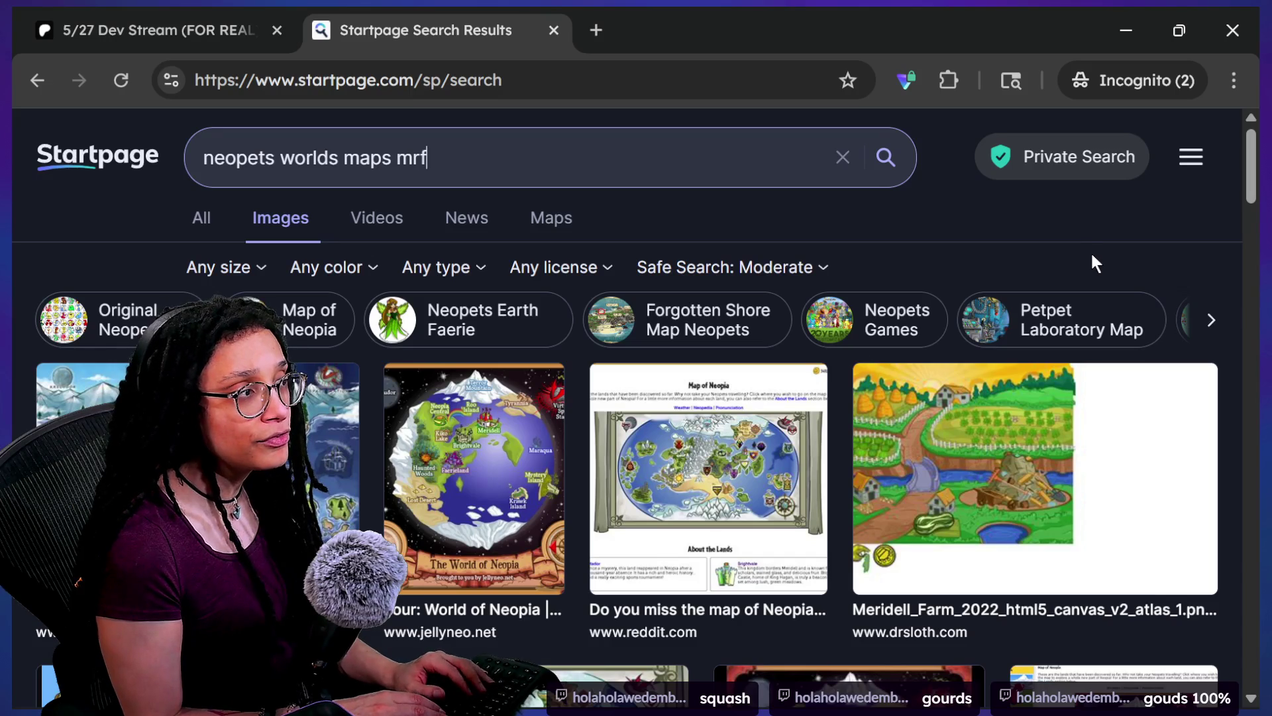
# - Search images for 'neopets worlds maps medieval' and preview the 600 × 567 nytimes marketplace map
pyautogui.write('dieval')
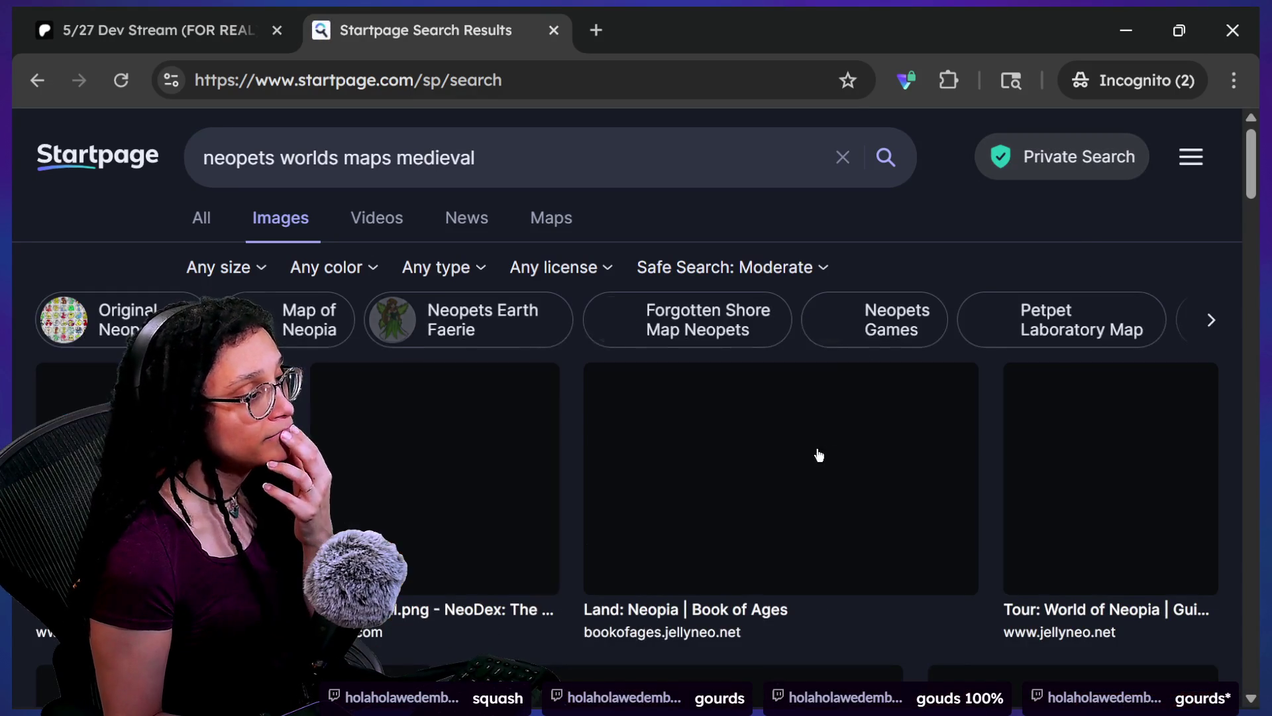
pyautogui.scroll(-5, 565, 534)
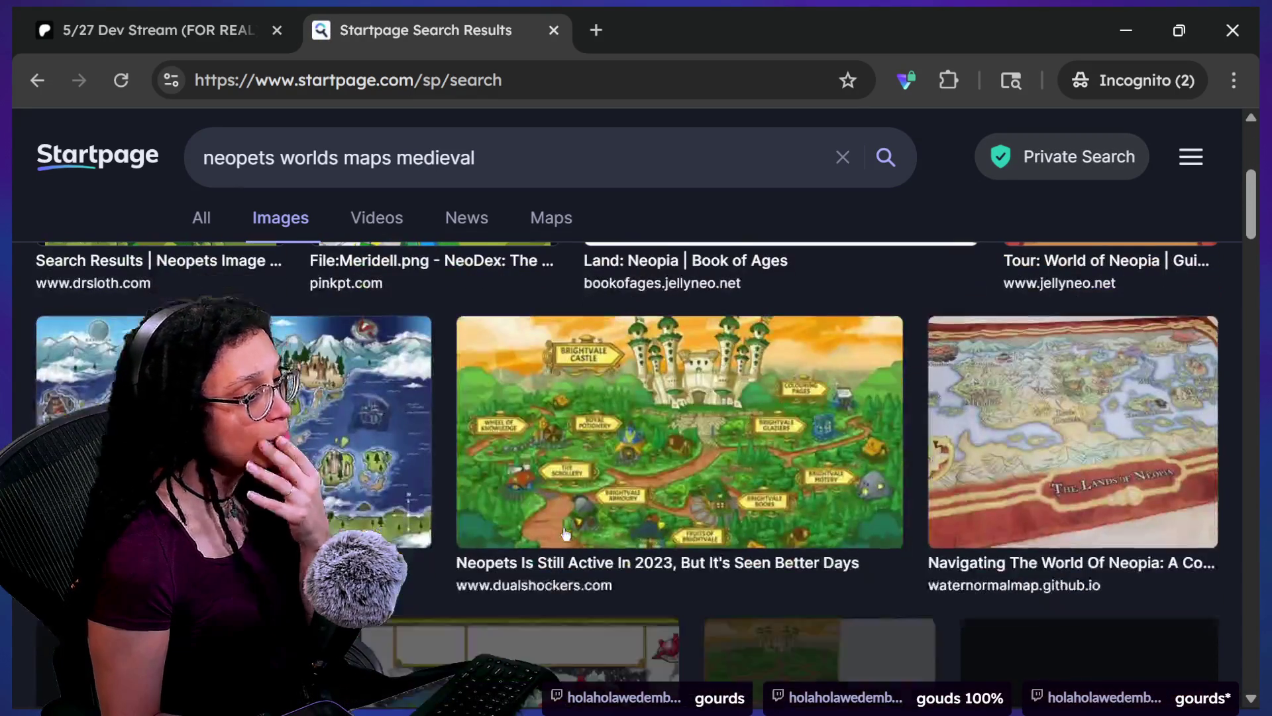
pyautogui.scroll(-5, 565, 534)
pyautogui.scroll(-10, 566, 534)
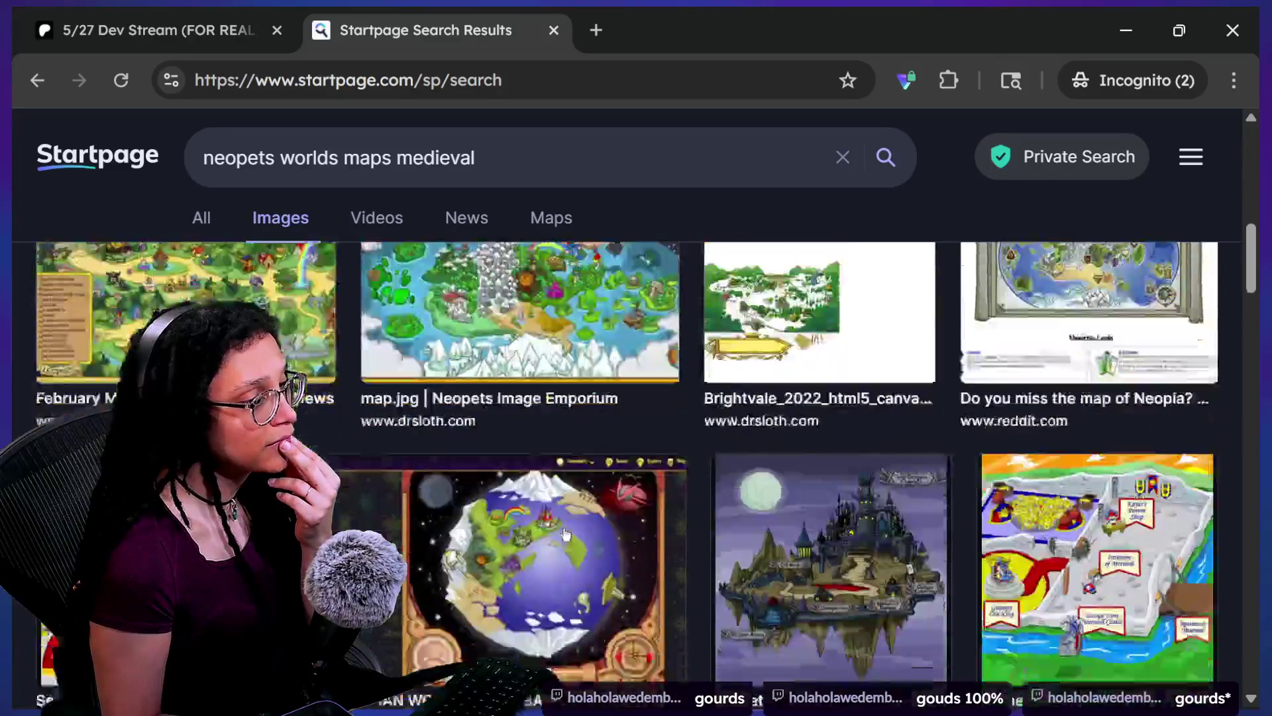
pyautogui.scroll(-10, 565, 534)
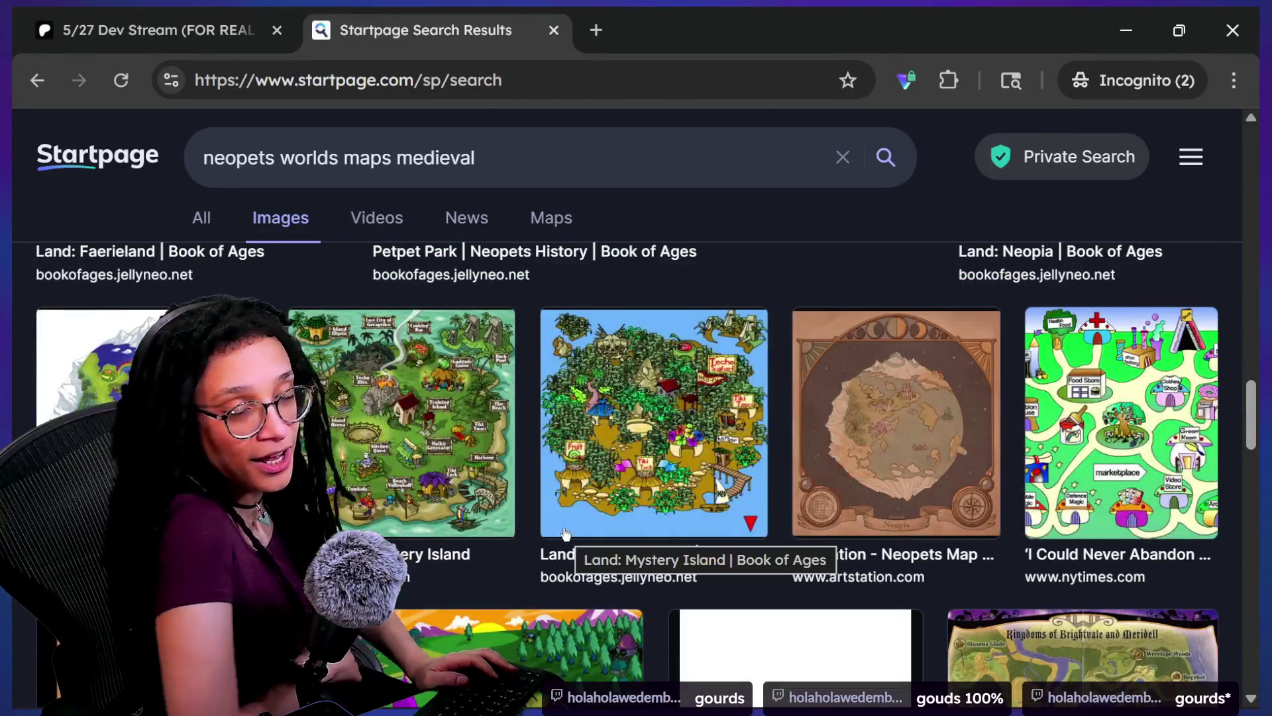
pyautogui.click(1099, 523)
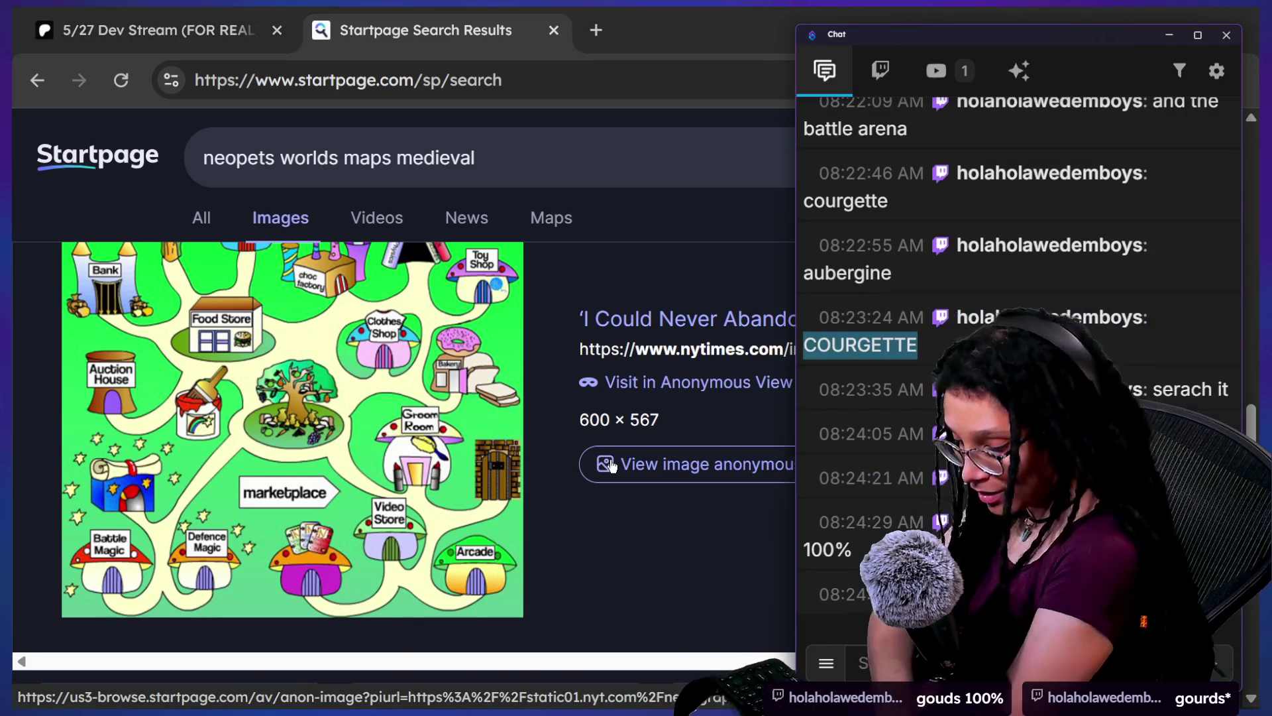
# - Open the i.redd.it Bruce image link shared in Chat in a new tab
pyautogui.scroll(5, 929, 507)
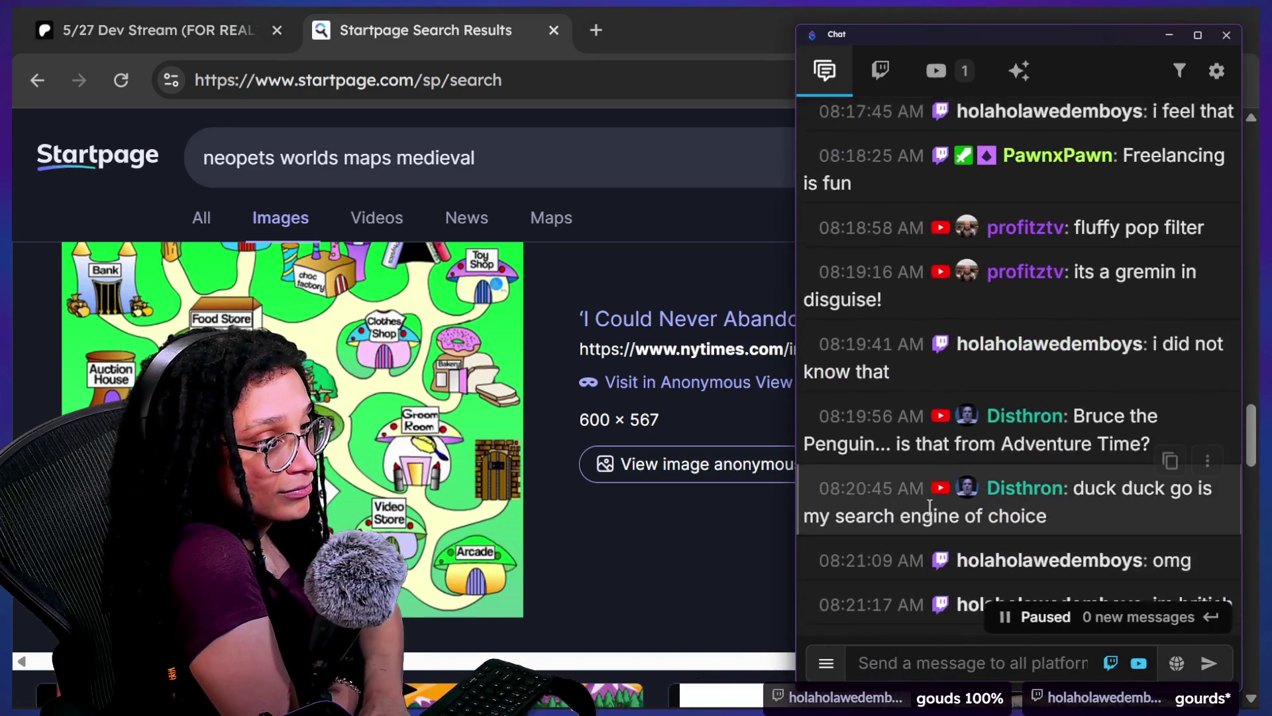
pyautogui.scroll(-5, 929, 504)
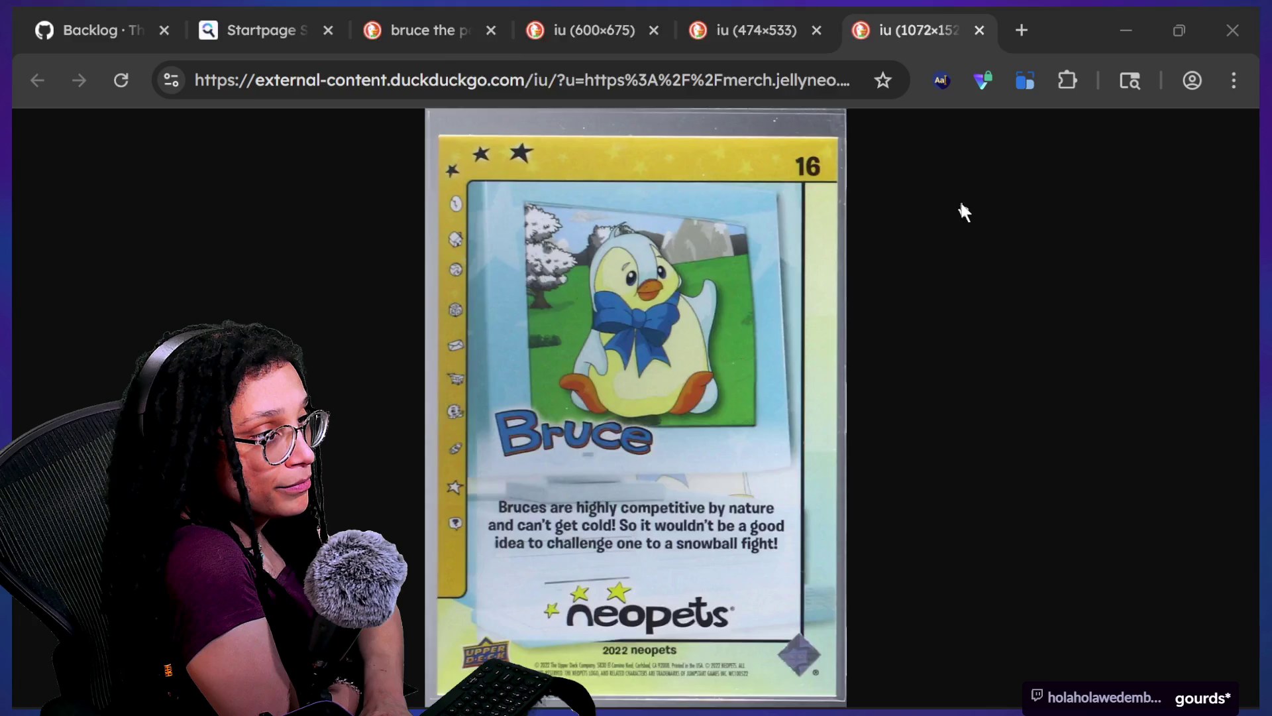
pyautogui.click(963, 211)
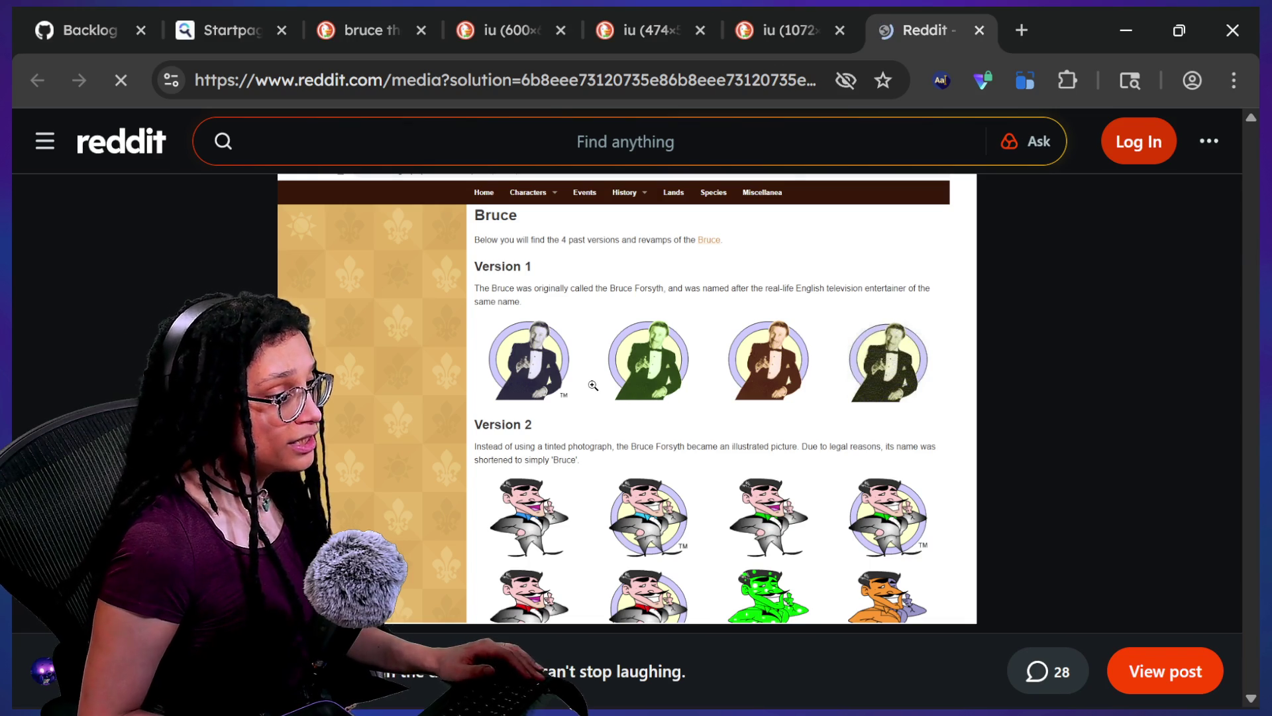
# - Zoom the Reddit Bruce image in and out twice, then return to the Godot script editor
pyautogui.click(575, 398)
pyautogui.click(572, 409)
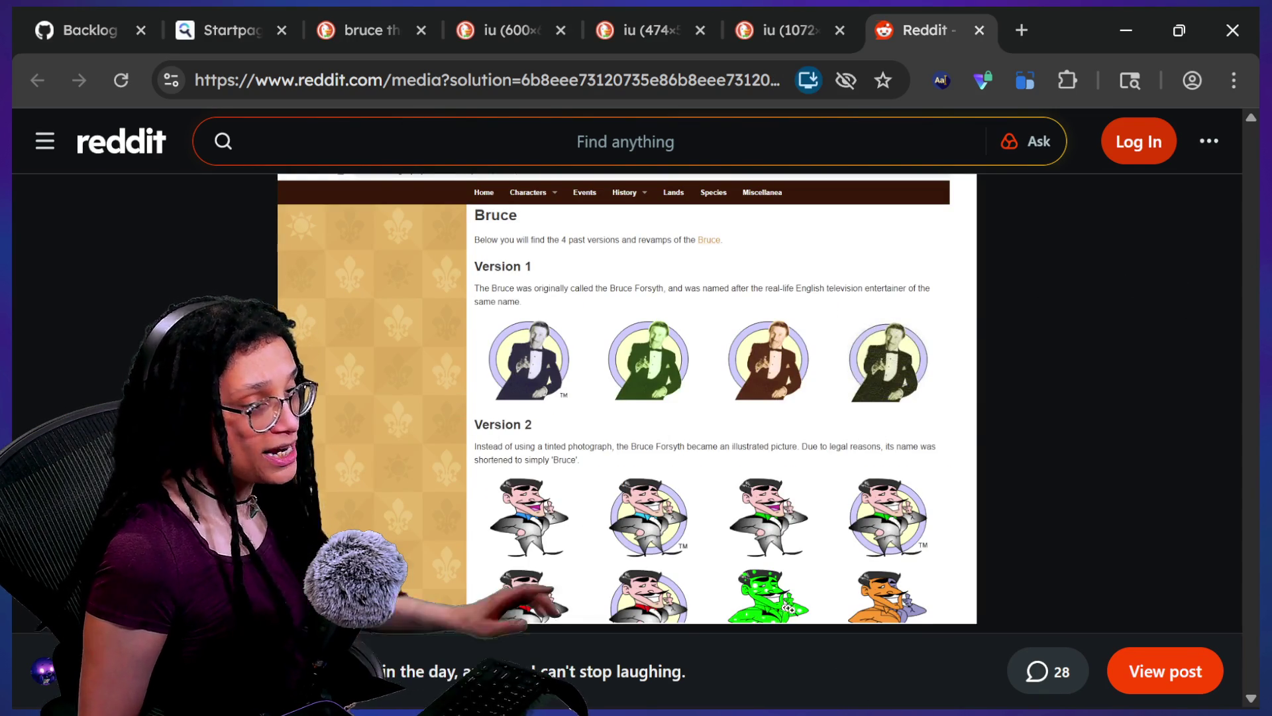
pyautogui.click(883, 604)
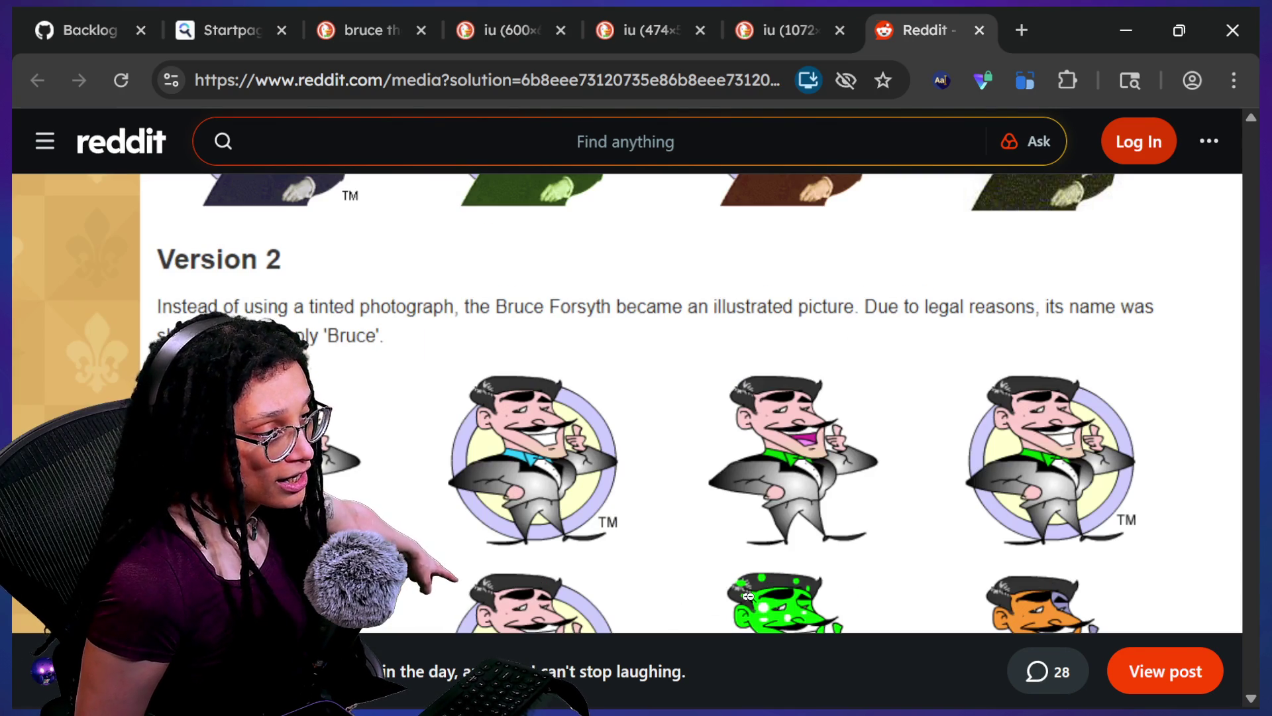
pyautogui.click(975, 579)
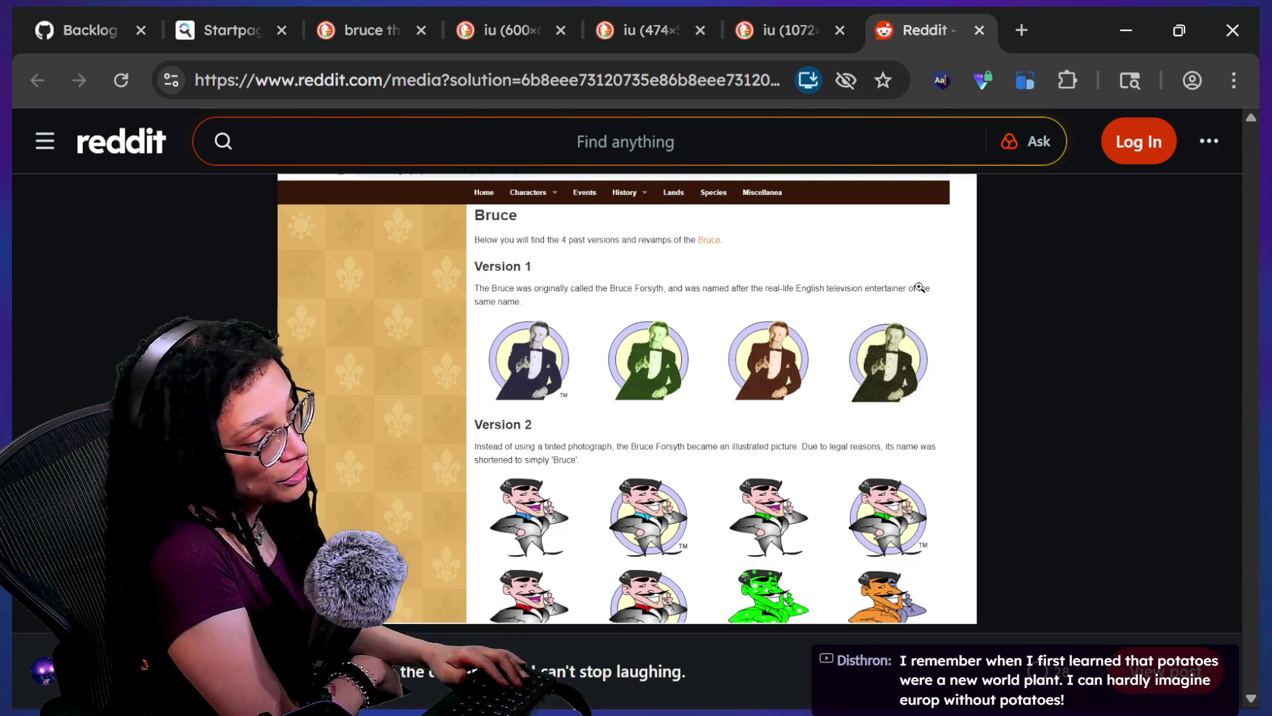
pyautogui.hotkey('alt', 'Tab')
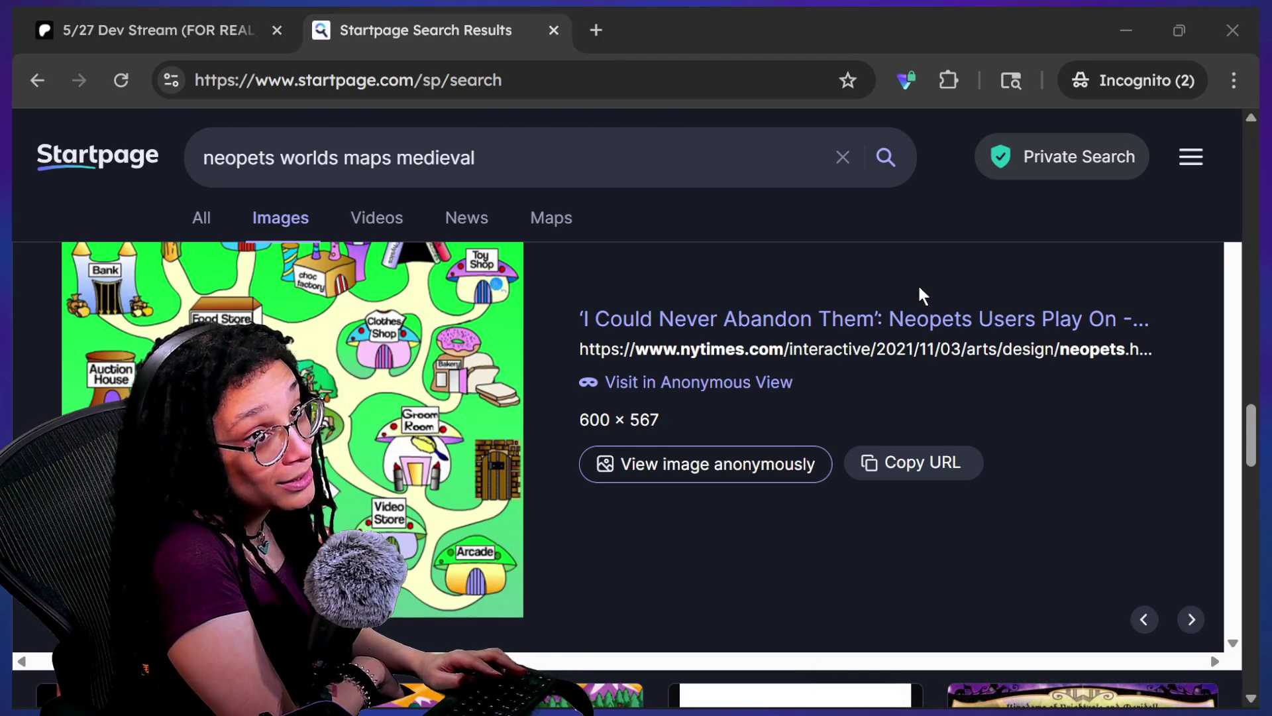
pyautogui.hotkey('alt', 'Tab')
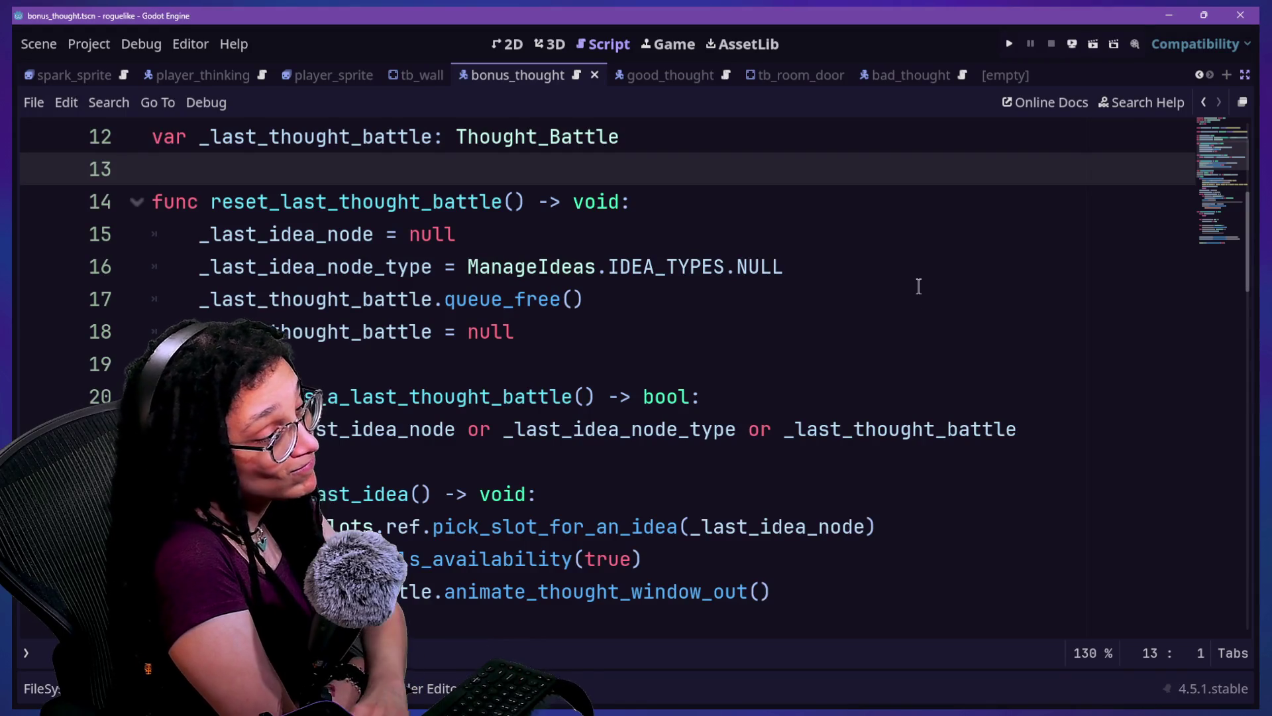
# - Move the caret through lines 16–25 of bonus_thought, then select the Startpage search query
pyautogui.click(912, 288)
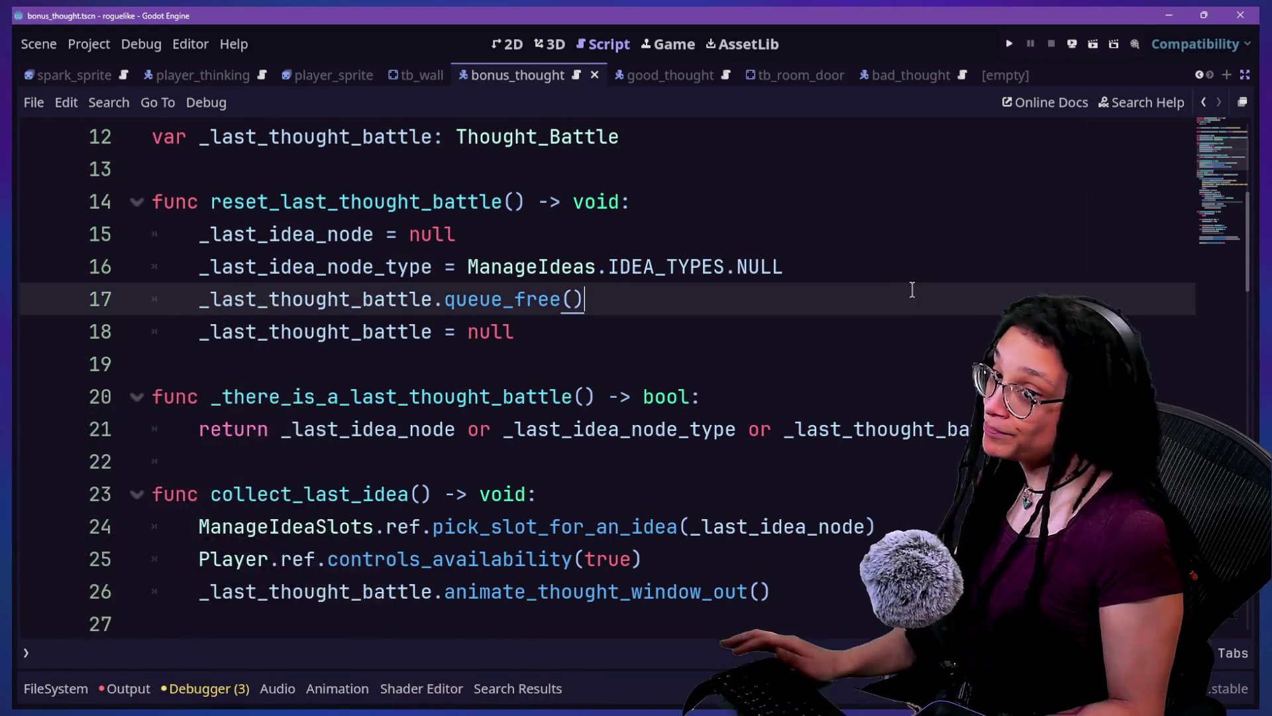
pyautogui.click(837, 259)
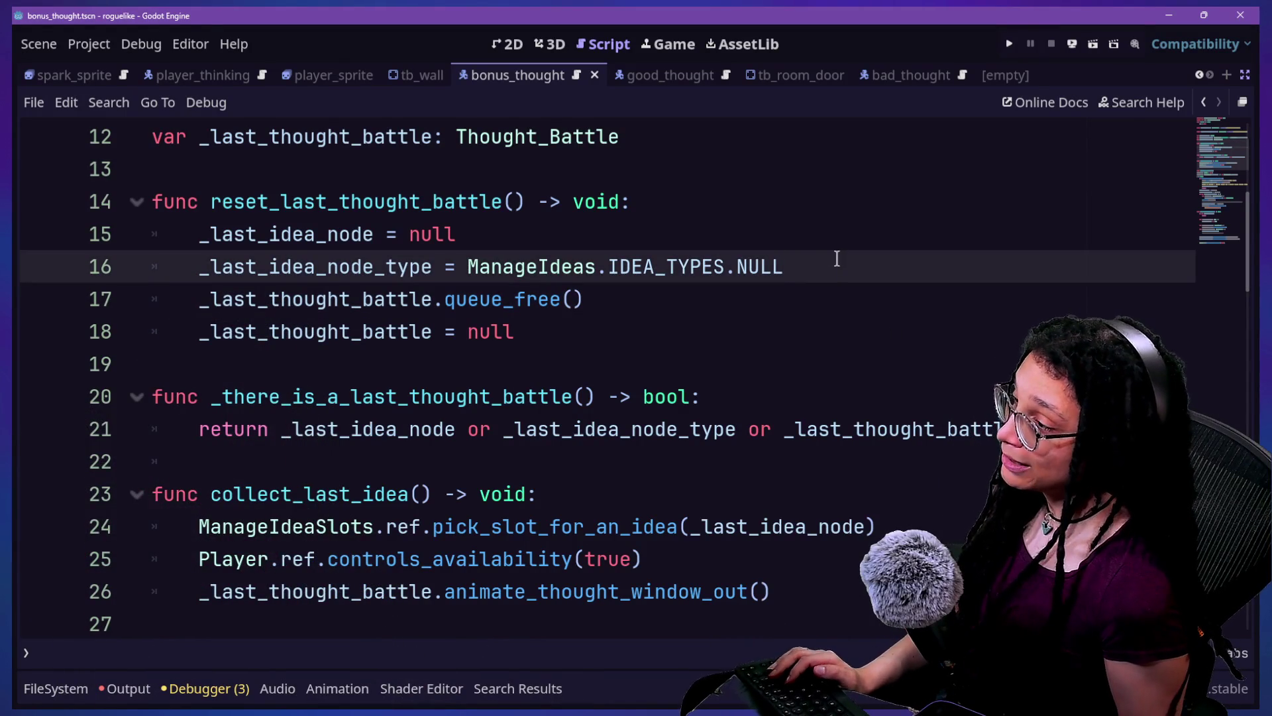
pyautogui.press('Down')
pyautogui.press('Down')
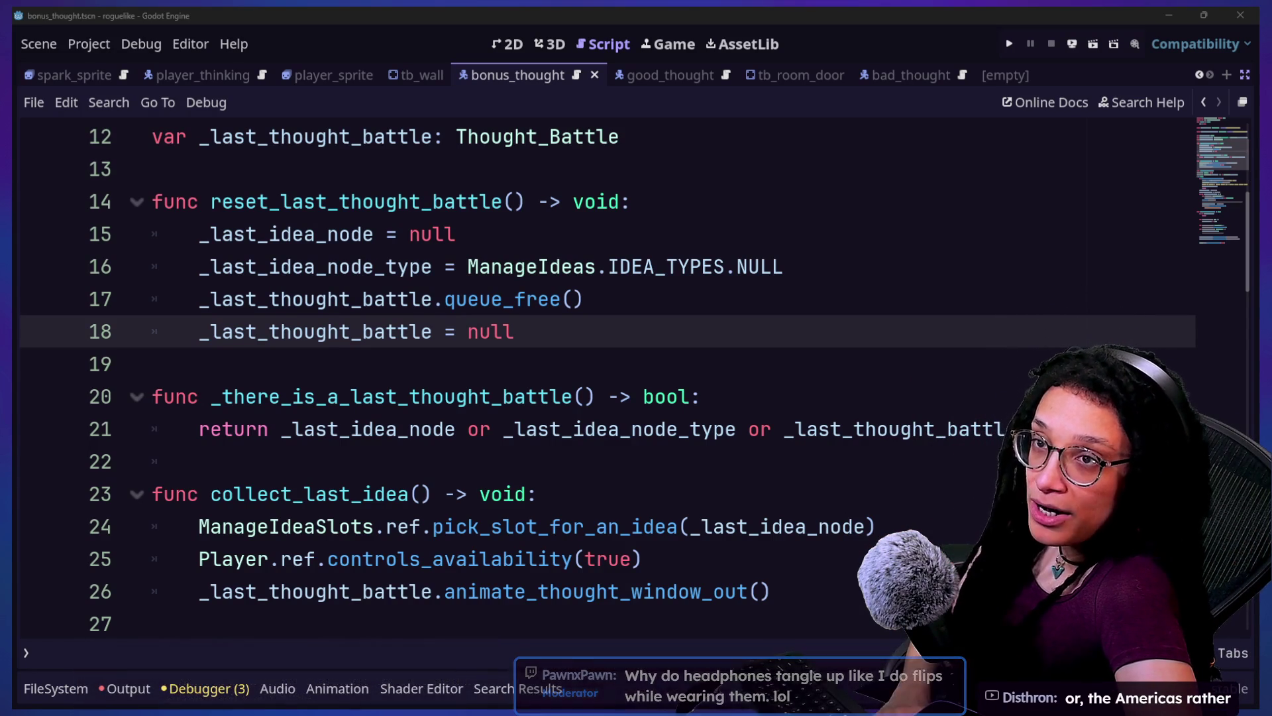
pyautogui.click(809, 497)
pyautogui.press('Down')
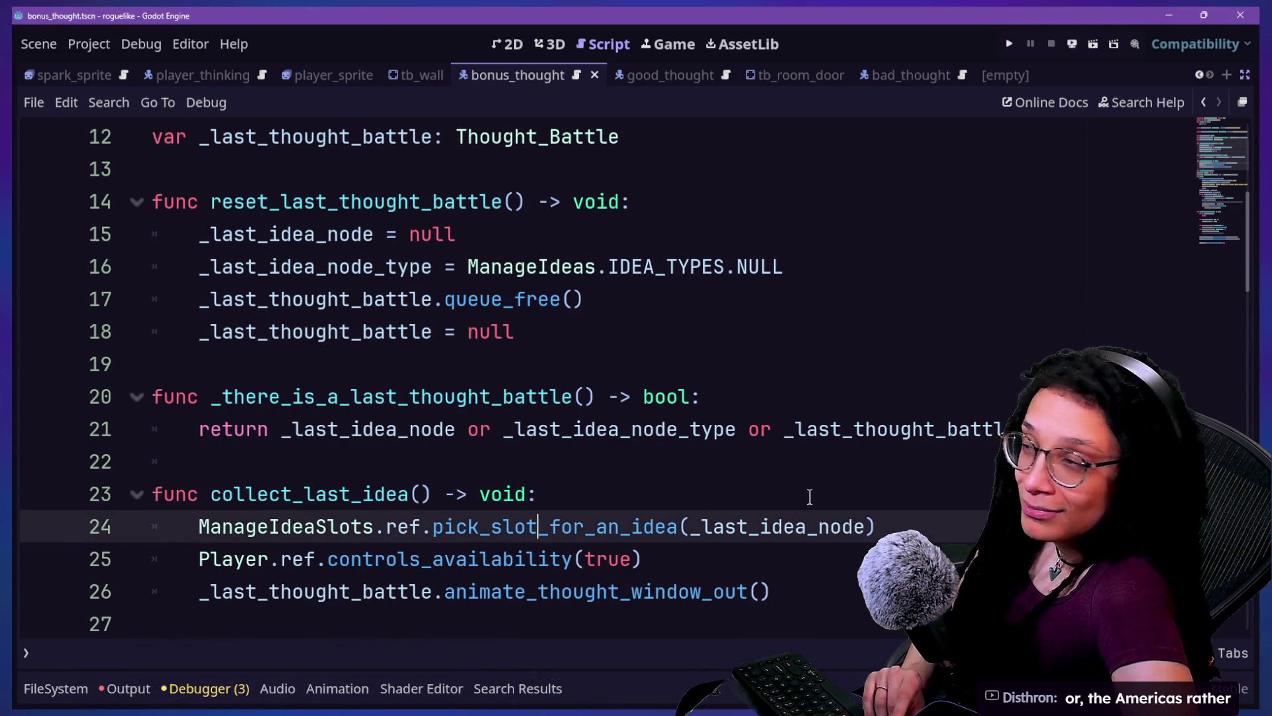
pyautogui.press('Down')
pyautogui.press('Up')
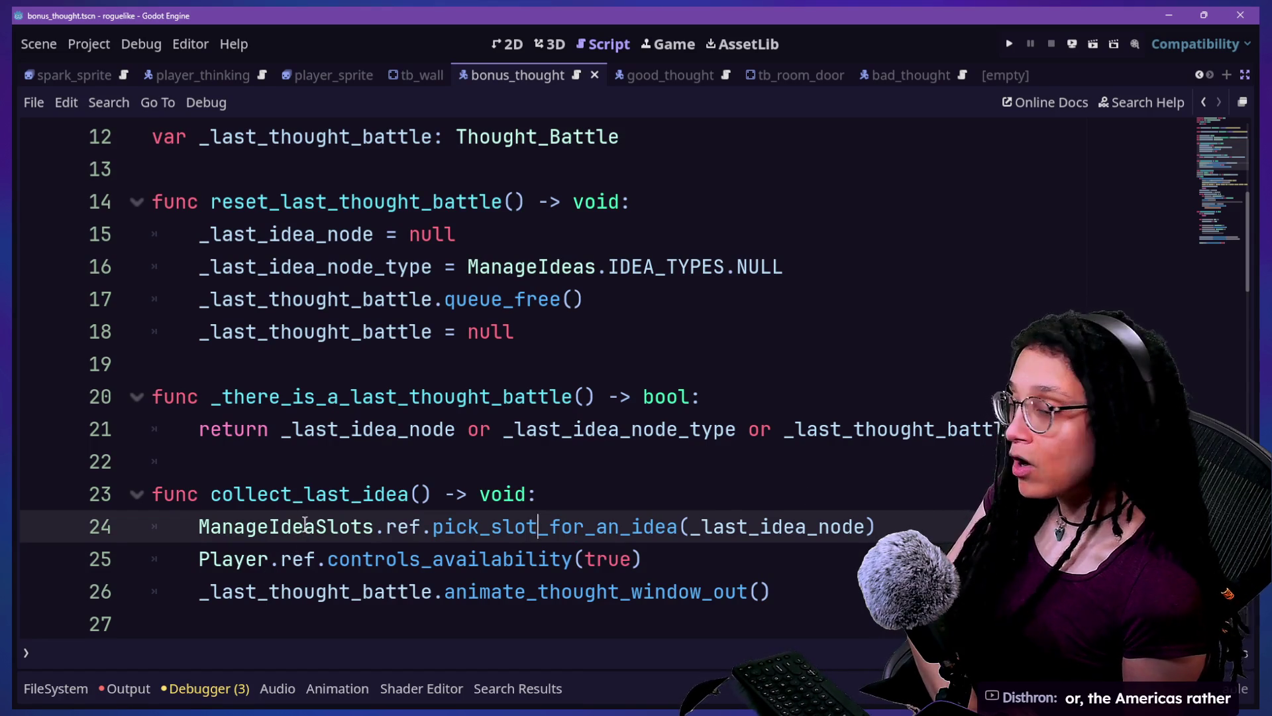
pyautogui.moveTo(304, 521)
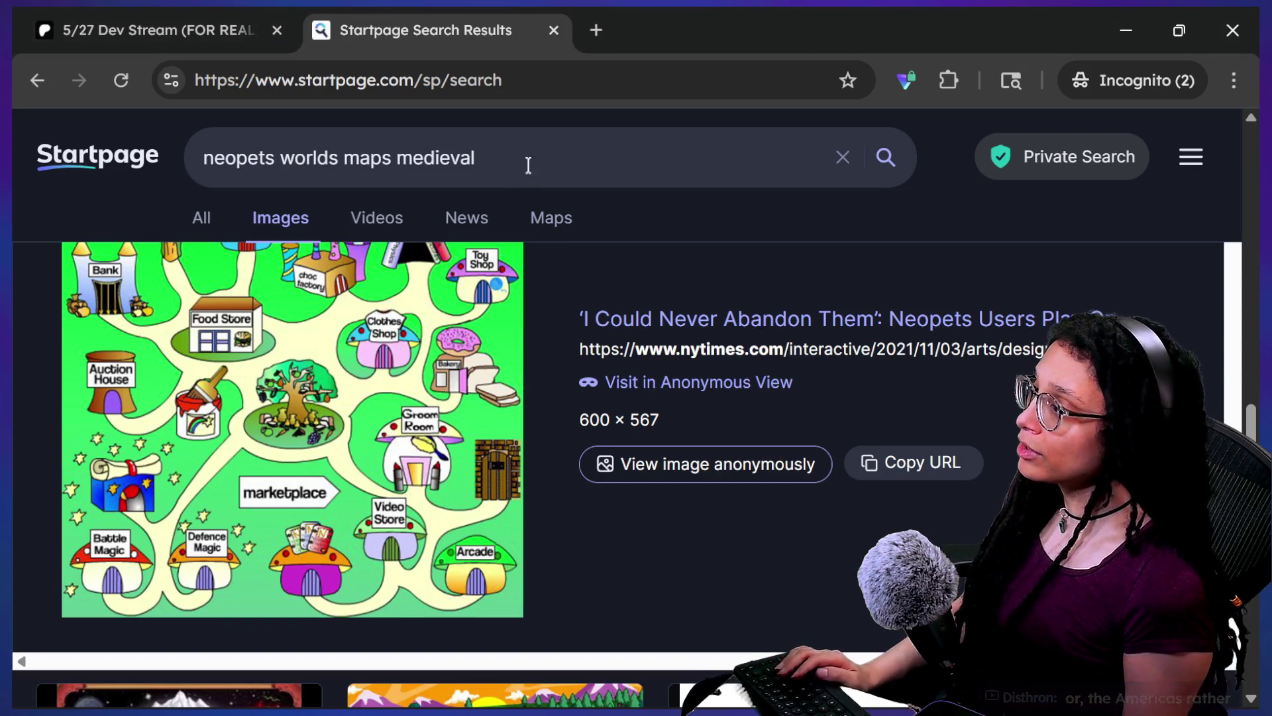
pyautogui.click(528, 165)
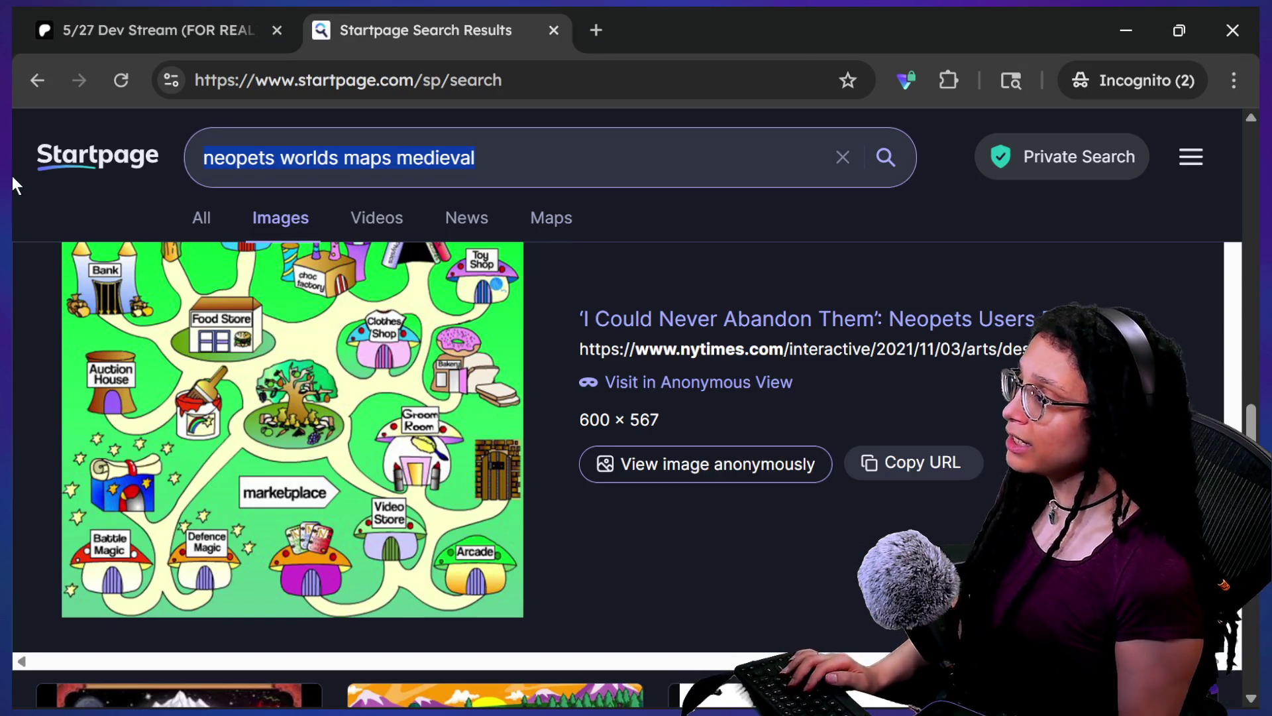
# - Search images for 'kangaroo neopet' and open TV Tropes' Neopets Species page from the blue kangaroo picture
pyautogui.write('k')
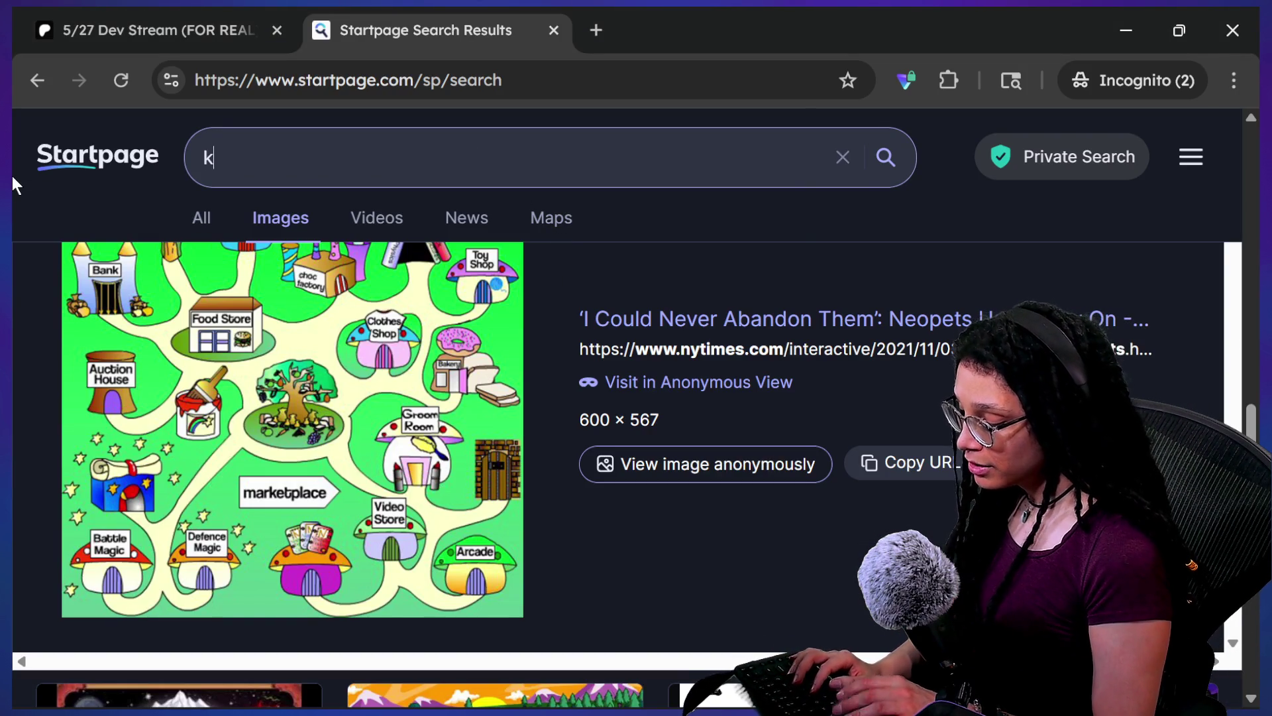
pyautogui.write('angaroo neopet')
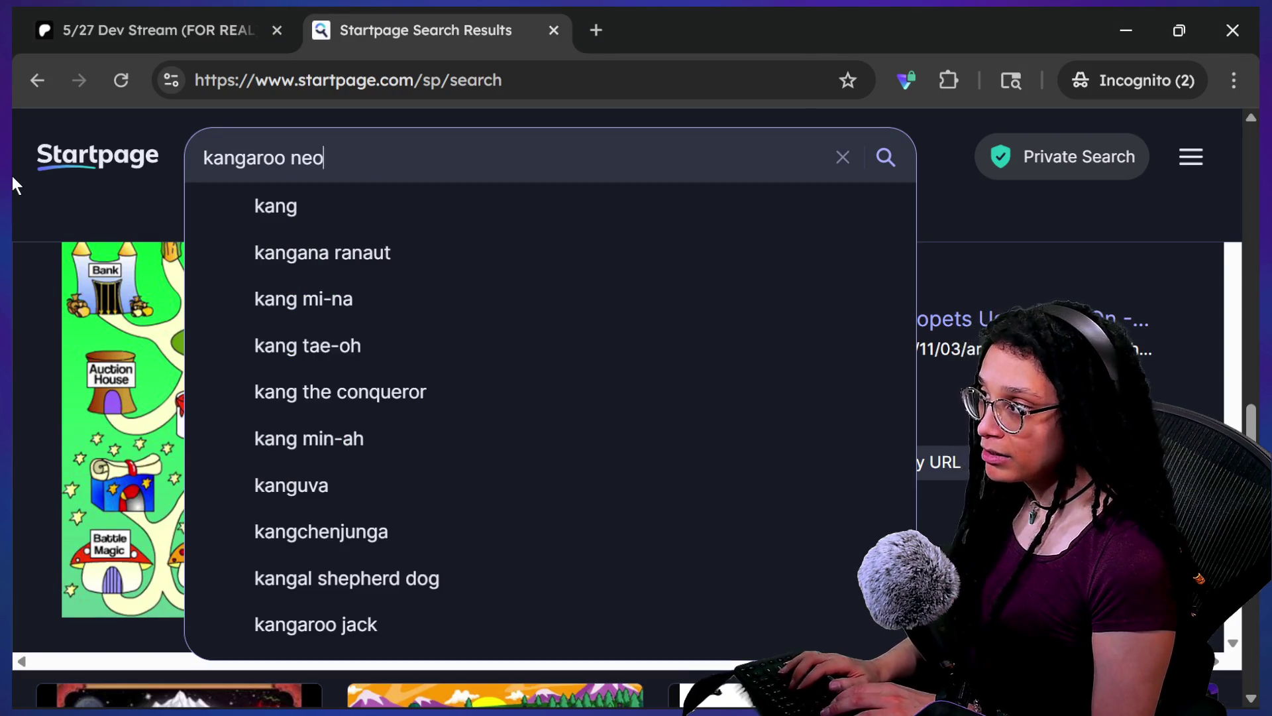
pyautogui.press('Return')
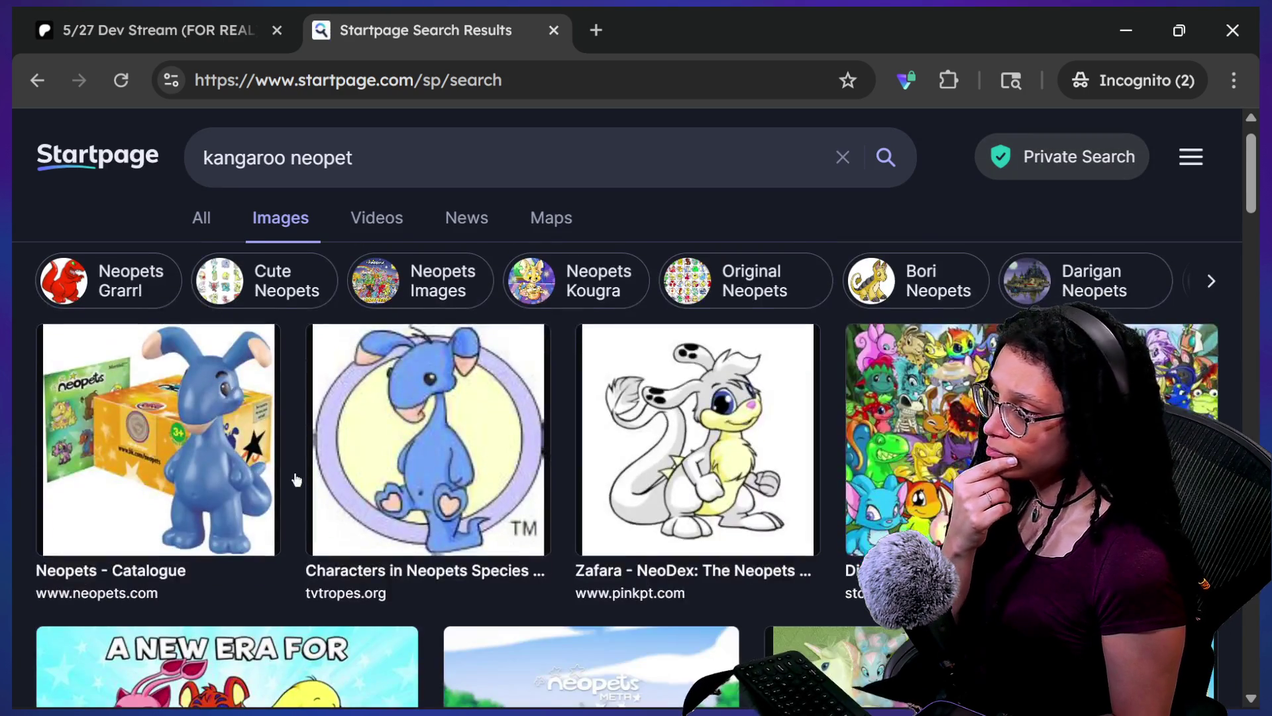
pyautogui.scroll(-1, 296, 479)
pyautogui.scroll(-3, 296, 477)
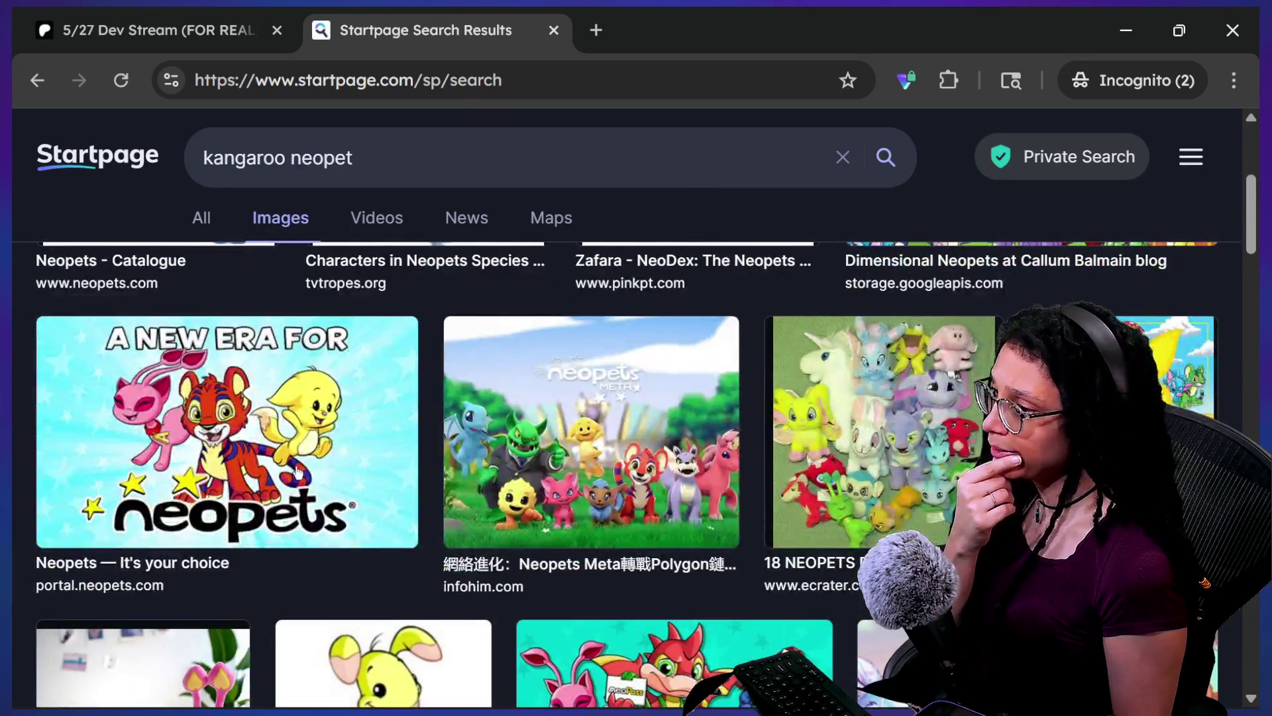
pyautogui.scroll(-2, 296, 472)
pyautogui.scroll(-4, 298, 472)
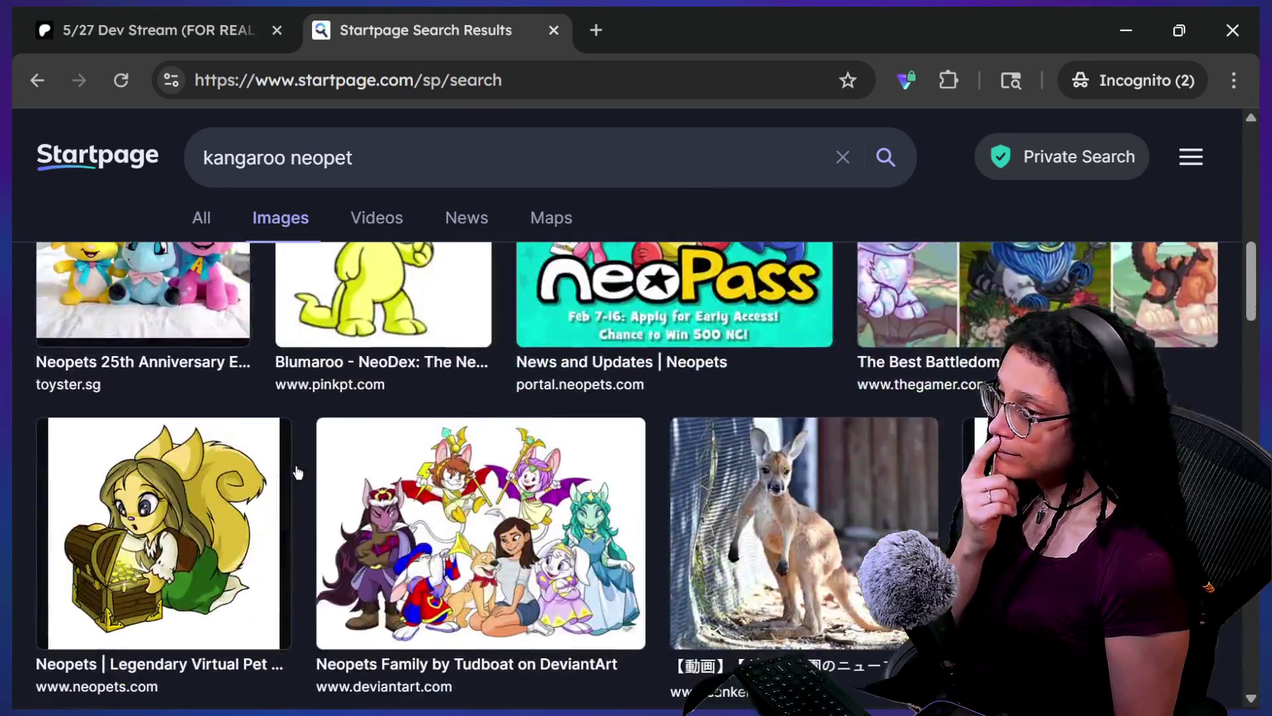
pyautogui.scroll(-2, 297, 471)
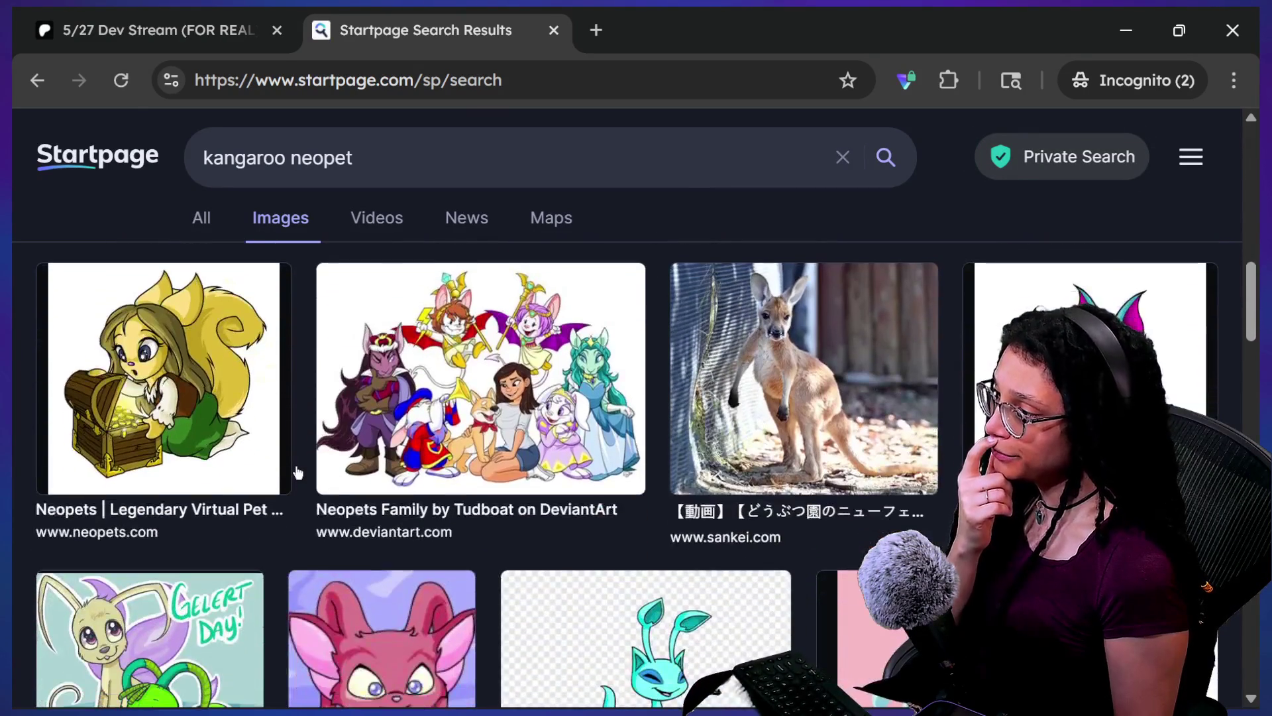
pyautogui.scroll(12, 298, 472)
pyautogui.click(316, 488)
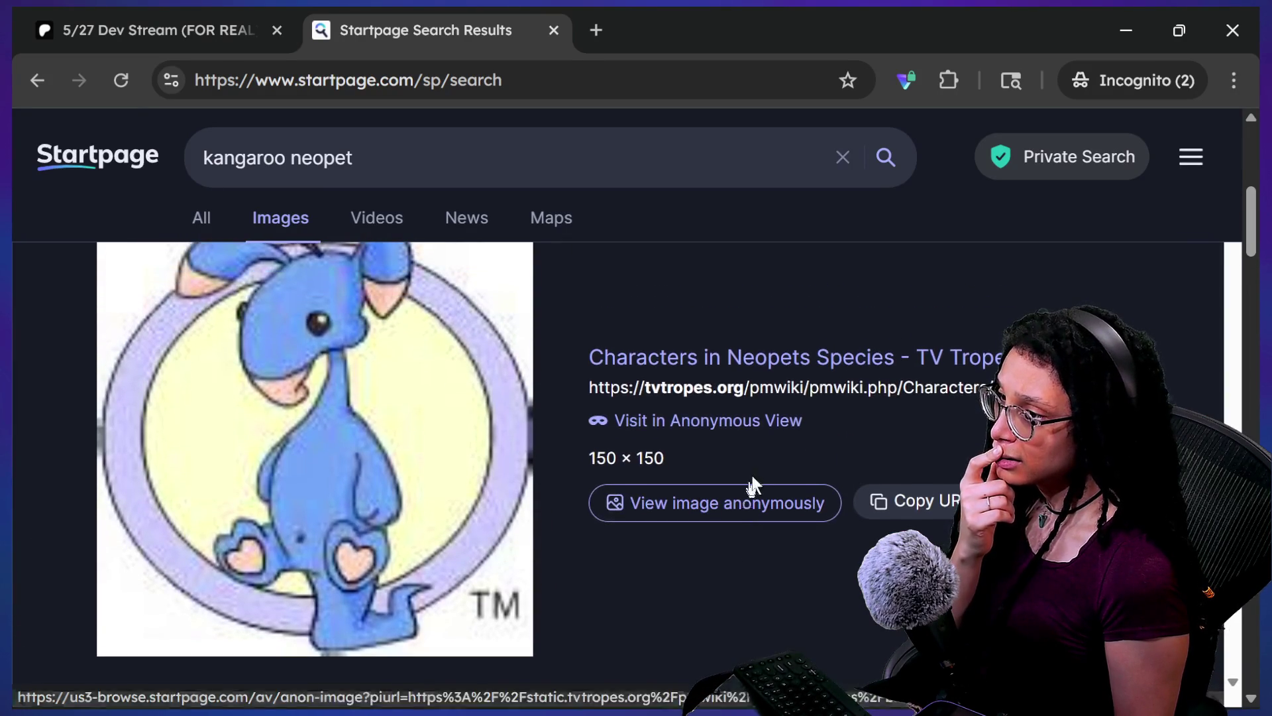
pyautogui.click(807, 370)
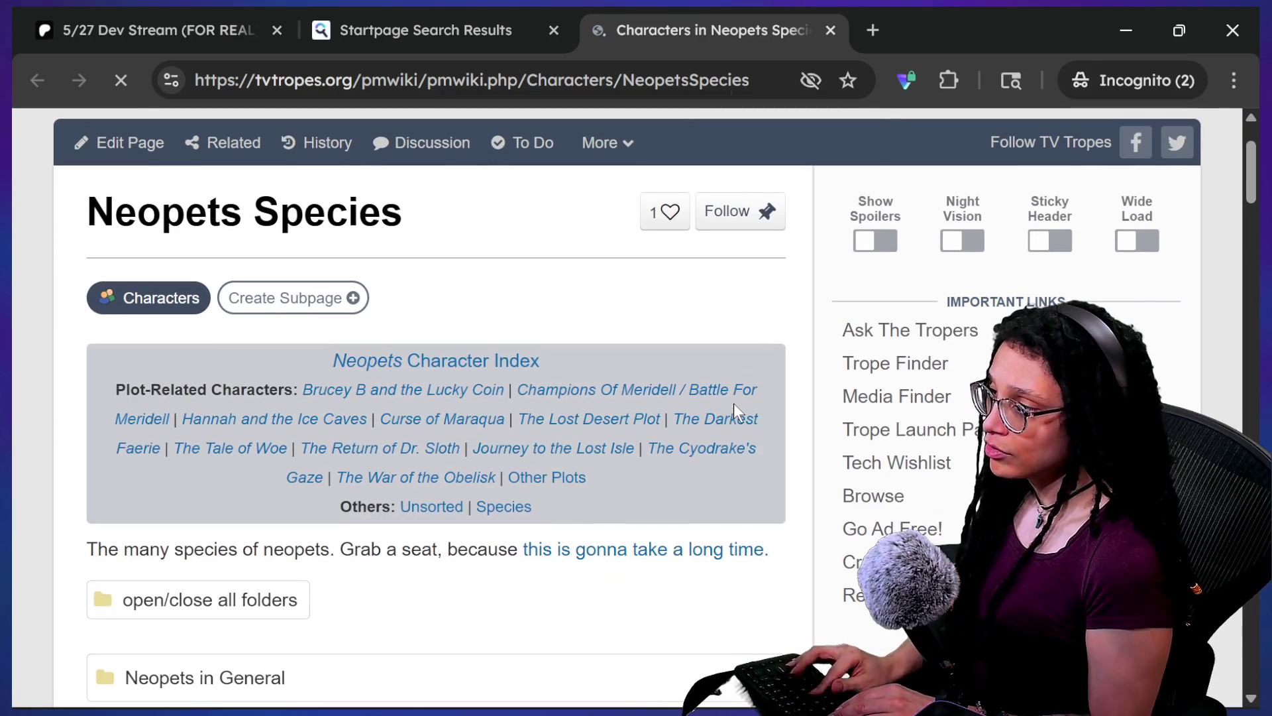
# - Find 'roo' on the Neopets Species page to locate the Blumaroo entry
pyautogui.hotkey('ctrl', 'f')
pyautogui.write('roo')
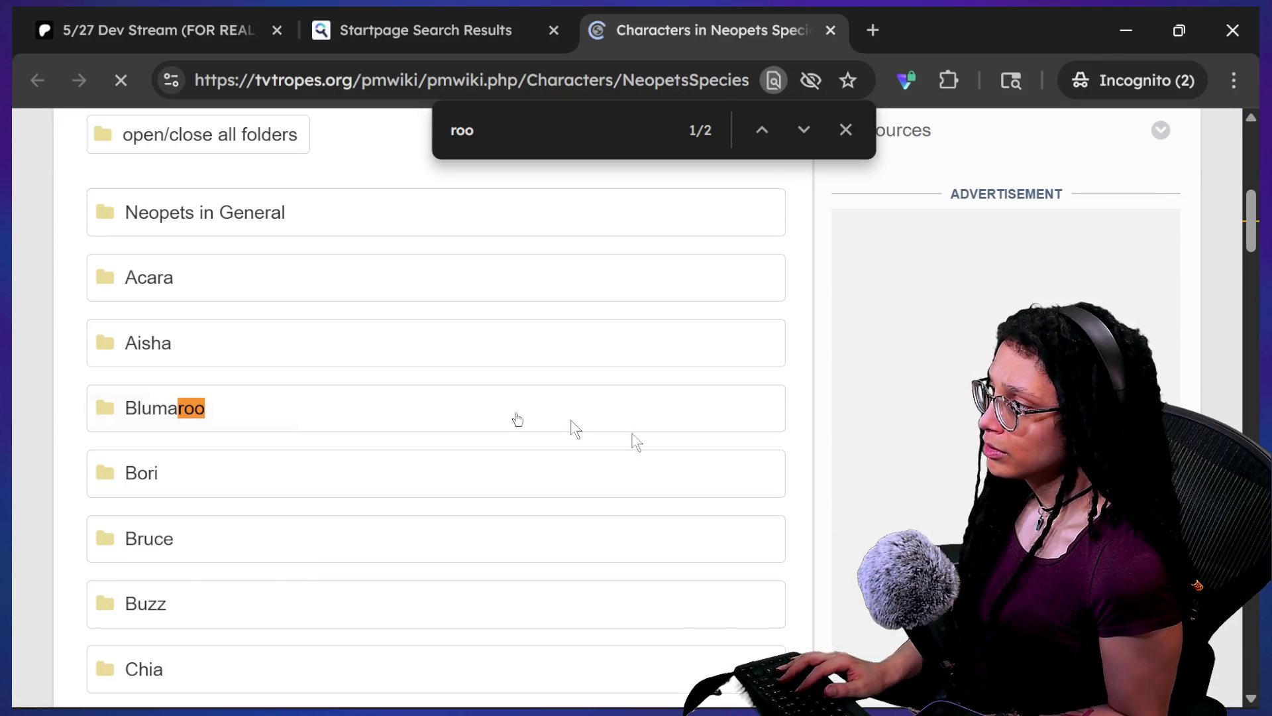
pyautogui.click(363, 80)
# - Search Startpage for "blumaroo" "medieval" neopets with both words in quotes
pyautogui.write('bluma')
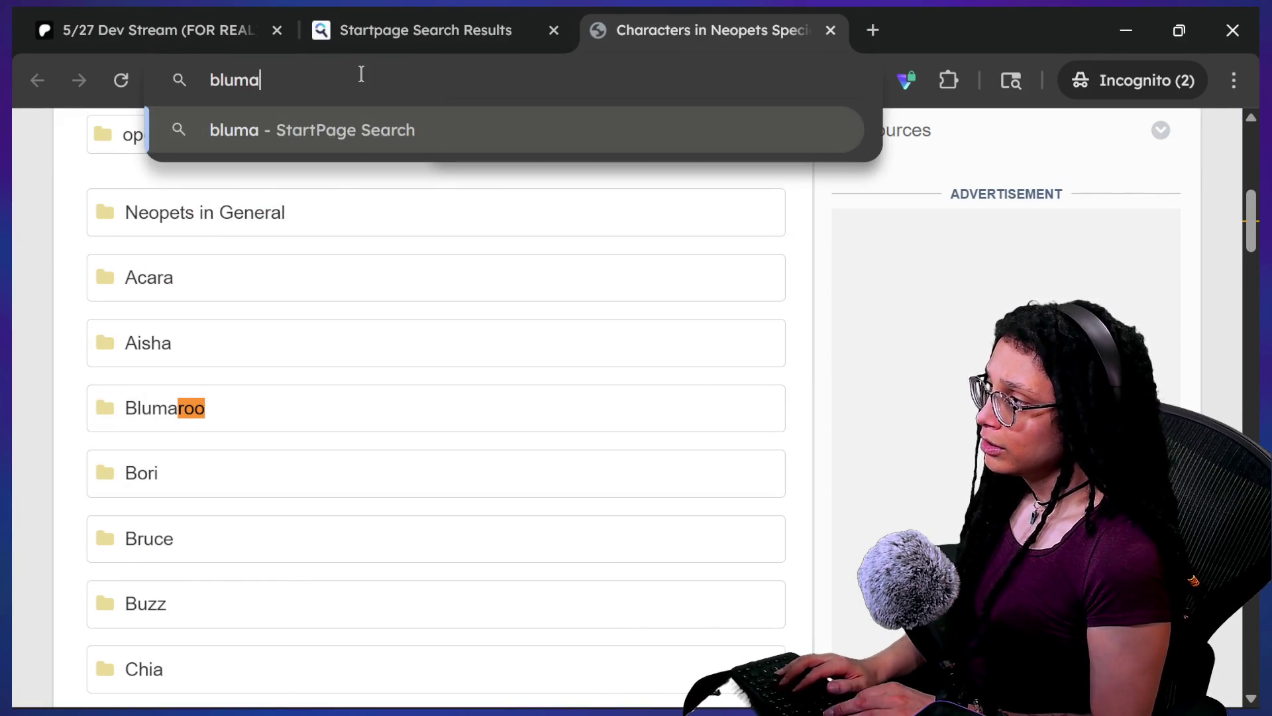
pyautogui.write('roo mediev')
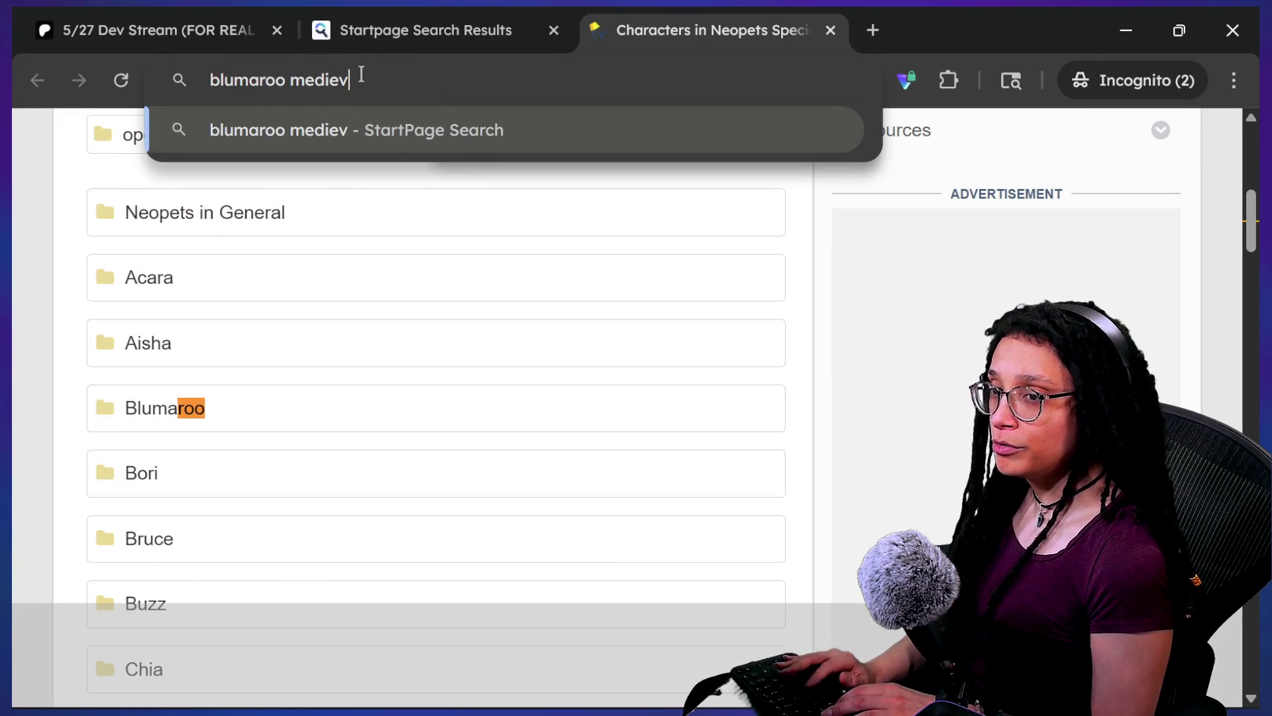
pyautogui.write('al neopets')
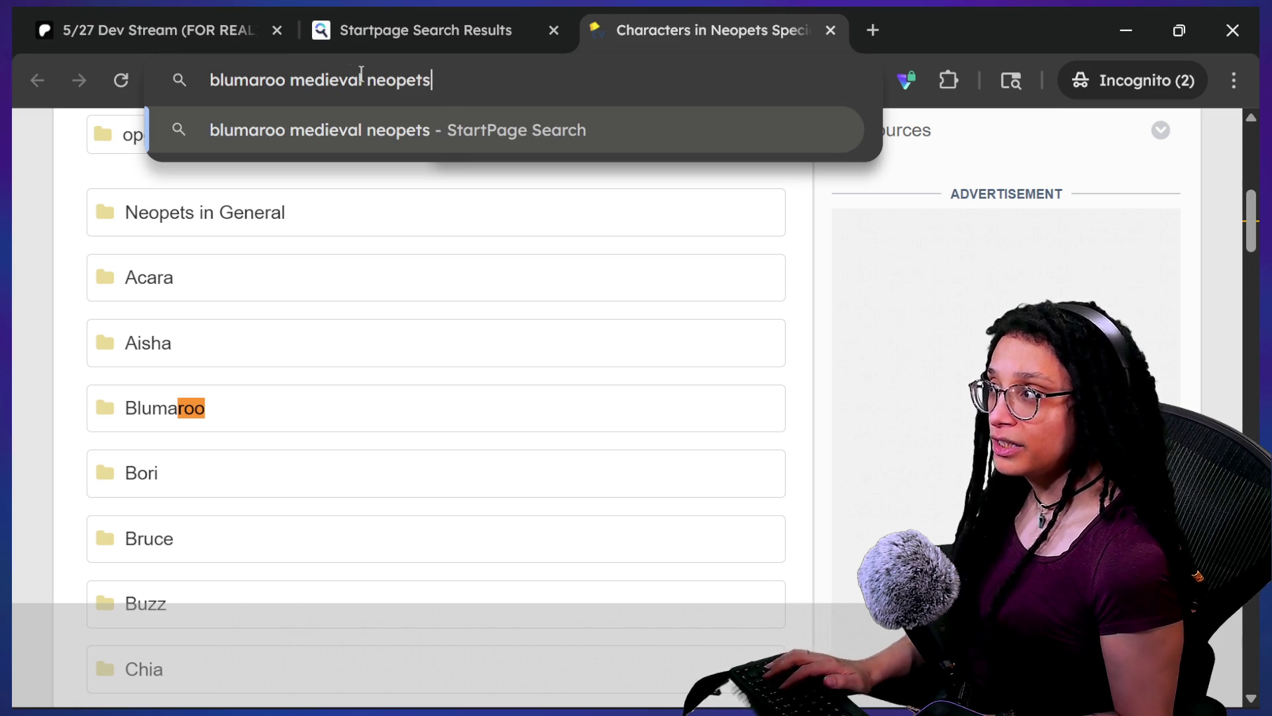
pyautogui.write('"')
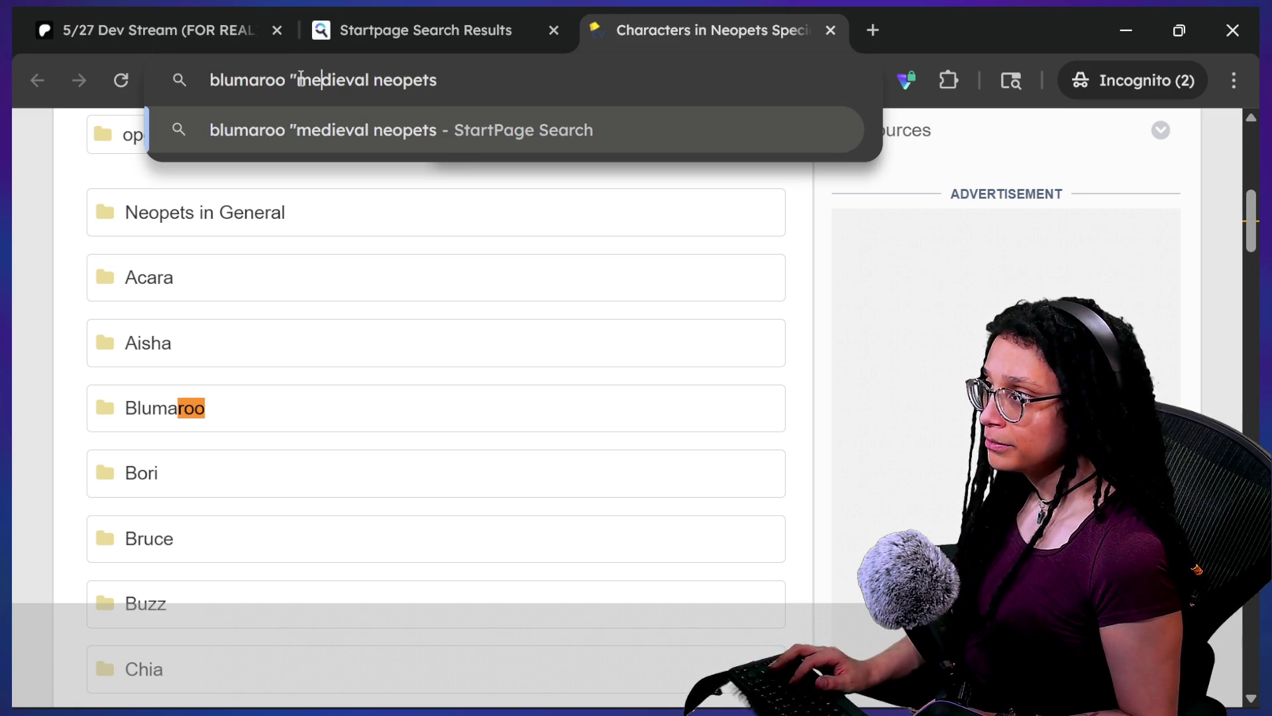
pyautogui.press('Right')
pyautogui.press('Right')
pyautogui.press('Right')
pyautogui.write('" ')
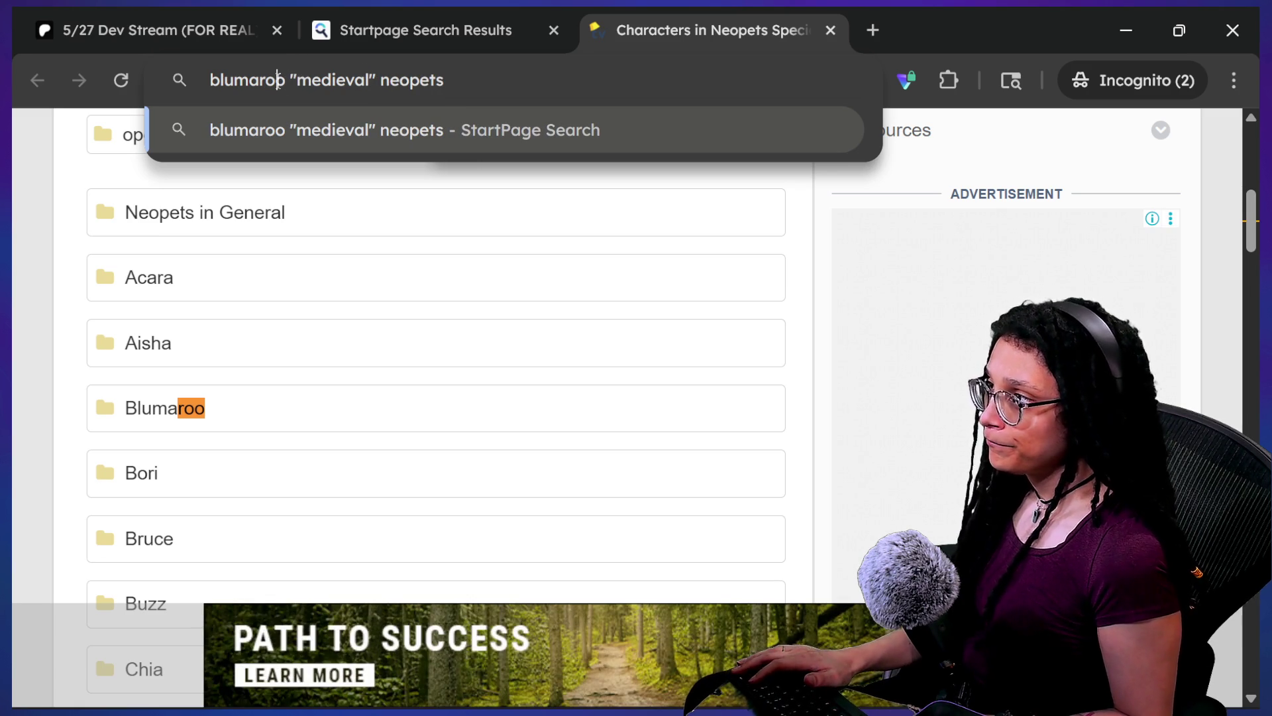
pyautogui.write('"')
pyautogui.press('Home')
pyautogui.write('"')
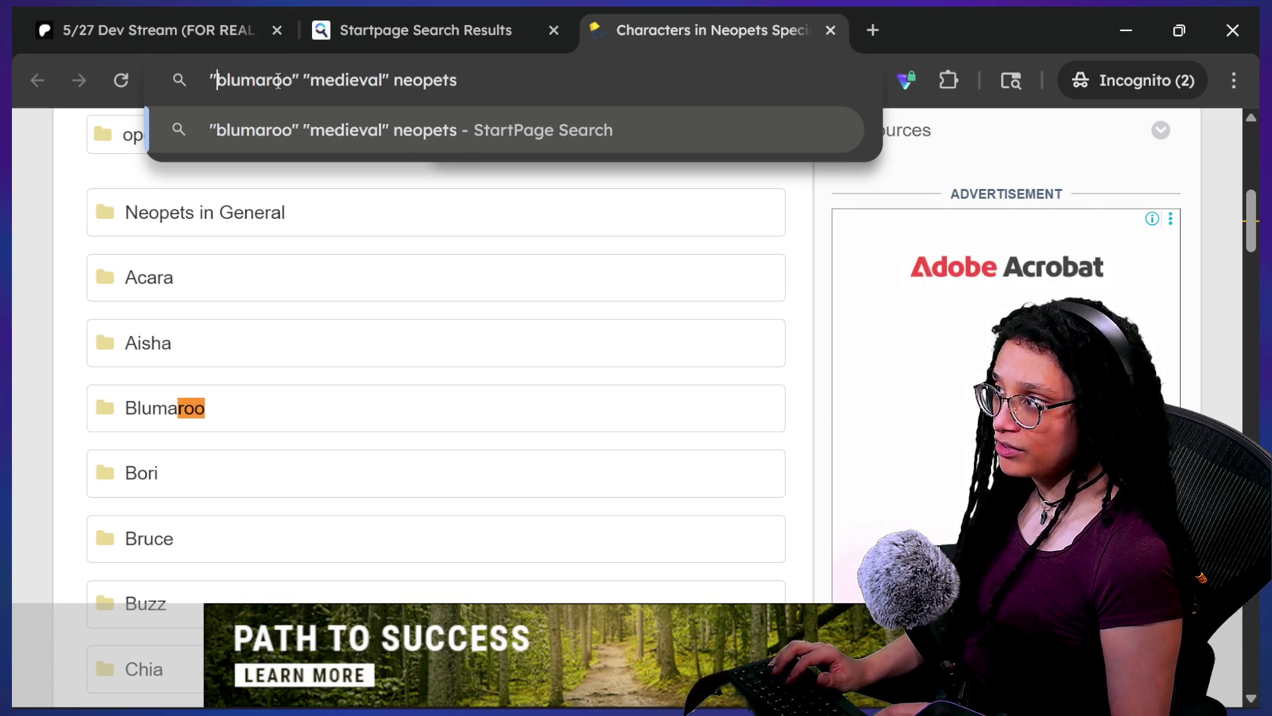
pyautogui.press('Return')
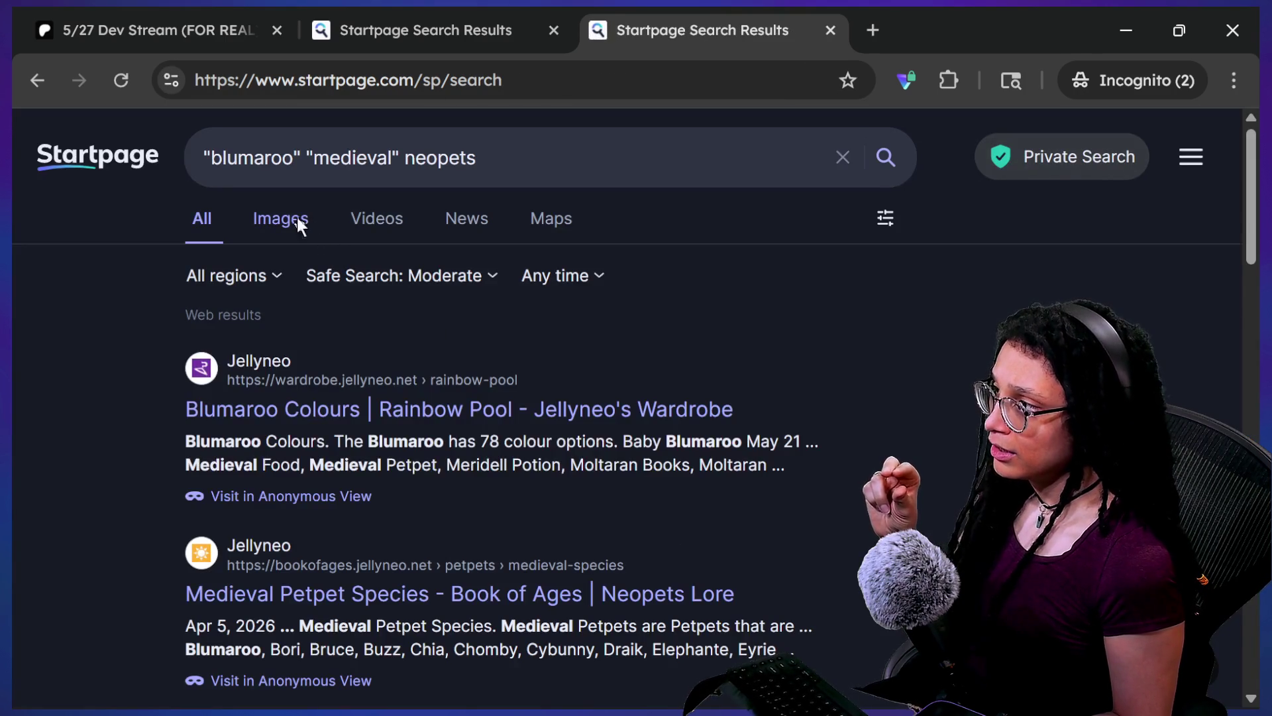
# - View image results for "blumaroo" "medieval" neopets and advance to the next results page
pyautogui.click(295, 219)
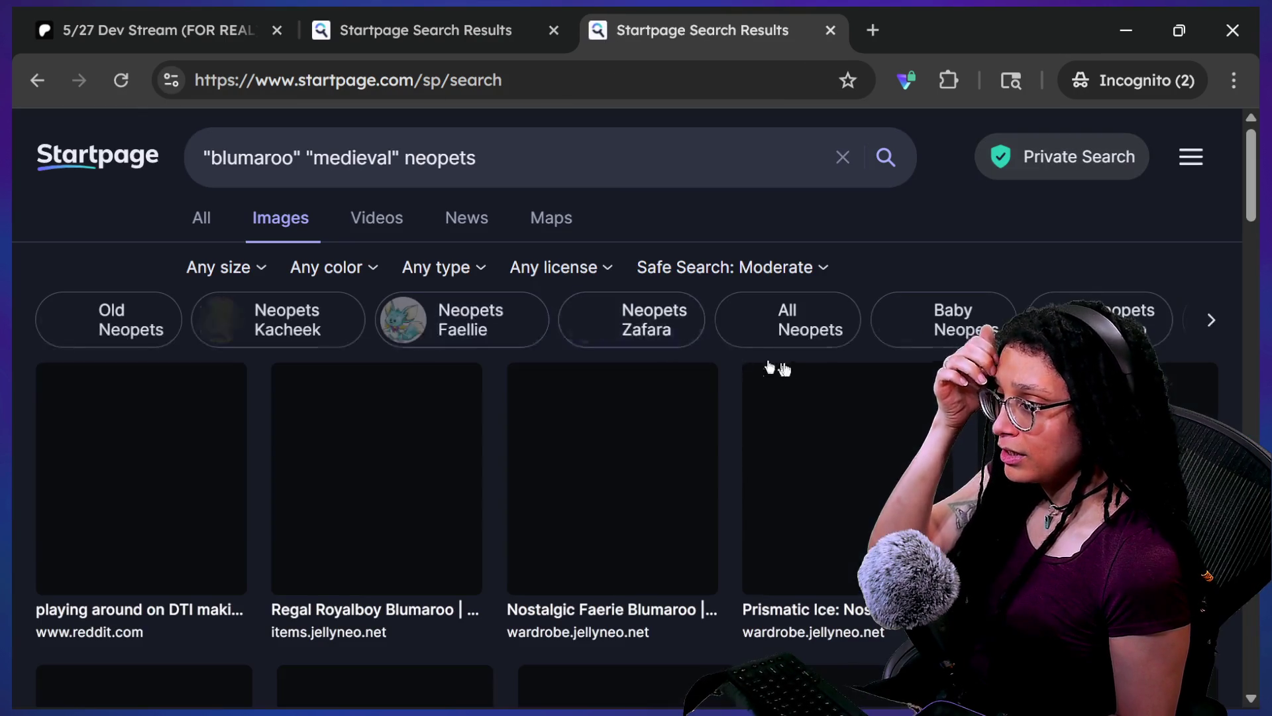
pyautogui.scroll(-5, 782, 374)
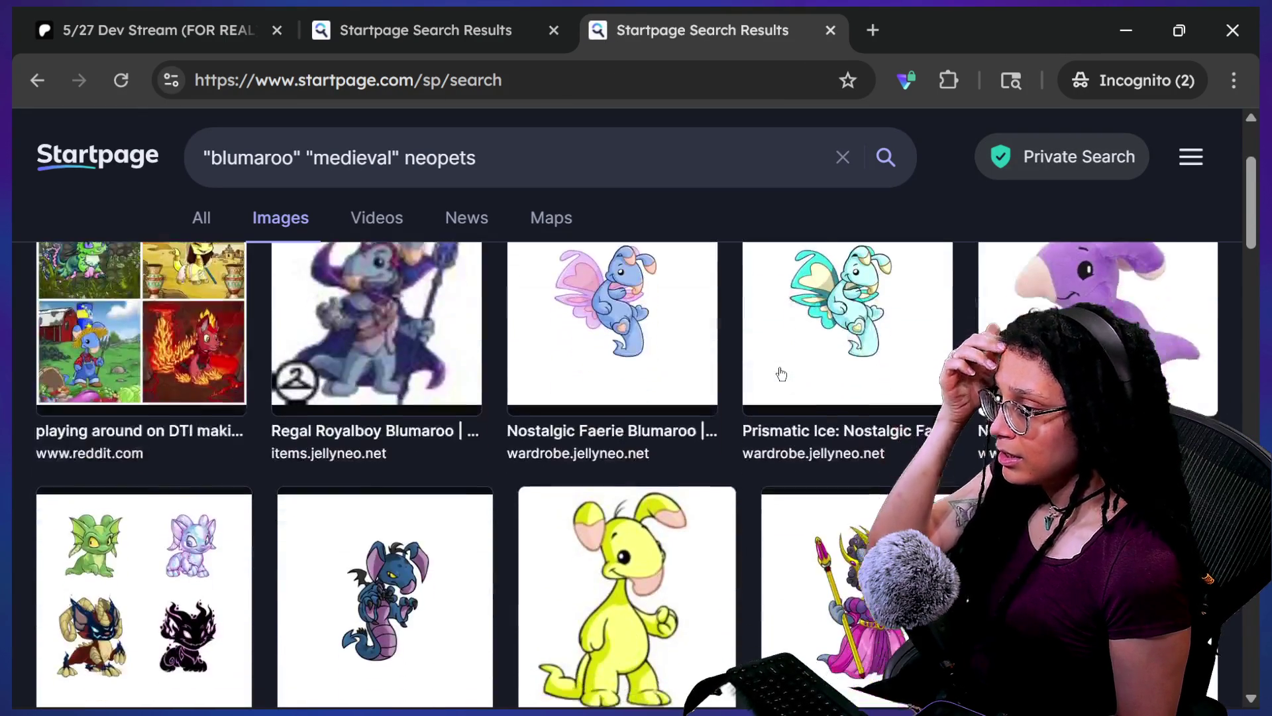
pyautogui.scroll(-5, 782, 374)
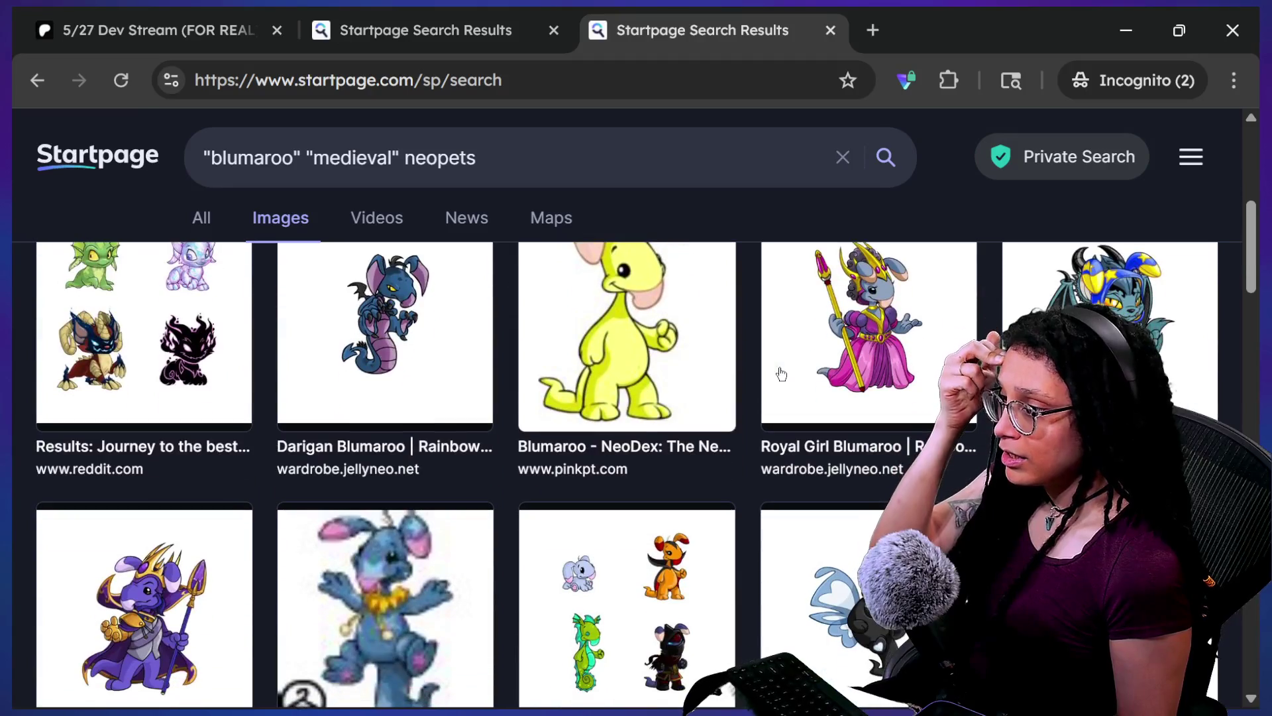
pyautogui.scroll(-4, 781, 374)
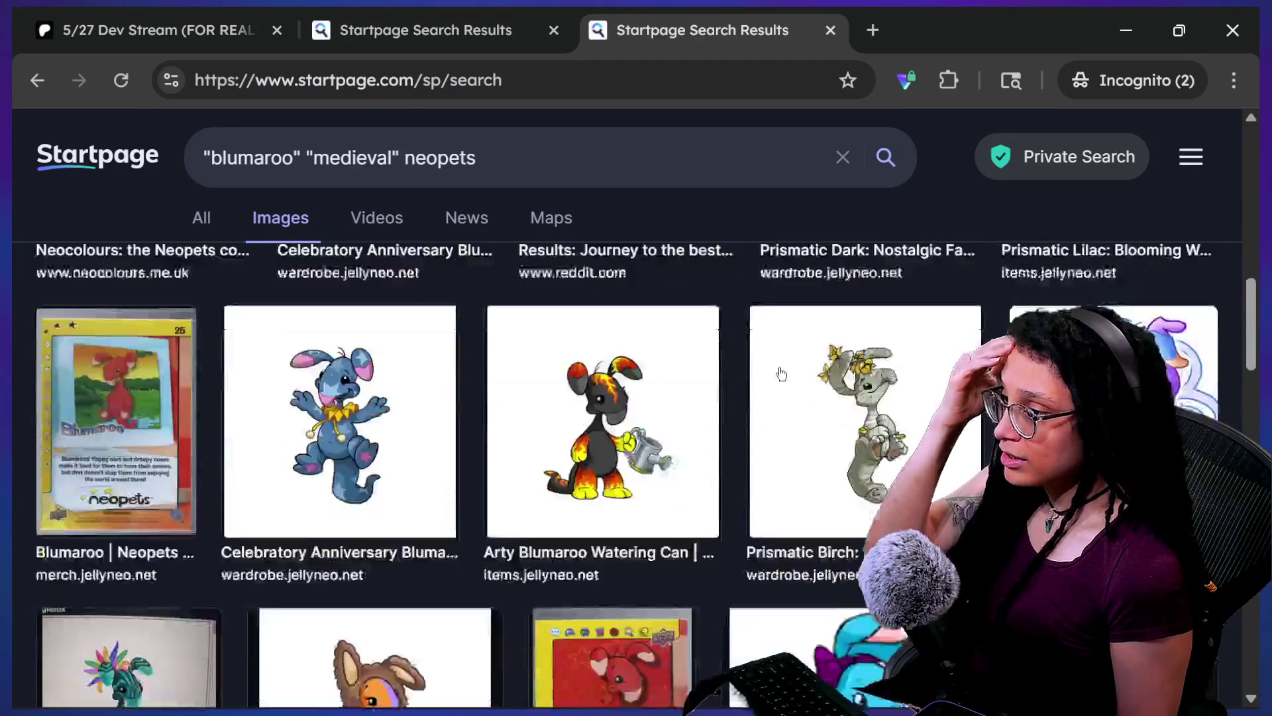
pyautogui.scroll(-5, 782, 375)
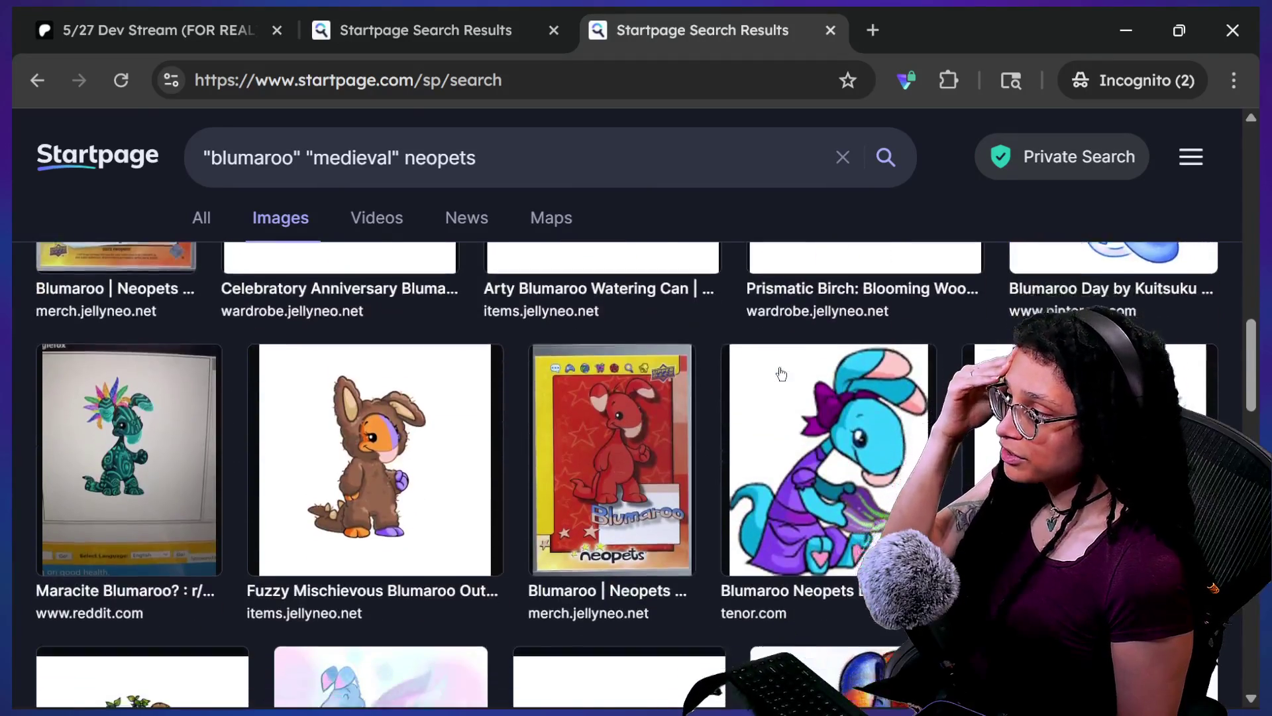
pyautogui.scroll(-5, 782, 371)
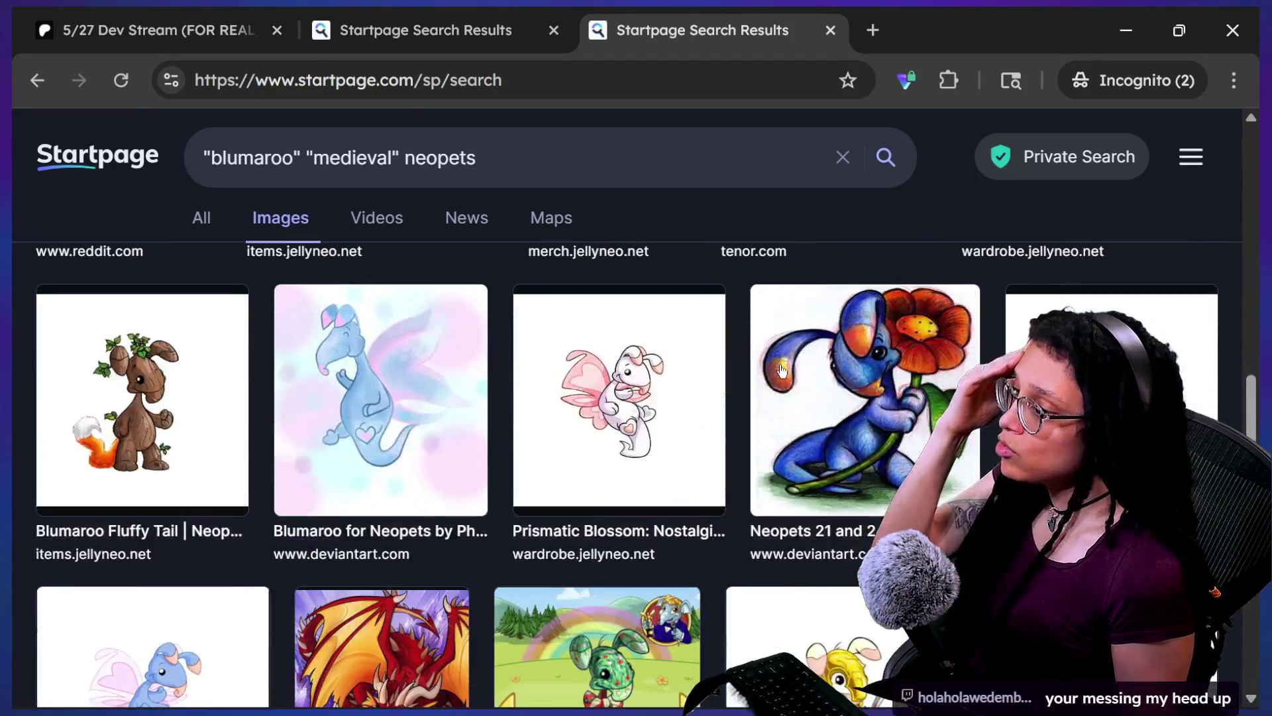
pyautogui.scroll(-5, 782, 371)
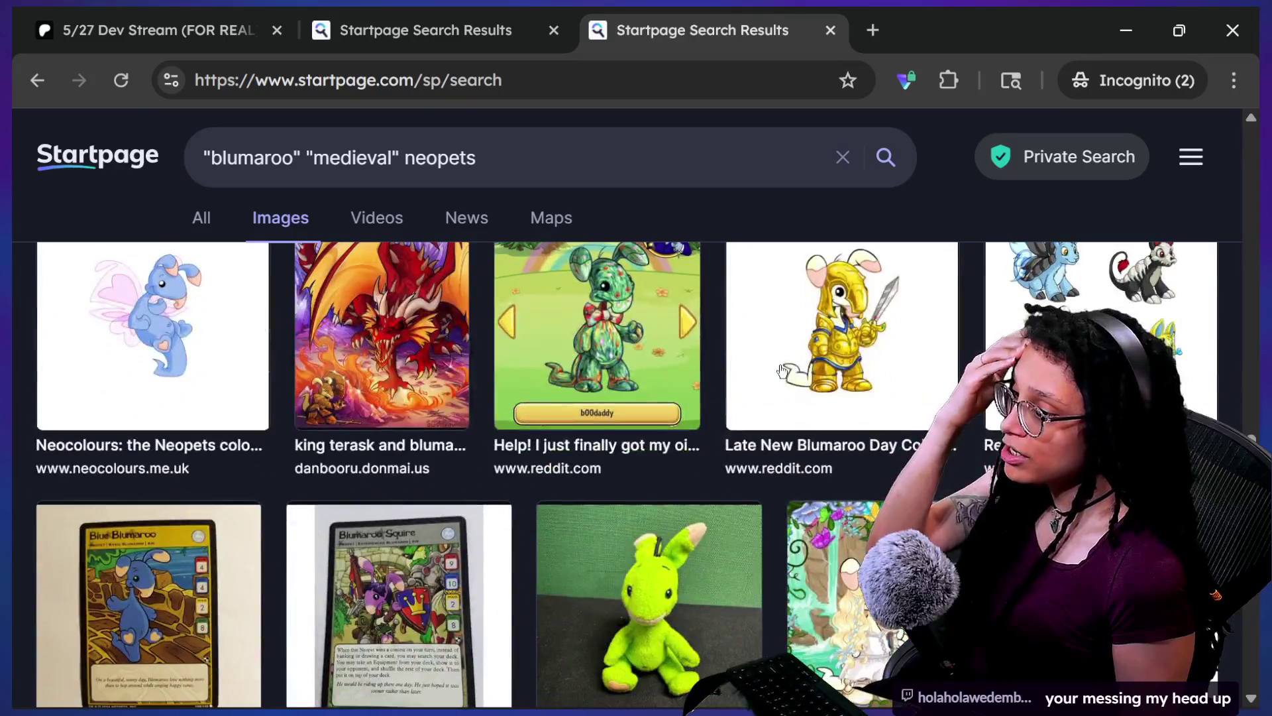
pyautogui.scroll(-5, 782, 371)
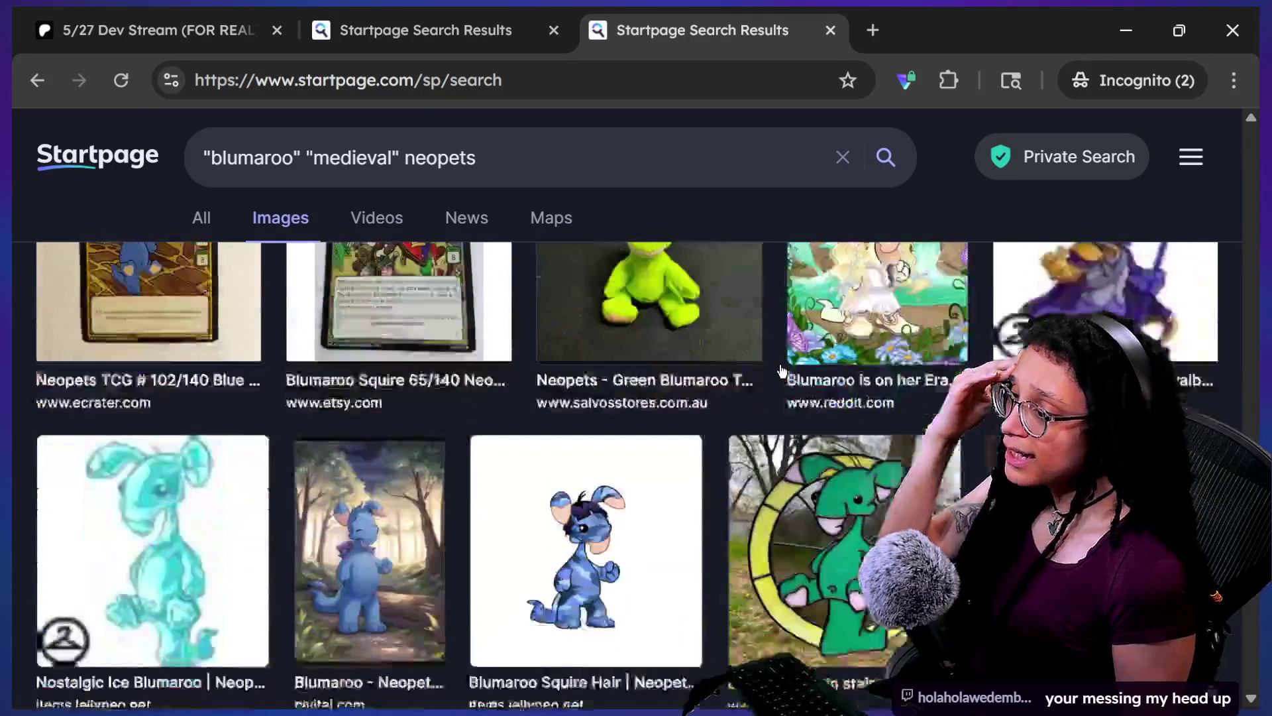
pyautogui.scroll(-5, 781, 371)
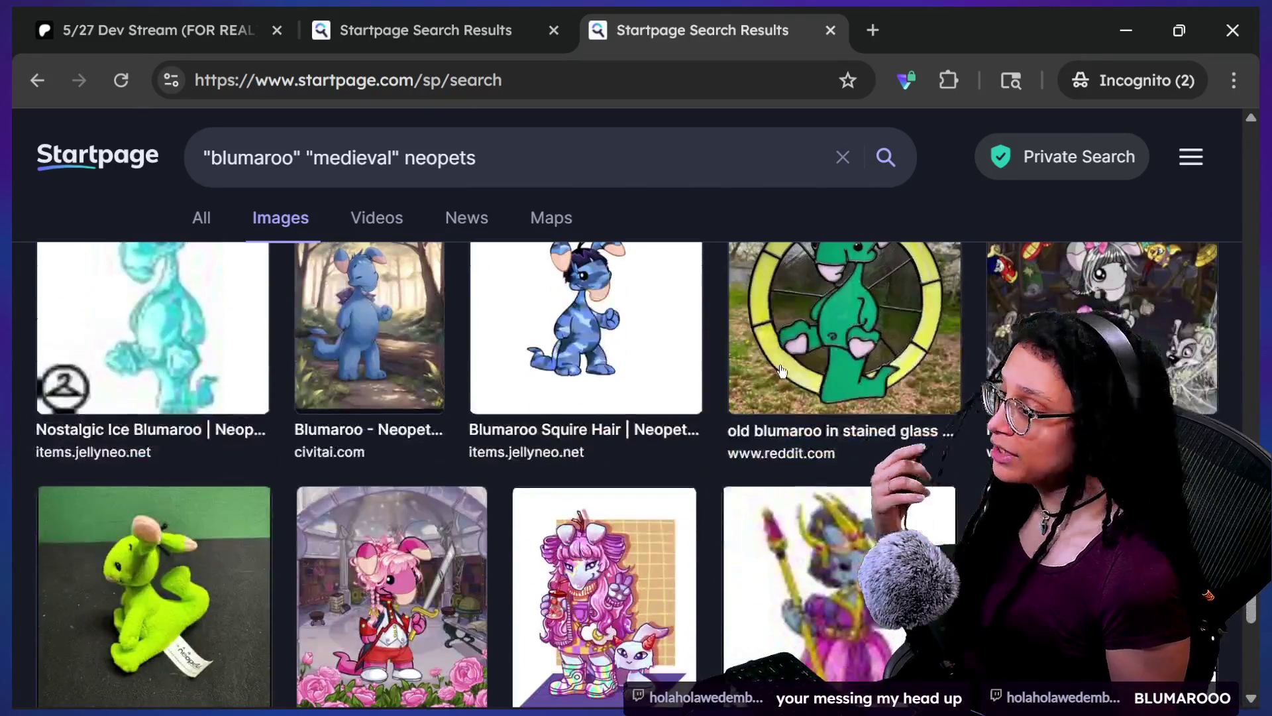
pyautogui.scroll(-2, 784, 368)
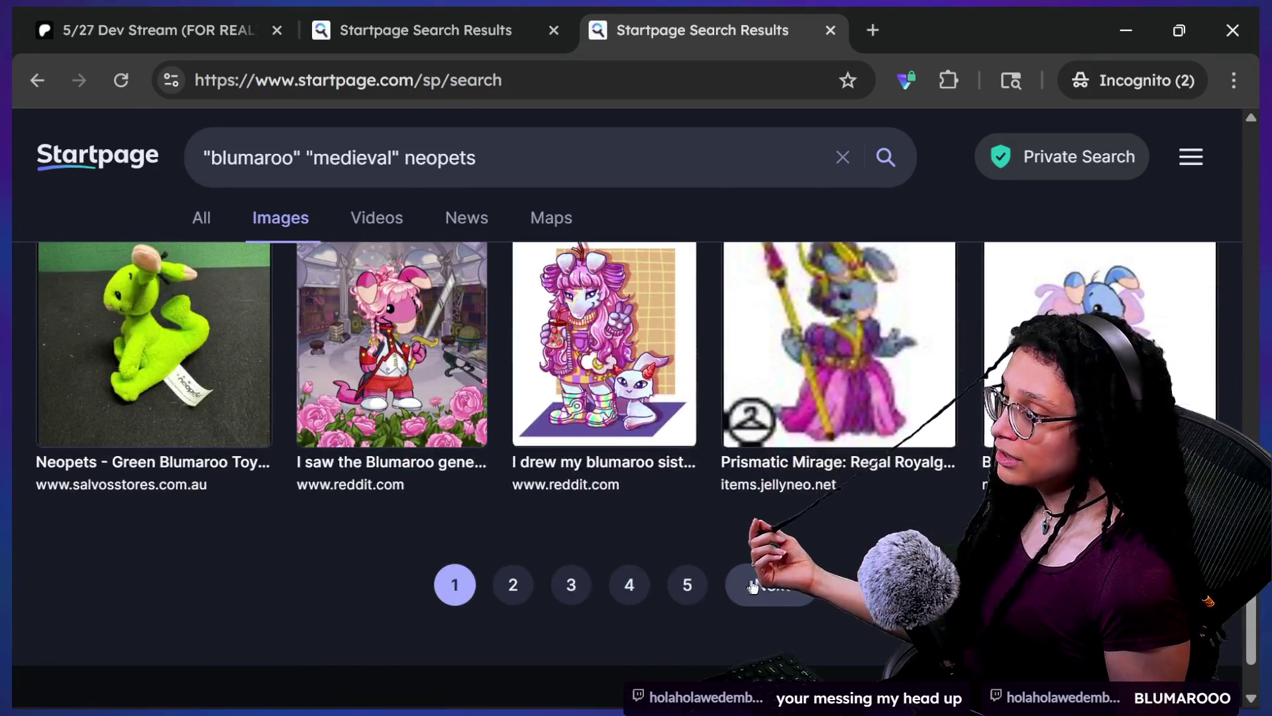
pyautogui.click(759, 581)
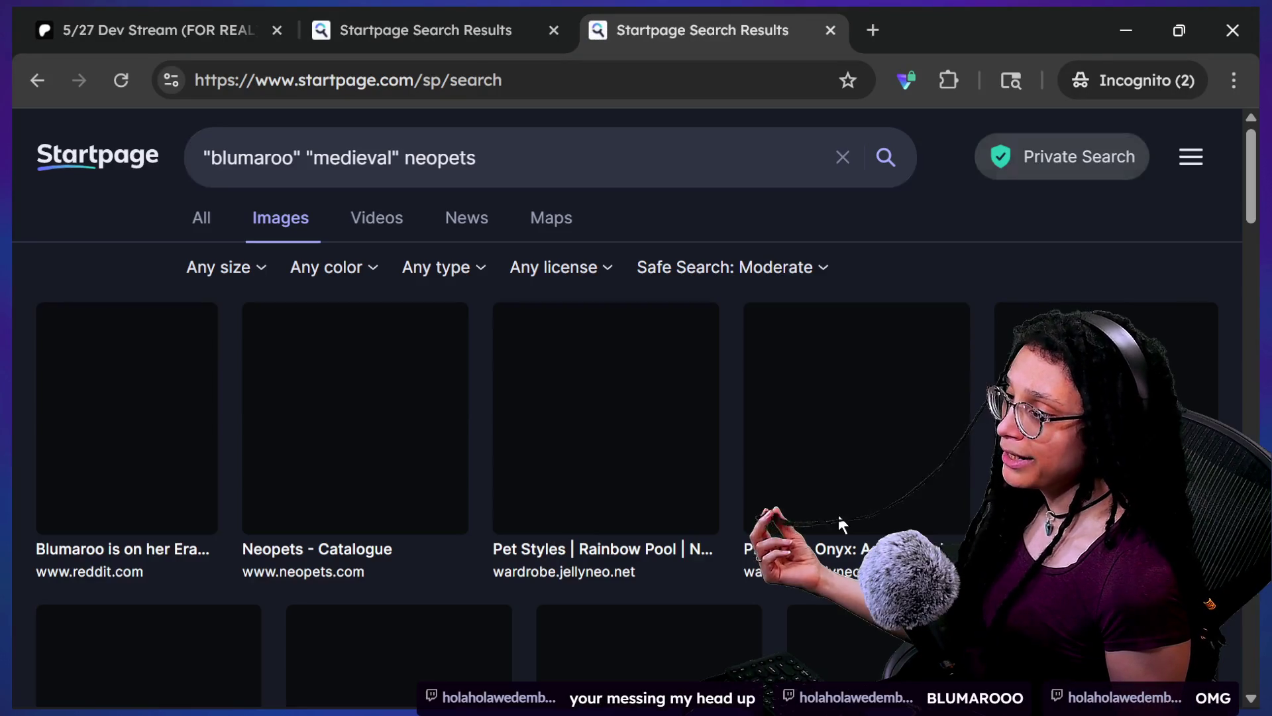
# - Browse the further Blumaroo images, including Blumaroo Mage Cloak and Adoring Valentine Blumaroo
pyautogui.scroll(-2, 843, 524)
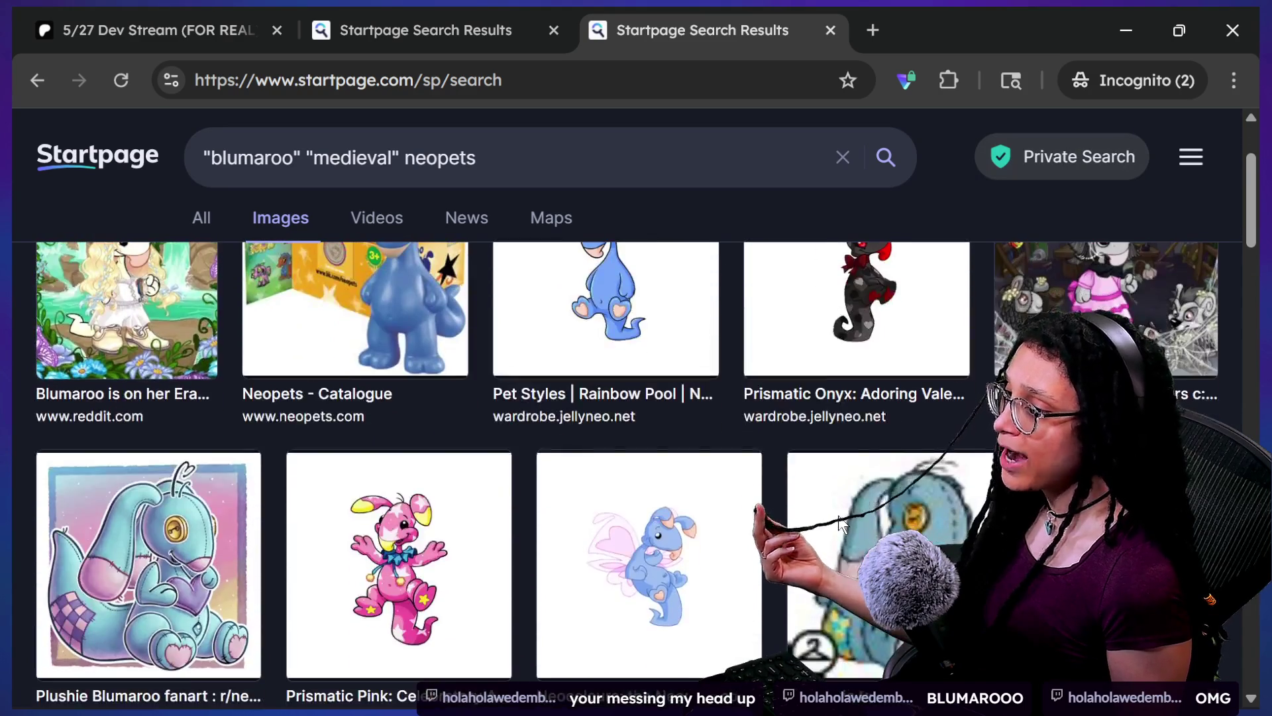
pyautogui.scroll(-3, 541, 330)
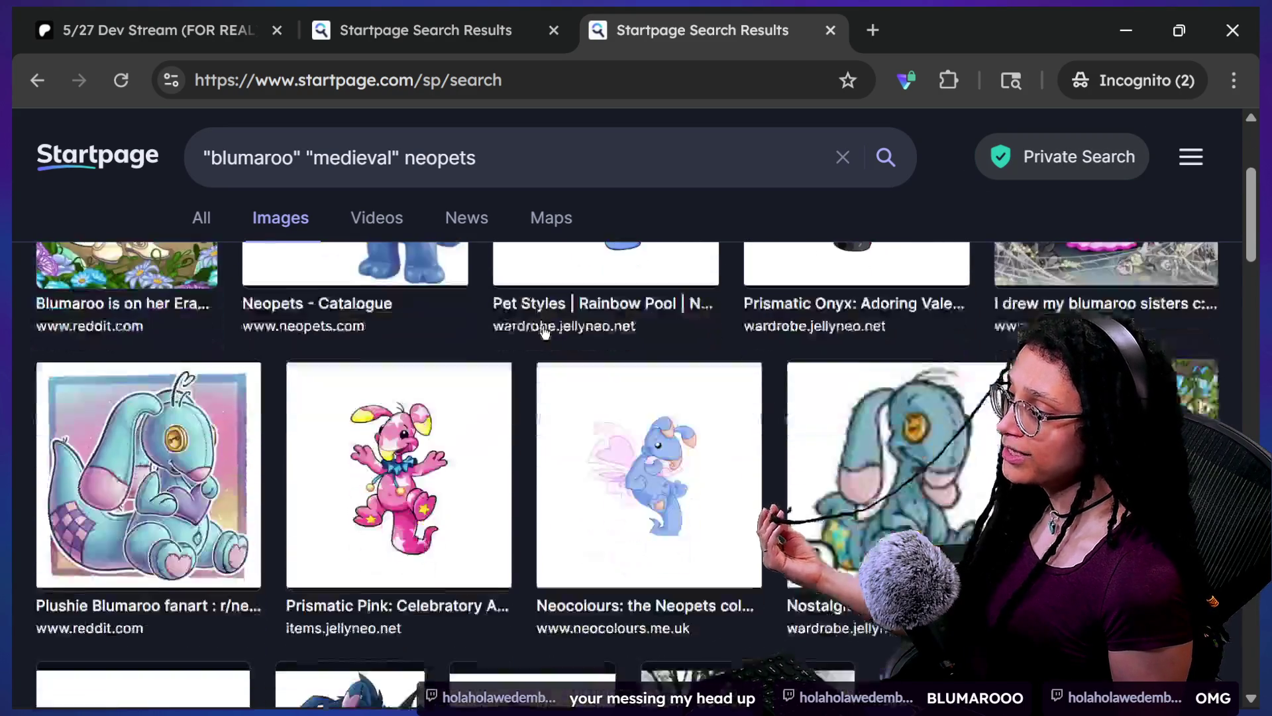
pyautogui.scroll(-5, 434, 423)
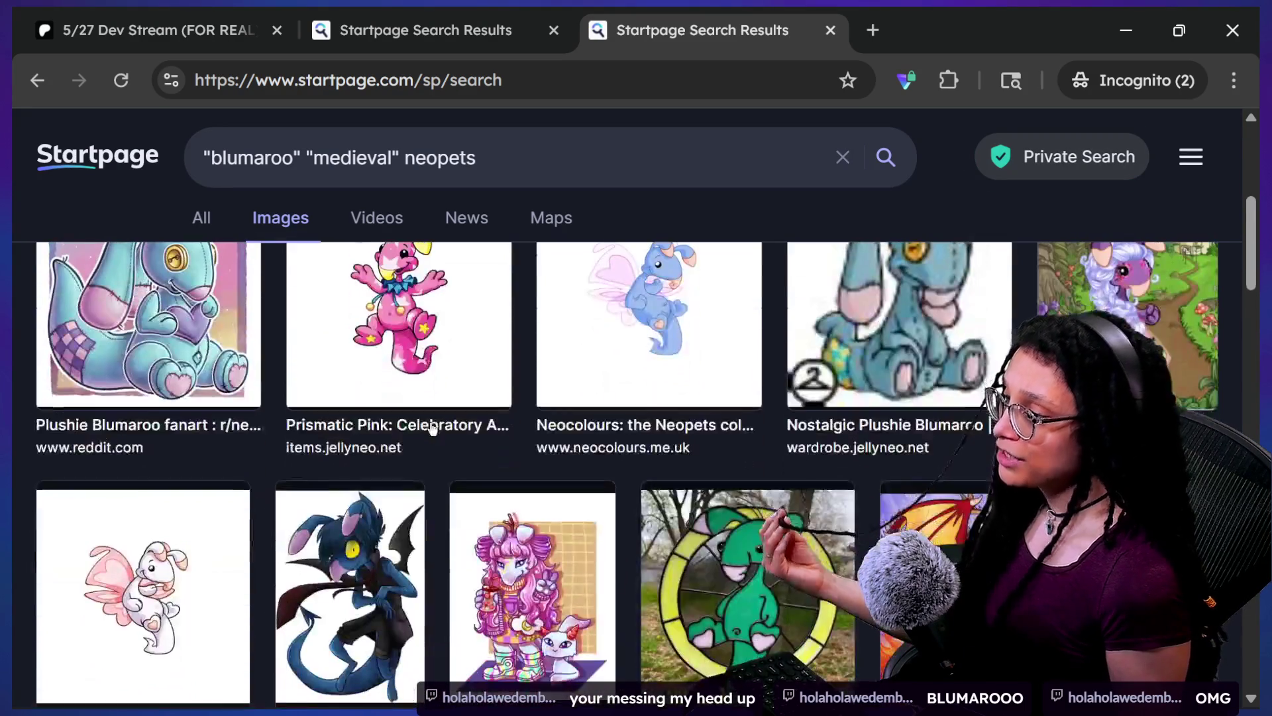
pyautogui.scroll(-2, 432, 429)
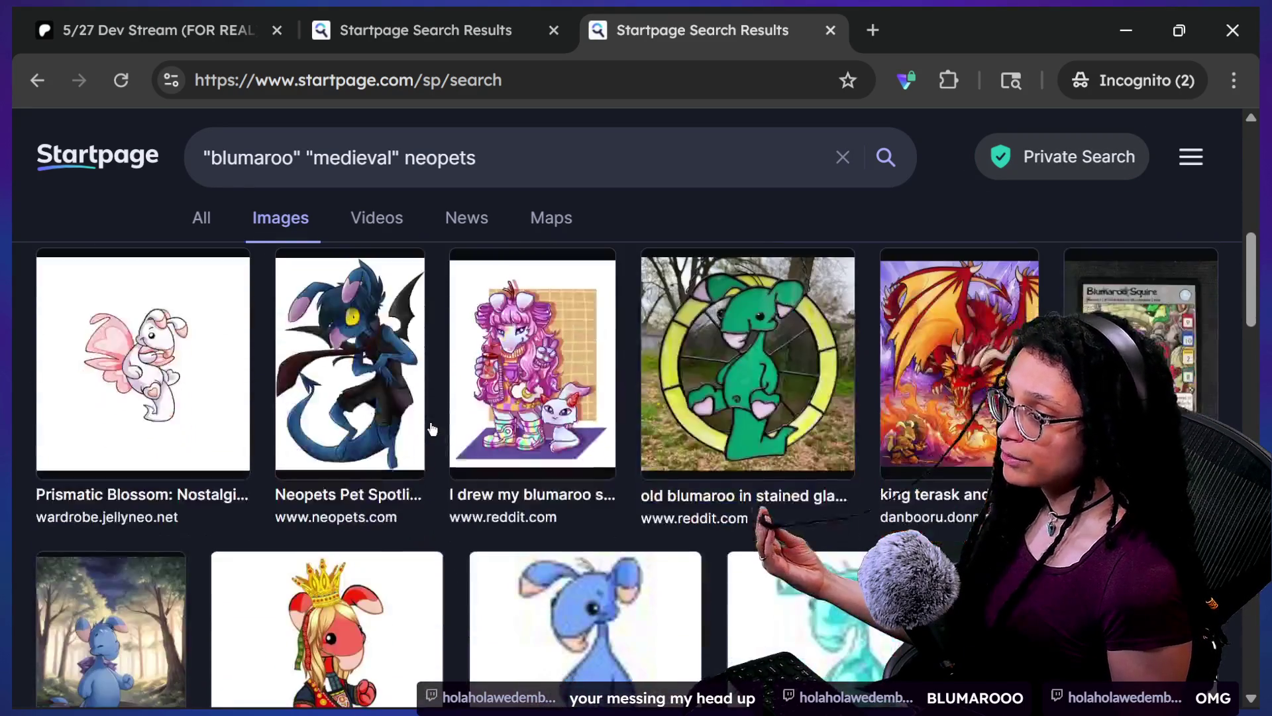
pyautogui.scroll(-5, 432, 429)
pyautogui.scroll(-5, 432, 429)
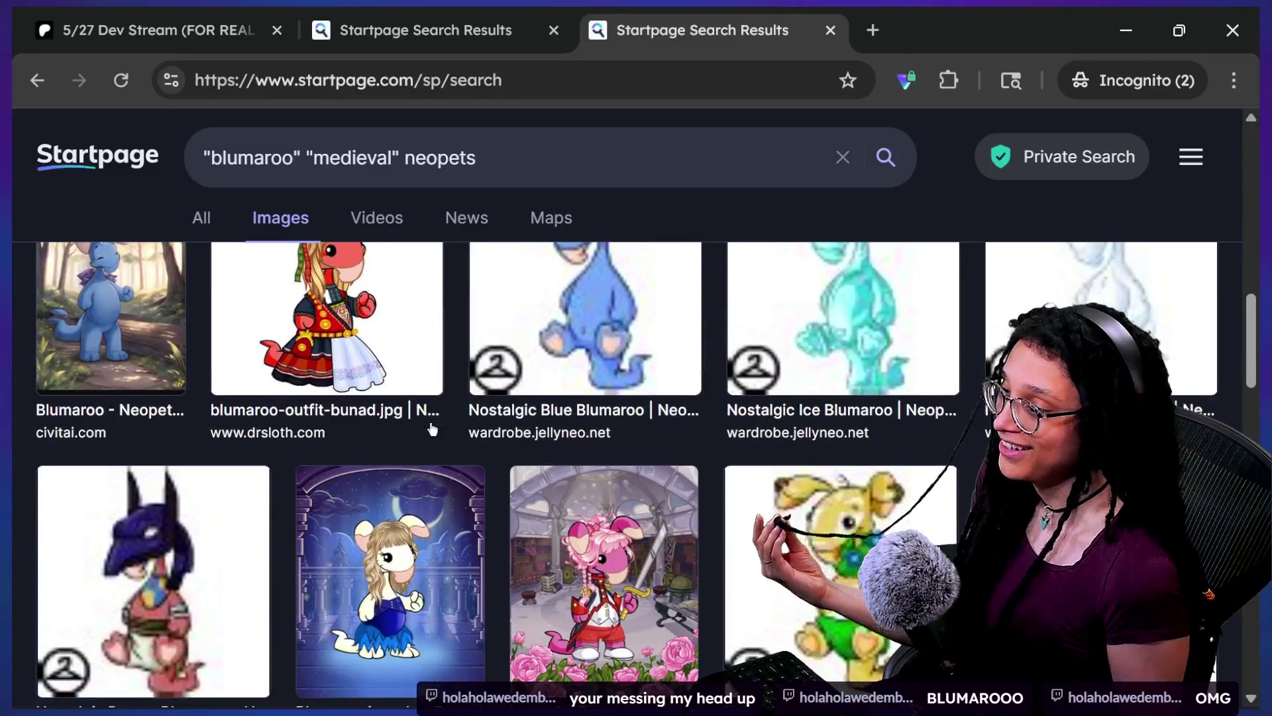
pyautogui.scroll(3, 432, 428)
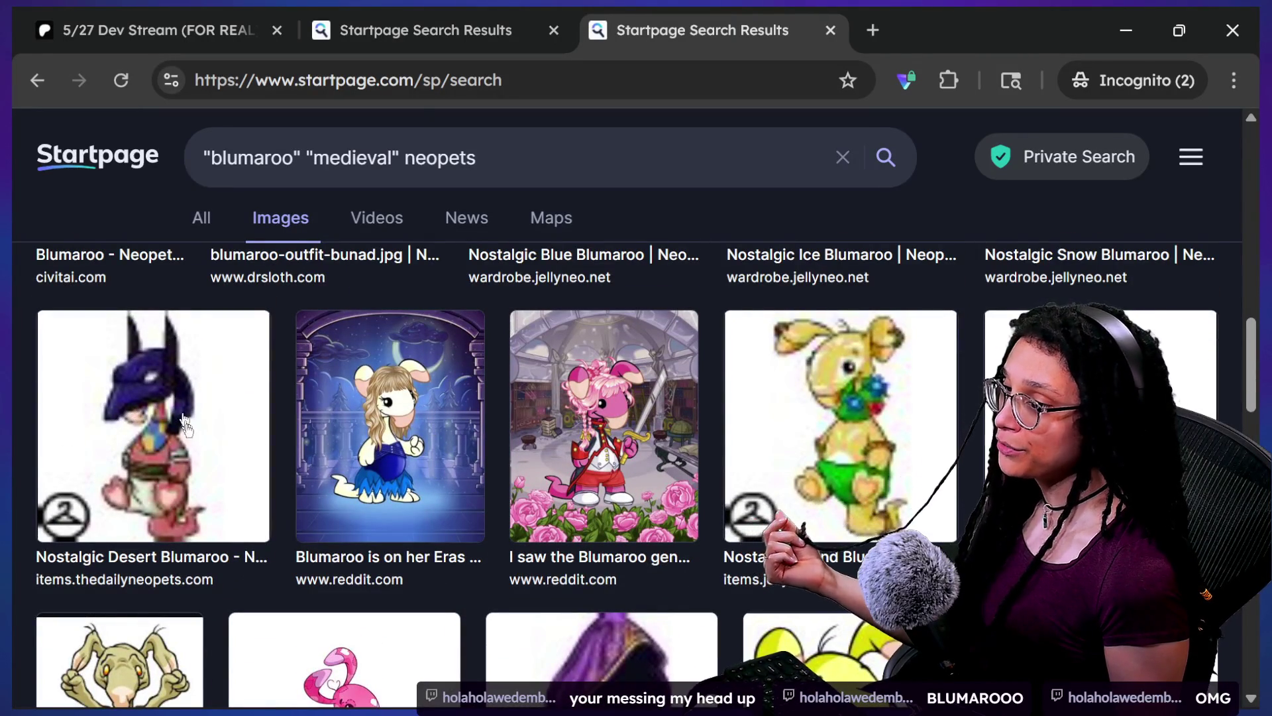
pyautogui.scroll(-2, 196, 427)
pyautogui.scroll(-5, 197, 426)
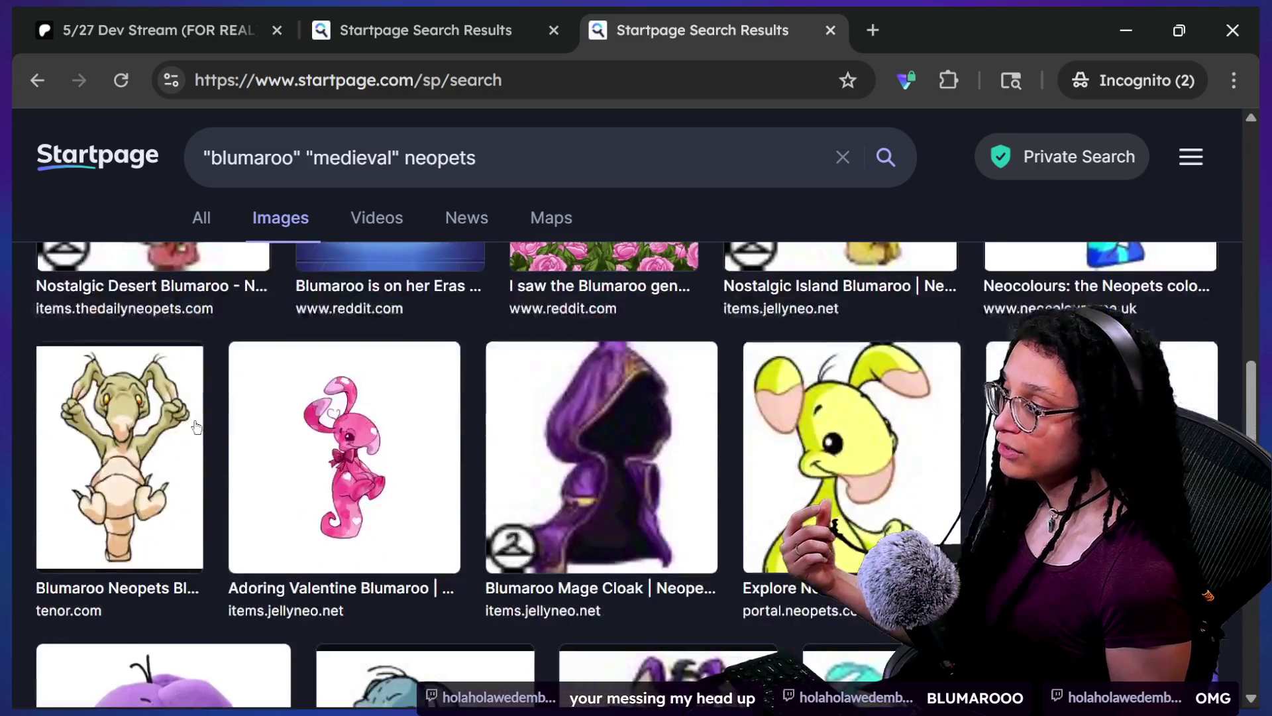
pyautogui.scroll(-3, 196, 426)
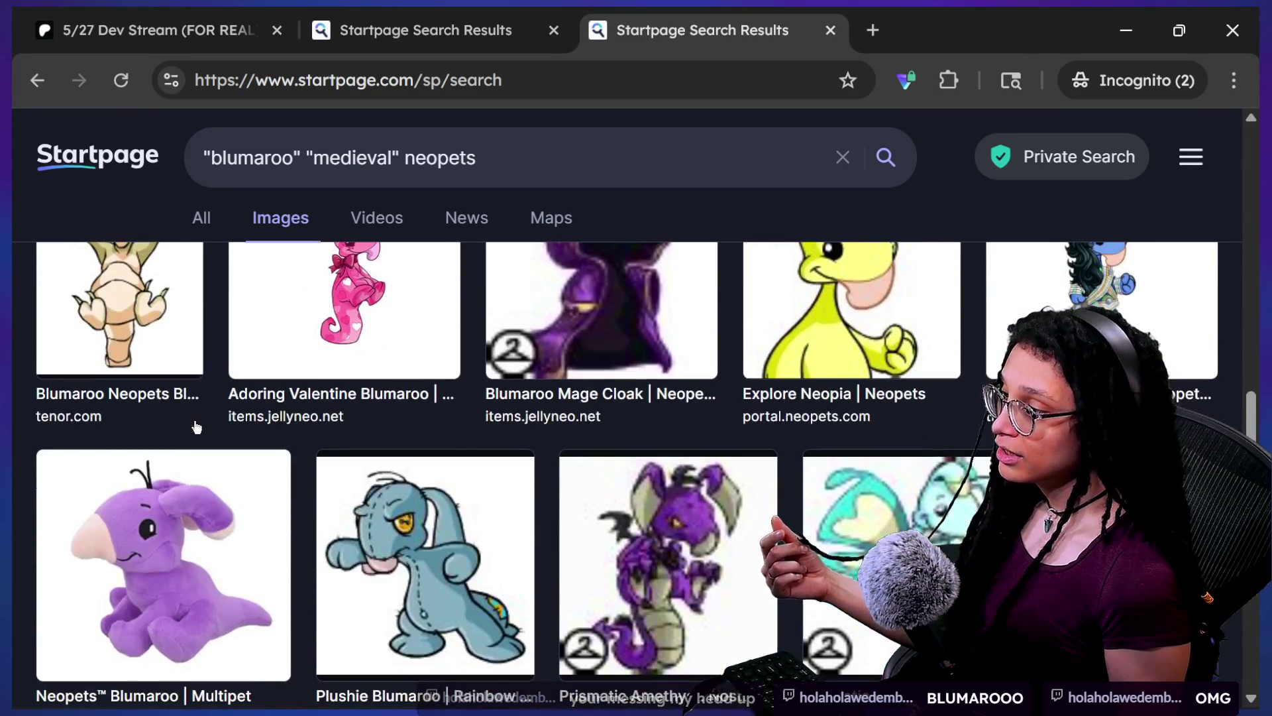